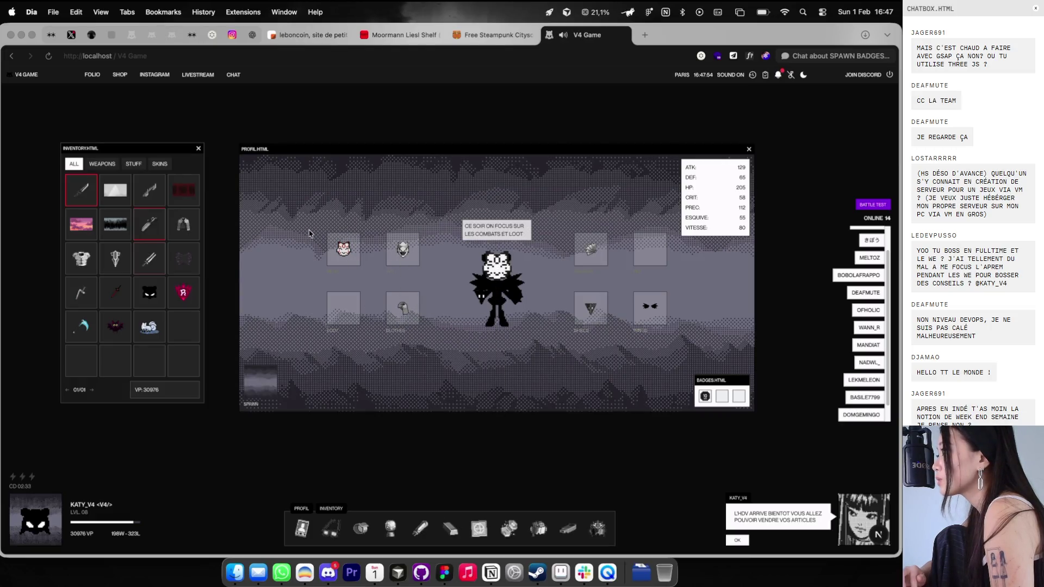
Step: Raise the profile window slightly and try the white fox and bat pets
mouse_move(359, 145)
mouse_down()
mouse_move(375, 158)
mouse_move(359, 130)
mouse_move(355, 139)
mouse_up()
double_click(149, 327)
double_click(123, 326)
double_click(120, 326)
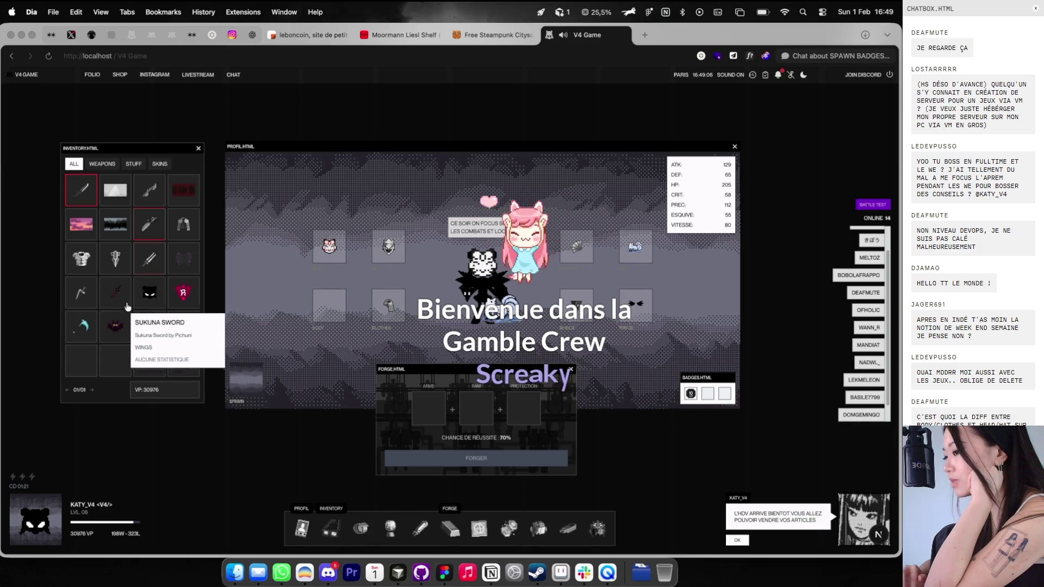
Step: Equip the pickaxe in the wings slot and the bat pet, then move the forge window up
double_click(189, 263)
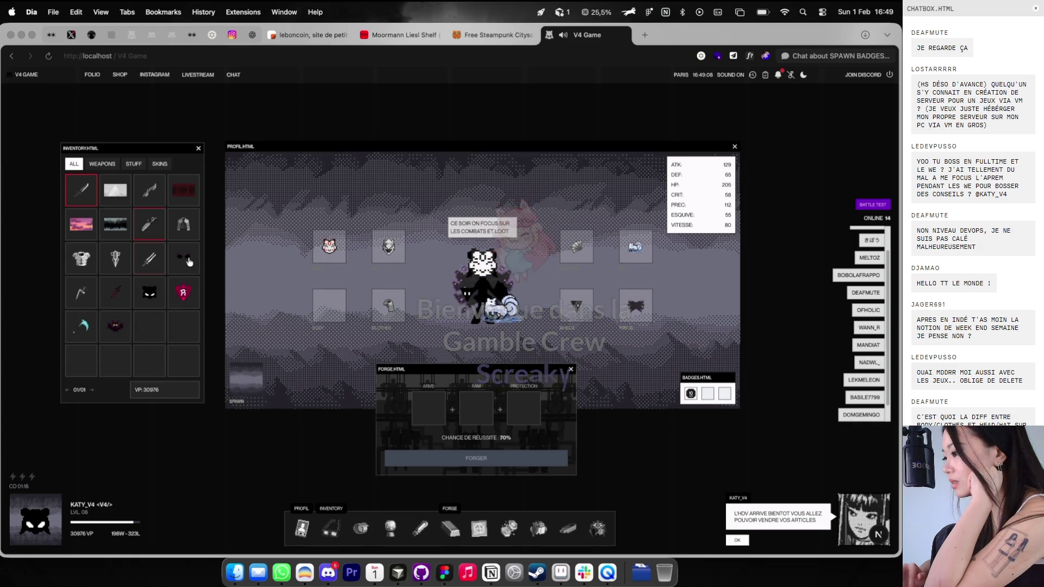
double_click(121, 300)
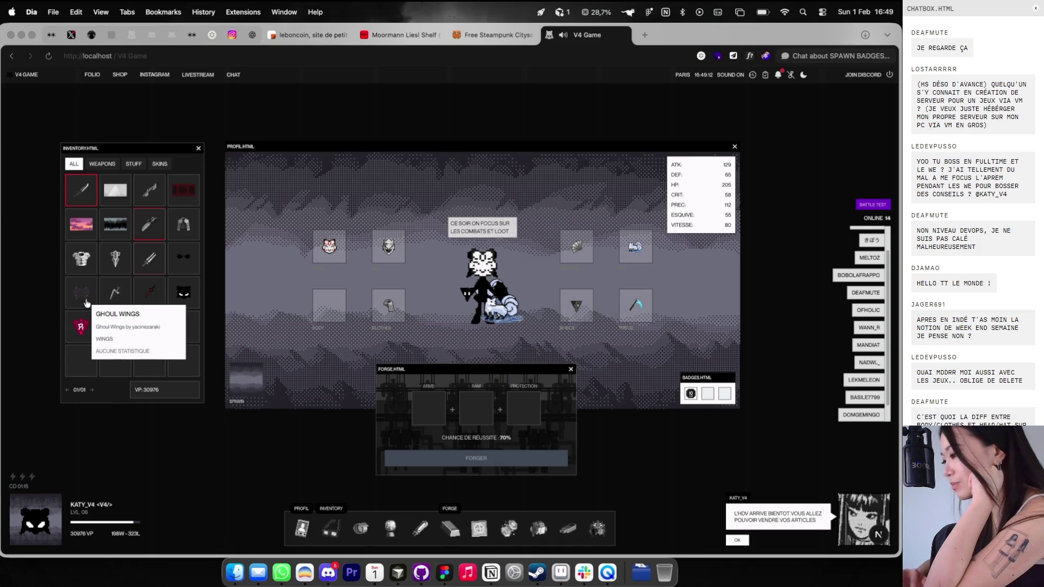
double_click(87, 303)
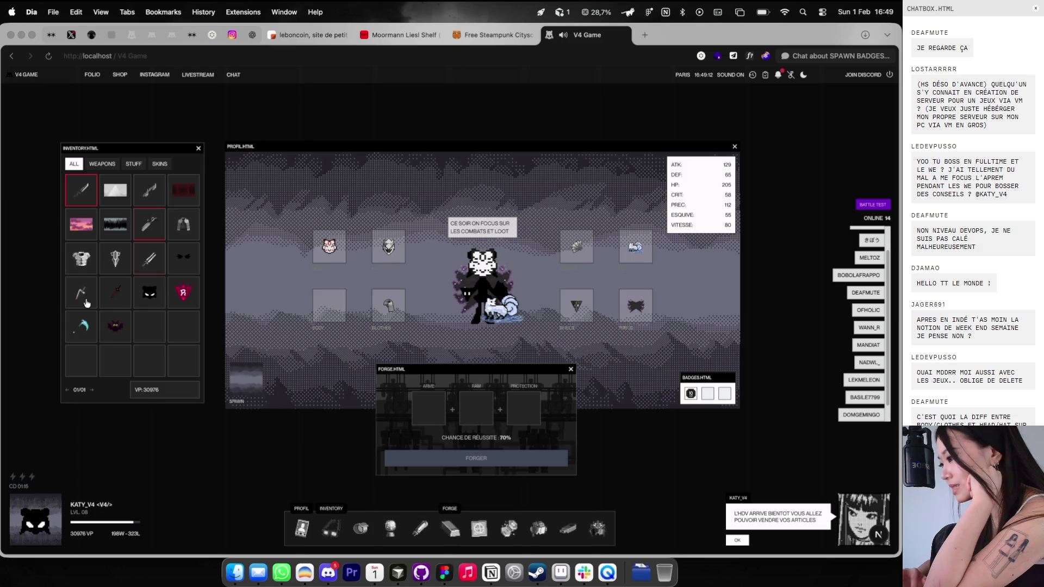
double_click(116, 298)
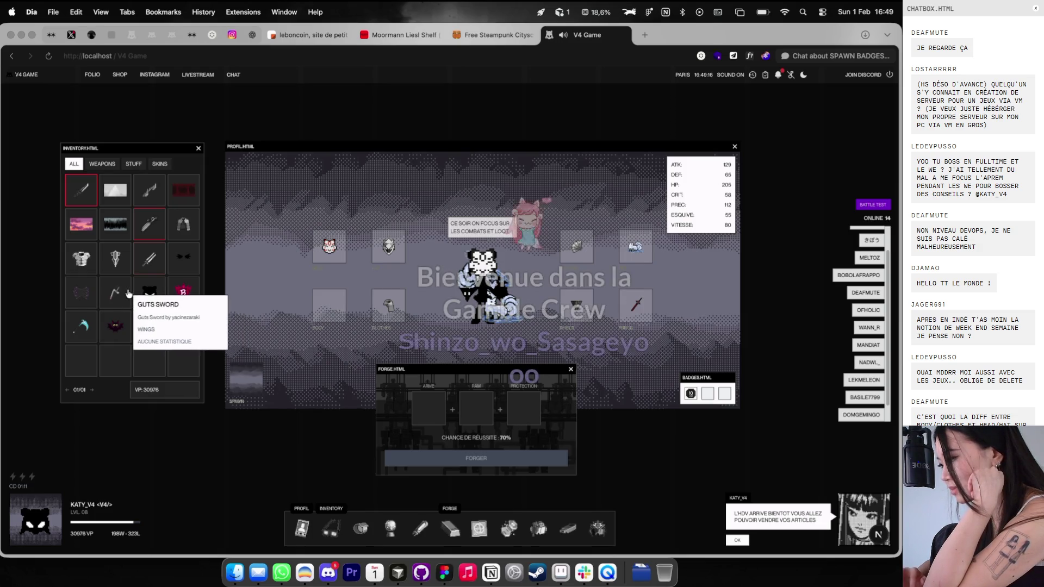
double_click(115, 296)
double_click(124, 328)
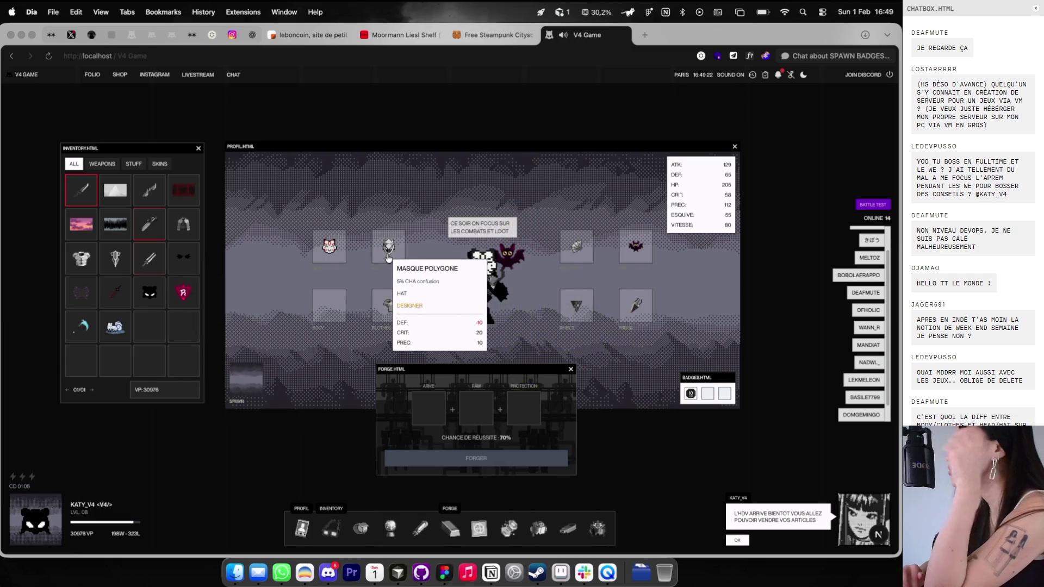
mouse_move(473, 369)
mouse_down()
mouse_move(475, 137)
mouse_move(484, 179)
mouse_up()
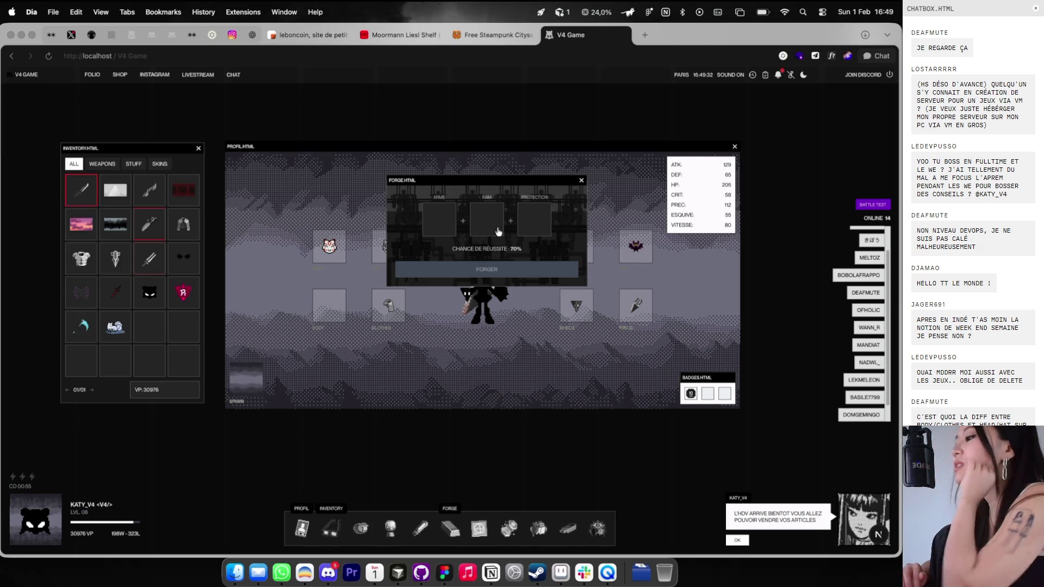
key(ctrl+Right)
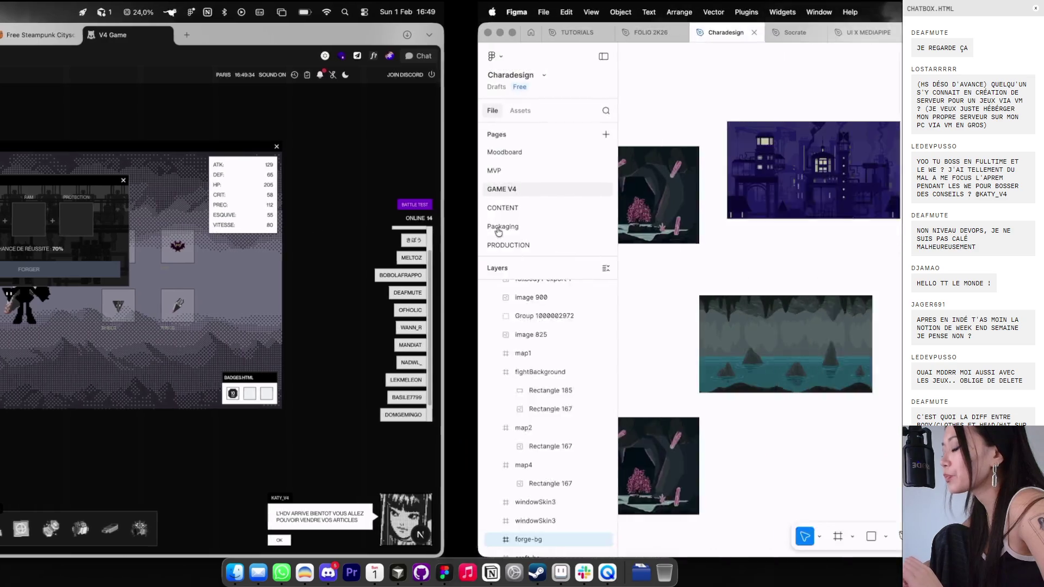
Step: Send Cursor's agent a follow-up: clicking a forge slot opens the inventory when closed
key(ctrl+Right)
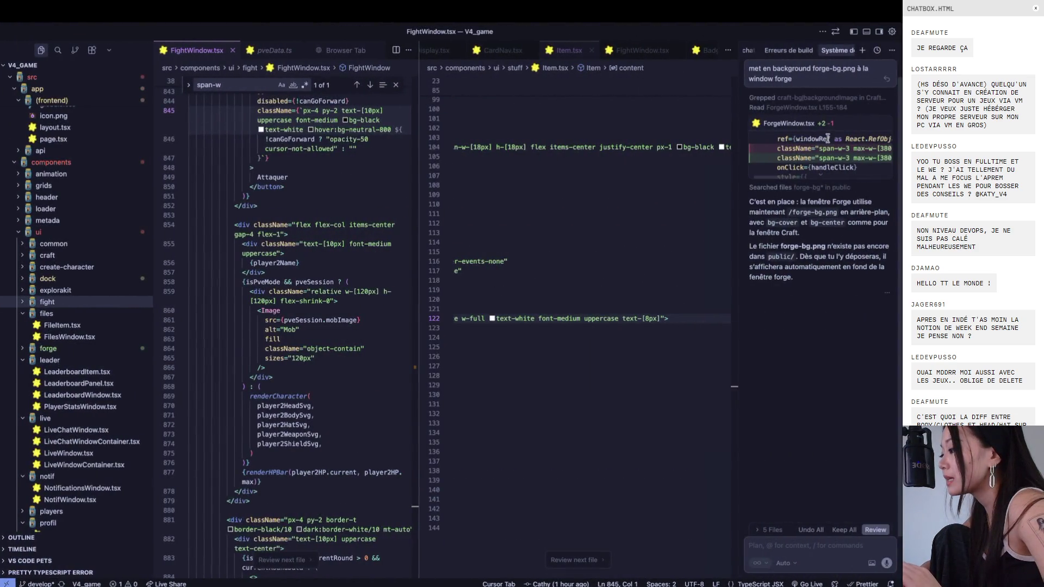
text(aire)
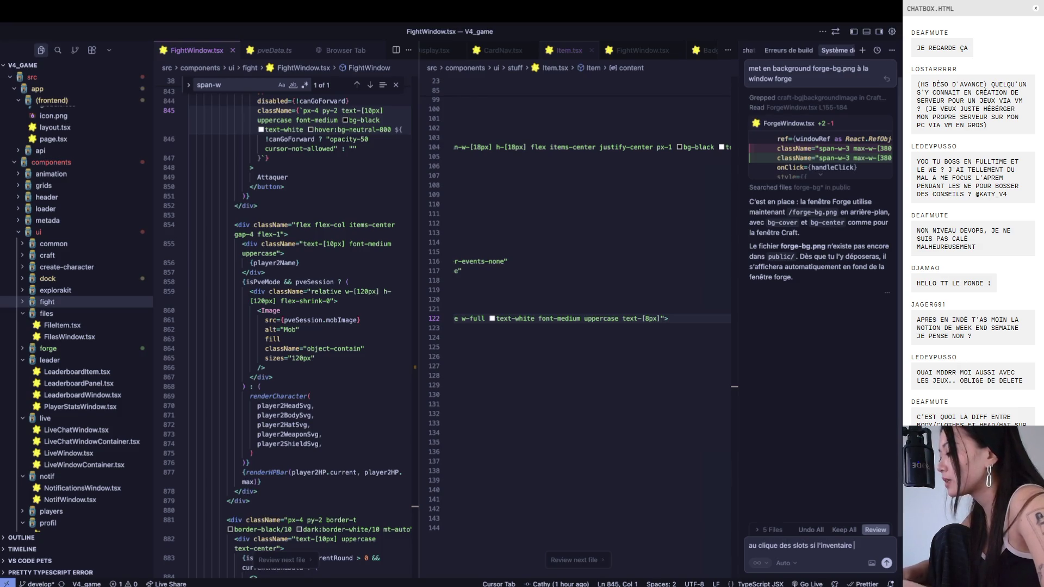
text( n'est pas ouvert ça ouv)
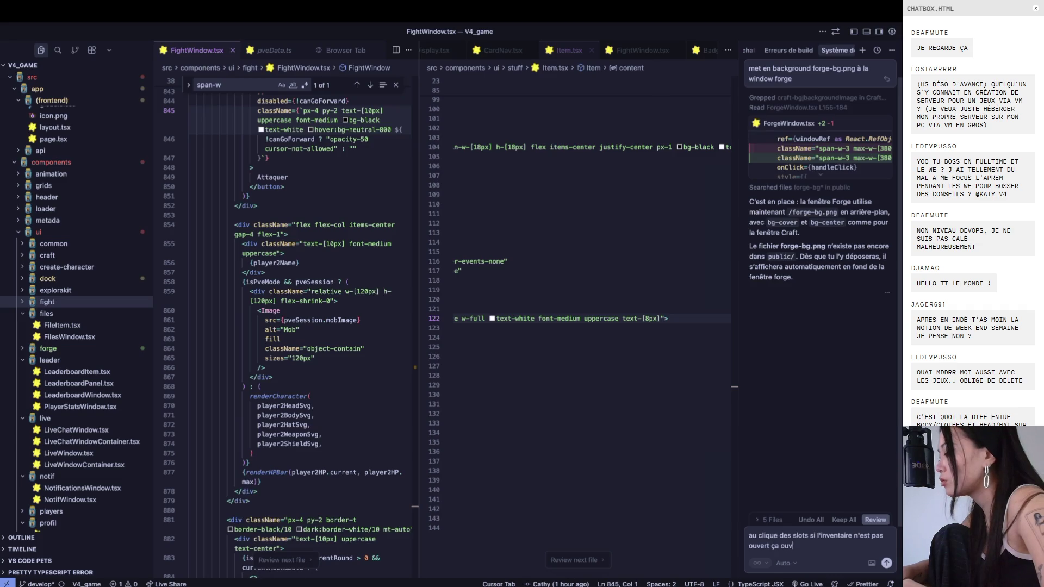
key(Return)
key(ctrl+Left)
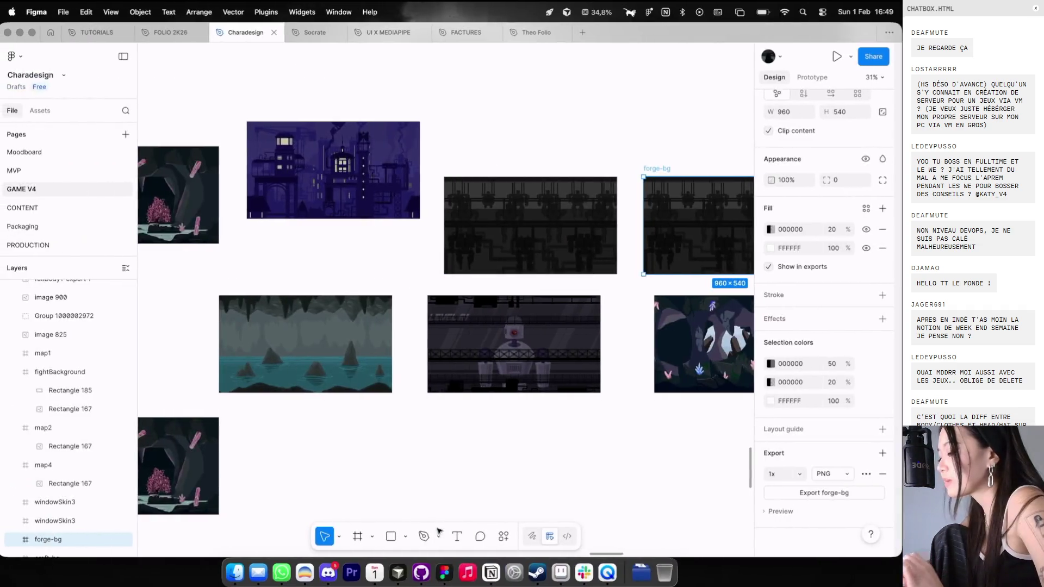
Step: Close the craft and forge windows, then reopen forge and inventory with F and I
key(ctrl+Left)
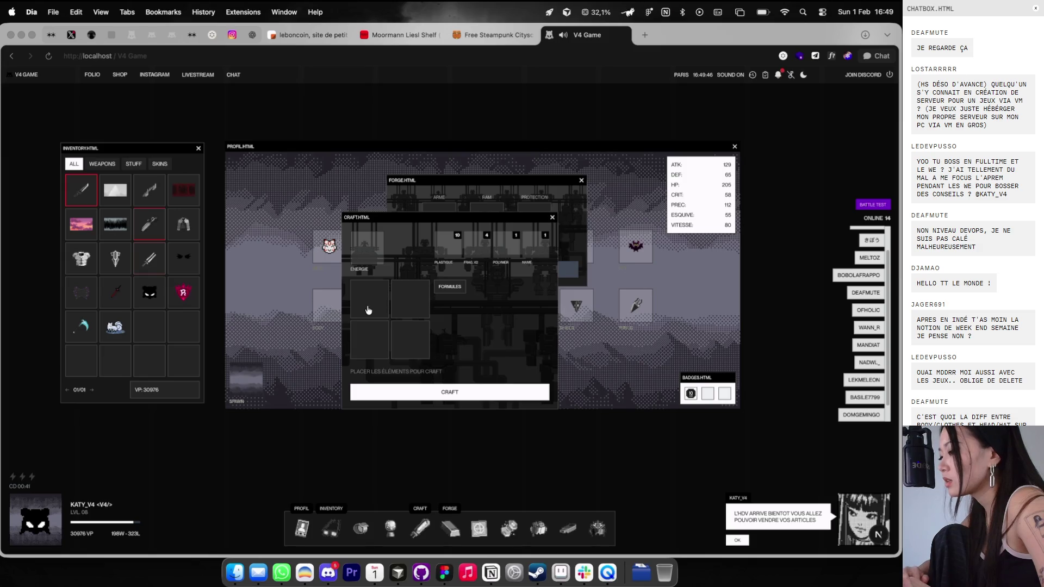
key(Escape)
click(199, 147)
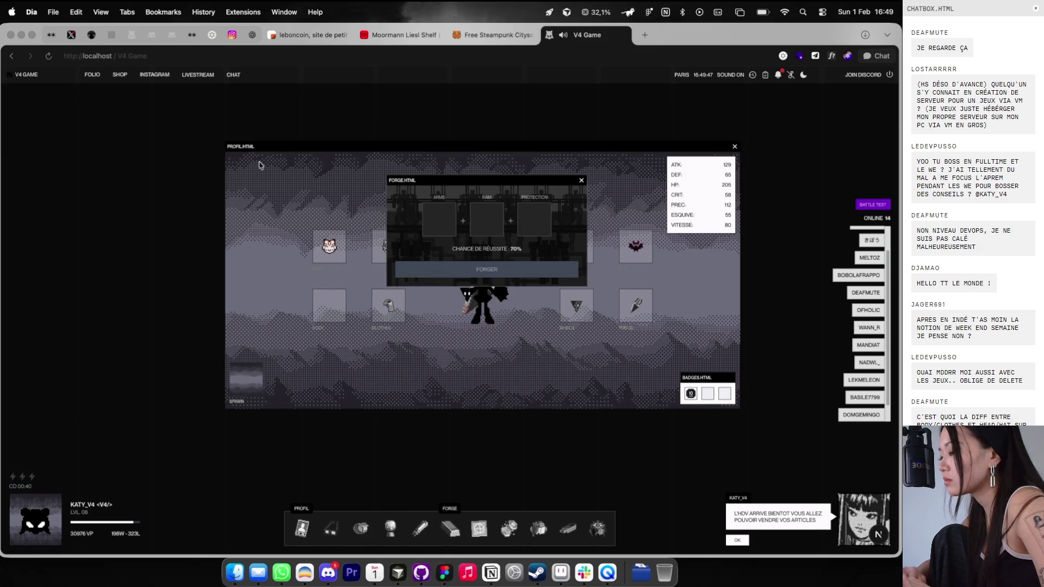
click(582, 180)
key(f)
key(i)
key(f)
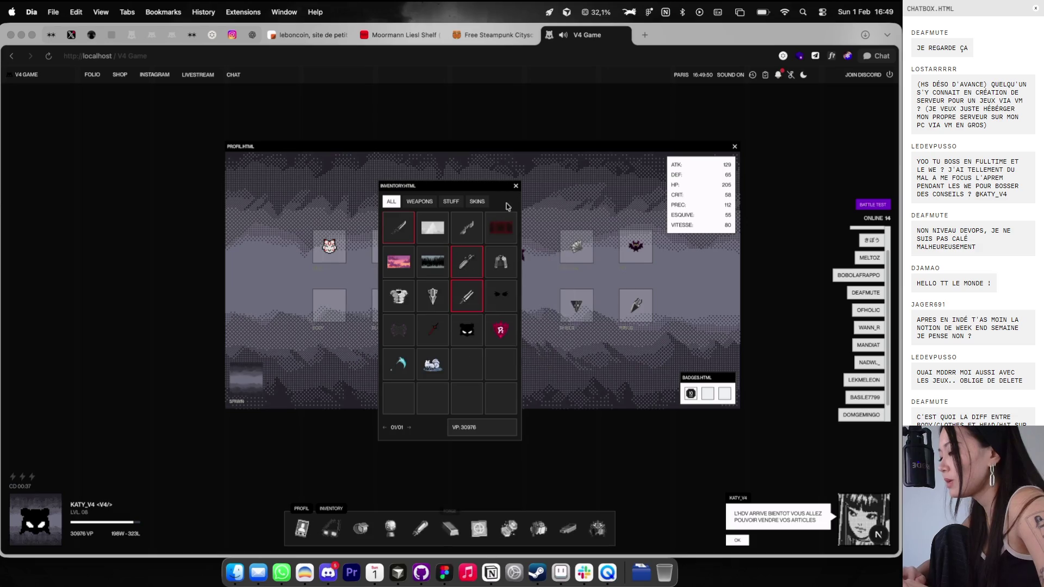
key(f)
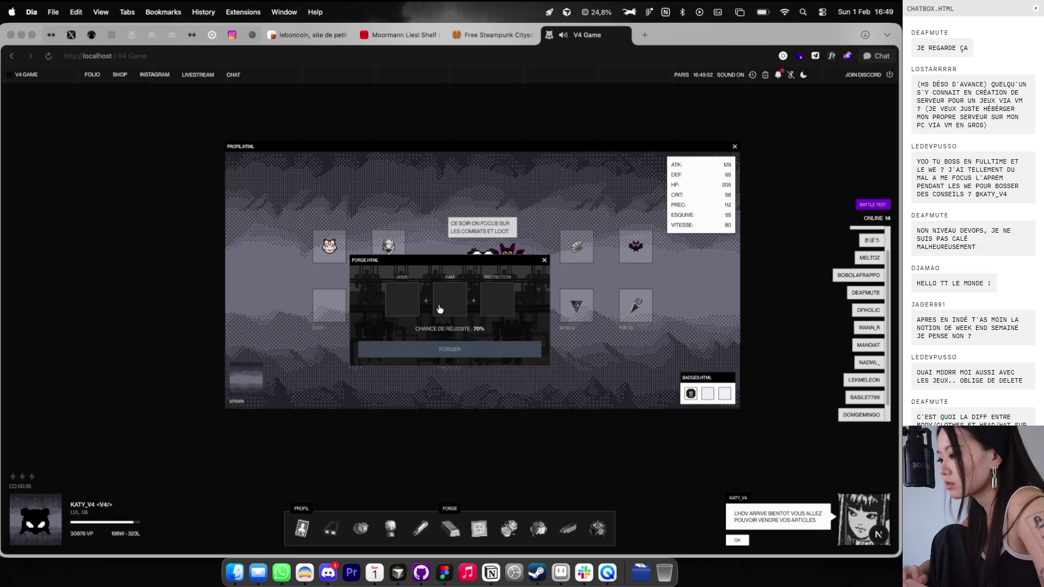
Step: Move the inventory window to the left and close the forge window
click(459, 231)
drag(465, 185, 215, 185)
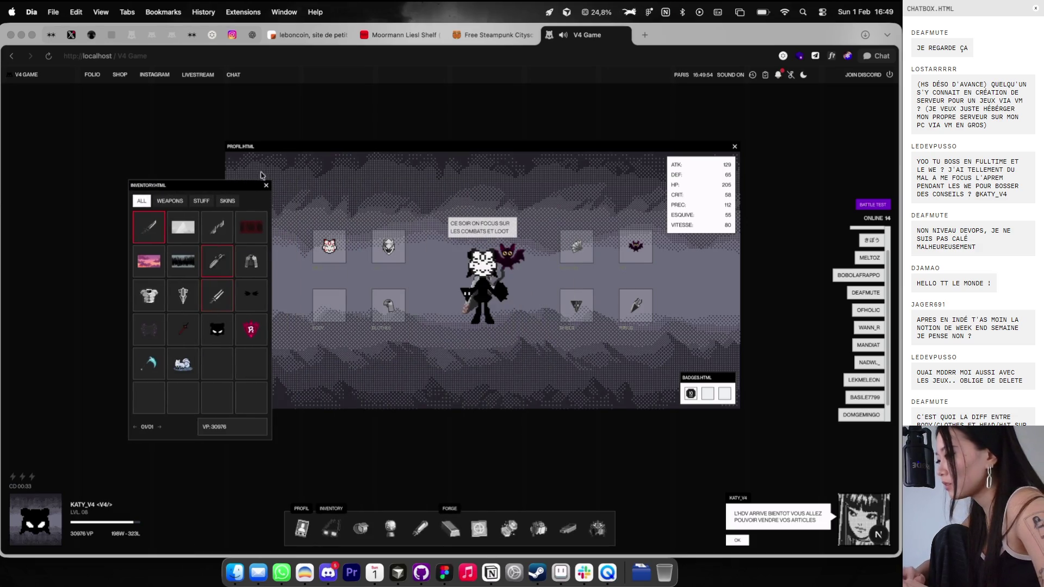
key(f)
key(ctrl+Right)
key(ctrl+Right)
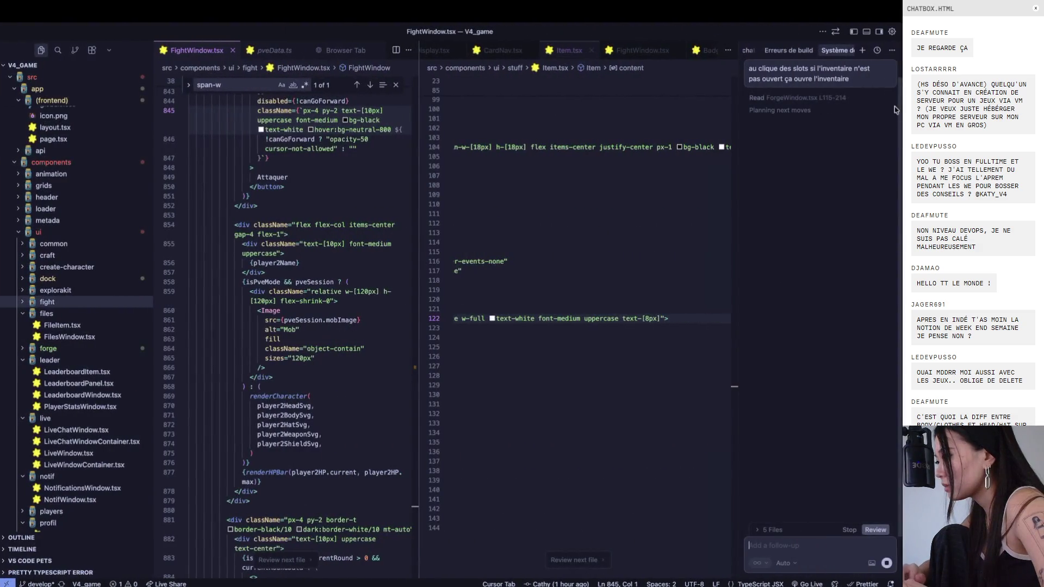
key(ctrl+Left)
key(ctrl+Left)
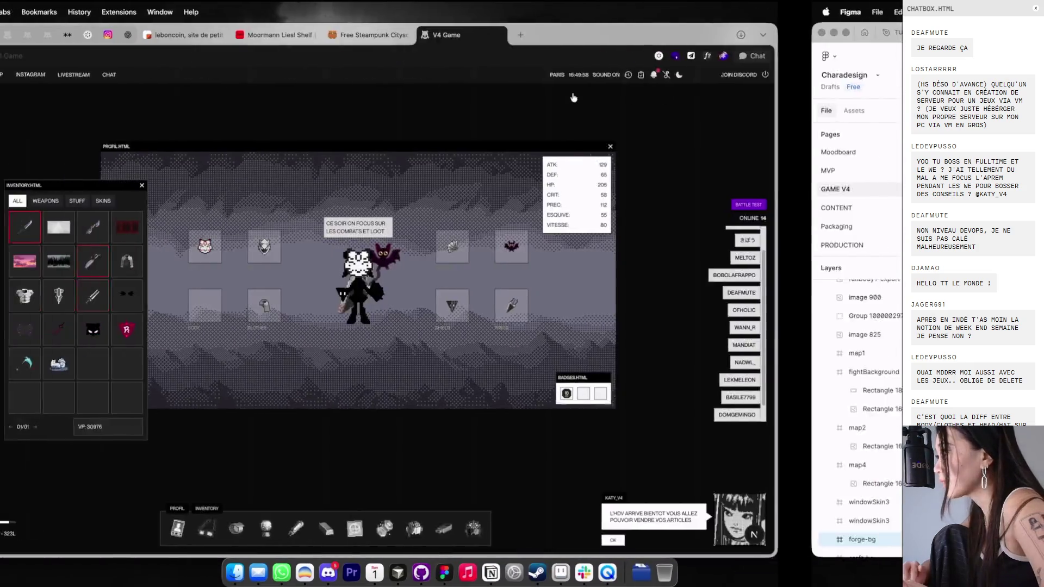
Step: Open the craft window, reopen inventory at the left side, then close craft
key(c)
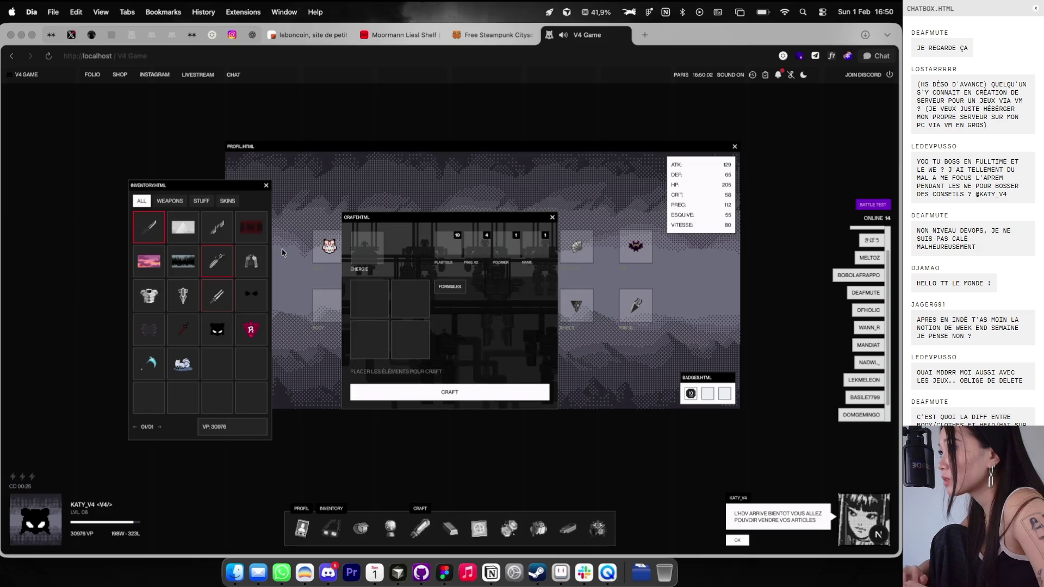
click(266, 187)
key(i)
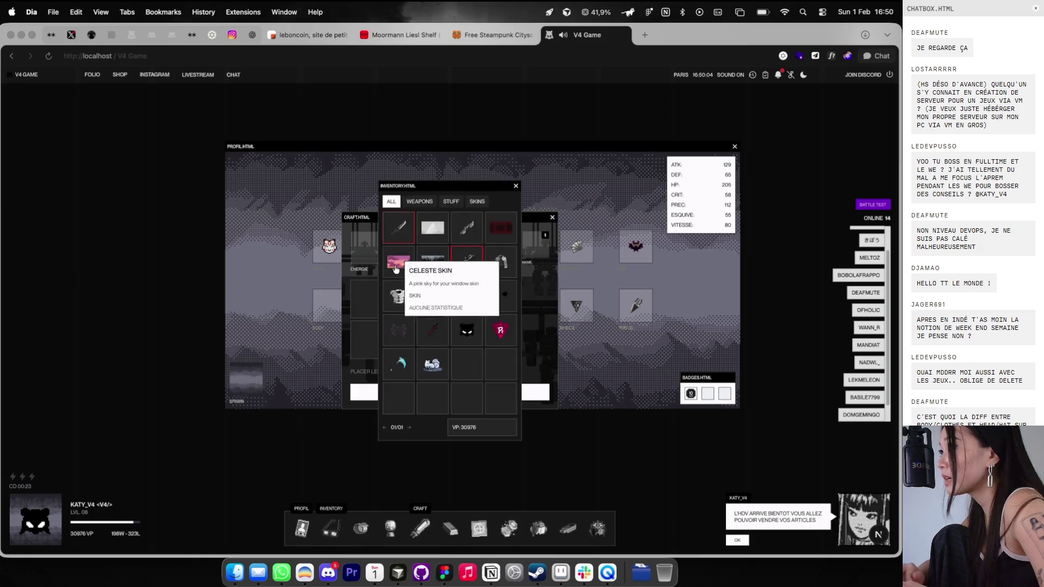
mouse_move(464, 186)
mouse_down()
mouse_move(245, 186)
mouse_move(111, 146)
mouse_up()
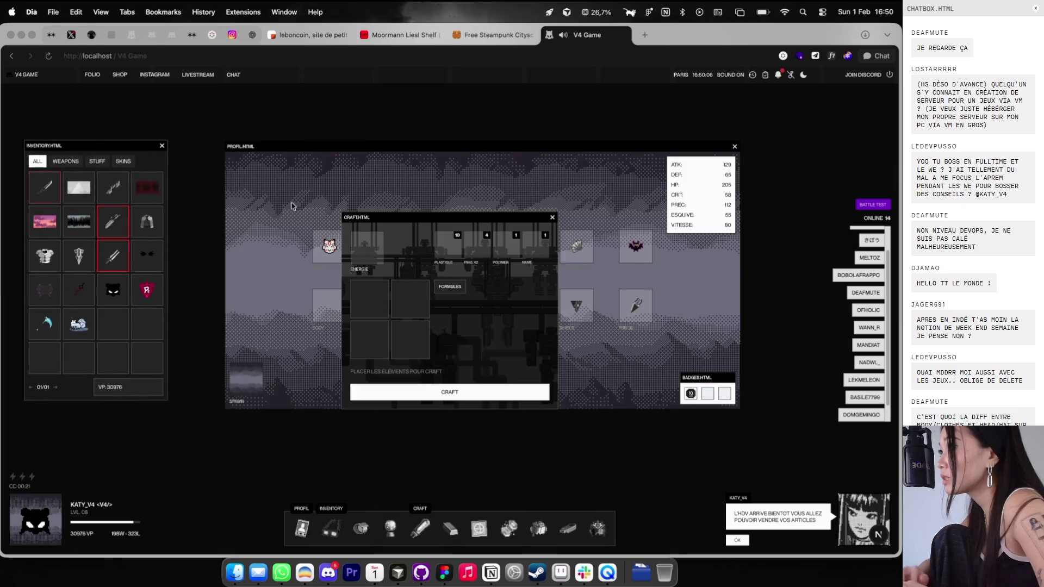
click(552, 218)
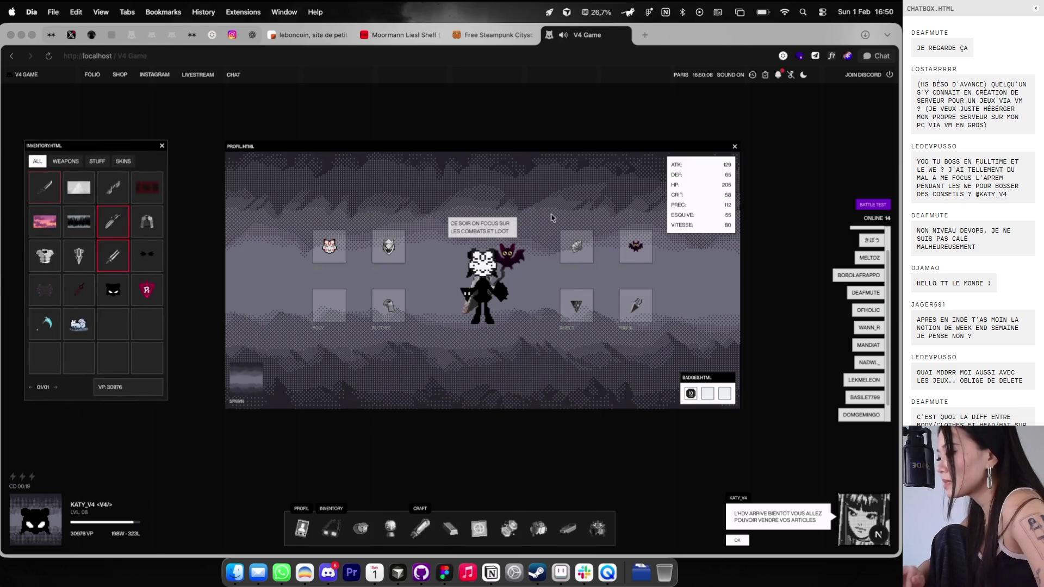
drag(150, 147, 180, 139)
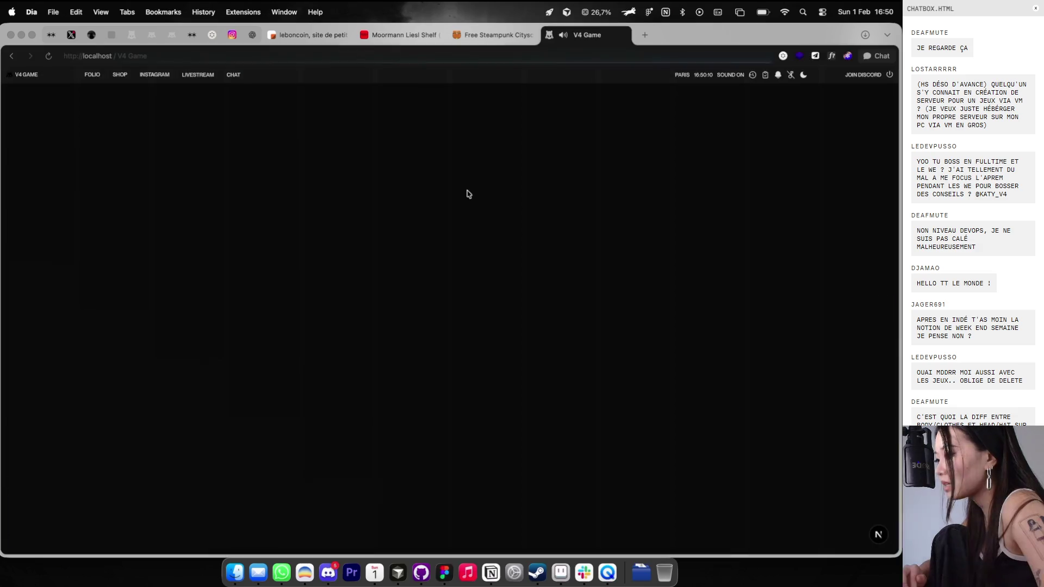
Step: Mark all notifications as read and close the notifications list
mouse_move(585, 233)
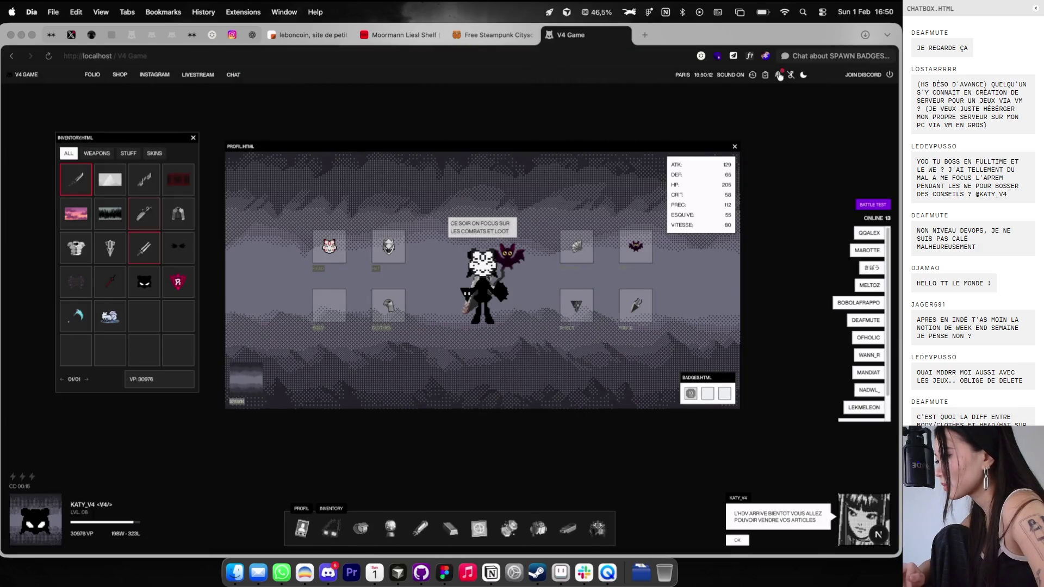
click(779, 75)
click(483, 195)
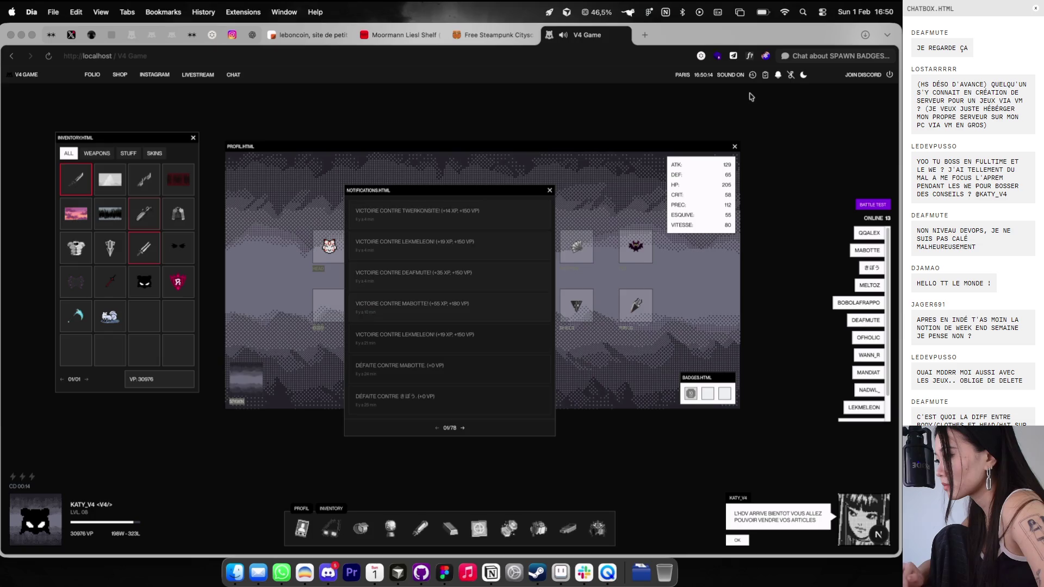
click(549, 192)
Step: Open a won fight's replay from the combat history and step it to round 2
click(753, 78)
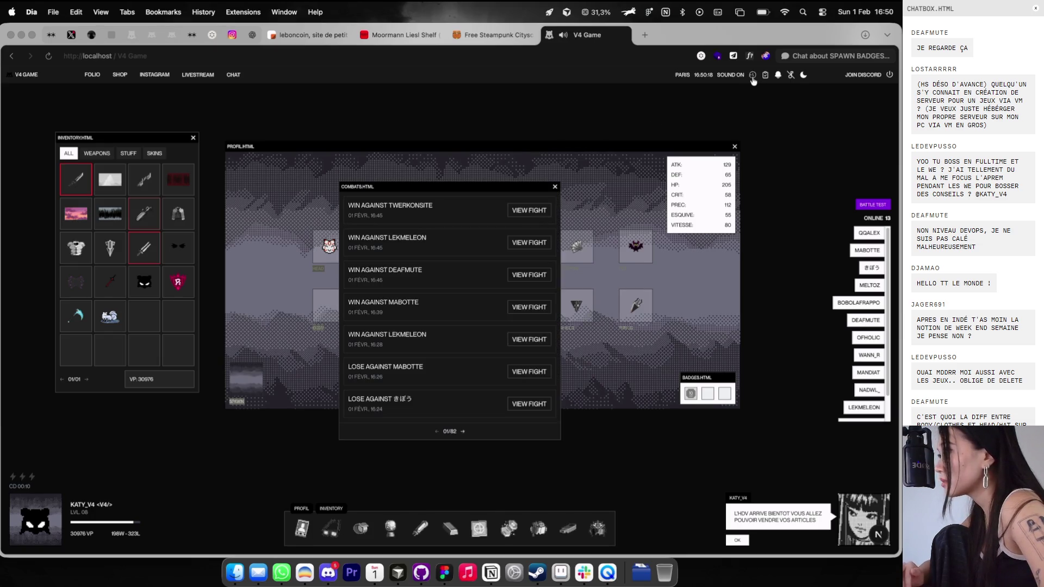
click(526, 276)
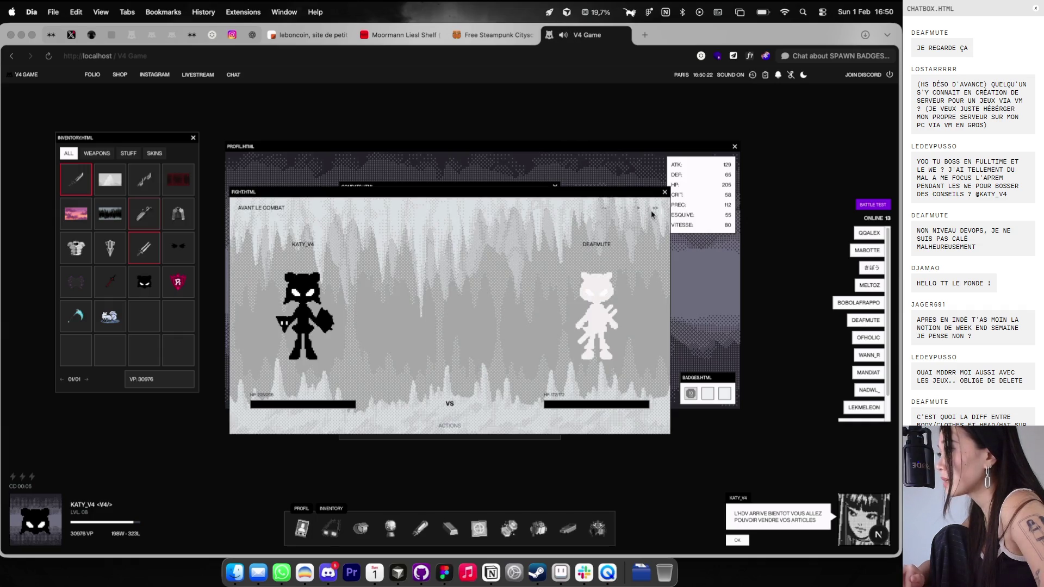
click(638, 210)
click(623, 211)
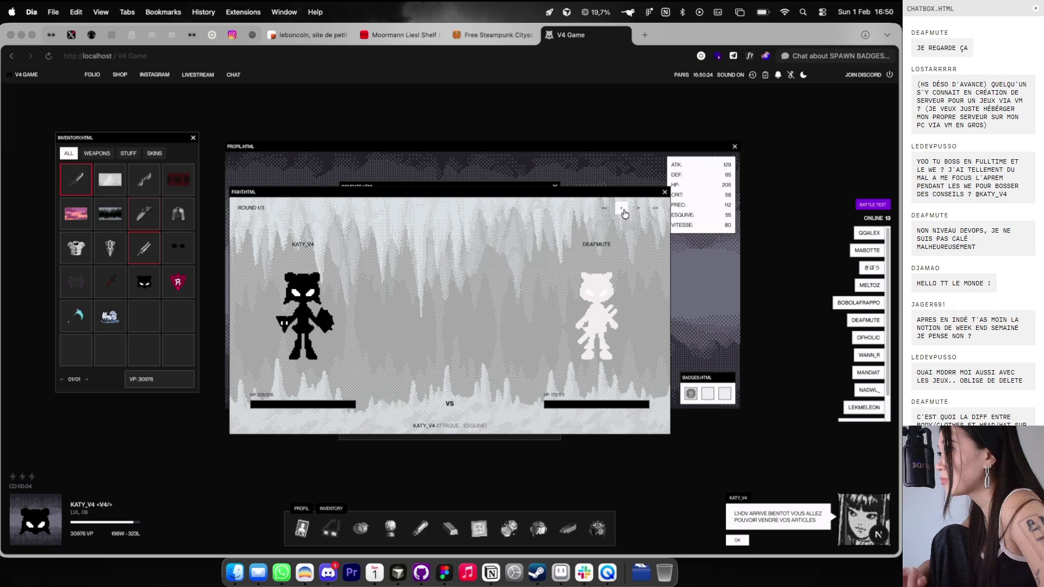
click(647, 211)
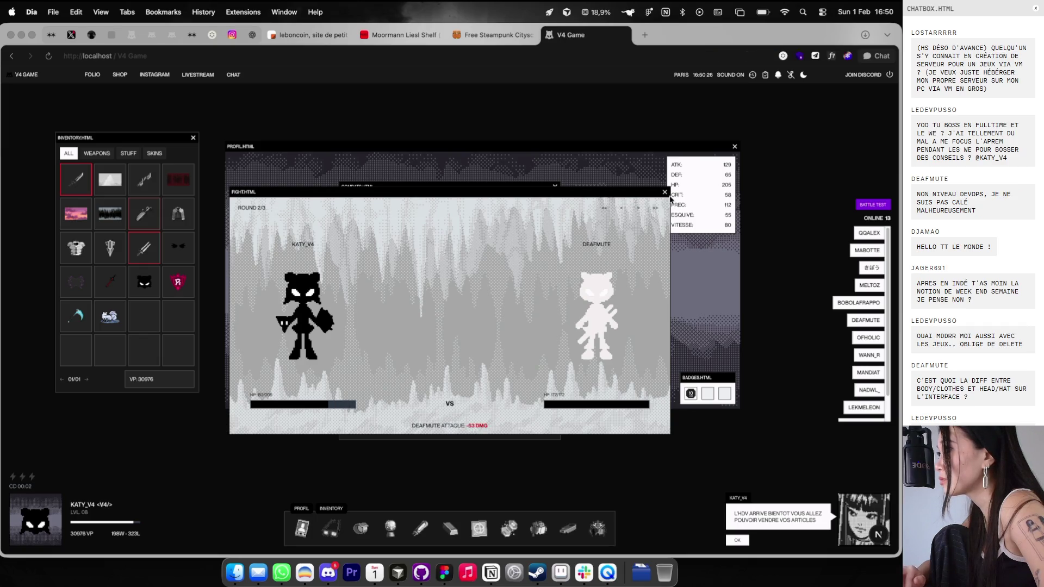
Step: Close the replay and combat history, then shift the profile window slightly down-right
click(665, 193)
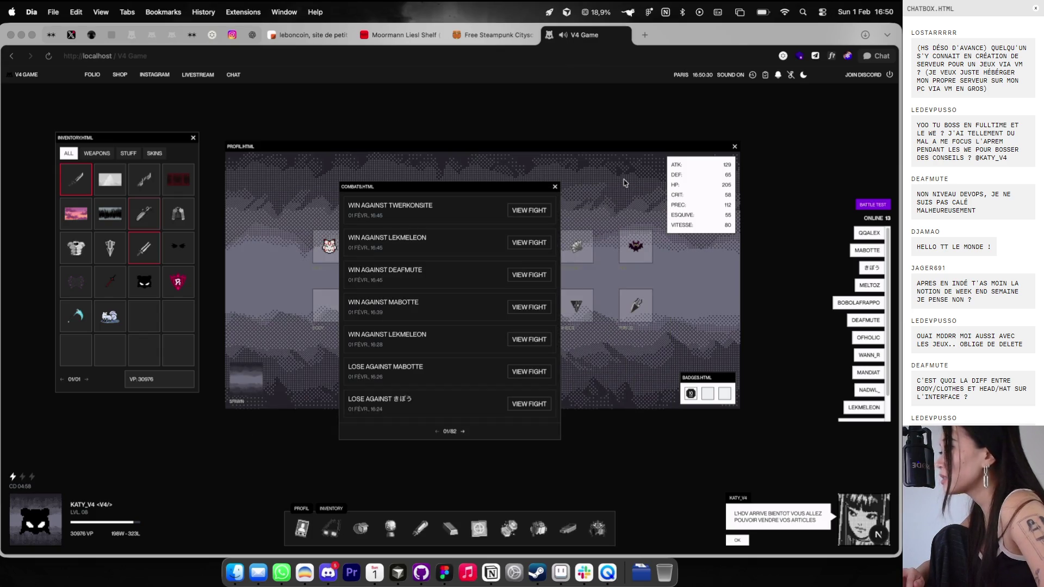
click(556, 187)
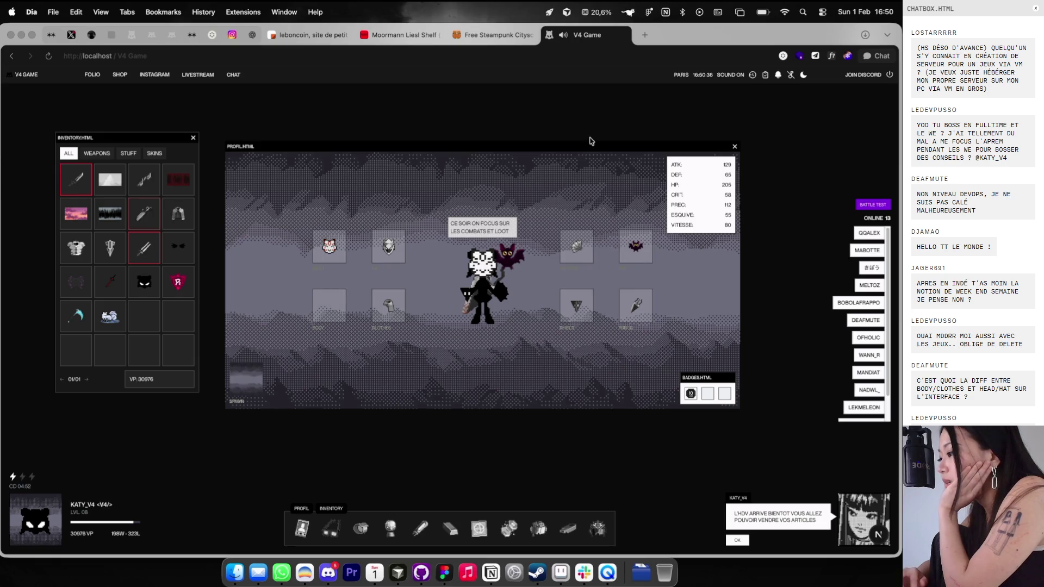
drag(590, 147, 597, 173)
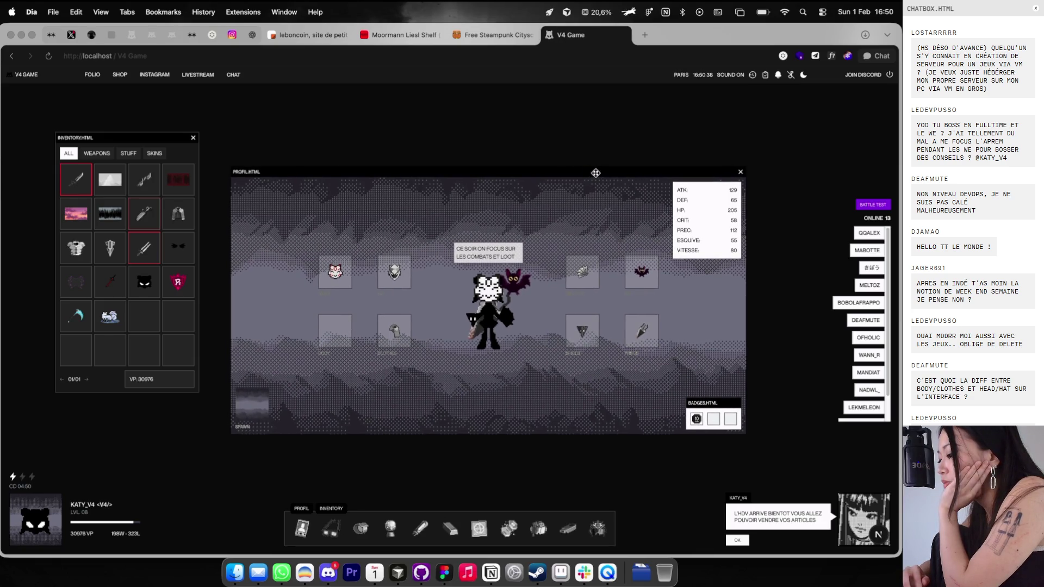
Step: Open the CONTENT page in Charadesign and locate the deck roadmap text line
key(super+Tab)
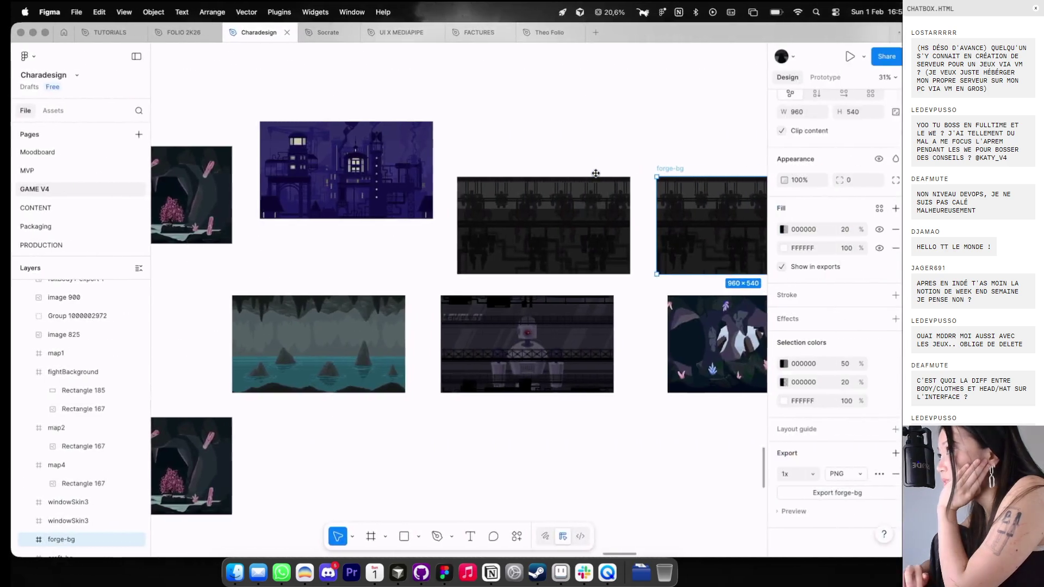
click(83, 208)
scroll(434, 235, down, 8)
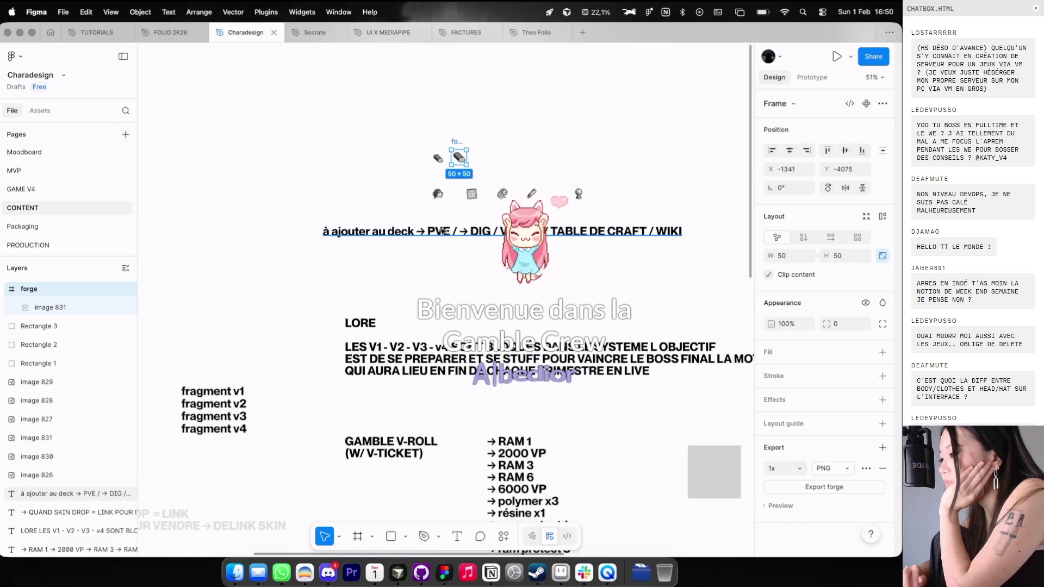
scroll(434, 235, right, 2)
click(445, 227)
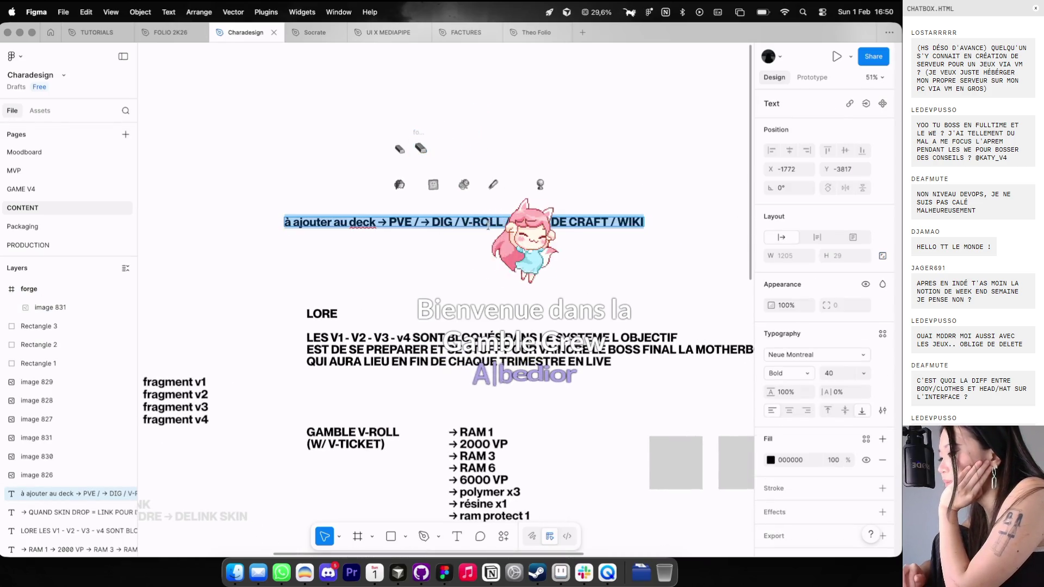
scroll(468, 234, down, 3)
scroll(468, 234, right, 4)
click(493, 243)
scroll(547, 193, down, 3)
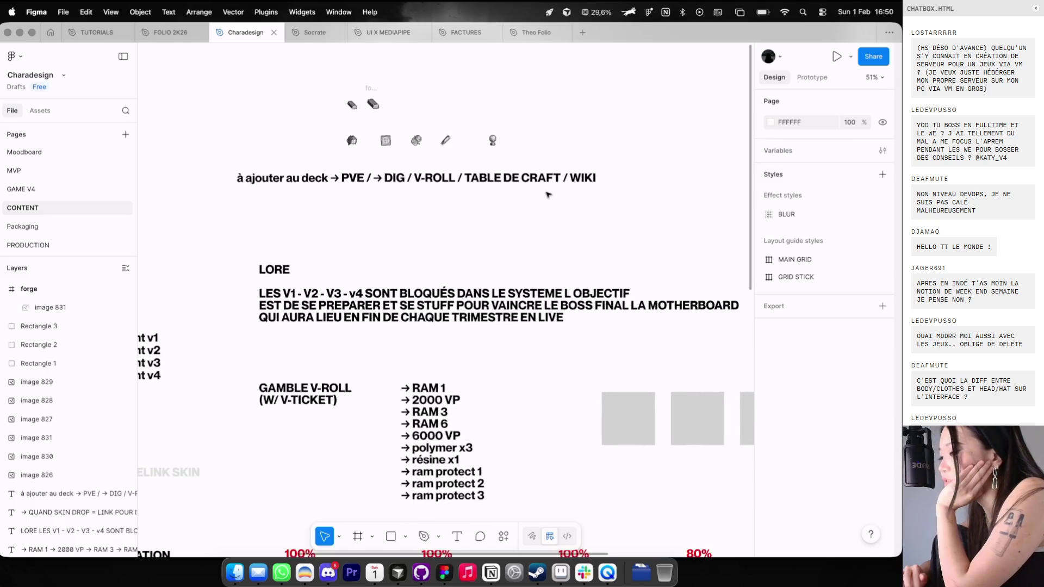
Step: Edit the 'à ajouter au deck' roadmap line so it ends with WIKI / FORGE
key(ctrl+Left)
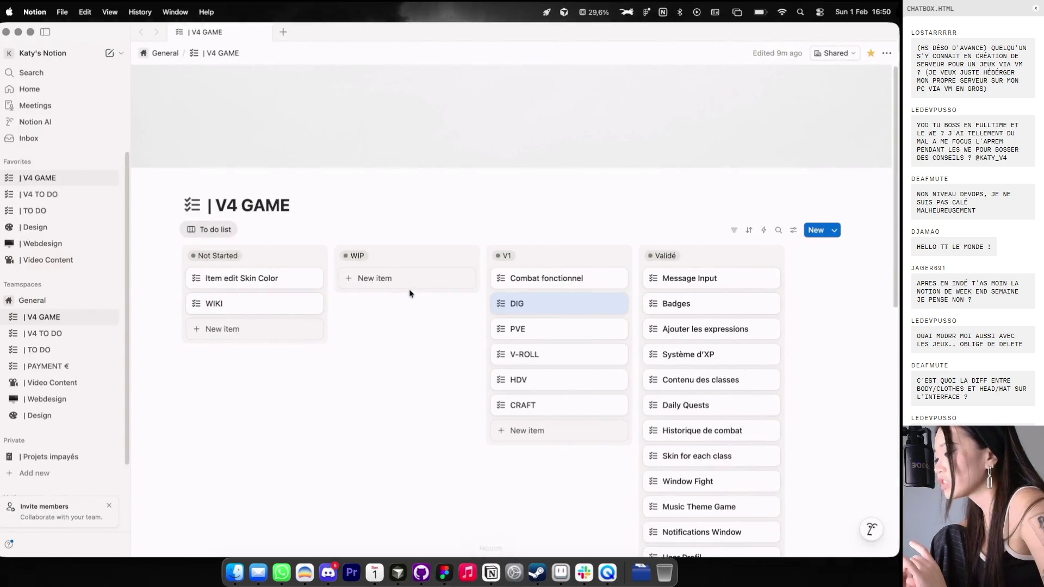
key(ctrl+Right)
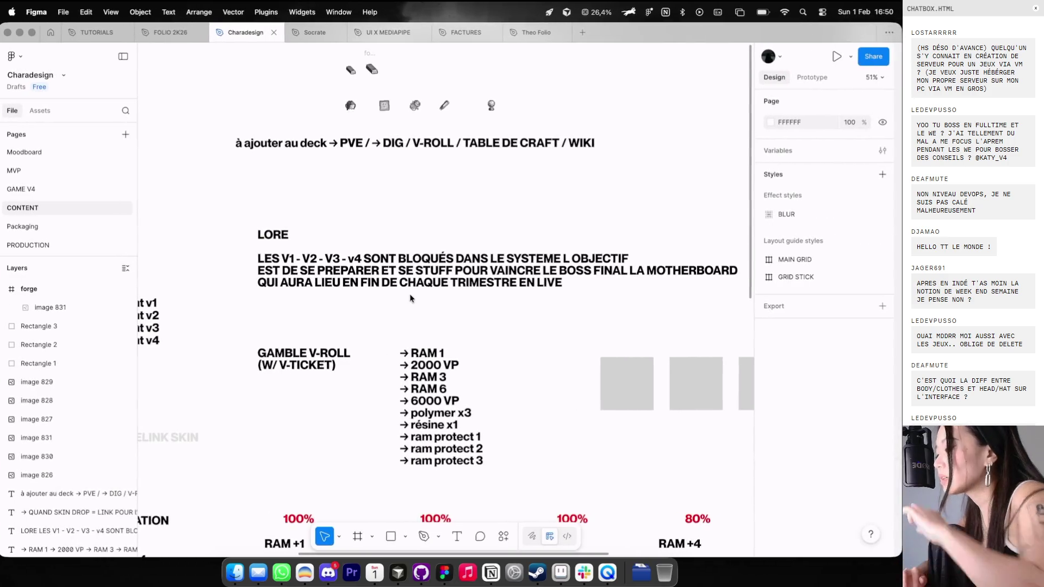
scroll(410, 296, down, 3)
scroll(412, 297, down, 3)
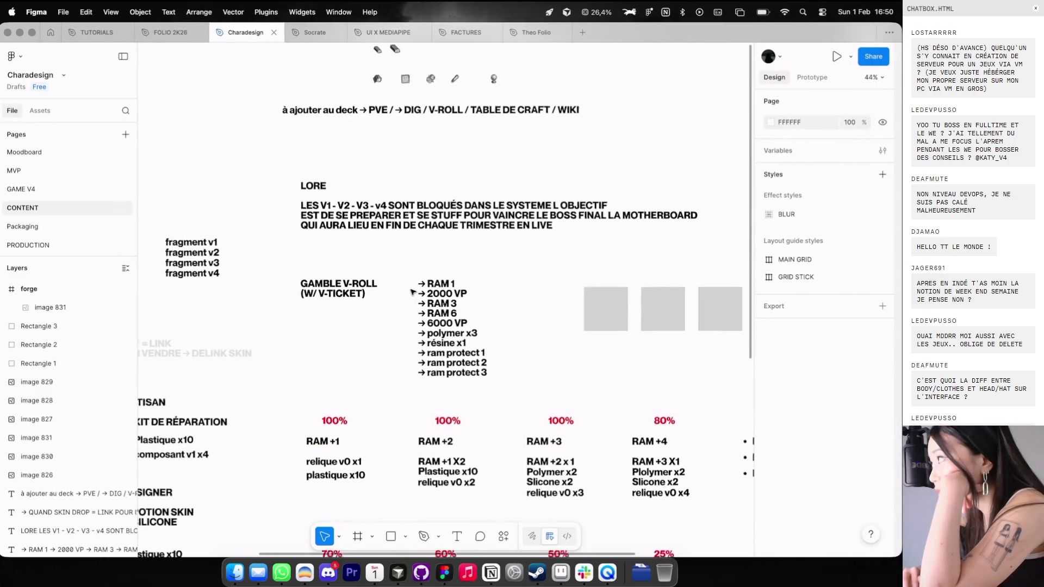
double_click(501, 112)
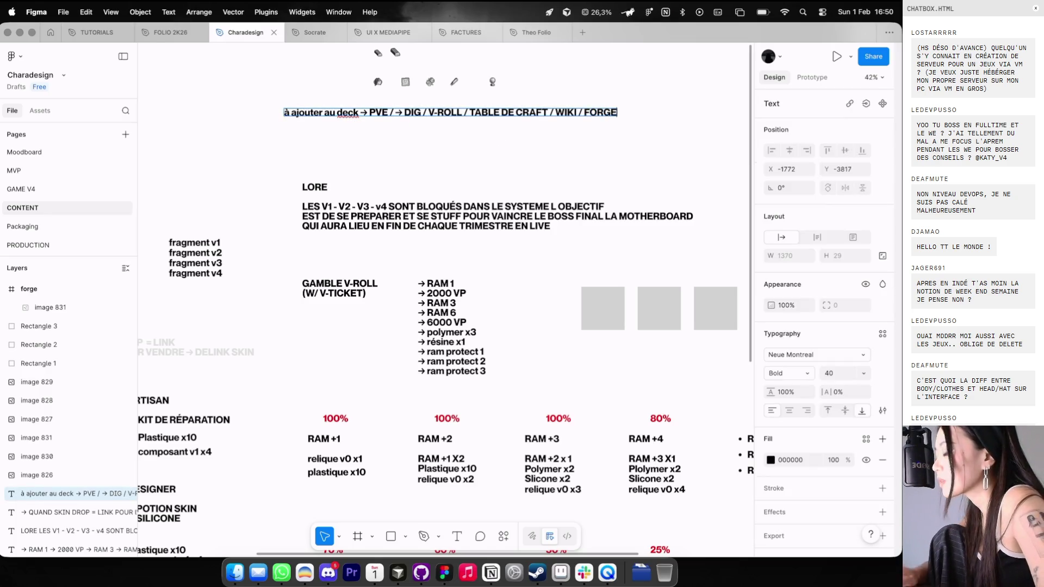
click(496, 156)
scroll(497, 157, down, 5)
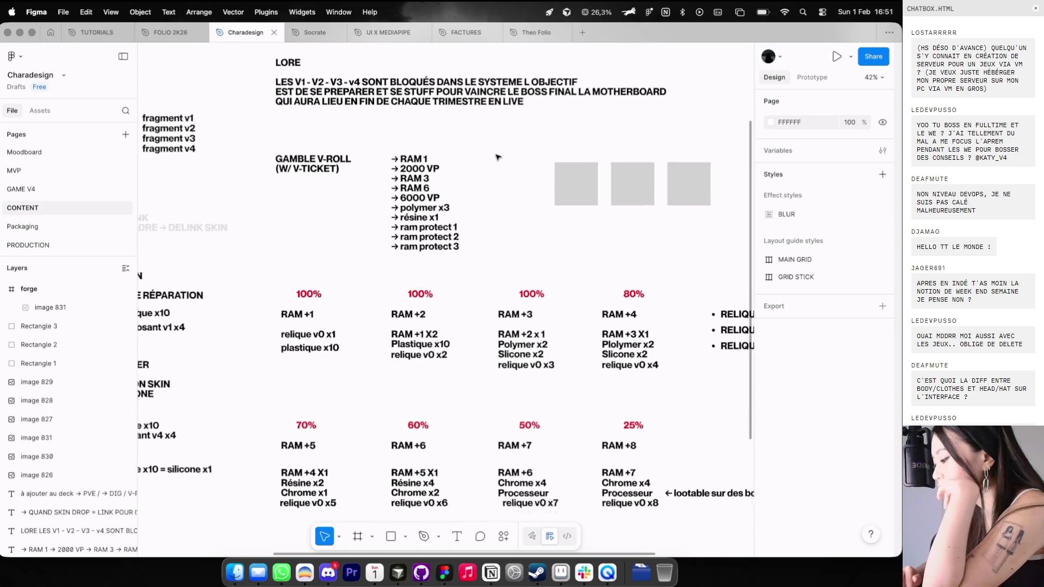
scroll(497, 156, down, 2)
scroll(381, 149, up, 3)
scroll(381, 150, left, 5)
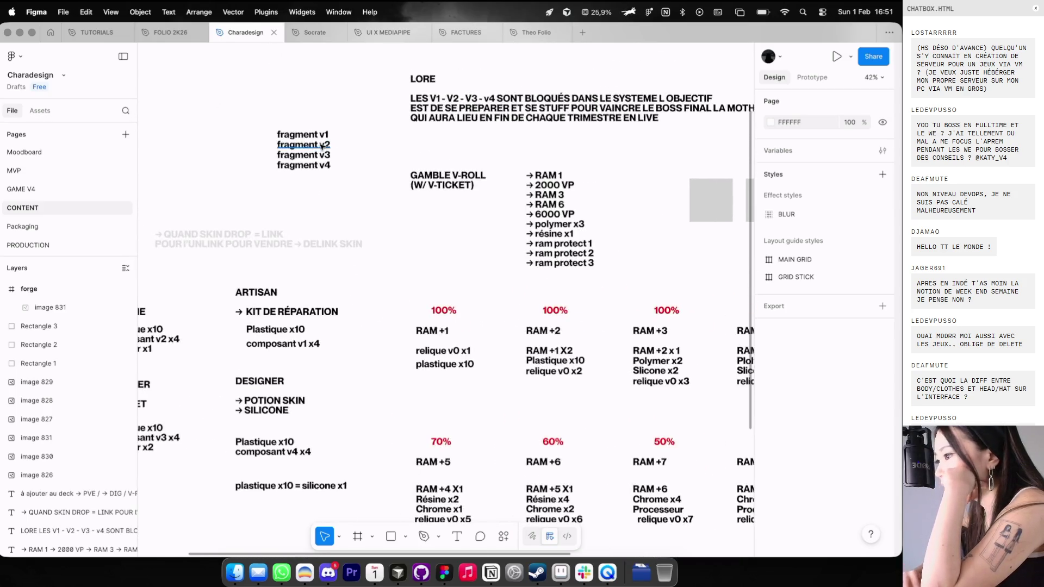
scroll(321, 147, up, 3)
Step: Select the fragment v1 to v4 text lines and check them against the Notion board
drag(245, 103, 377, 240)
scroll(377, 239, down, 2)
key(ctrl+Left)
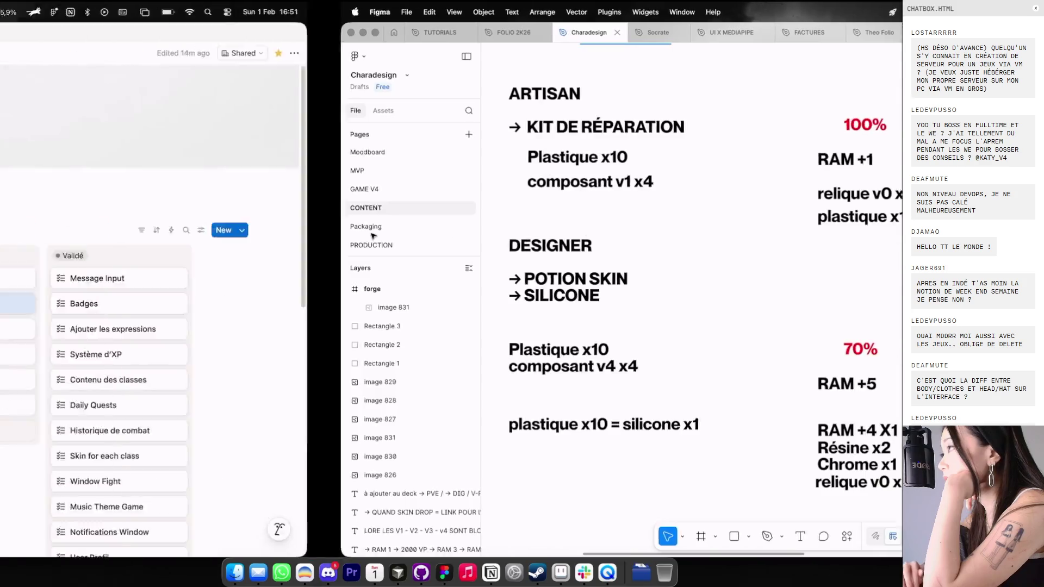
key(ctrl+Right)
scroll(373, 236, down, 5)
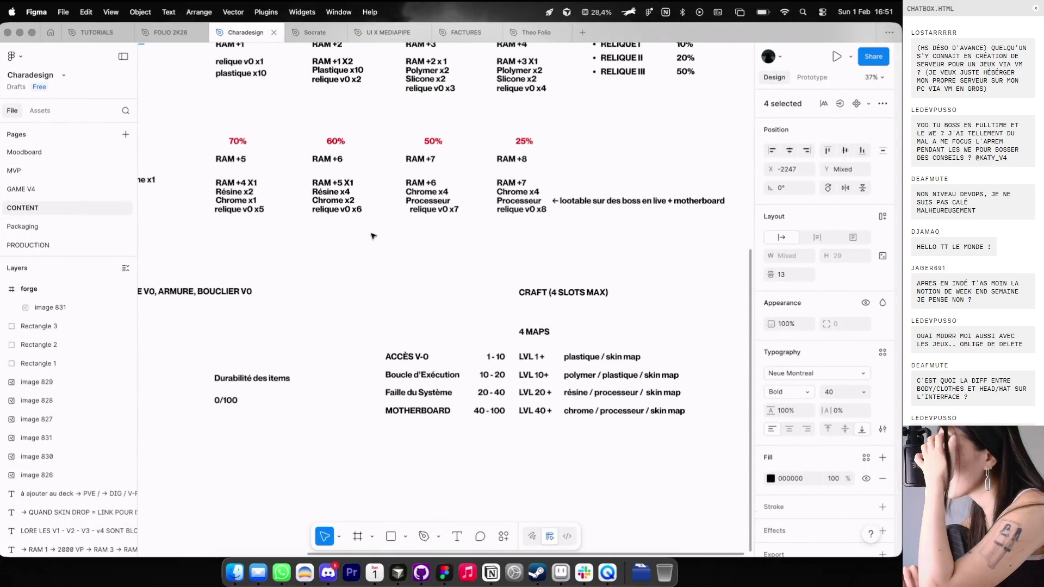
scroll(373, 235, up, 1)
scroll(373, 235, right, 1)
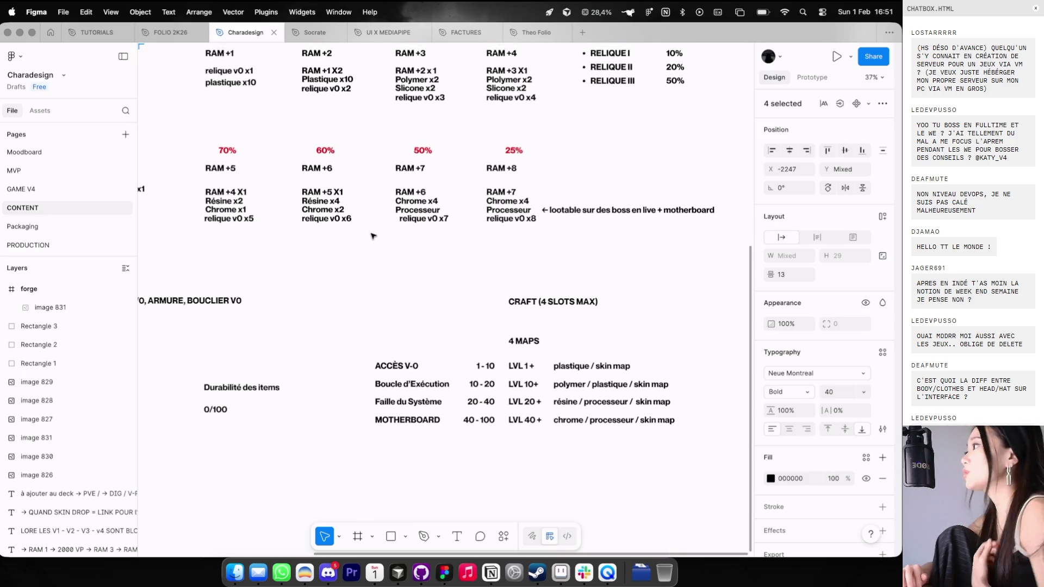
key(ctrl+Left)
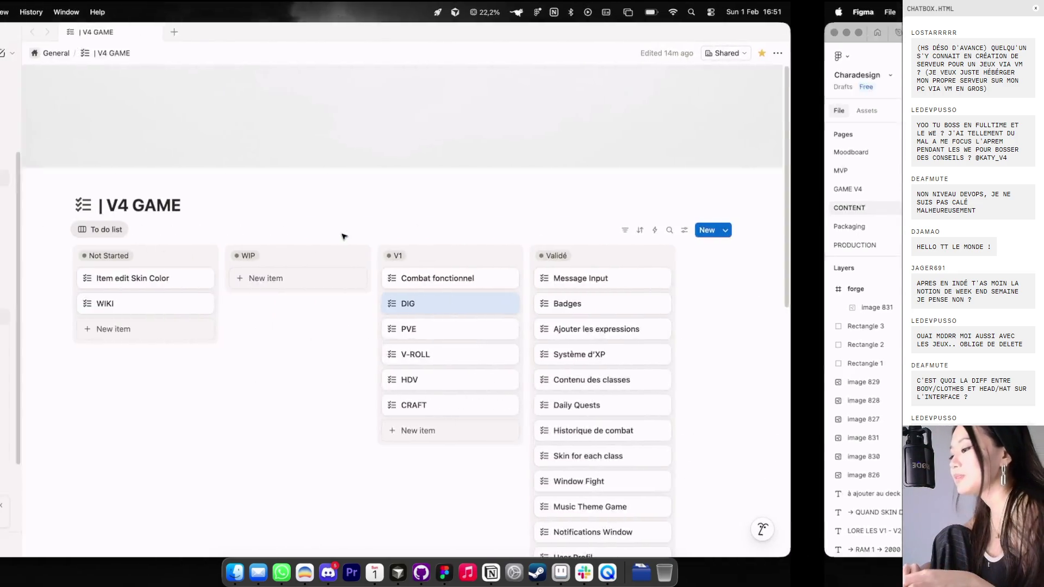
Step: Open the game's craft window and move it up-right, then open Theo Folio in Figma
click(304, 573)
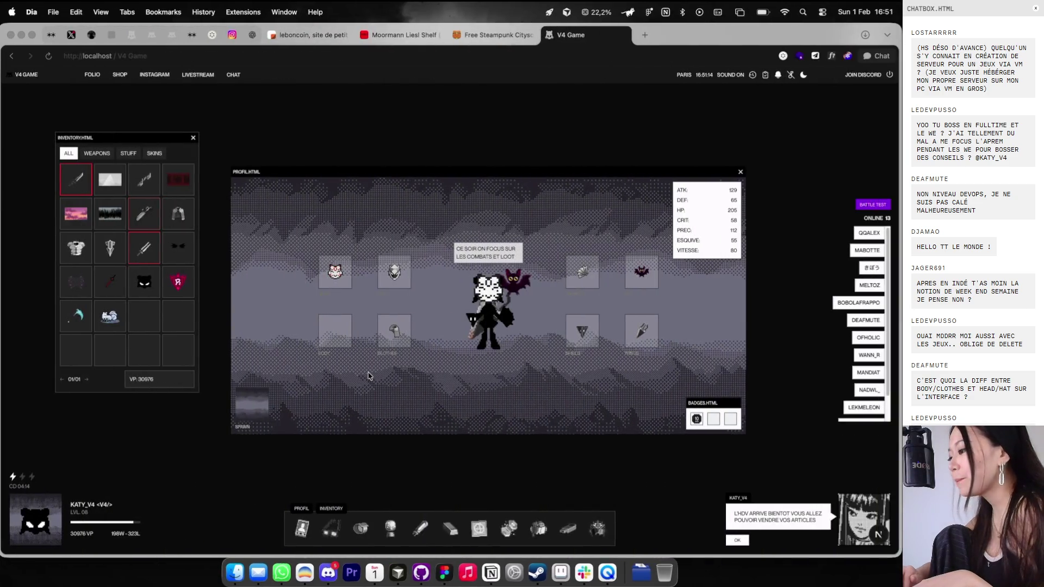
key(c)
drag(536, 217, 607, 105)
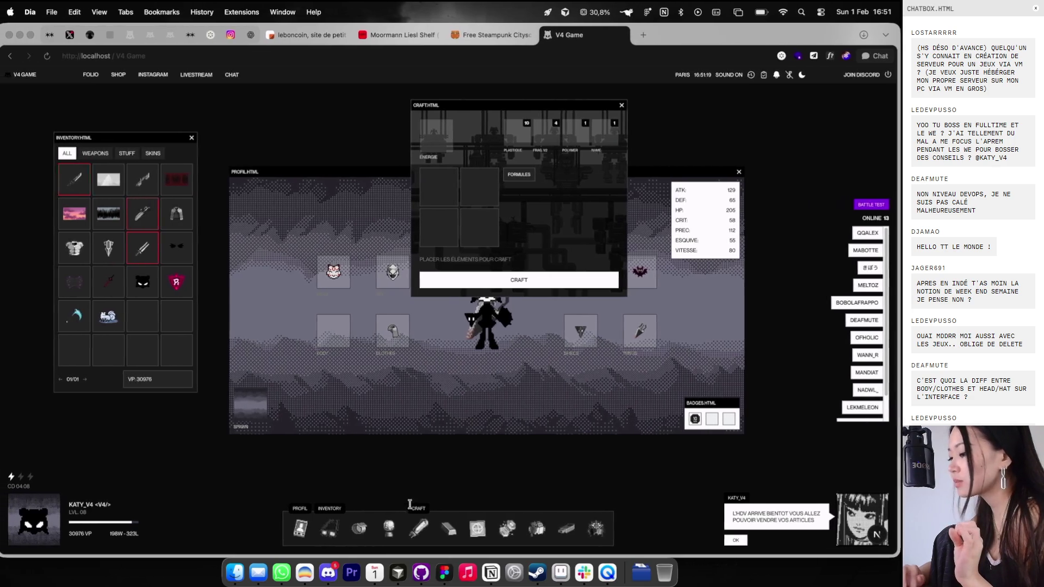
click(444, 572)
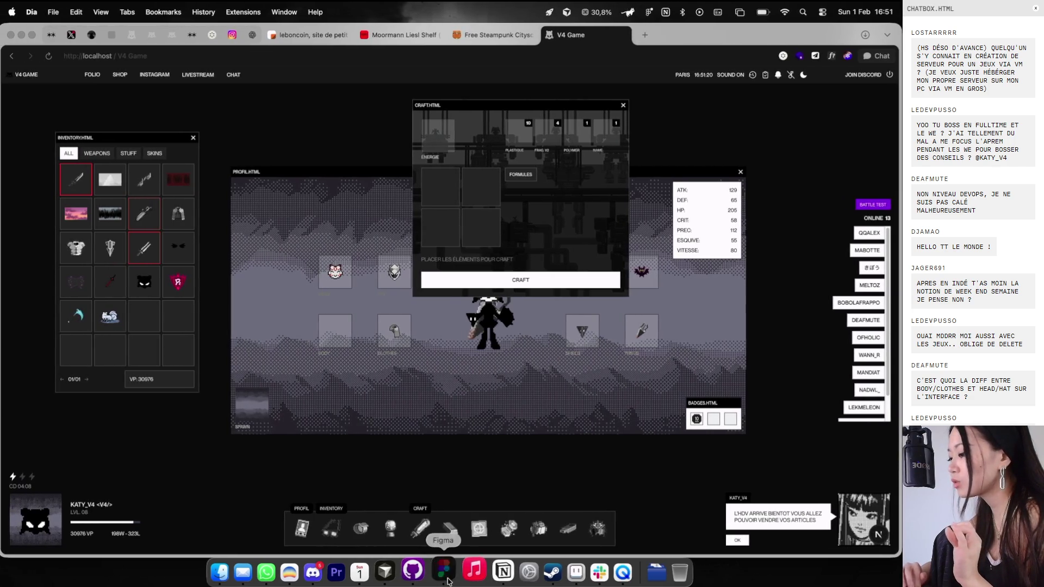
click(537, 33)
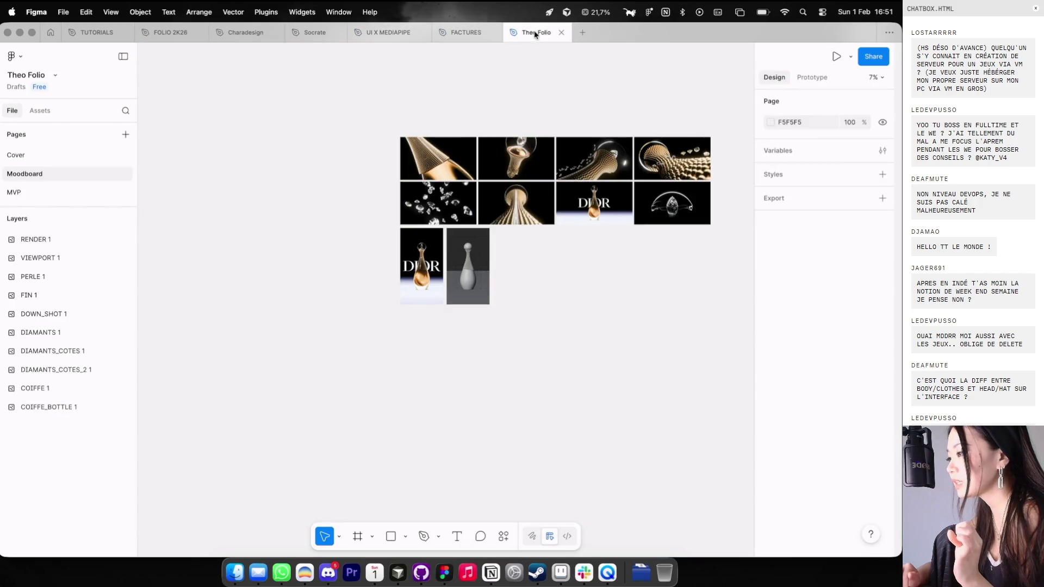
Step: Draw a new 1440 × 810 frame below the moodboard images
scroll(454, 161, down, 3)
key(f)
drag(448, 255, 587, 367)
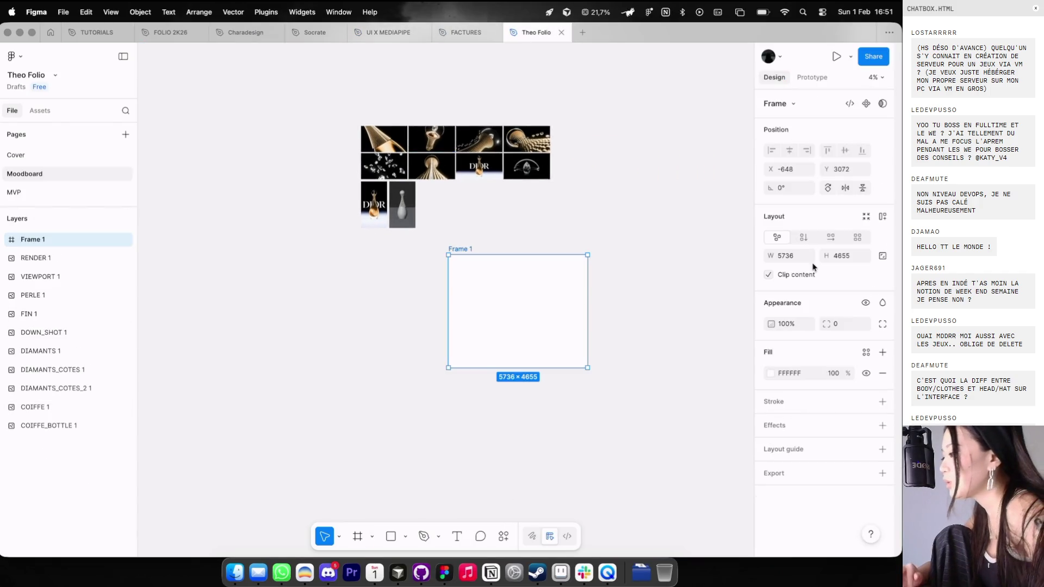
click(792, 257)
text(1440)
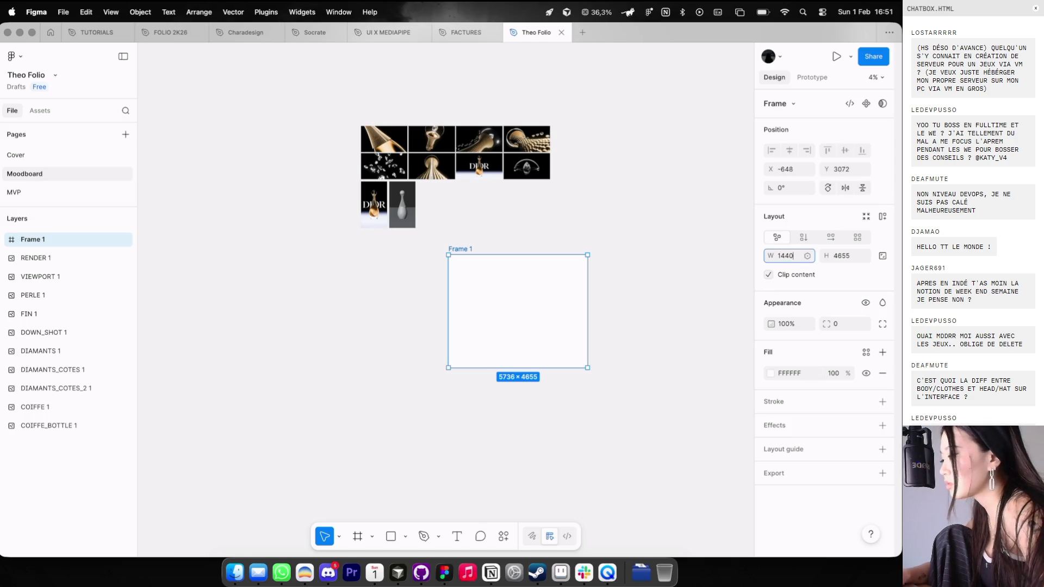
key(Tab)
text(1)
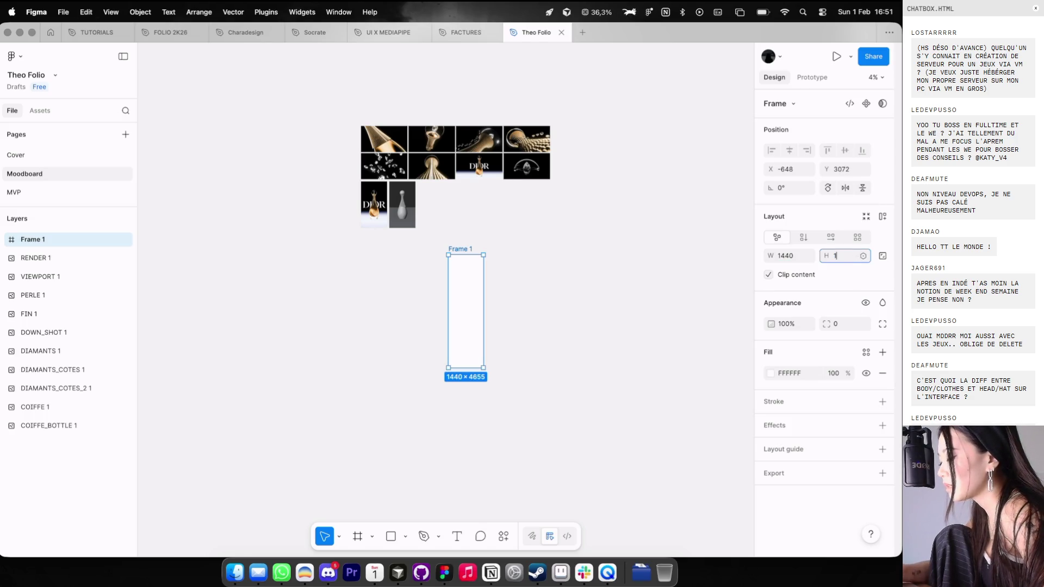
text(810)
key(Return)
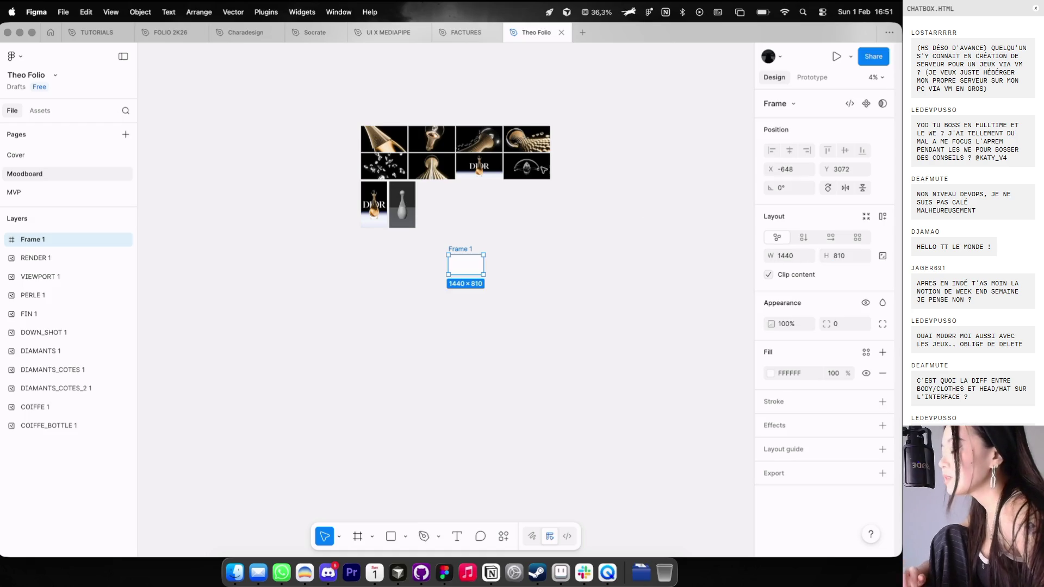
Step: Shrink all ten moodboard images to suit the new frame
scroll(417, 137, up, 2)
drag(303, 87, 596, 270)
mouse_move(589, 123)
mouse_down()
mouse_move(434, 210)
mouse_move(440, 231)
mouse_up()
Step: Move the frame up-left and rename it HP
scroll(443, 239, up, 3)
drag(485, 346, 457, 318)
double_click(456, 317)
text(HP)
key(Return)
click(451, 317)
scroll(459, 276, up, 1)
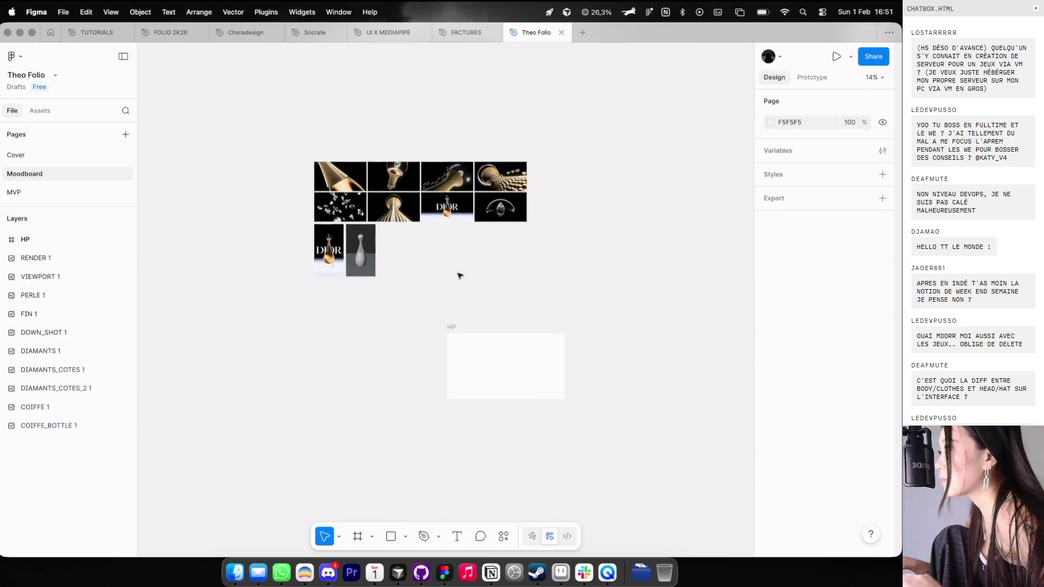
scroll(446, 280, down, 1)
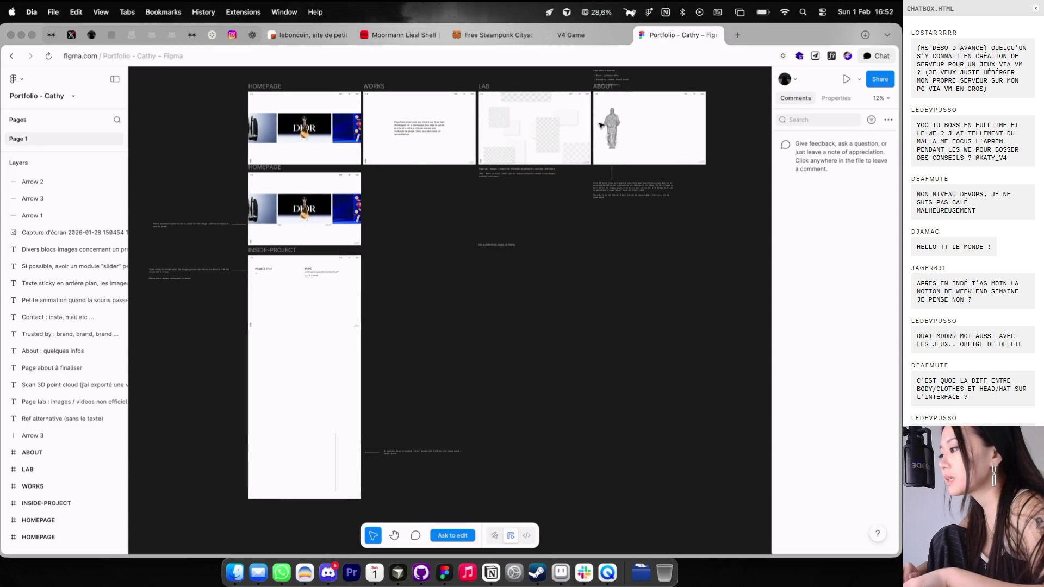
Step: Copy the statue image from the ABOUT frame and paste it into Theo Folio
click(612, 128)
key(ctrl+Right)
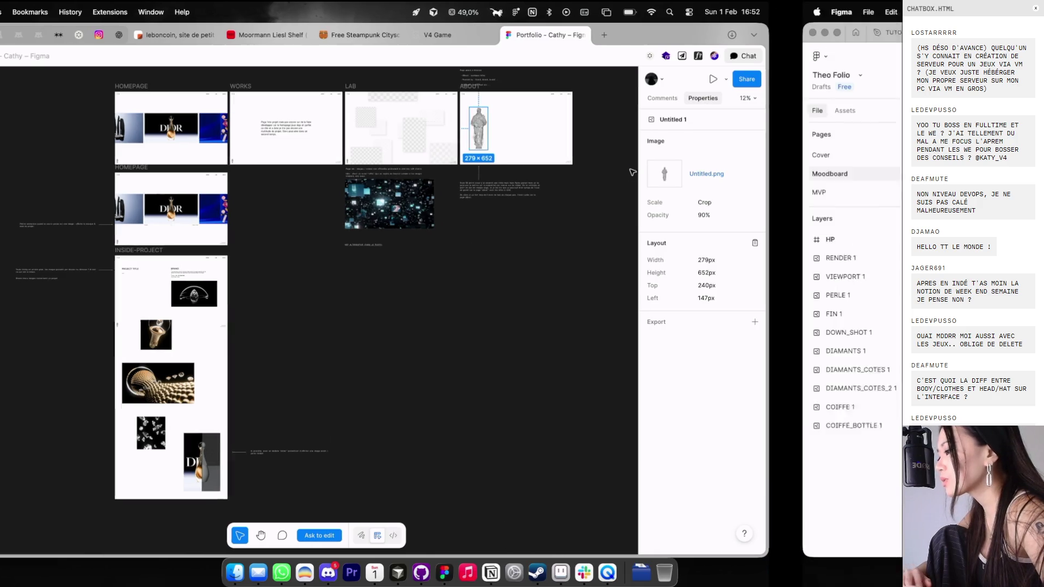
key(super+v)
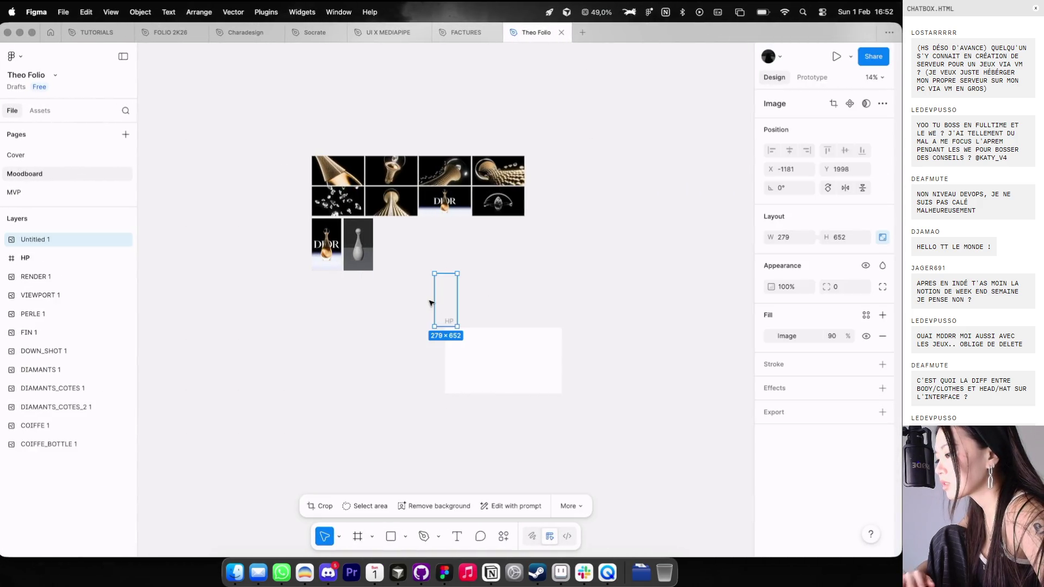
scroll(433, 299, up, 5)
scroll(367, 301, down, 5)
Step: Screenshot the old portfolio mockups and place the image beside the HP frame
key(ctrl+Left)
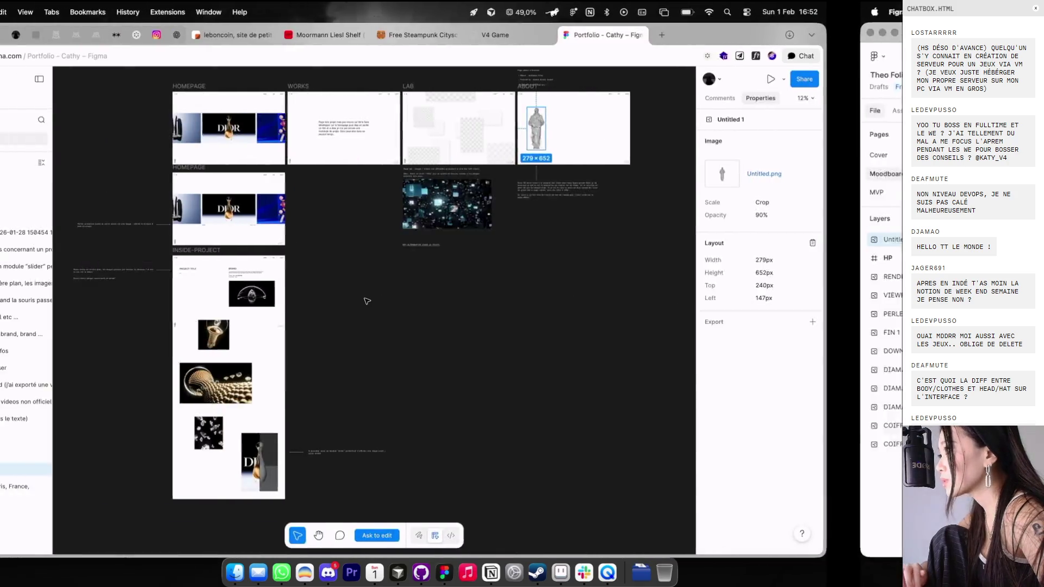
drag(210, 70, 505, 389)
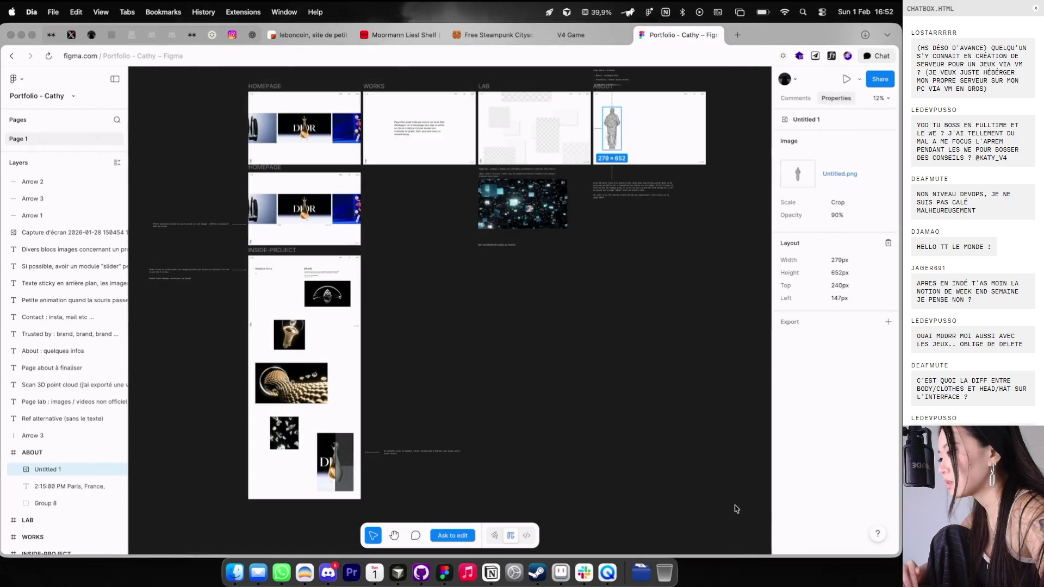
key(ctrl+Right)
mouse_move(812, 527)
mouse_down()
mouse_move(633, 332)
mouse_move(584, 226)
mouse_up()
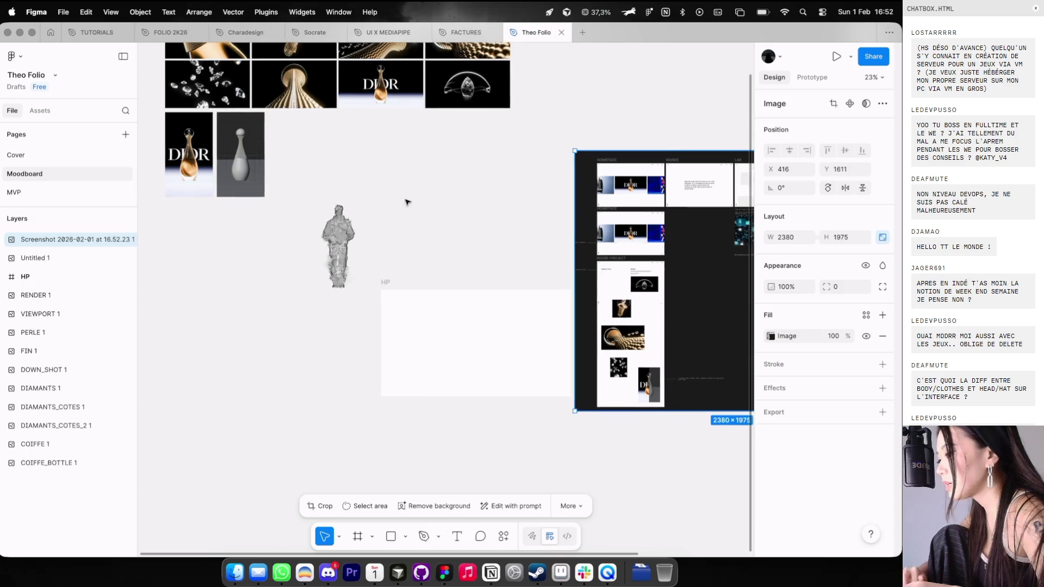
scroll(408, 203, down, 2)
mouse_move(660, 256)
mouse_down()
mouse_move(595, 327)
mouse_move(702, 332)
mouse_move(541, 342)
mouse_move(566, 348)
mouse_up()
scroll(572, 329, up, 3)
click(239, 135)
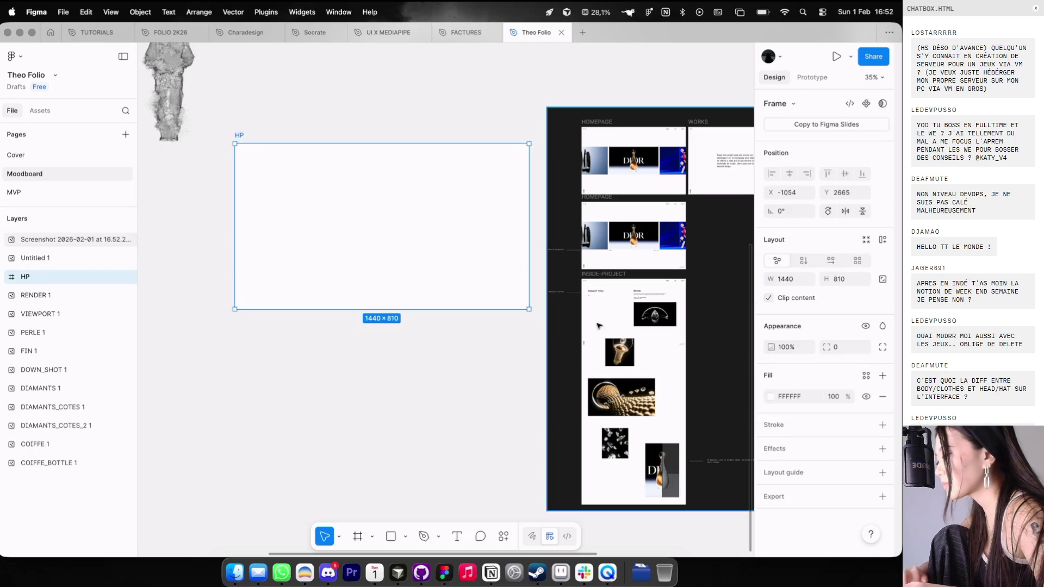
Step: Add a 12-column layout guide to HP with margin 8 and gutter 8
click(883, 473)
click(634, 498)
click(672, 517)
text(2)
key(Return)
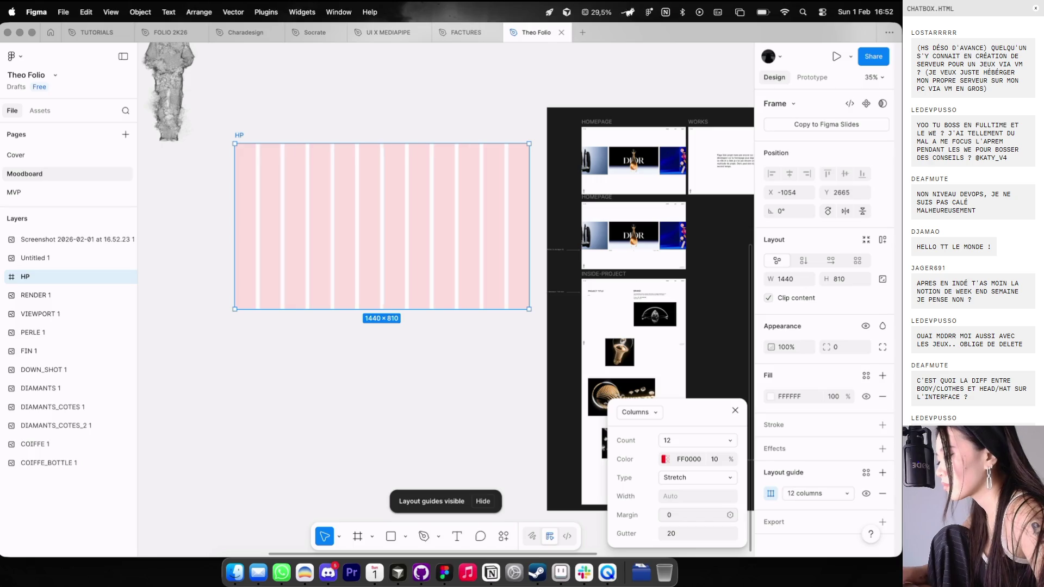
text(8)
key(Return)
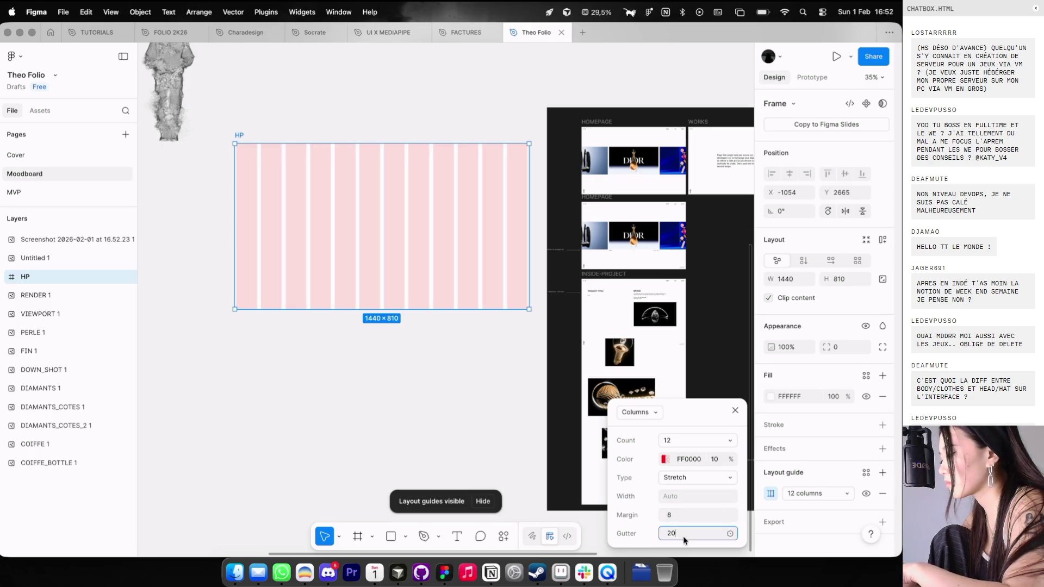
text(8)
key(Return)
Step: Darken the column grid colour to 3C3C3C at 10%
click(665, 462)
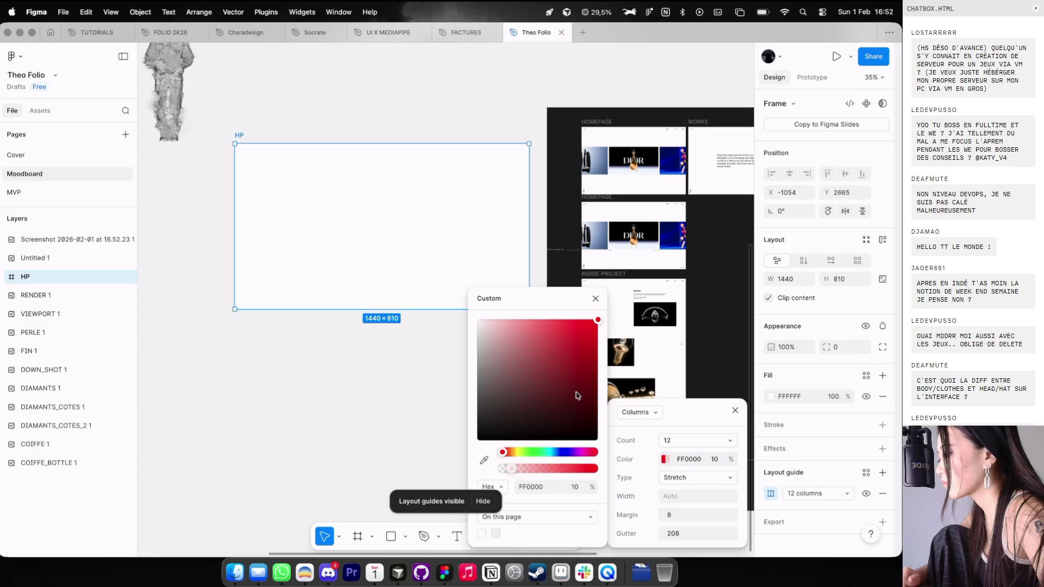
drag(407, 404, 395, 416)
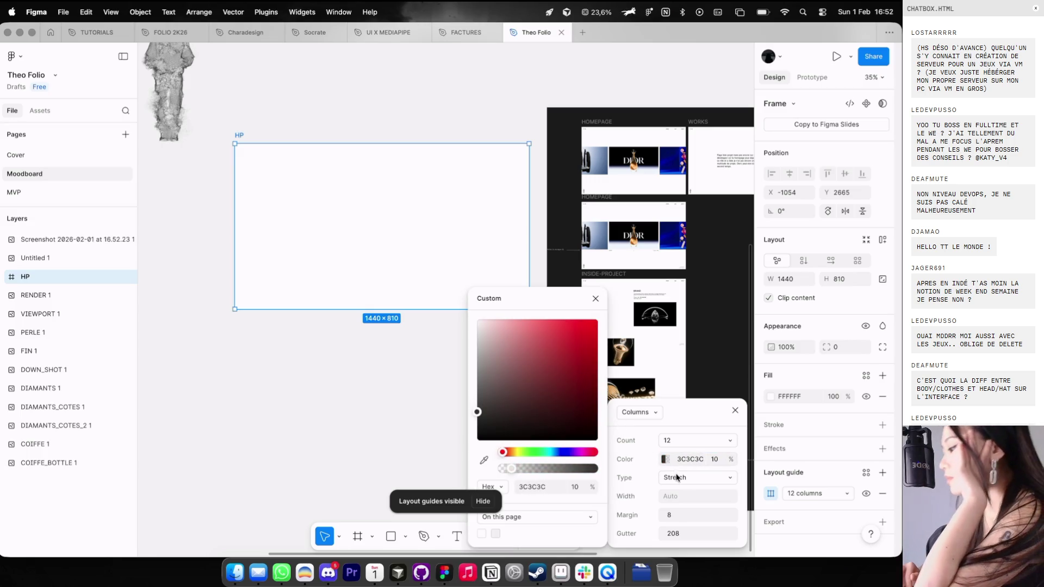
click(677, 532)
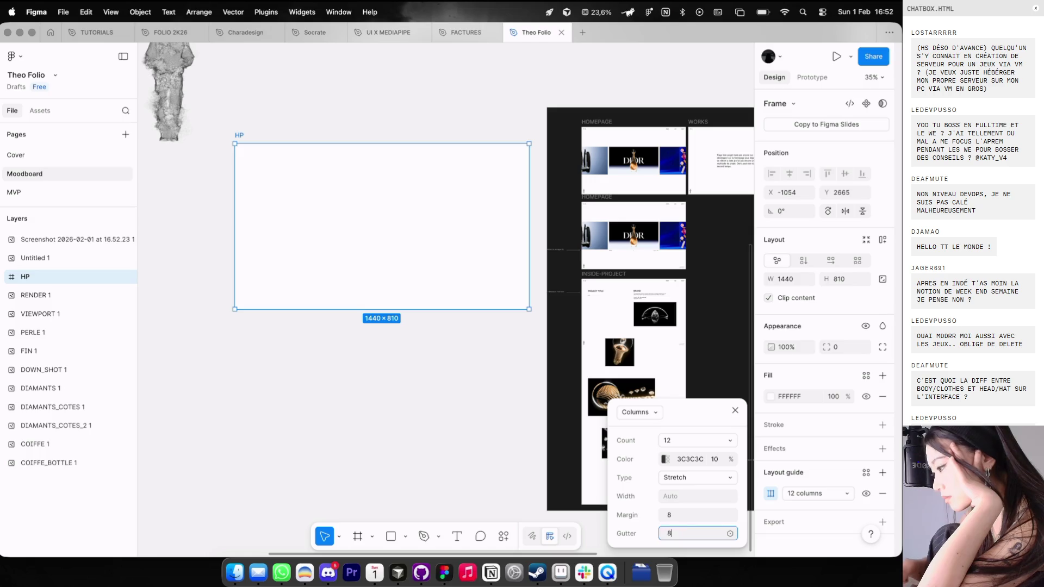
key(Return)
click(386, 364)
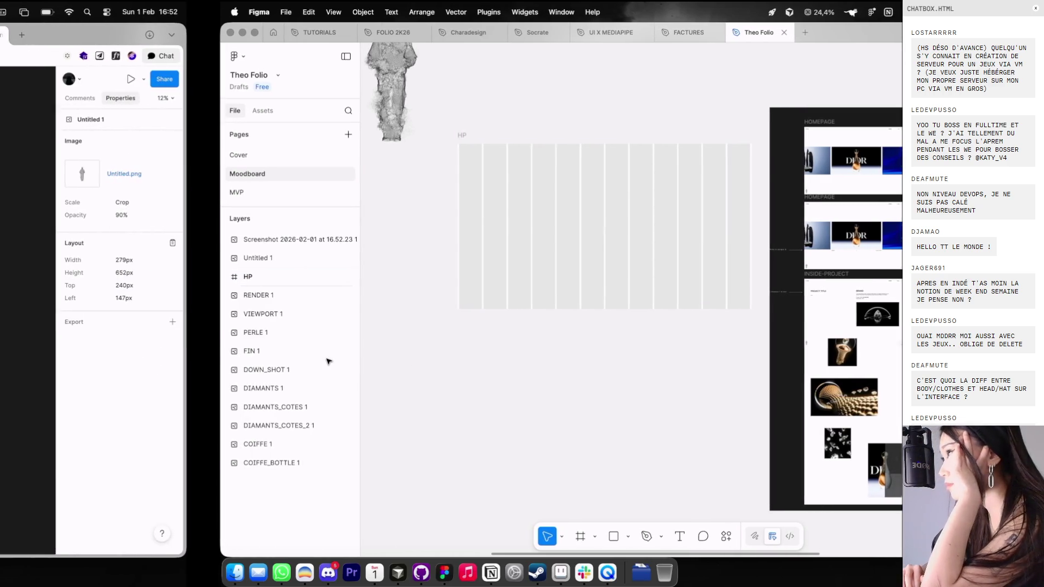
Step: Close the old portfolio Figma tab in Dia, keeping V4 Game, and return to Figma
key(super+Tab)
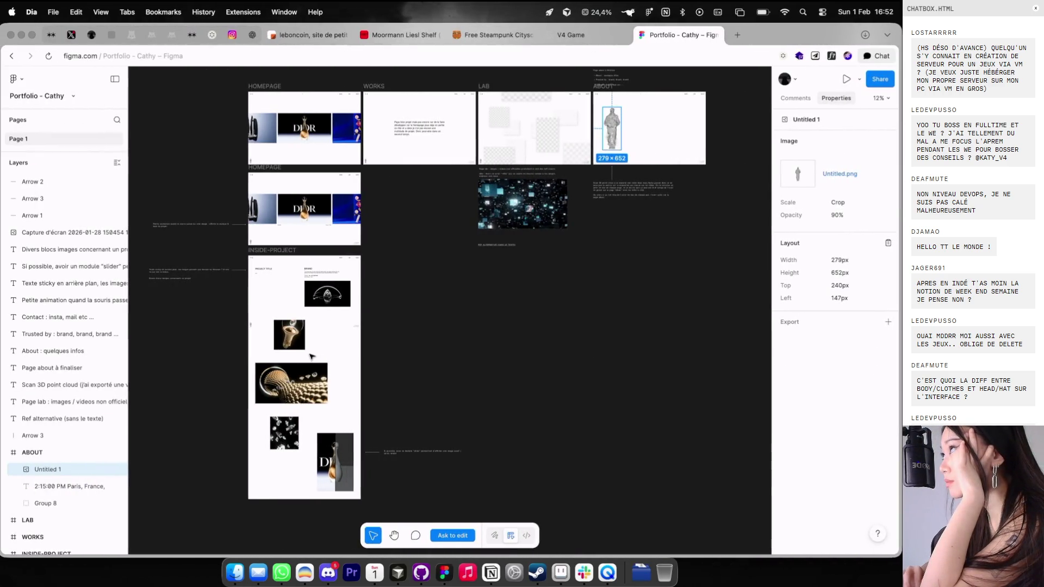
key(ctrl+shift+Tab)
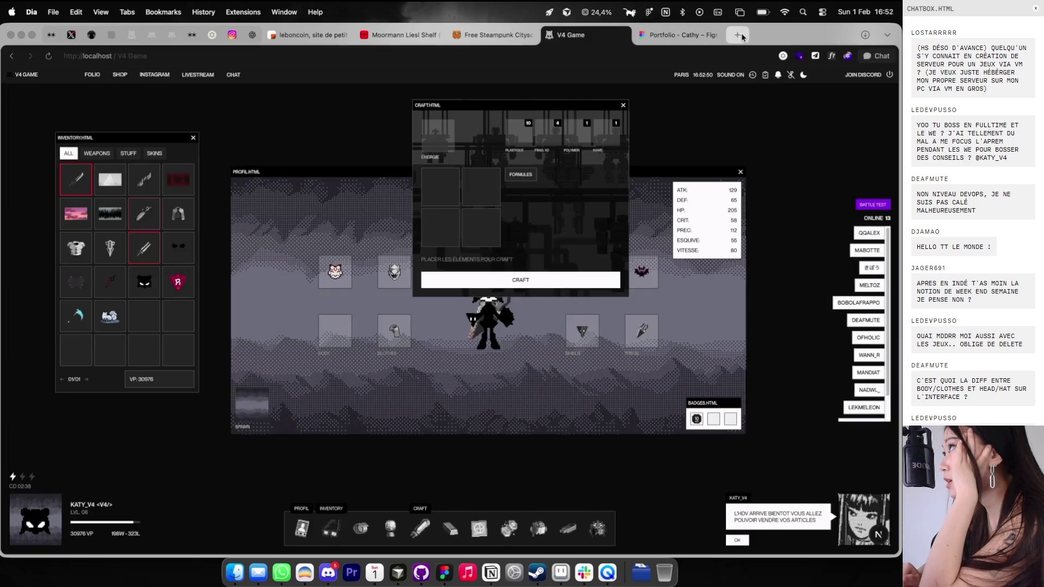
mouse_move(585, 123)
mouse_down()
mouse_move(655, 217)
mouse_move(730, 202)
mouse_up()
click(680, 36)
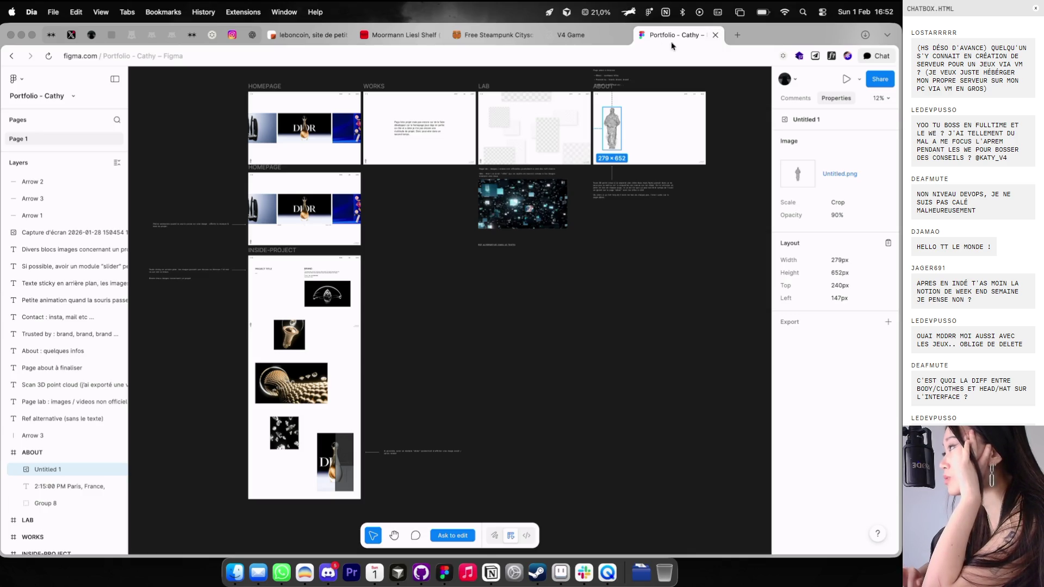
click(713, 36)
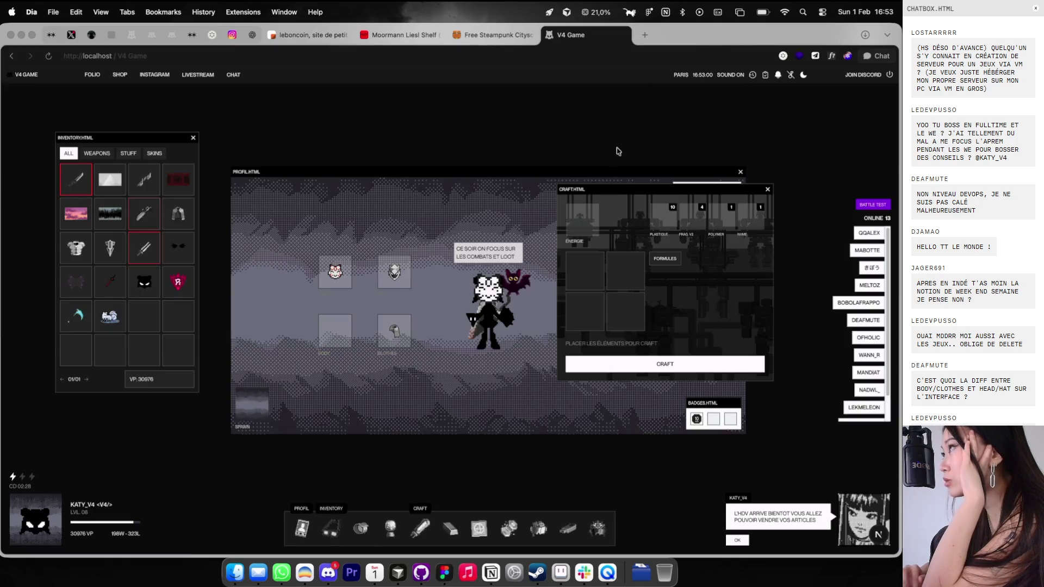
drag(617, 189, 539, 137)
key(ctrl+Right)
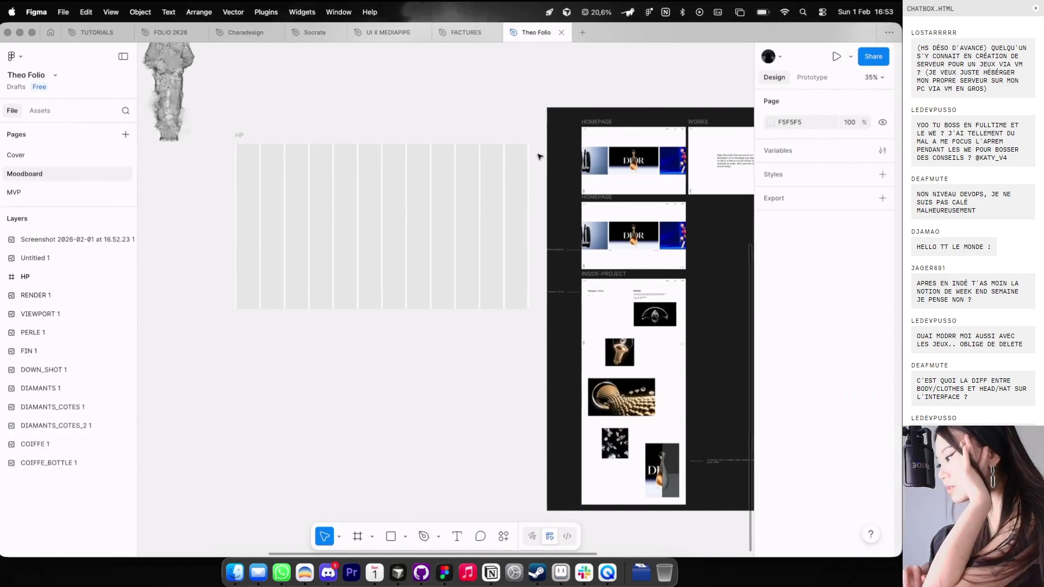
Step: Add a THÉO title text box inside the HP frame
scroll(576, 93, up, 5)
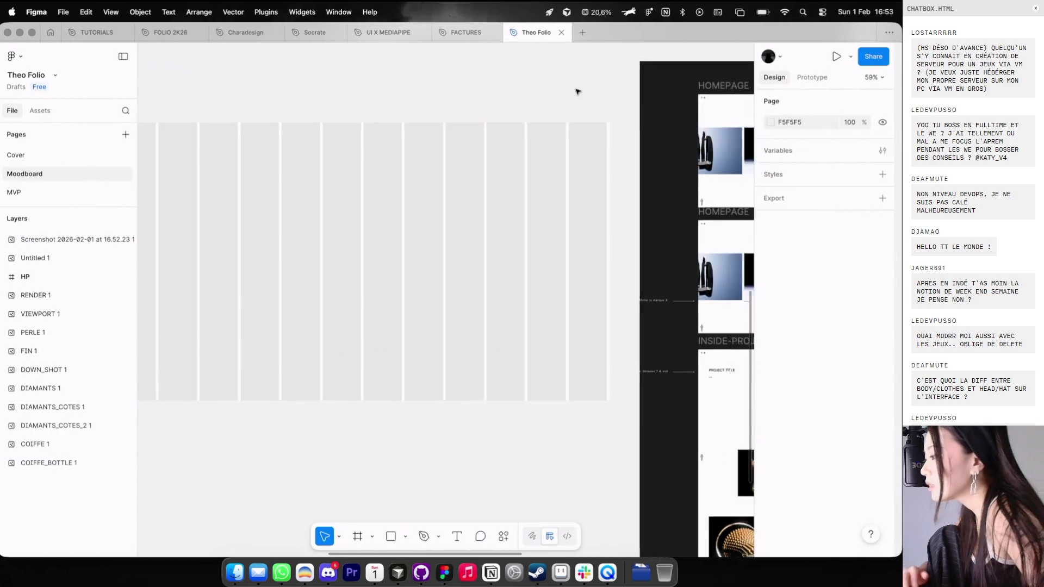
scroll(475, 262, up, 10)
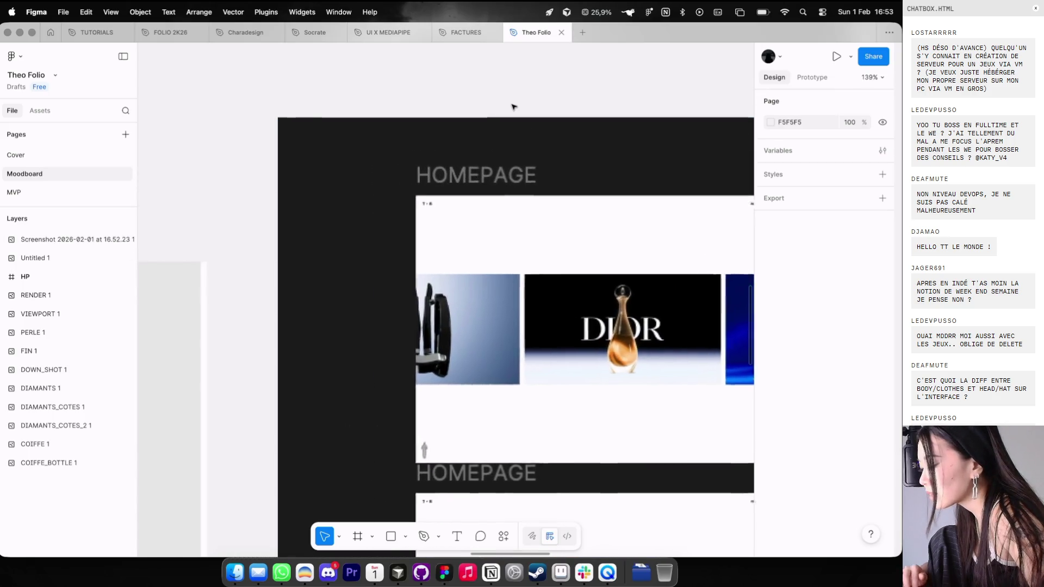
scroll(474, 262, down, 10)
key(ctrl+Left)
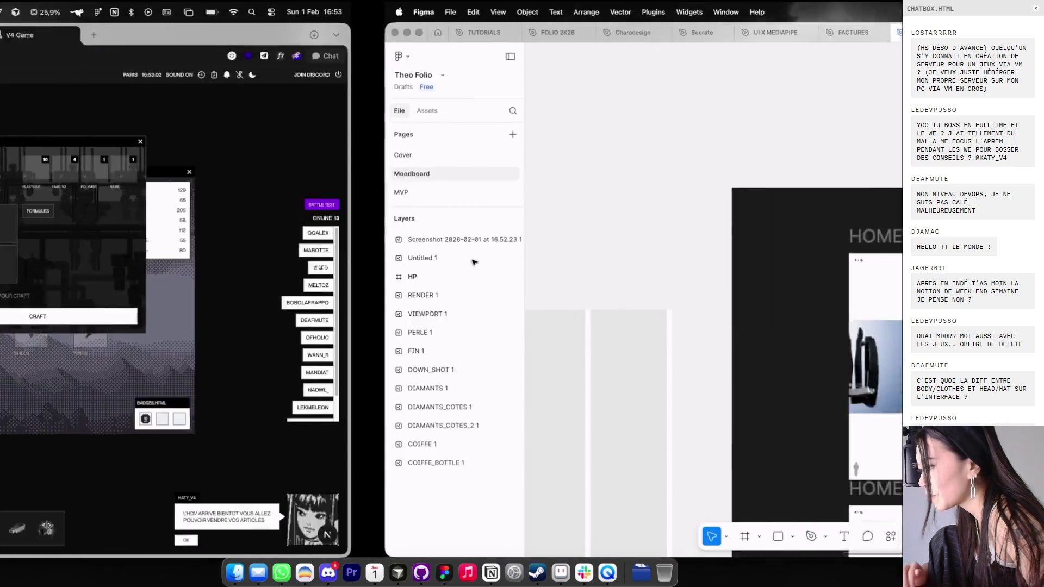
key(ctrl+Right)
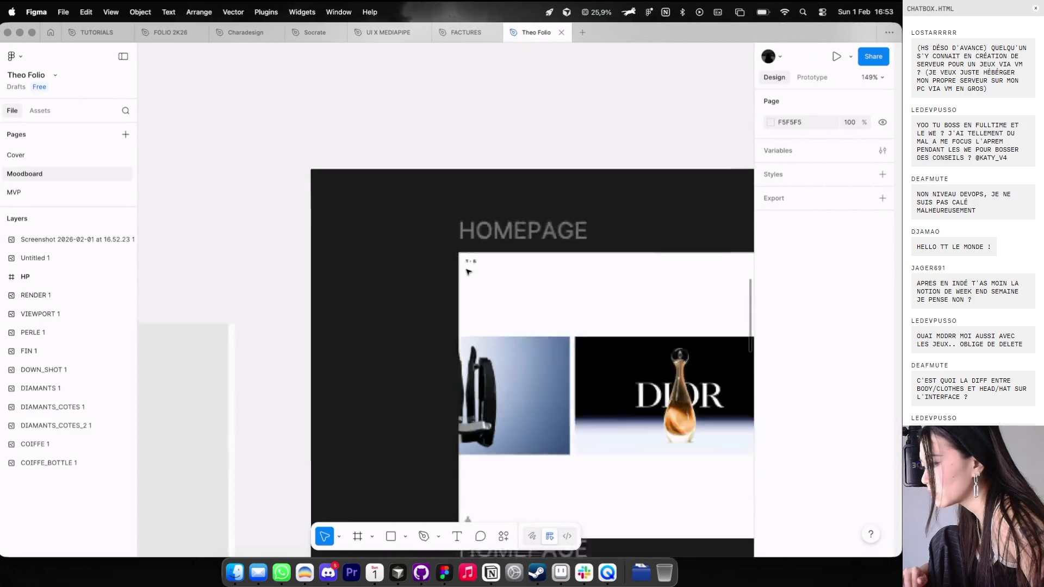
scroll(471, 267, down, 5)
scroll(467, 271, up, 3)
key(t)
click(475, 199)
text(TH)
key(Escape)
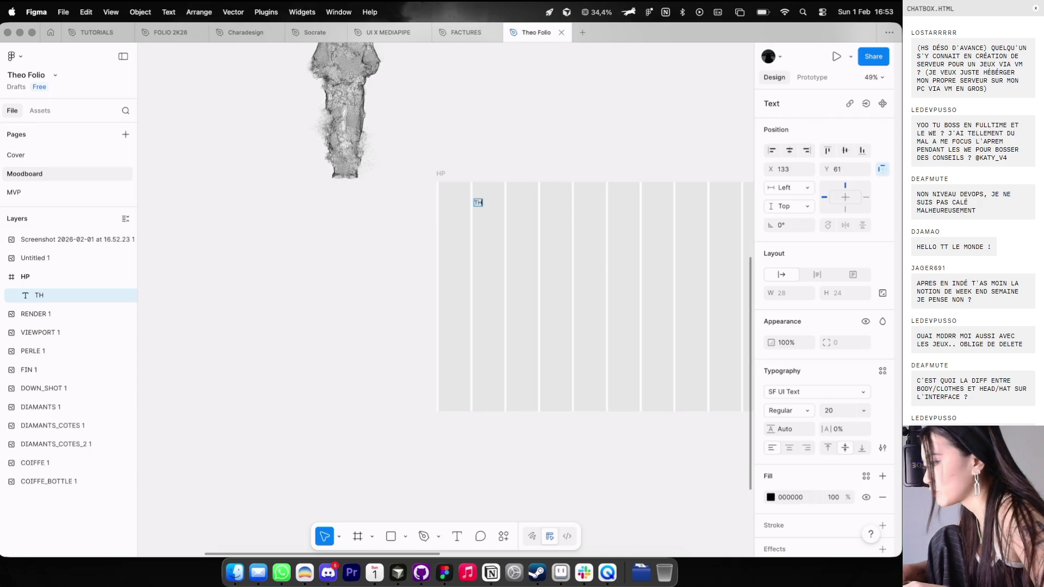
Step: Set THÉO in Neue Montreal, trim the text box to letter height and adjust its size
click(794, 391)
text(n)
click(680, 325)
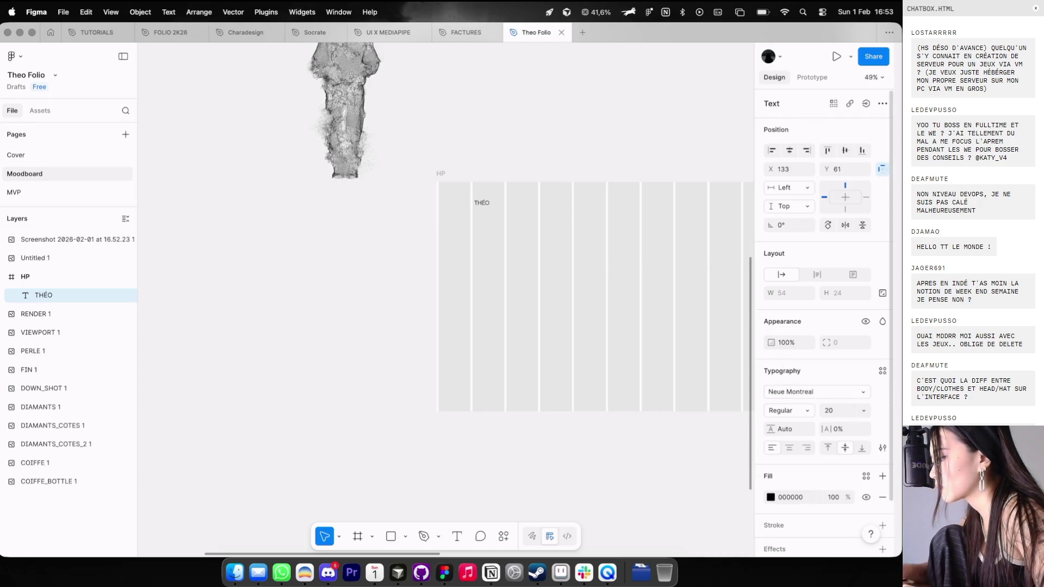
click(882, 447)
click(728, 434)
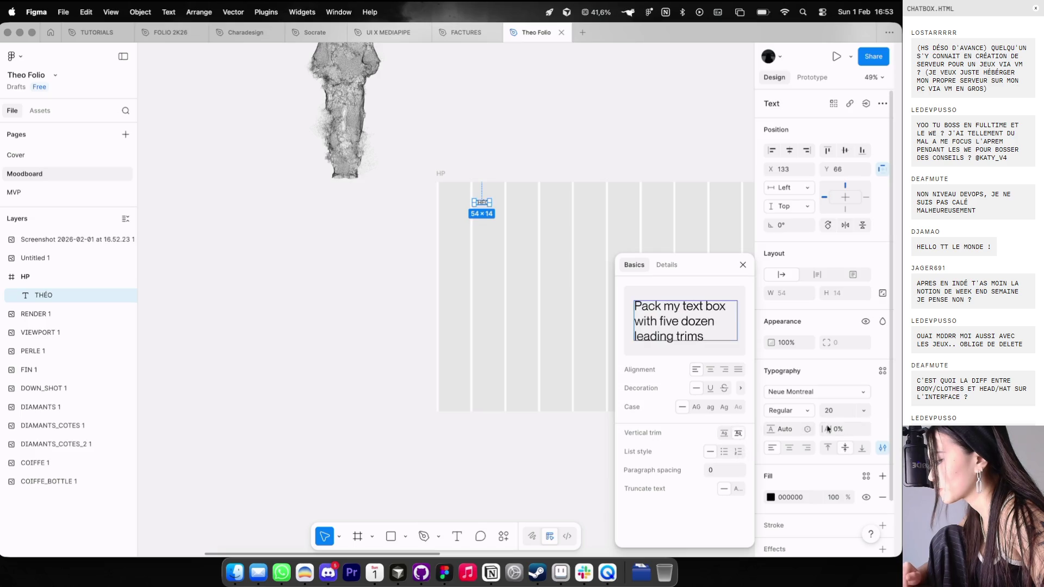
click(843, 413)
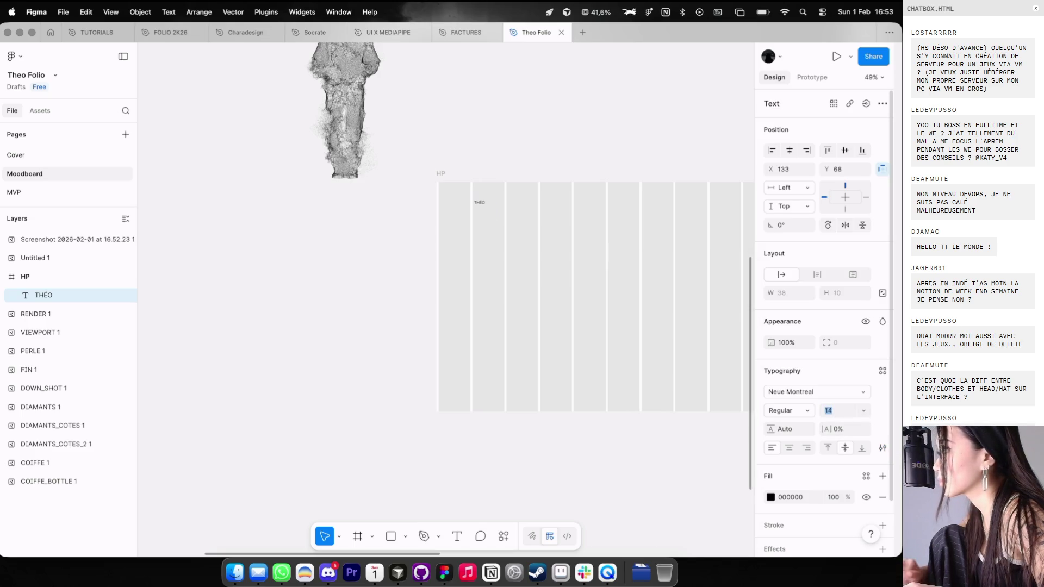
scroll(669, 321, up, 5)
Step: Keep THÉO at Regular weight and align it to the frame's left edge
click(454, 191)
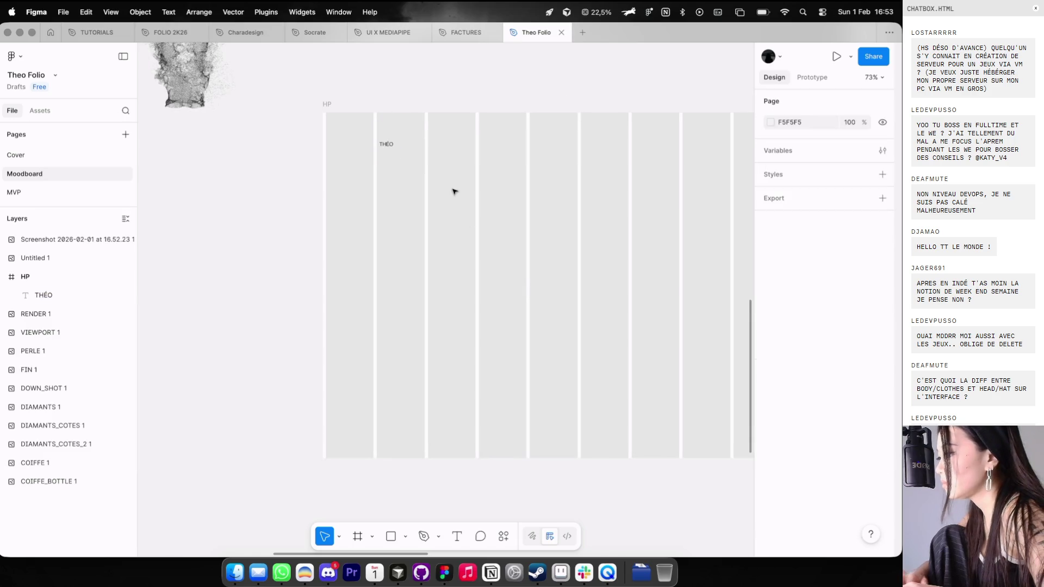
click(383, 142)
click(802, 412)
key(Escape)
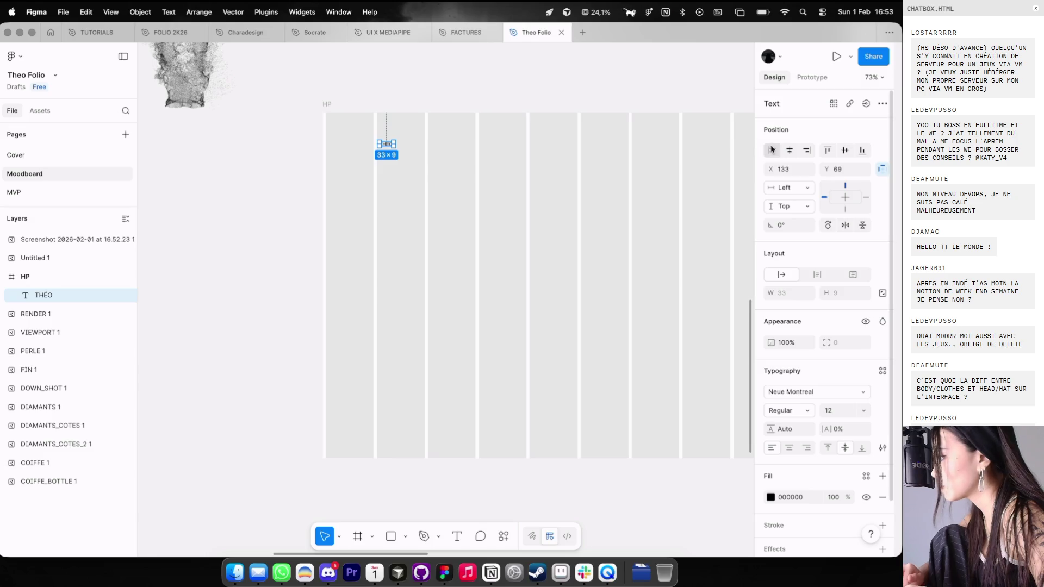
click(771, 150)
click(458, 186)
scroll(458, 185, down, 3)
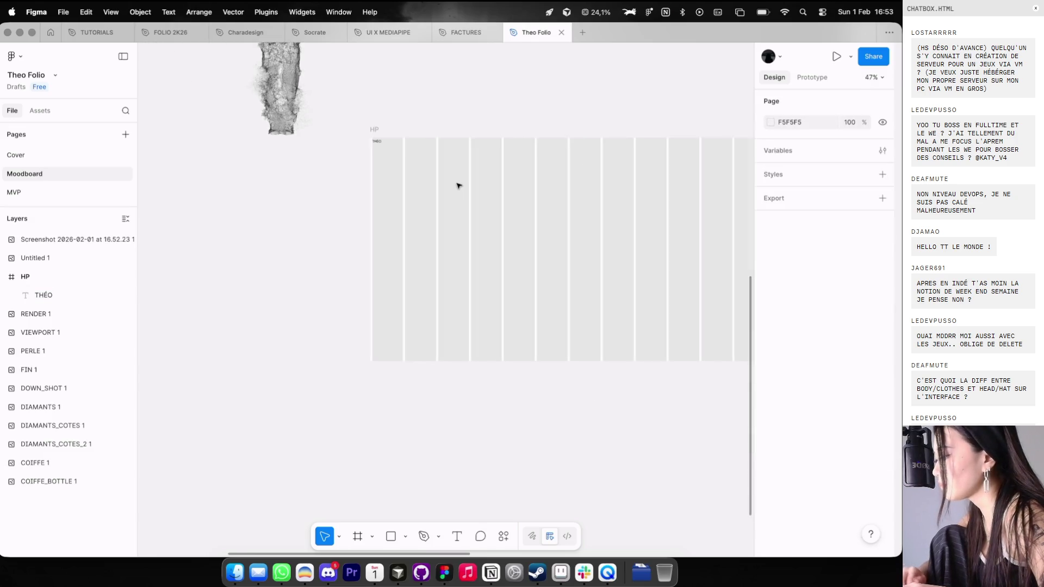
scroll(588, 183, up, 10)
scroll(588, 184, down, 10)
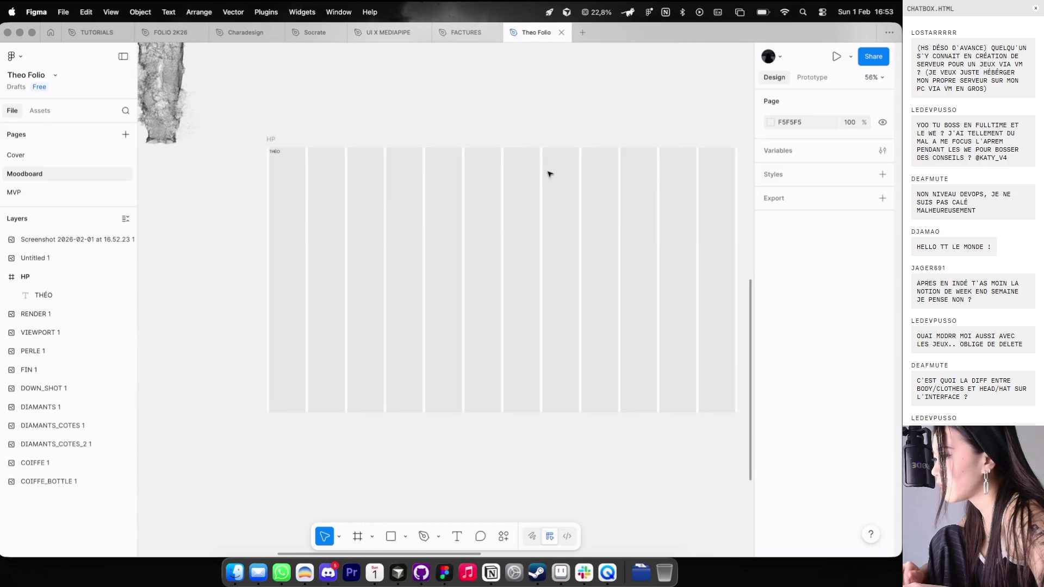
Step: Duplicate THÉO to the frame's right edge and retype the copy as LABS
click(275, 157)
key(super+d)
click(806, 150)
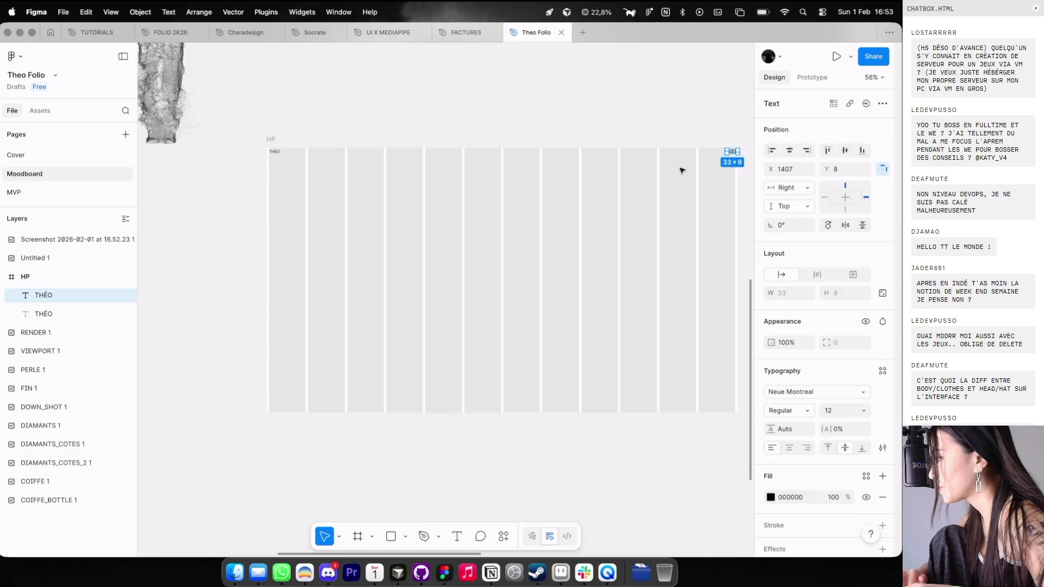
scroll(681, 169, up, 3)
scroll(681, 170, up, 1)
drag(680, 173, 681, 173)
key(Return)
text(LABS)
key(Escape)
Step: Shorten the right-hand label from LABS to LAB
scroll(524, 169, down, 5)
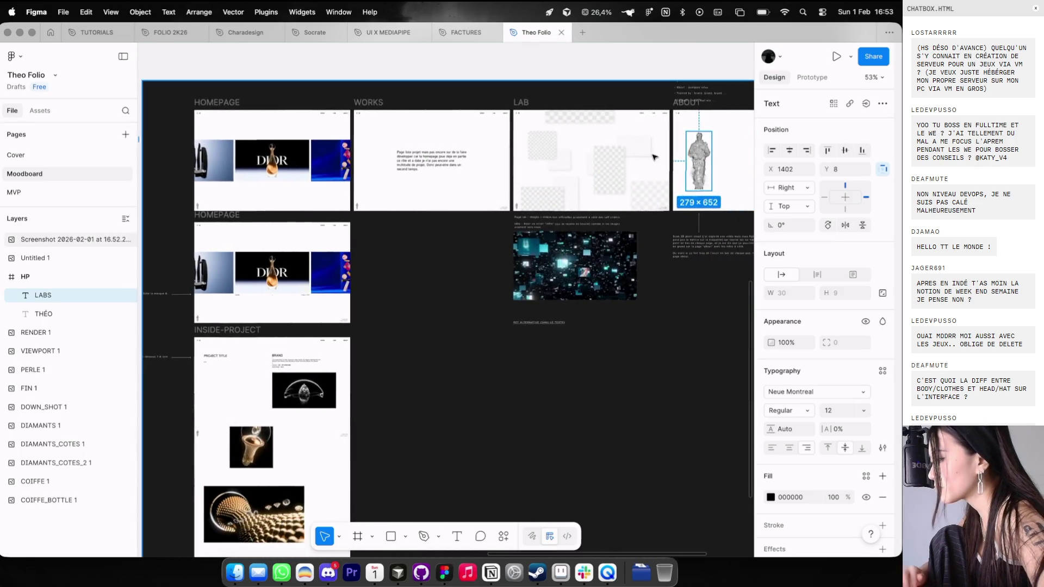
scroll(655, 157, up, 5)
scroll(514, 285, down, 2)
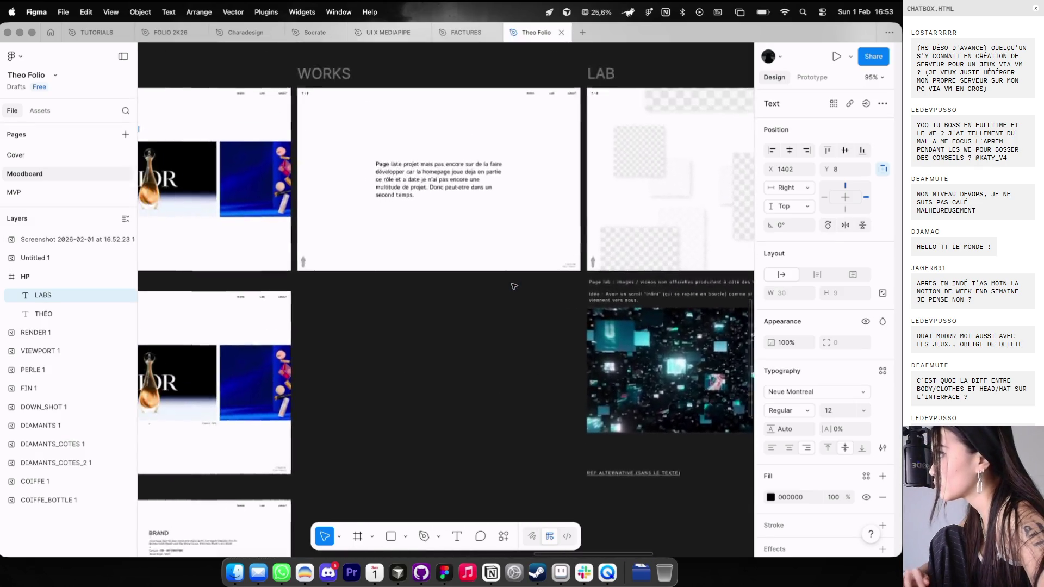
scroll(513, 284, left, 10)
scroll(480, 263, up, 2)
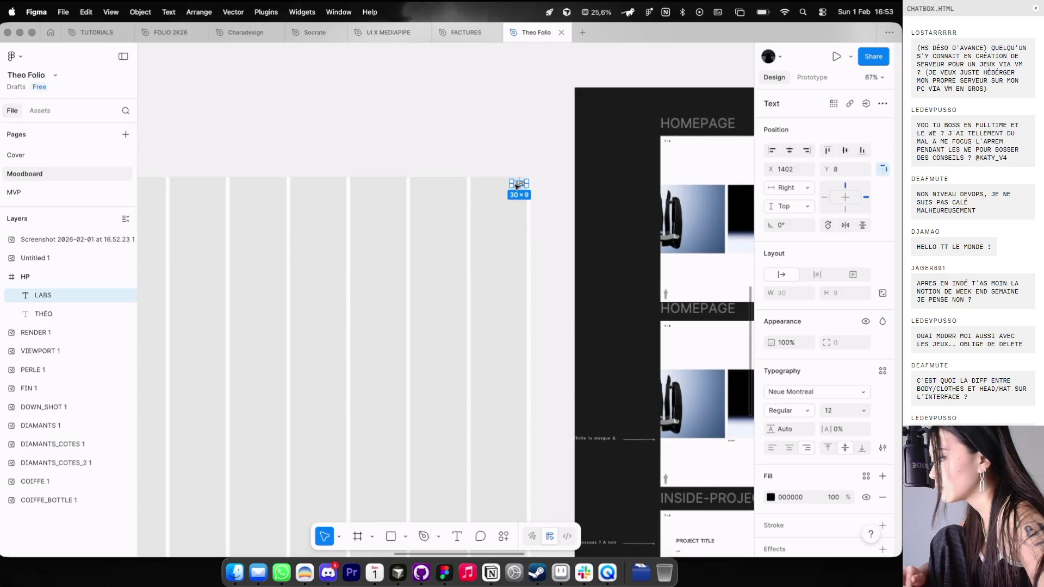
double_click(517, 187)
key(BackSpace)
key(Escape)
Step: Make two more copies of the LAB label to its left
scroll(622, 233, right, 3)
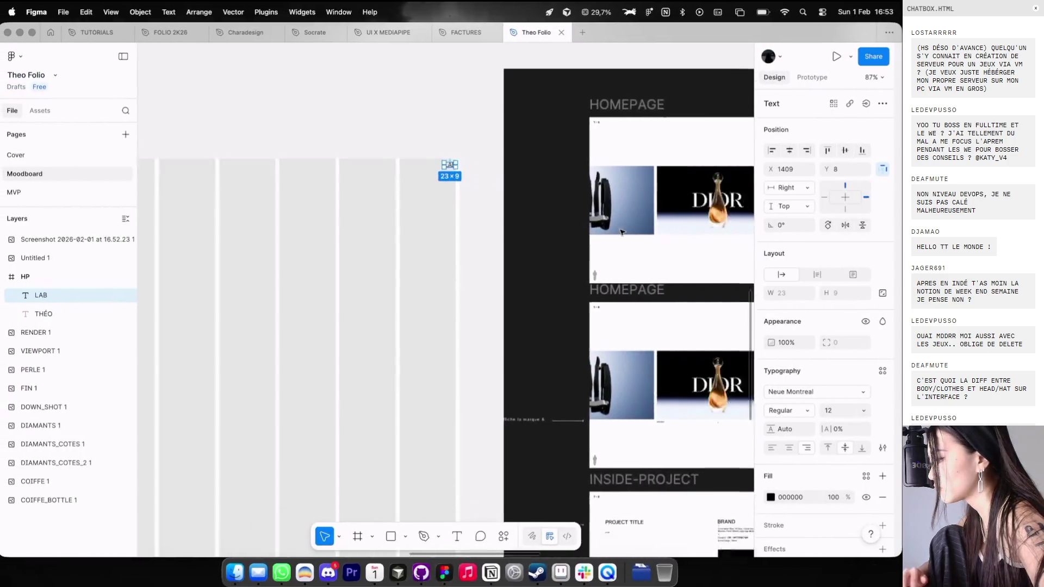
scroll(621, 233, right, 5)
scroll(598, 191, down, 2)
scroll(598, 163, left, 5)
scroll(587, 146, up, 2)
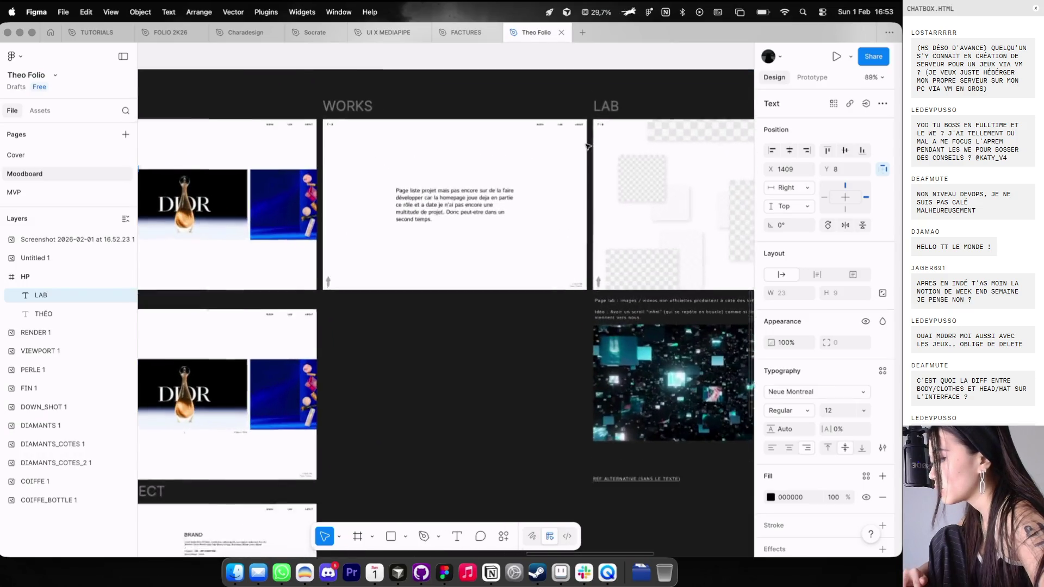
scroll(582, 133, left, 1)
scroll(581, 131, up, 2)
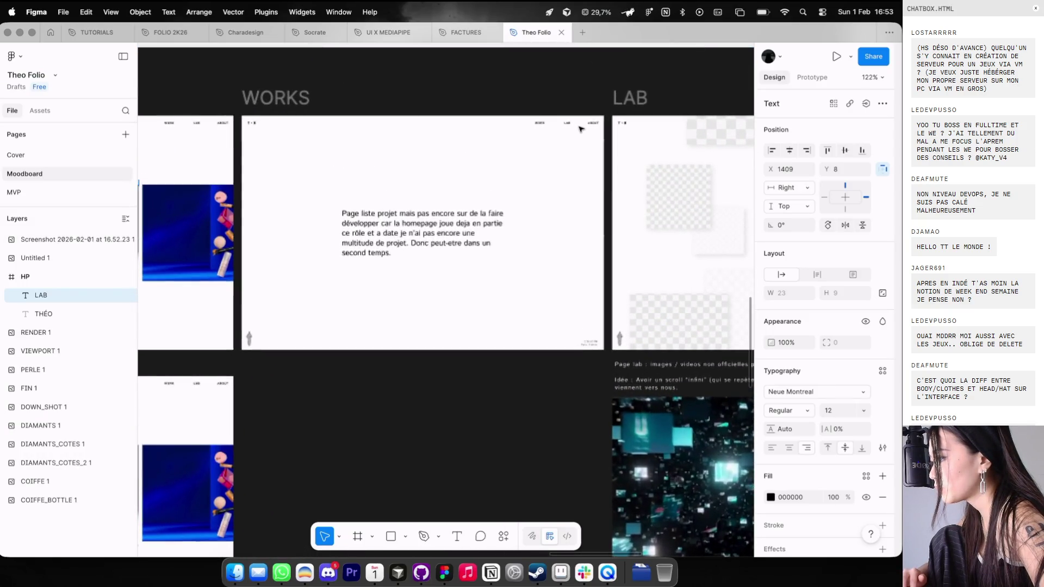
scroll(581, 129, left, 10)
scroll(554, 158, left, 3)
drag(564, 172, 501, 177)
key(super+d)
Step: Retype the three labels as /WORKS, /LAB and /ABOUT, checking them against the layout grid
double_click(558, 169)
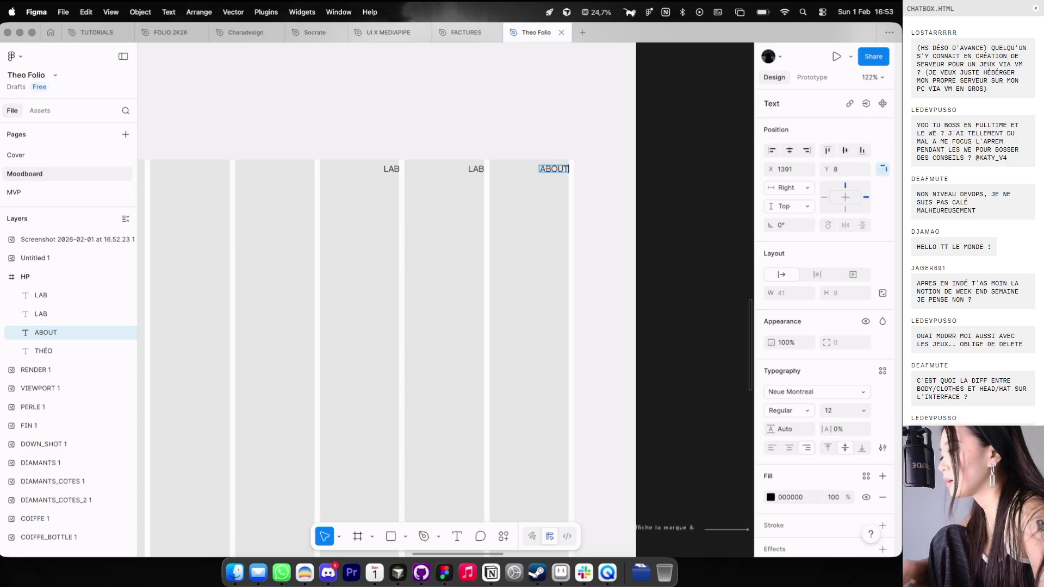
double_click(392, 169)
text(/WORKS)
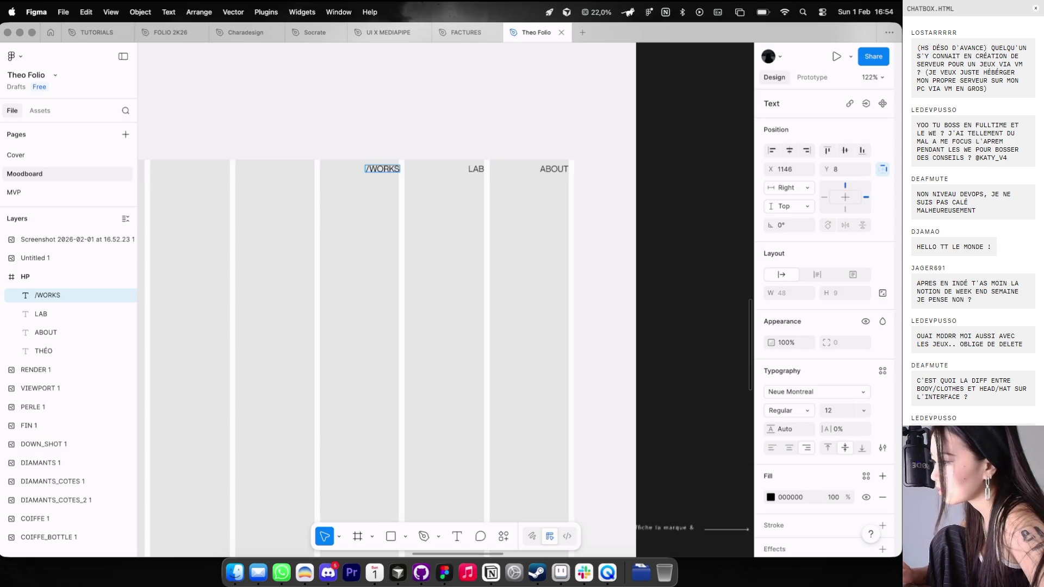
key(Escape)
key(Escape)
key(ctrl+g)
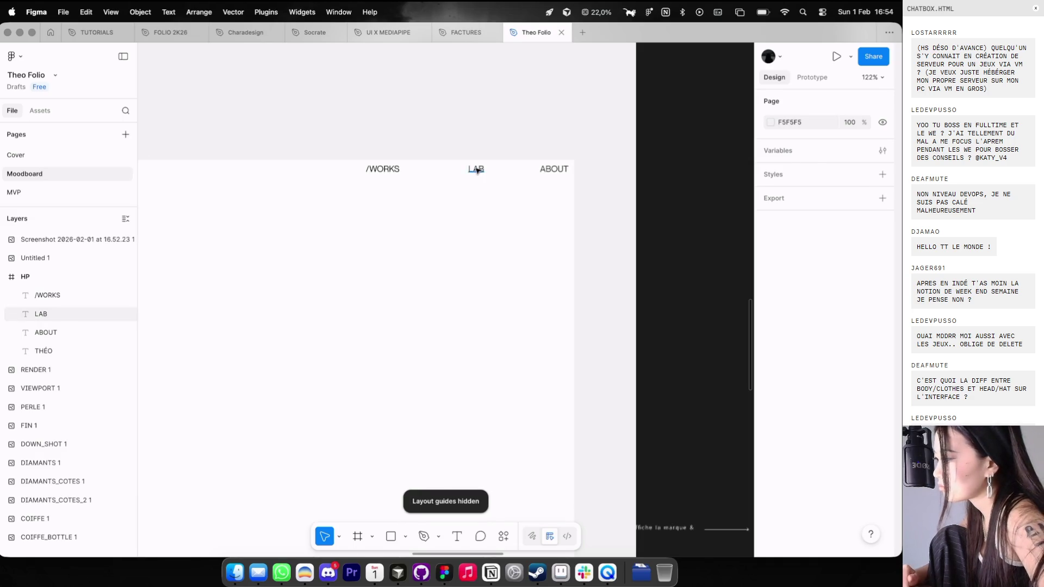
double_click(477, 170)
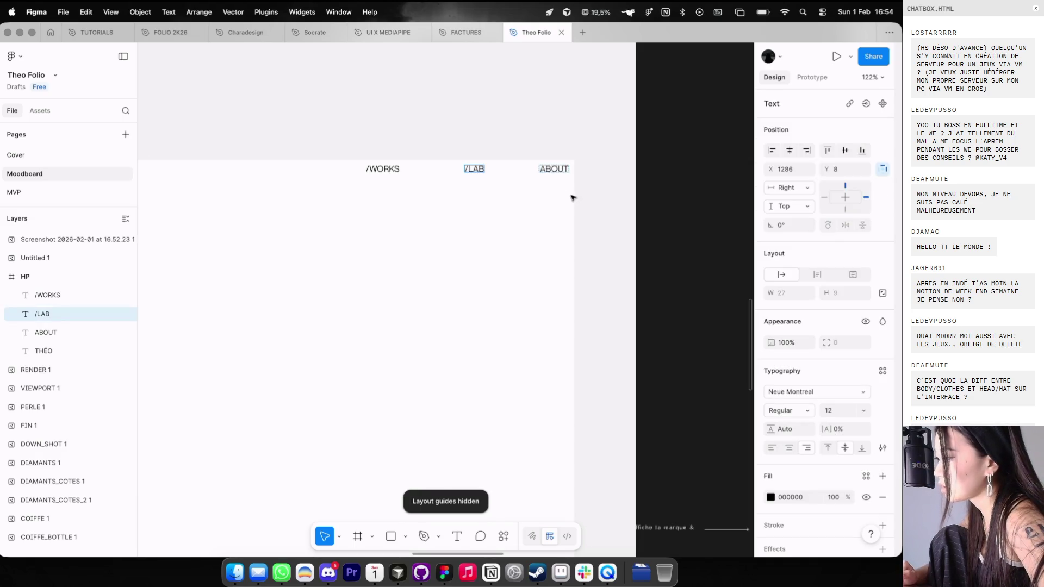
click(553, 169)
key(super+a)
double_click(553, 170)
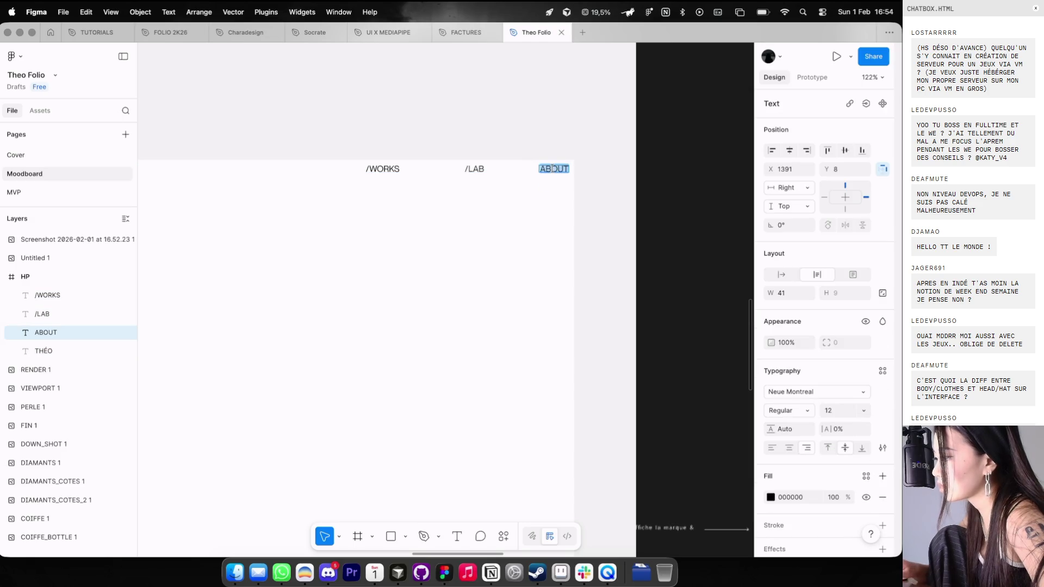
text(/)
key(Escape)
key(Escape)
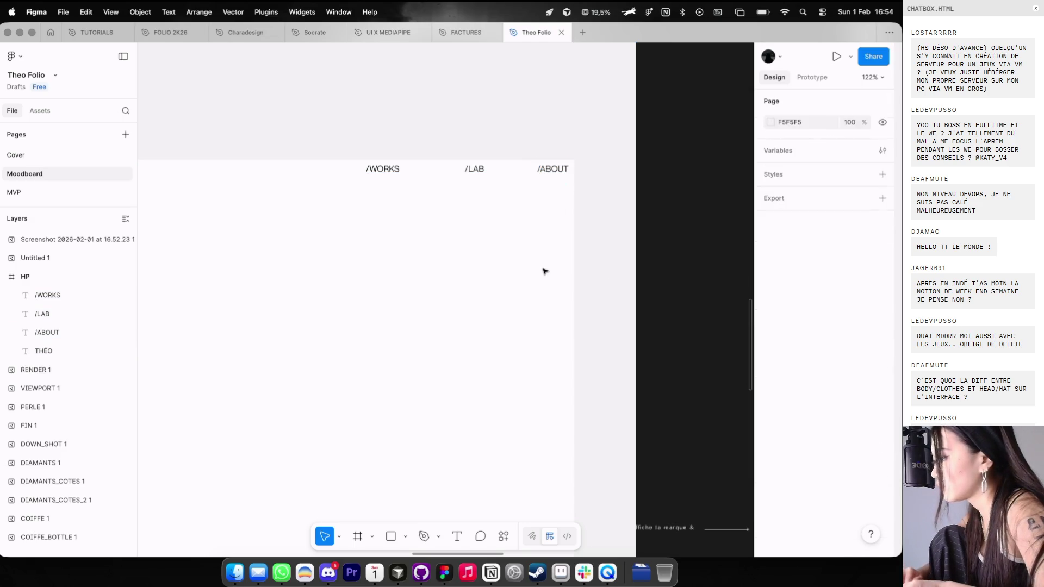
key(ctrl+g)
scroll(598, 203, down, 5)
key(ctrl+g)
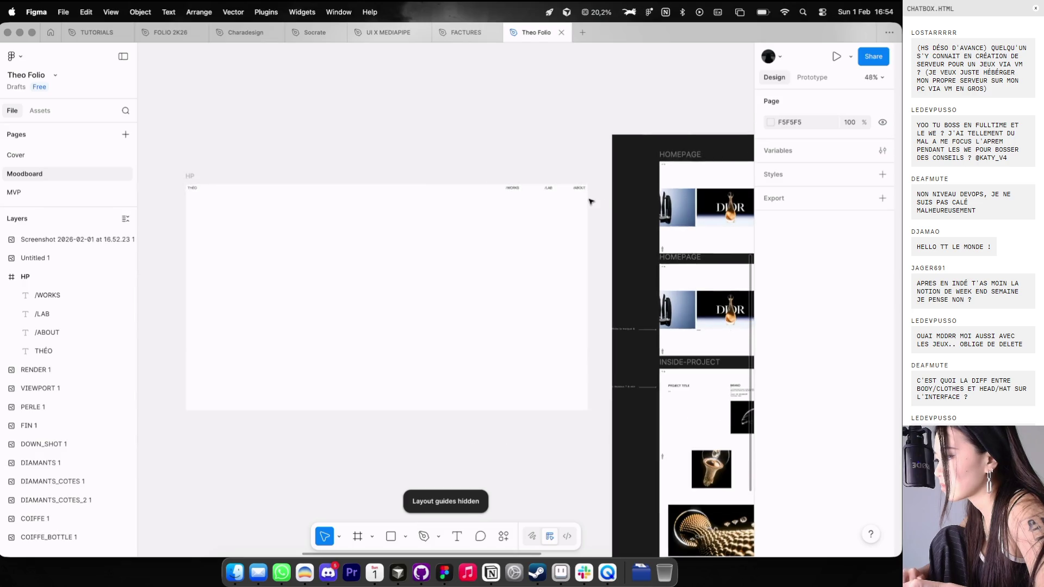
Step: Draw a grey rectangle in the HP frame's middle, centred with centre constraints
scroll(438, 189, up, 3)
scroll(438, 189, down, 3)
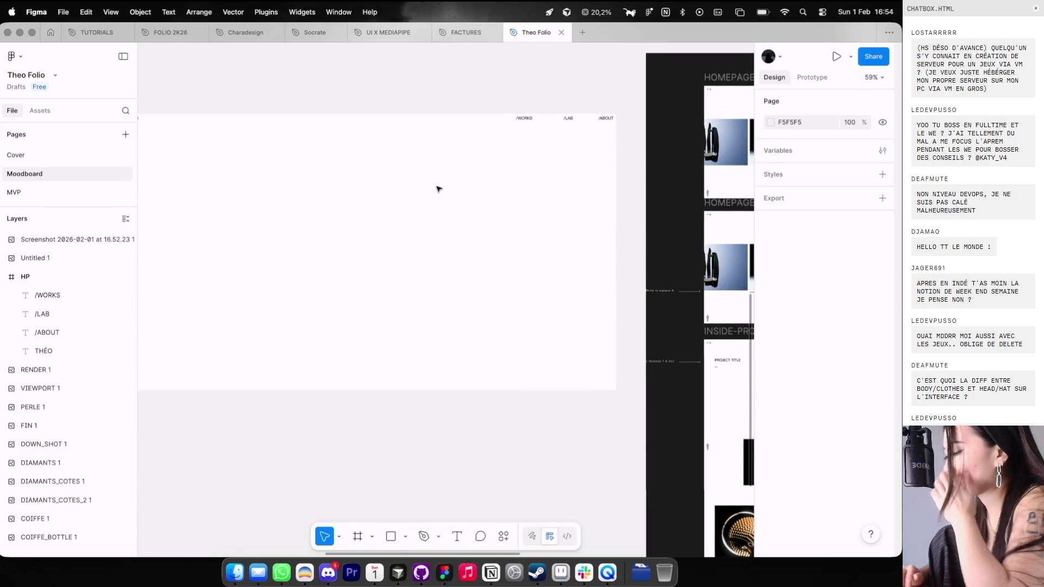
scroll(436, 191, left, 2)
key(ctrl+g)
key(r)
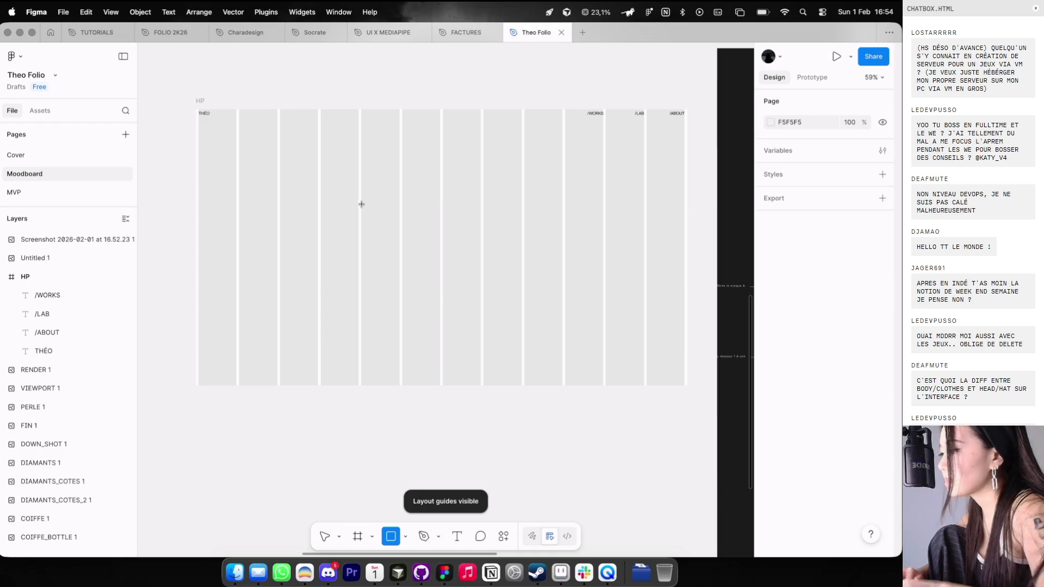
drag(361, 204, 513, 282)
click(789, 156)
click(845, 150)
click(845, 197)
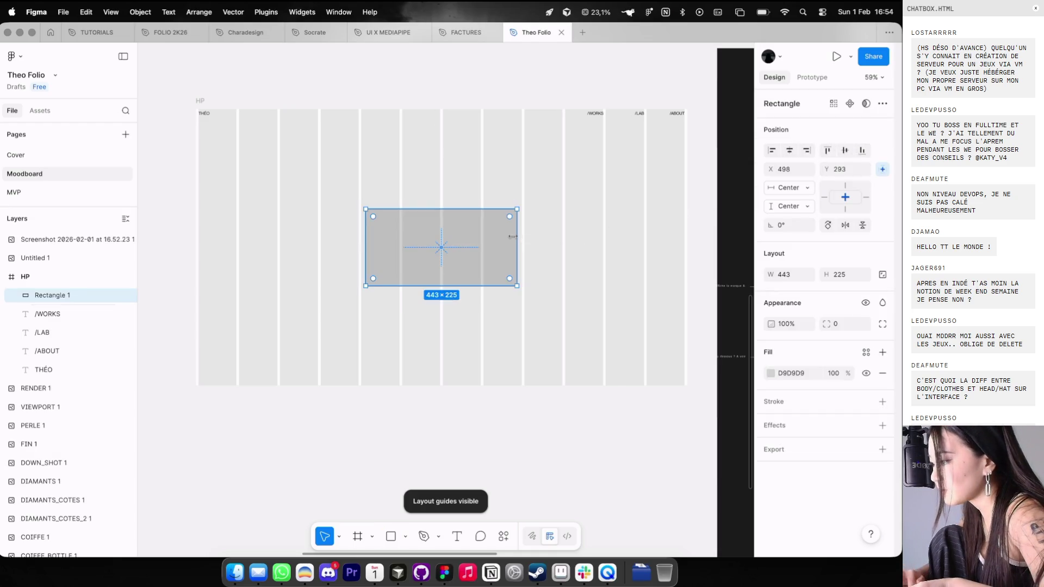
Step: Set the rectangle's height to 400 and re-centre it vertically in the frame
mouse_move(515, 237)
mouse_down()
mouse_move(495, 190)
mouse_move(563, 211)
mouse_move(533, 178)
mouse_up()
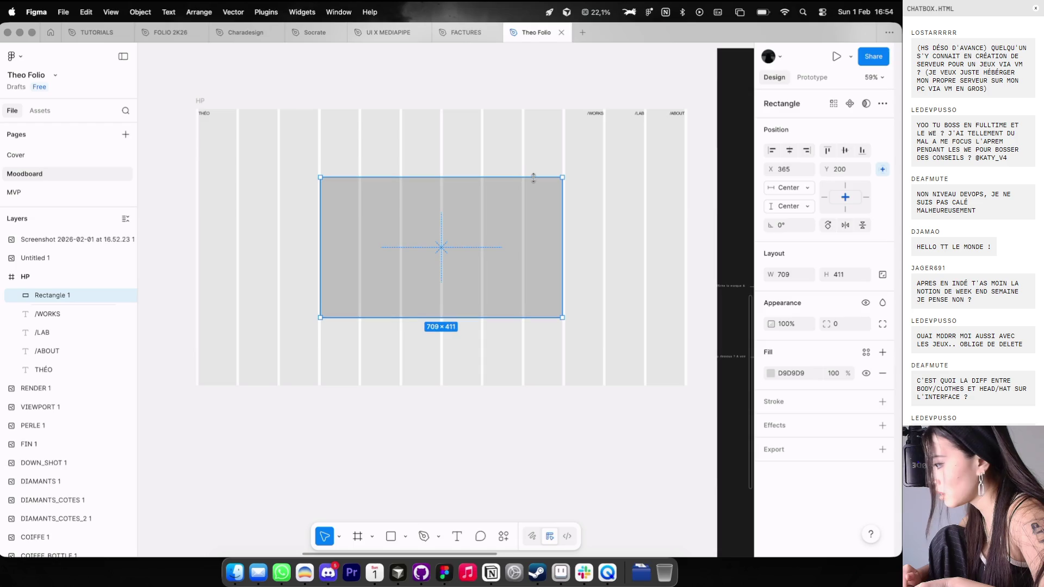
key(Return)
key(super+z)
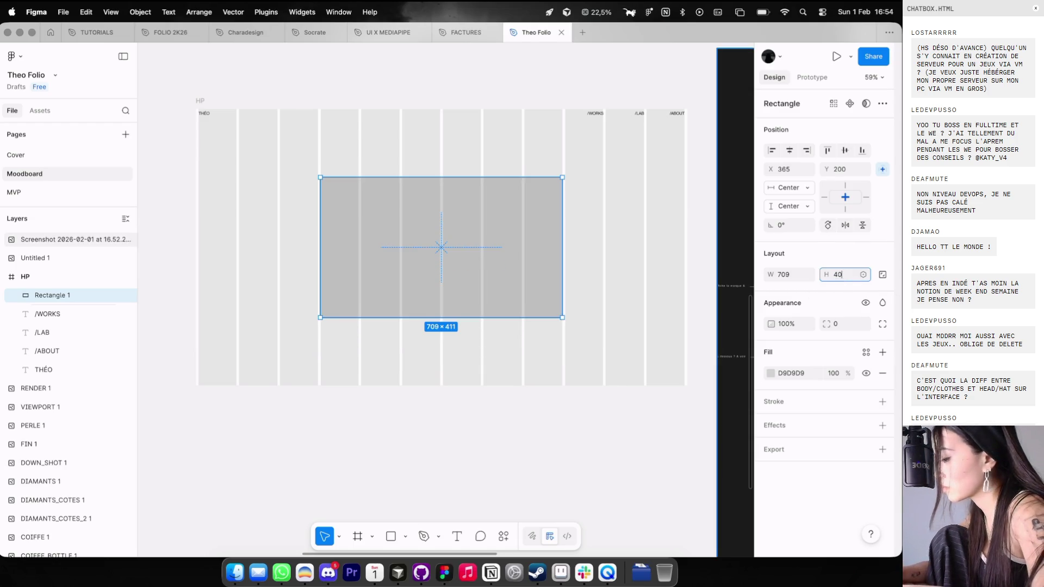
text(0)
key(Return)
click(843, 151)
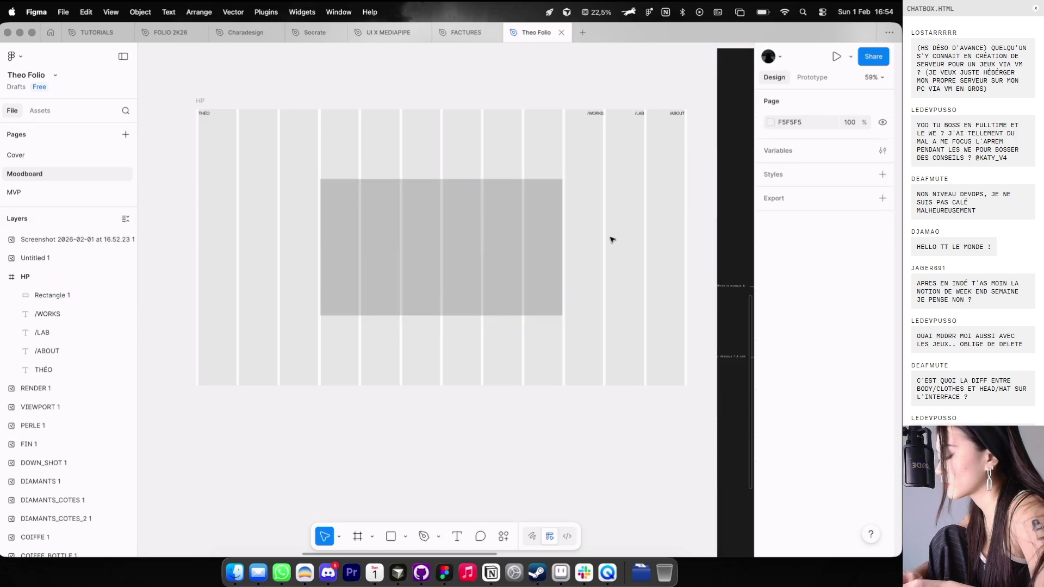
Step: Duplicate the grey block so three placeholders sit side by side
scroll(611, 237, down, 2)
key(ctrl+g)
key(ctrl+g)
mouse_move(551, 237)
mouse_down()
mouse_move(332, 237)
mouse_move(706, 224)
mouse_move(653, 221)
mouse_up()
scroll(411, 238, up, 2)
scroll(411, 238, up, 3)
scroll(411, 238, down, 3)
scroll(649, 198, up, 2)
click(611, 163)
scroll(611, 163, down, 3)
key(shift+g)
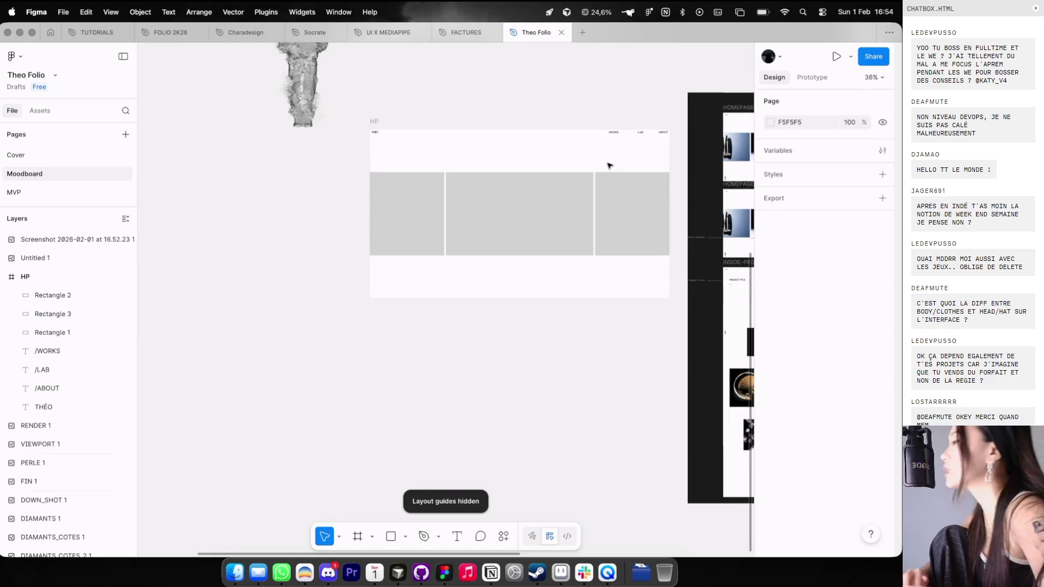
Step: Load the localhost address in a new browser tab, then return to Figma
key(super+Tab)
click(652, 41)
text(lo)
key(Return)
key(super+Tab)
key(super+Tab)
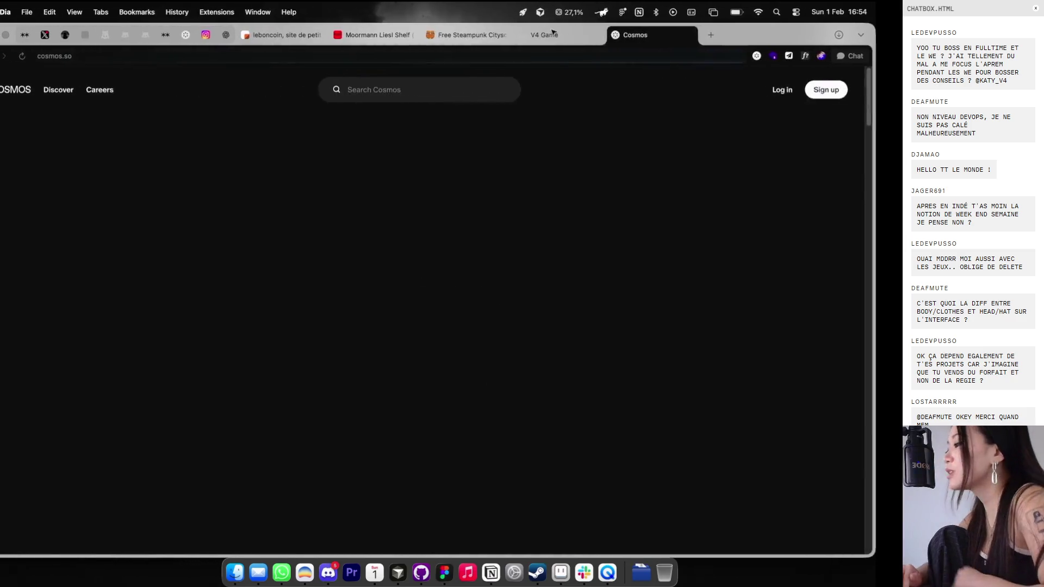
Step: Spin the V-roll with a ticket and dismiss the RAM3 reward
click(565, 40)
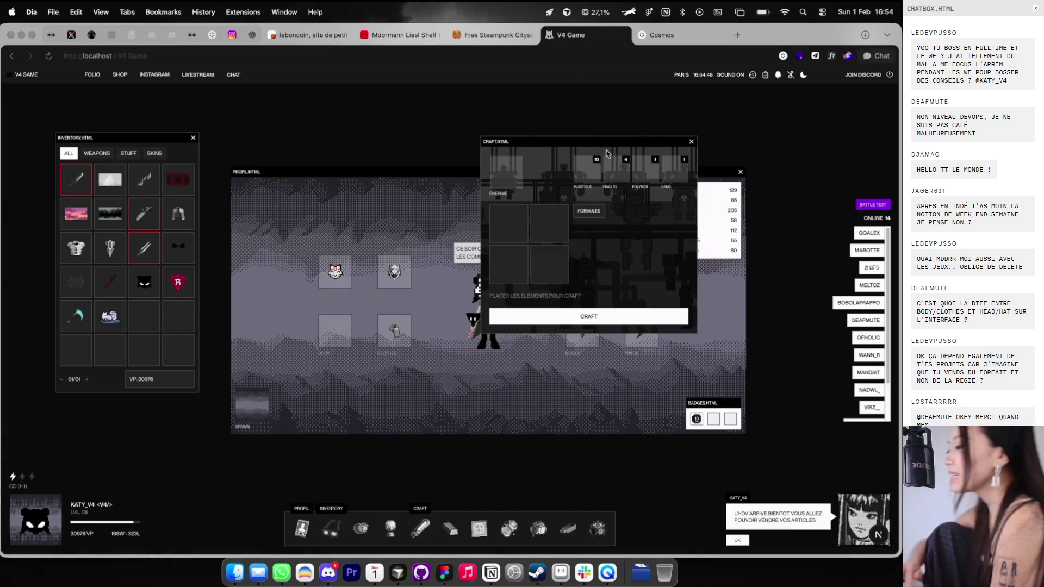
click(393, 525)
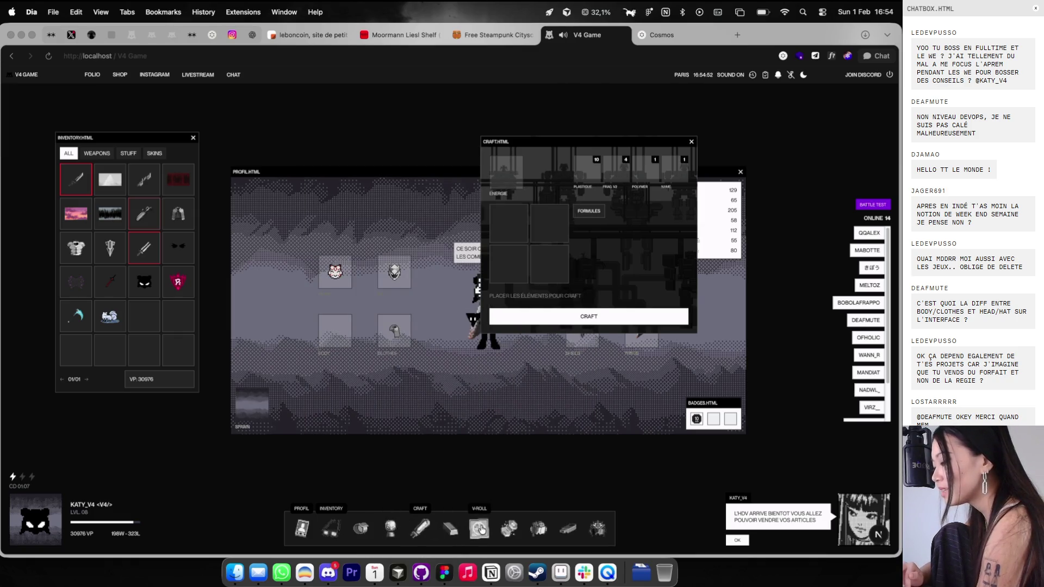
click(480, 529)
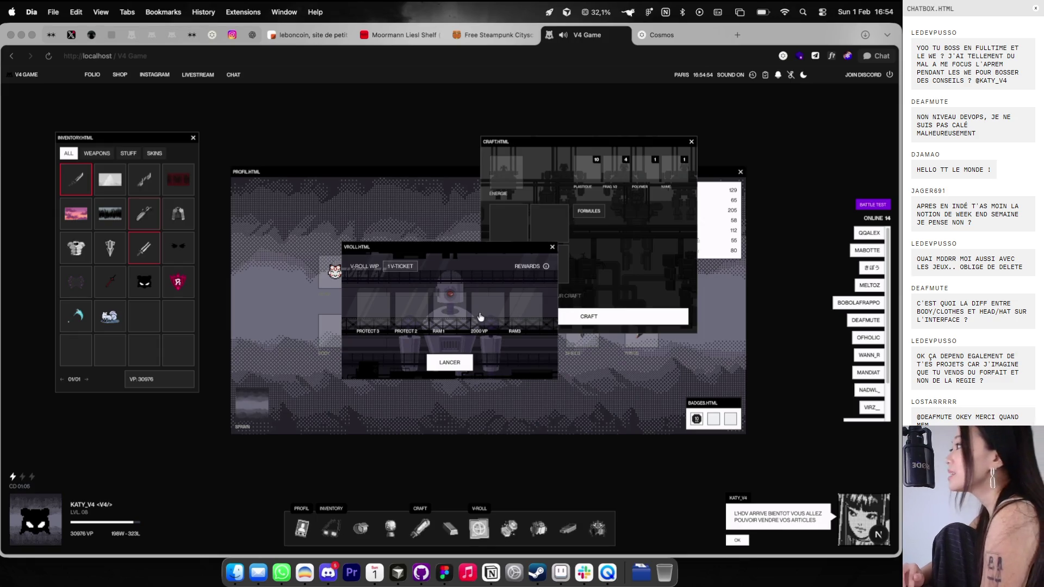
click(456, 362)
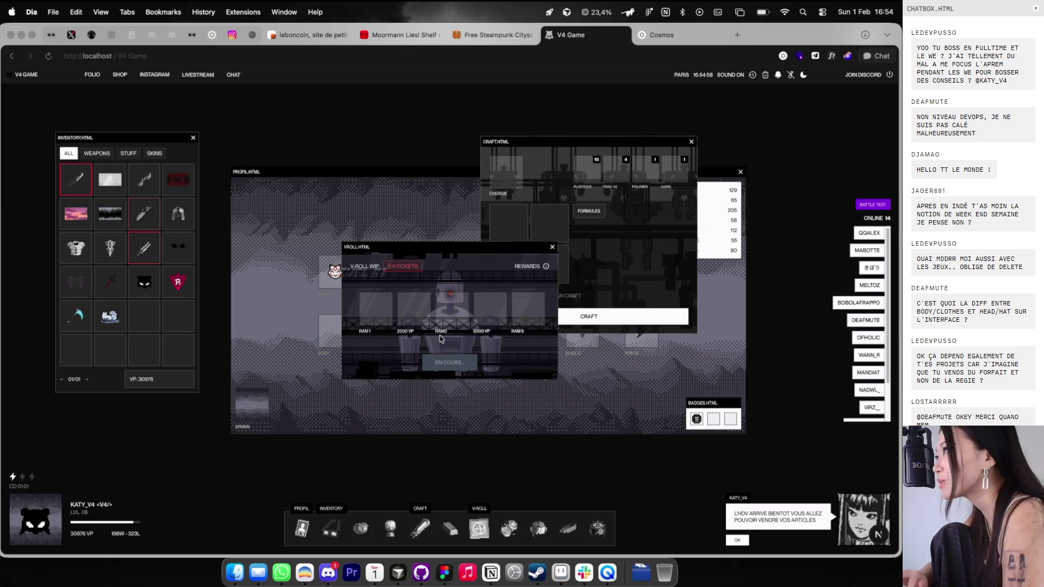
click(452, 347)
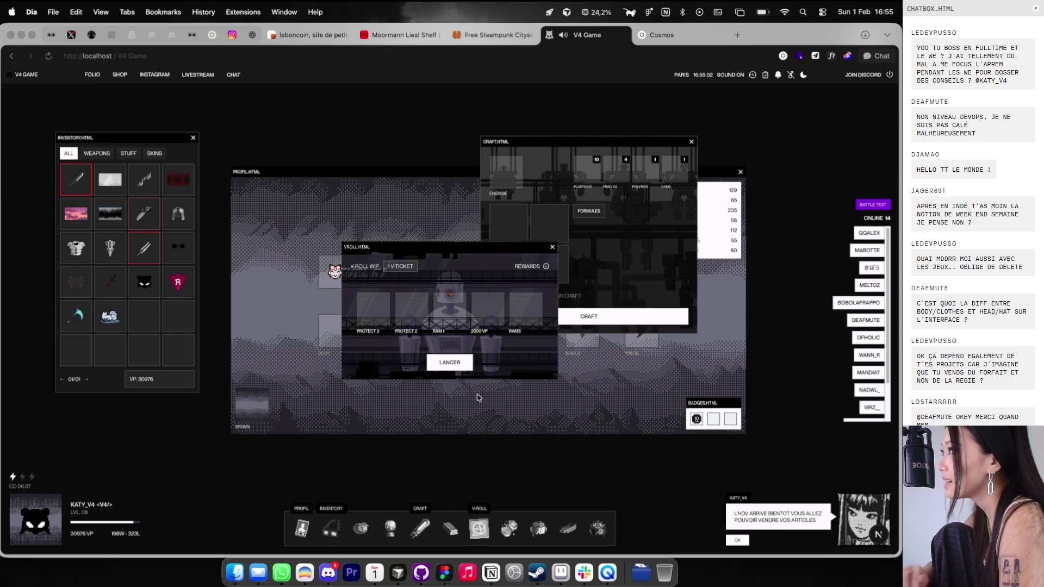
Step: Spin the V-roll again, then open the Quetes page in the Antelope dashboard
click(466, 361)
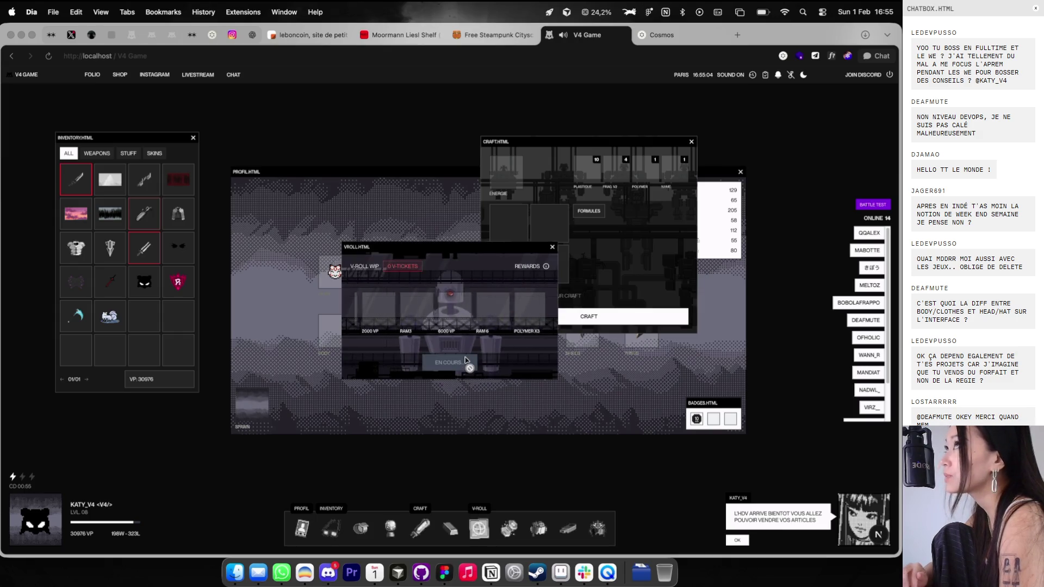
click(112, 35)
click(62, 240)
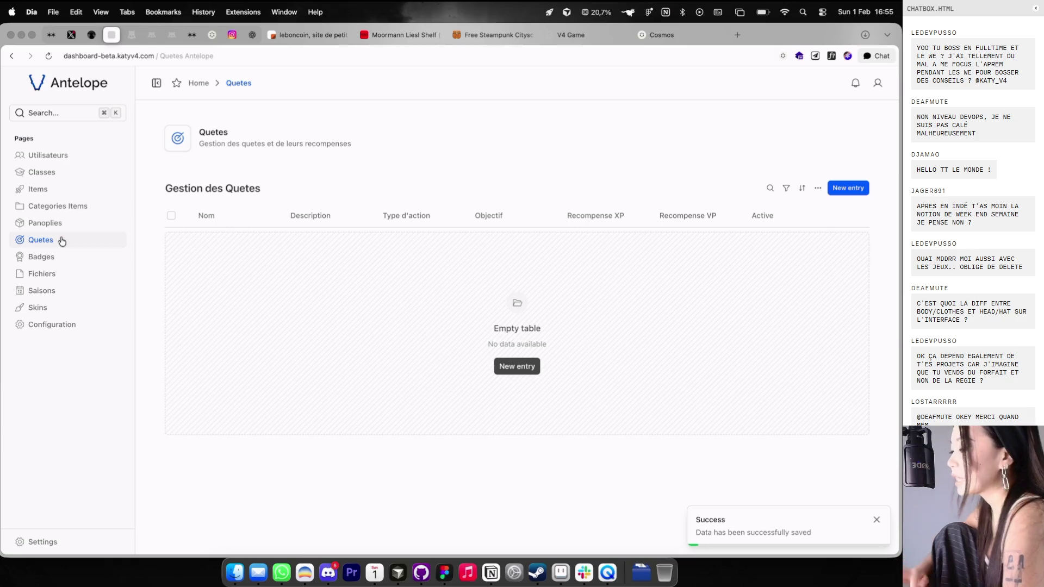
Step: Start a new quest with action type Faire des combats
click(513, 366)
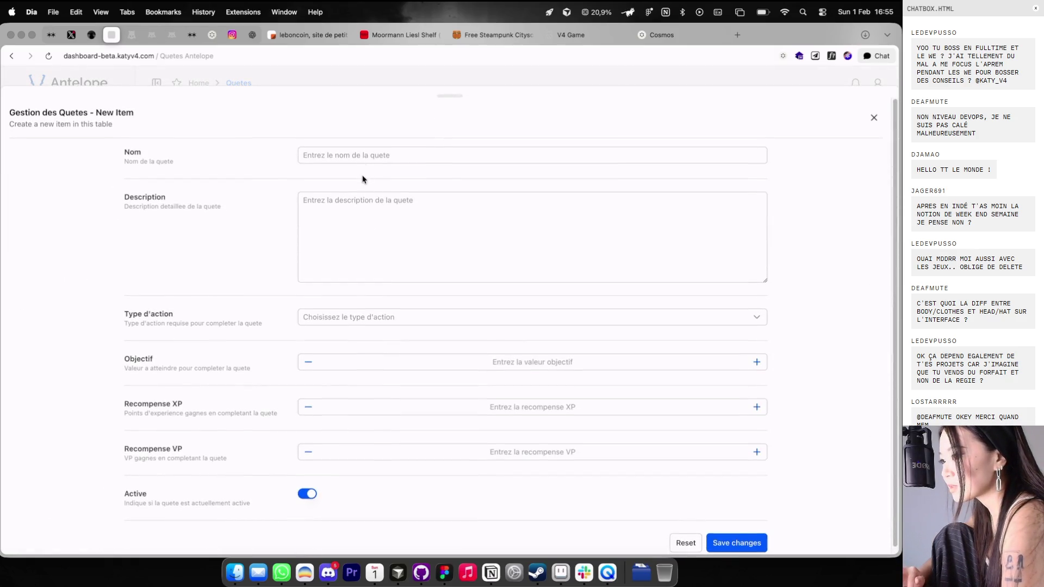
scroll(355, 218, down, 1)
click(360, 351)
click(370, 315)
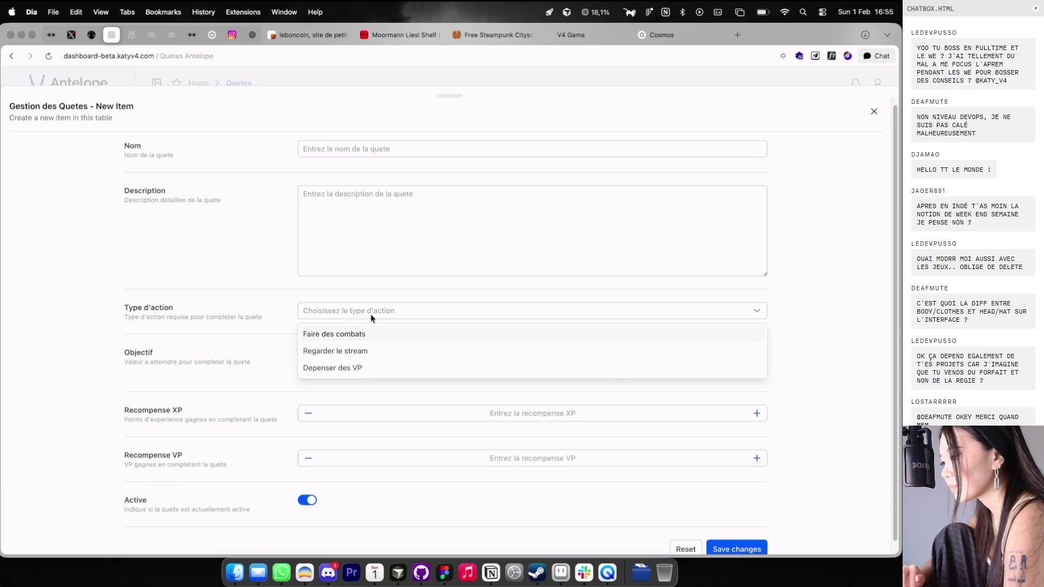
click(363, 371)
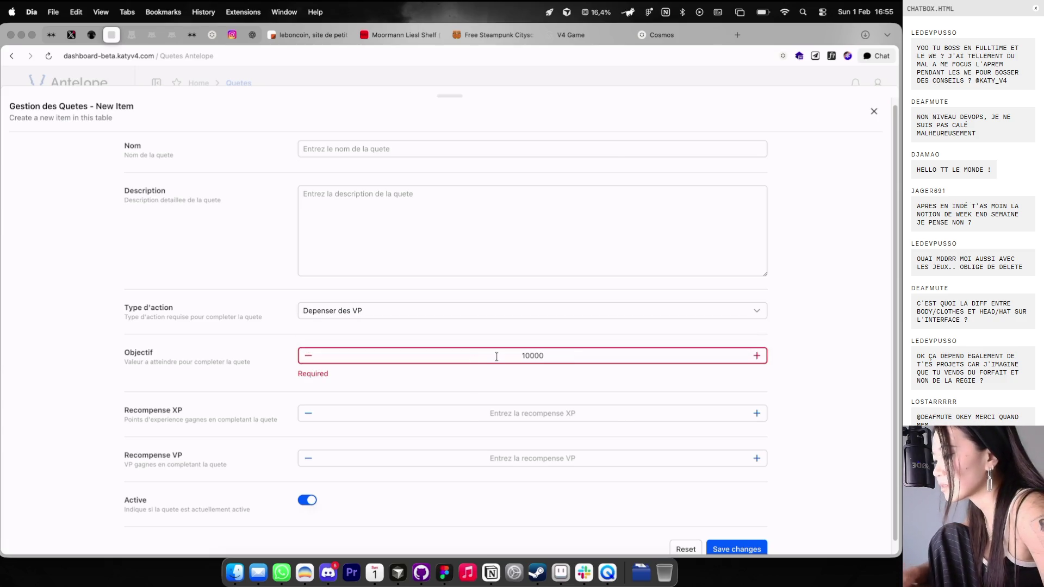
click(489, 316)
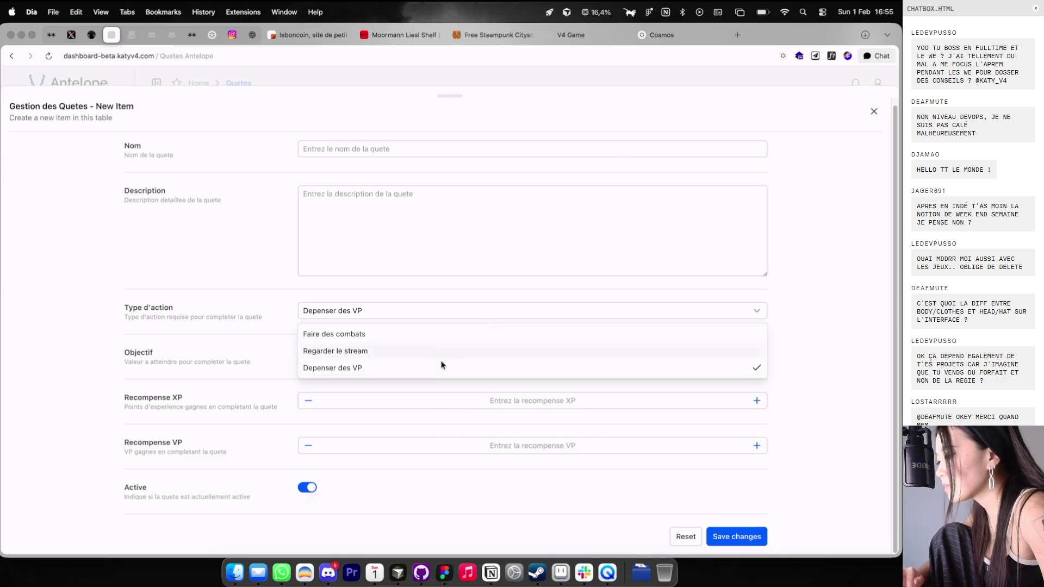
click(441, 340)
Step: Set the quest objective to 5 with 1,000 XP and 1,000 VP rewards
click(531, 360)
key(super+a)
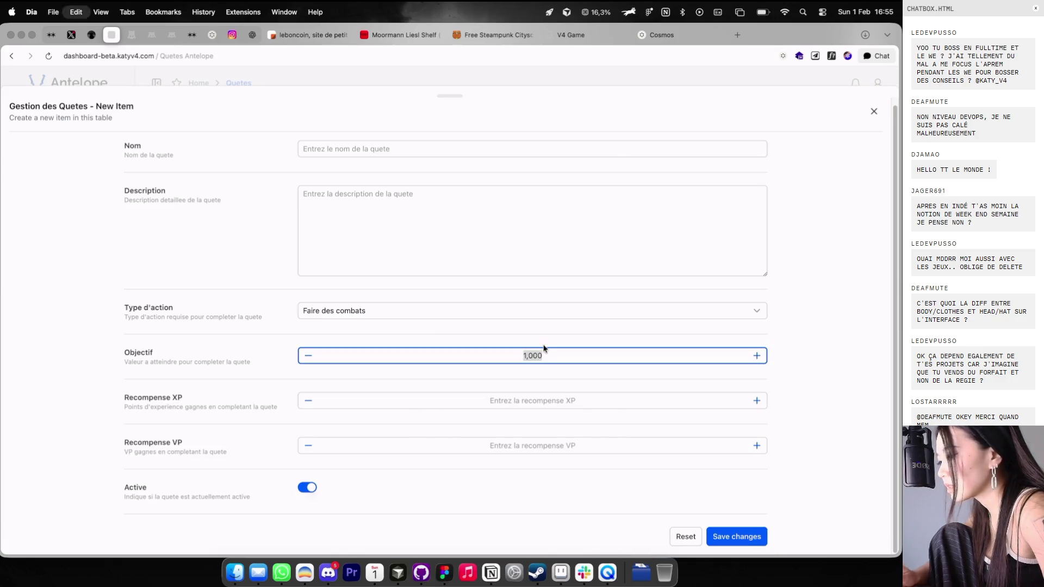
click(530, 400)
click(532, 400)
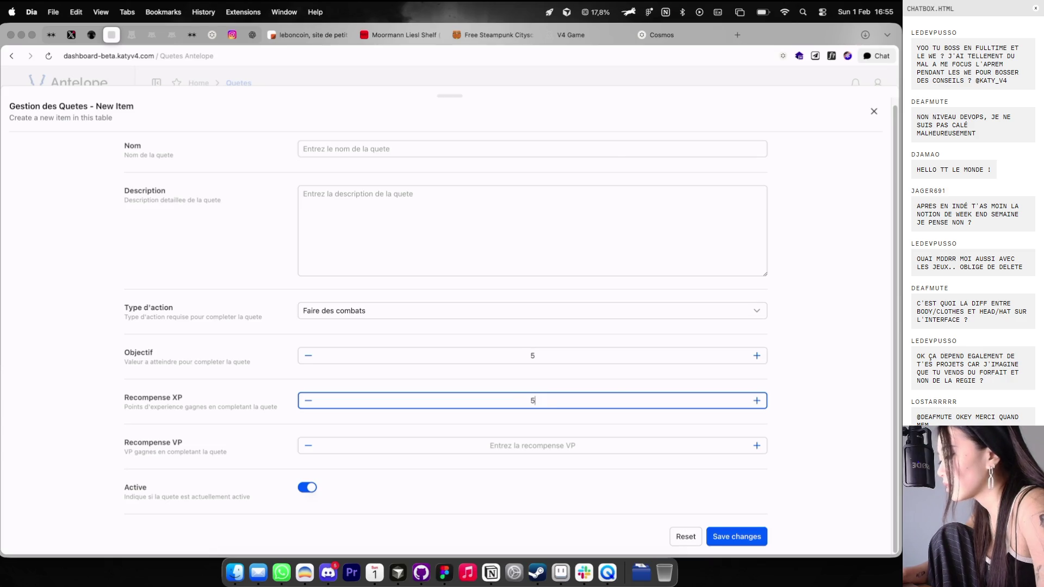
click(541, 444)
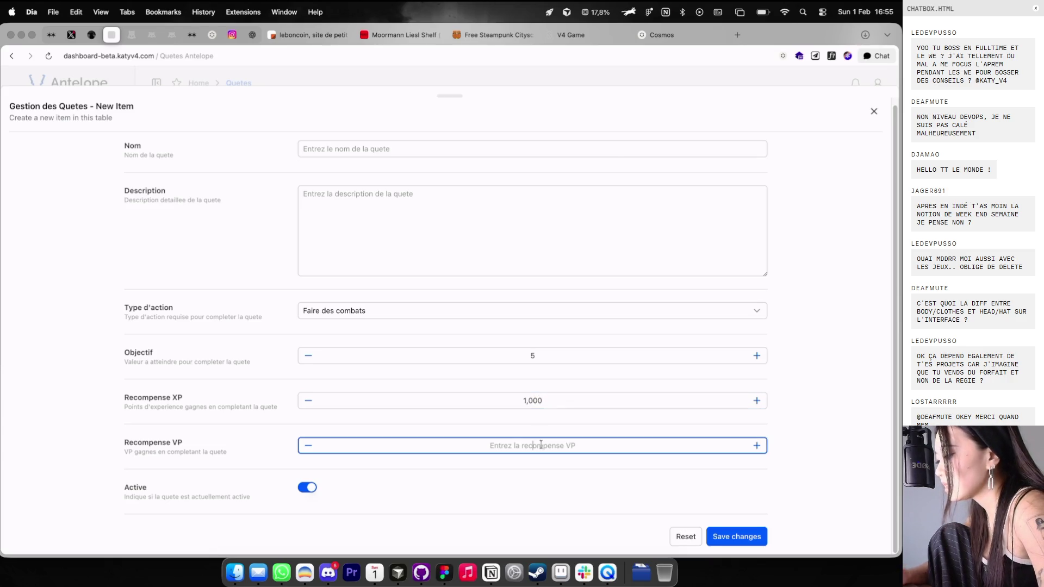
text(1000)
click(533, 487)
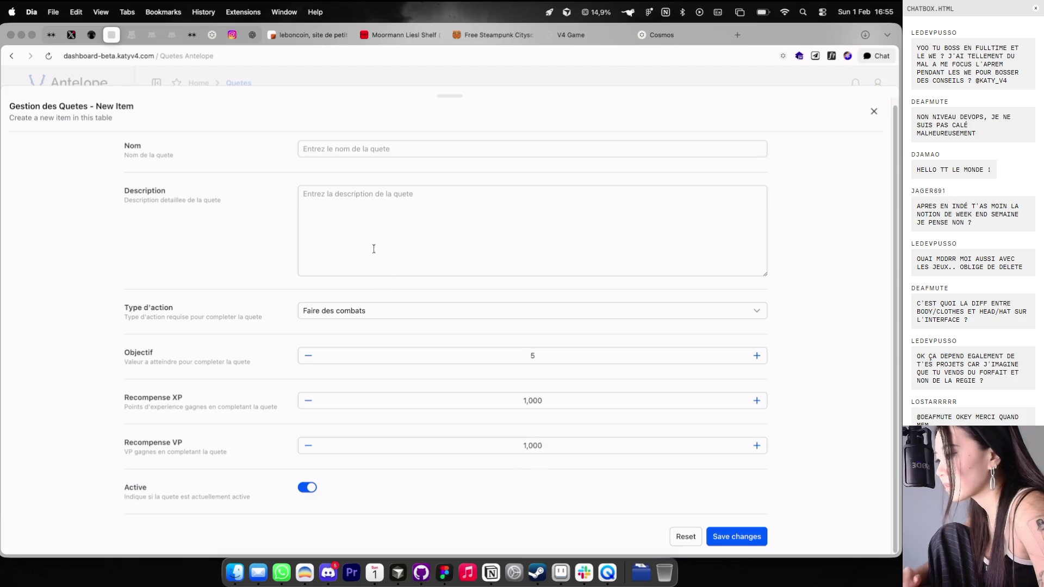
Step: Name the quest Faire 5 combats, add a description and save it
click(359, 152)
text(Fight)
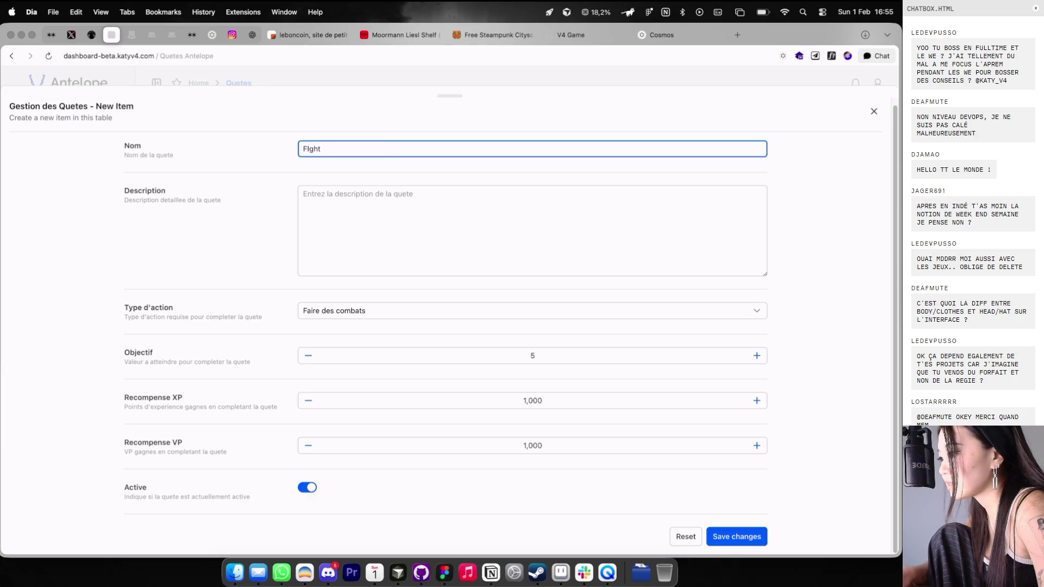
key(super+a)
text(Fa)
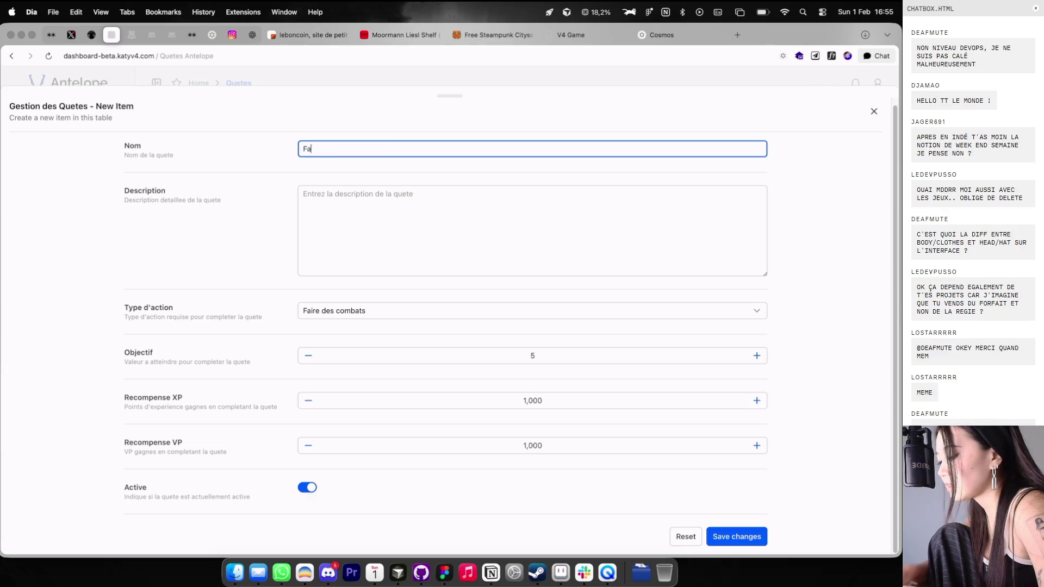
text(ts)
click(381, 212)
text(Vous devez affronter 5 joueurs)
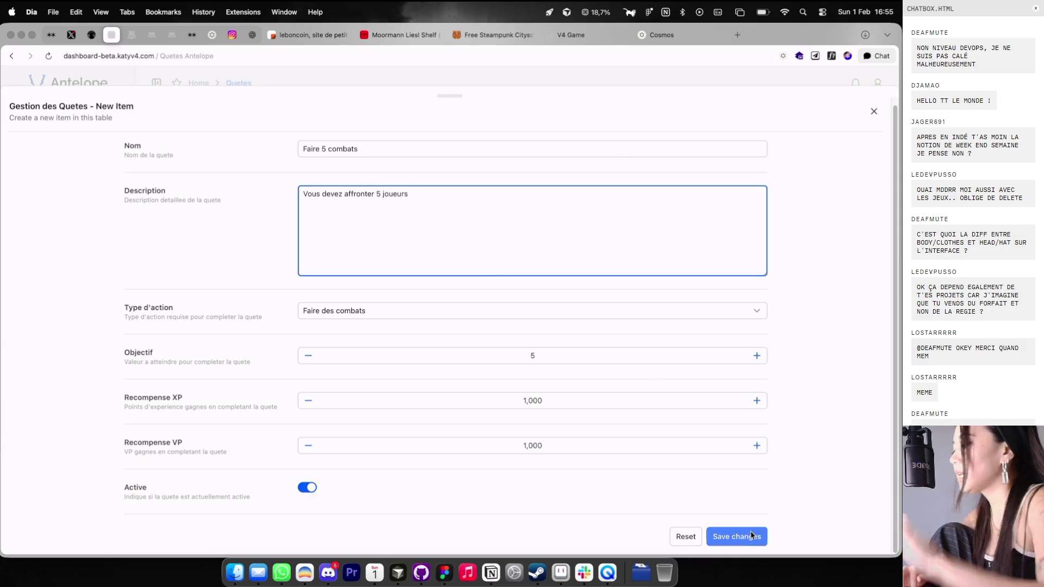
click(746, 537)
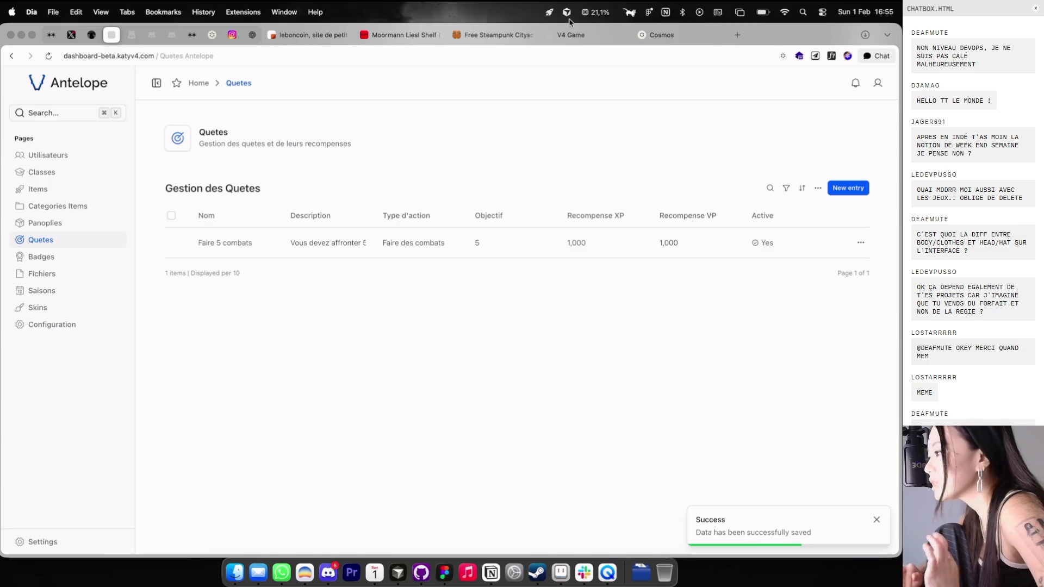
Step: Open the Badges list, then go back to the V4 Game tab
click(82, 259)
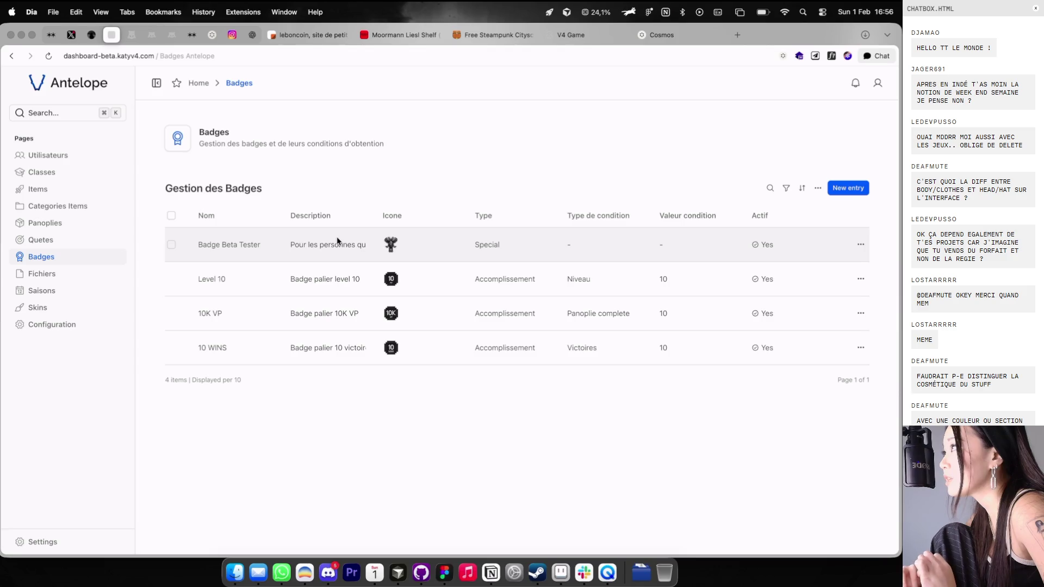
click(577, 34)
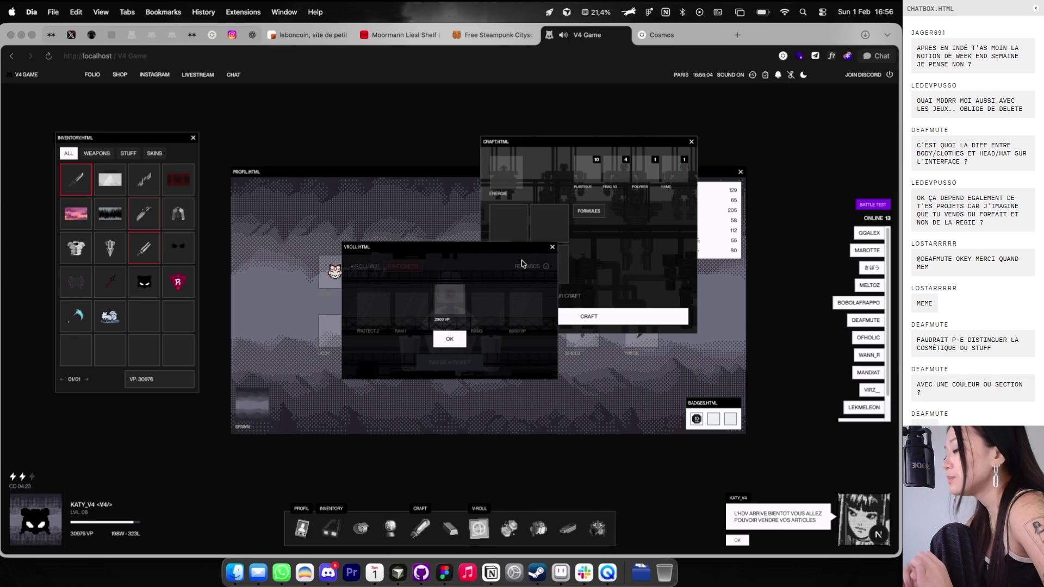
Step: Dismiss the 2000 VP reward and close the craft and forge windows
click(457, 336)
mouse_move(477, 249)
mouse_down()
mouse_move(471, 163)
mouse_move(455, 248)
mouse_move(529, 250)
mouse_move(470, 256)
mouse_move(582, 241)
mouse_move(542, 255)
mouse_move(544, 228)
mouse_move(467, 261)
mouse_move(517, 300)
mouse_move(541, 233)
mouse_up()
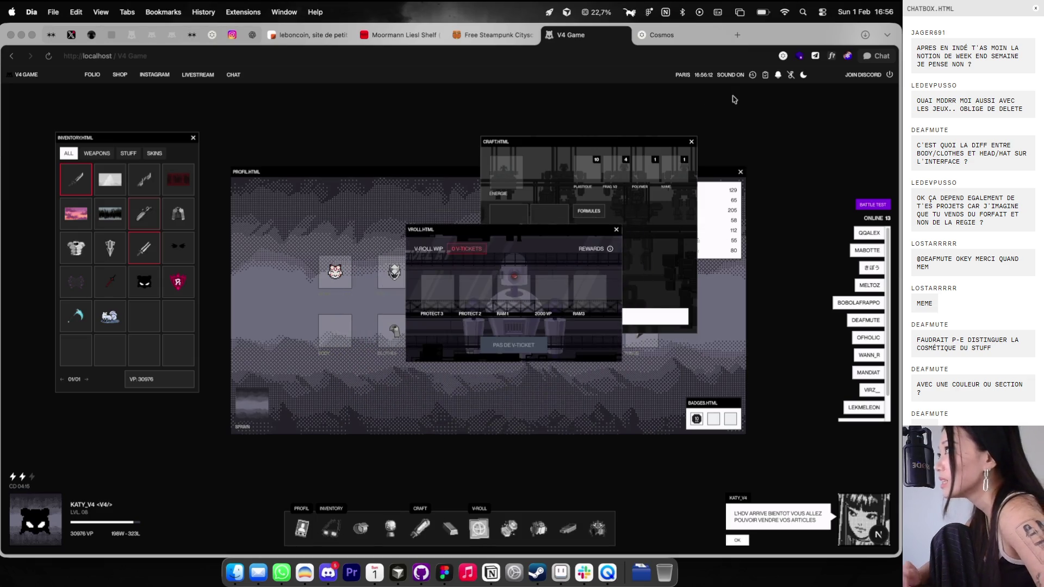
click(696, 138)
click(691, 139)
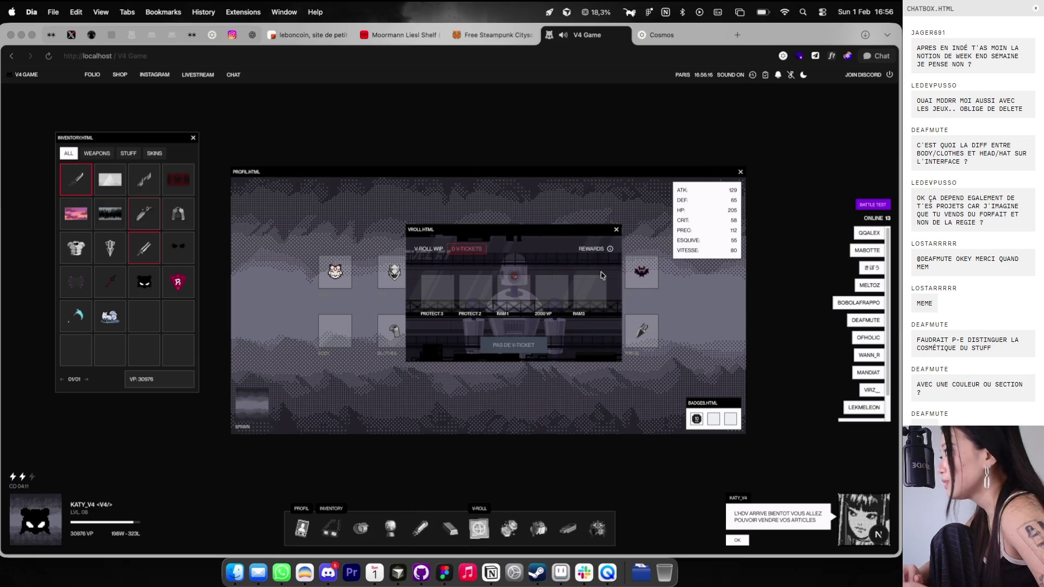
click(564, 265)
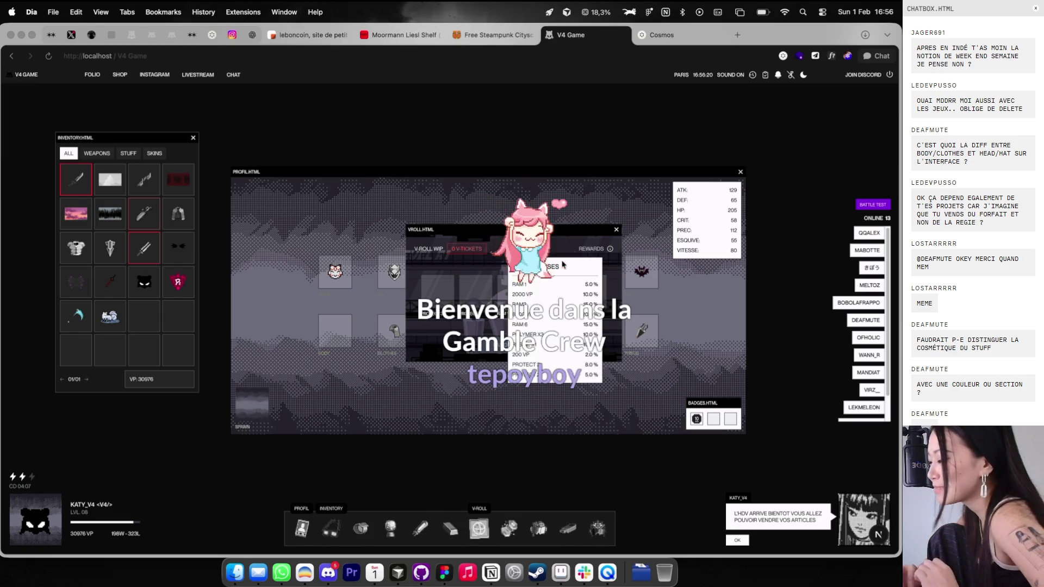
click(457, 527)
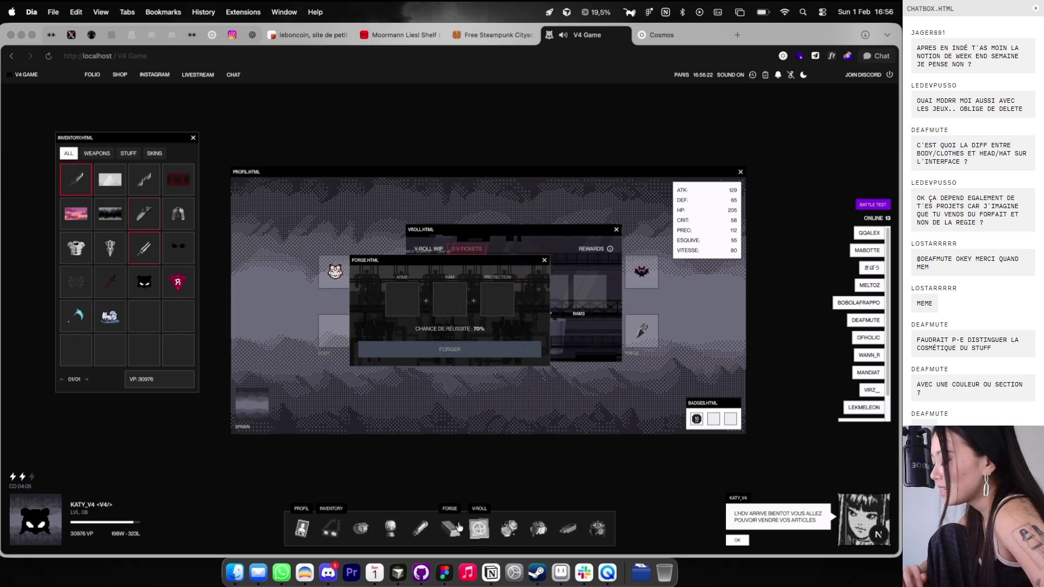
click(458, 527)
Step: Reload the game, reopen the quests window above the V-roll, then return to Antelope
click(753, 75)
click(765, 76)
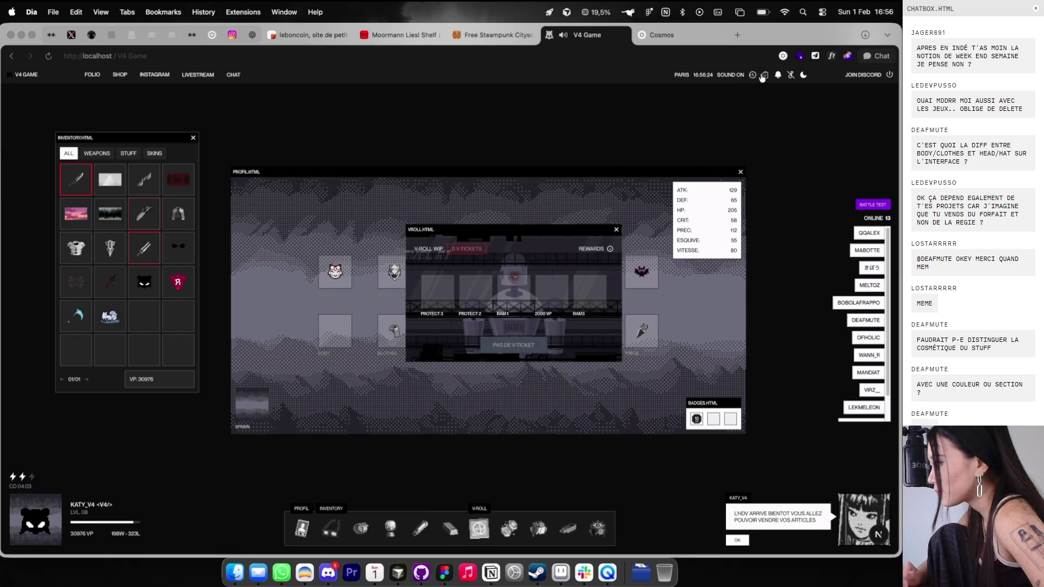
key(super+r)
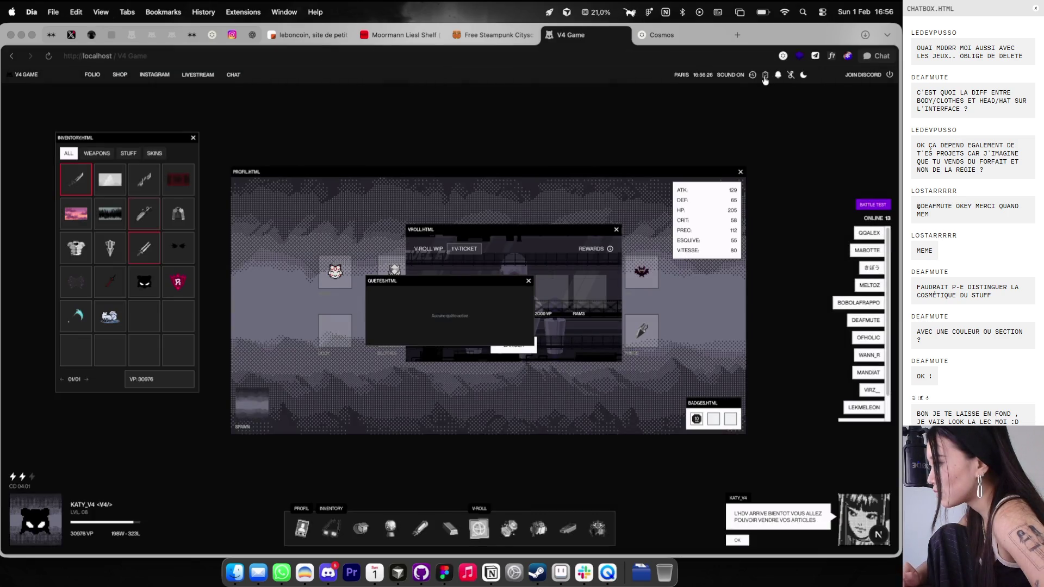
click(765, 78)
click(765, 78)
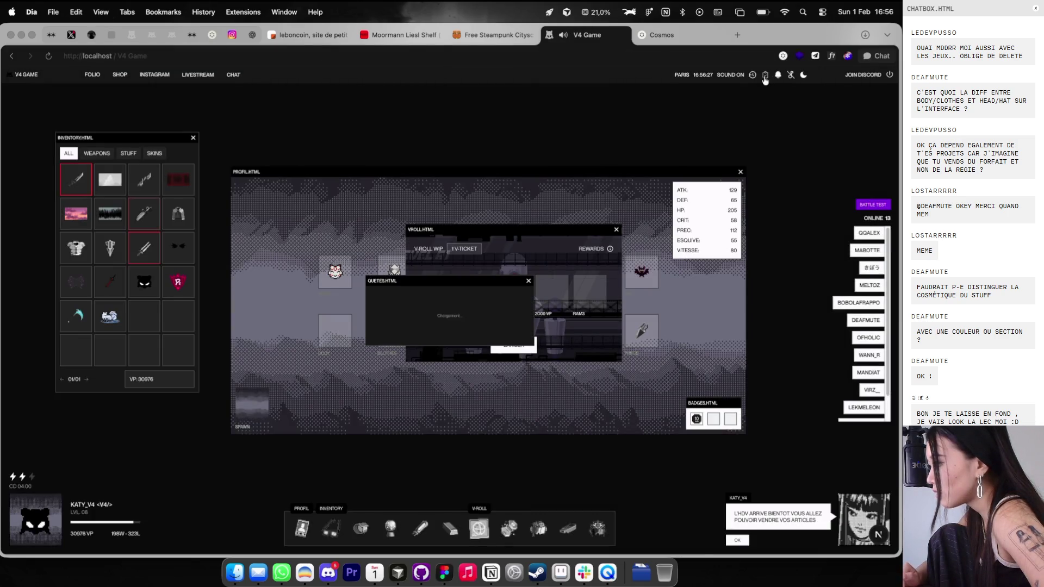
drag(473, 276, 468, 154)
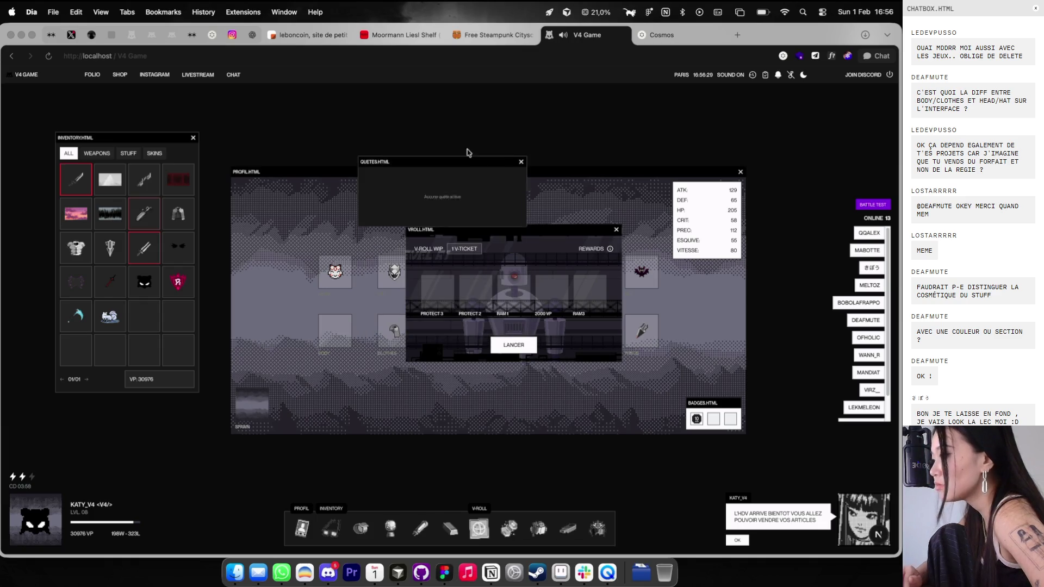
click(112, 35)
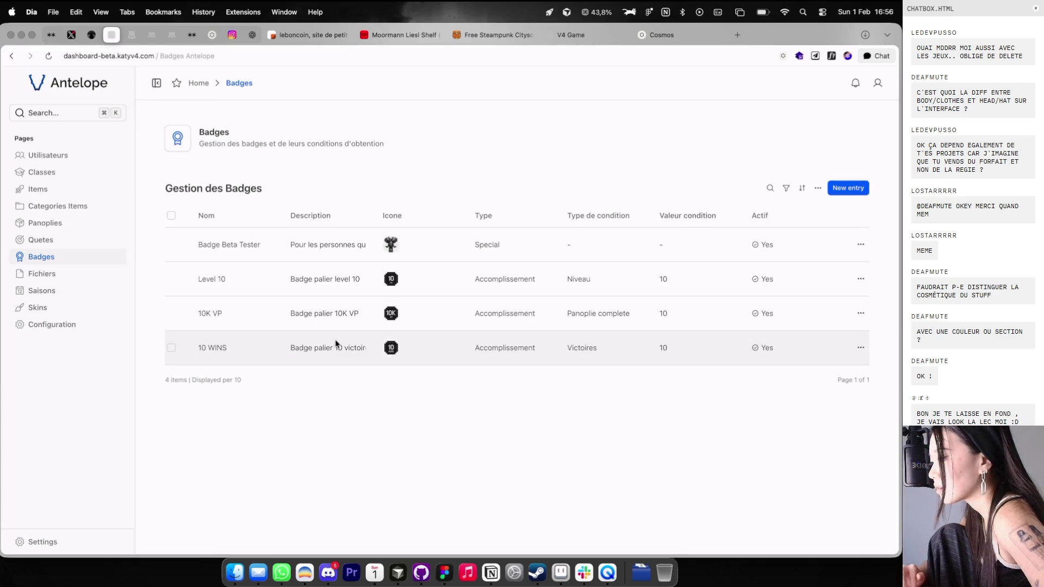
Step: Re-save the Faire 5 combats quest with description 'Vous devez affronter 5 joueurs', then return to V4 Game
click(76, 241)
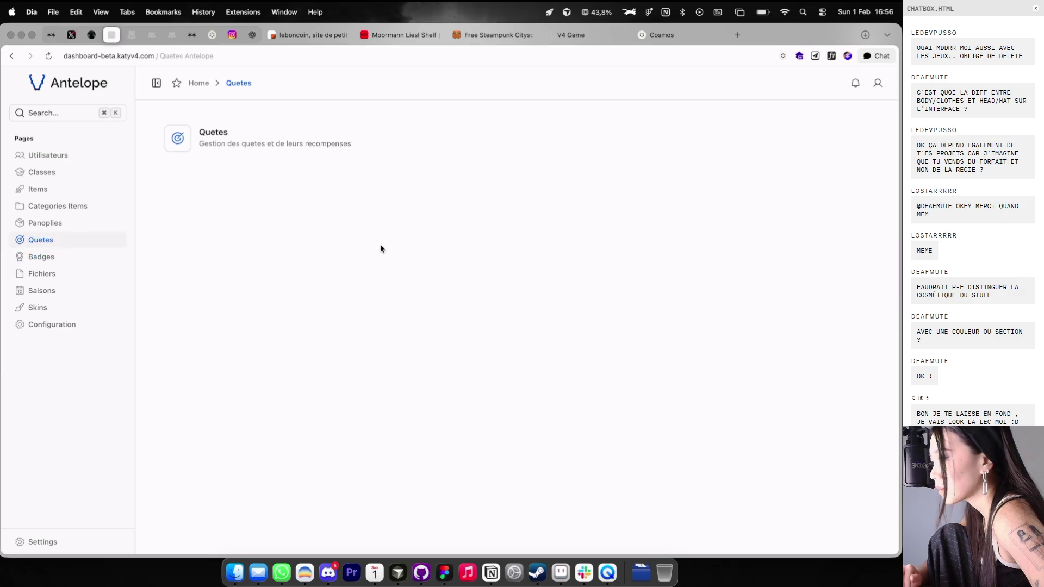
click(320, 249)
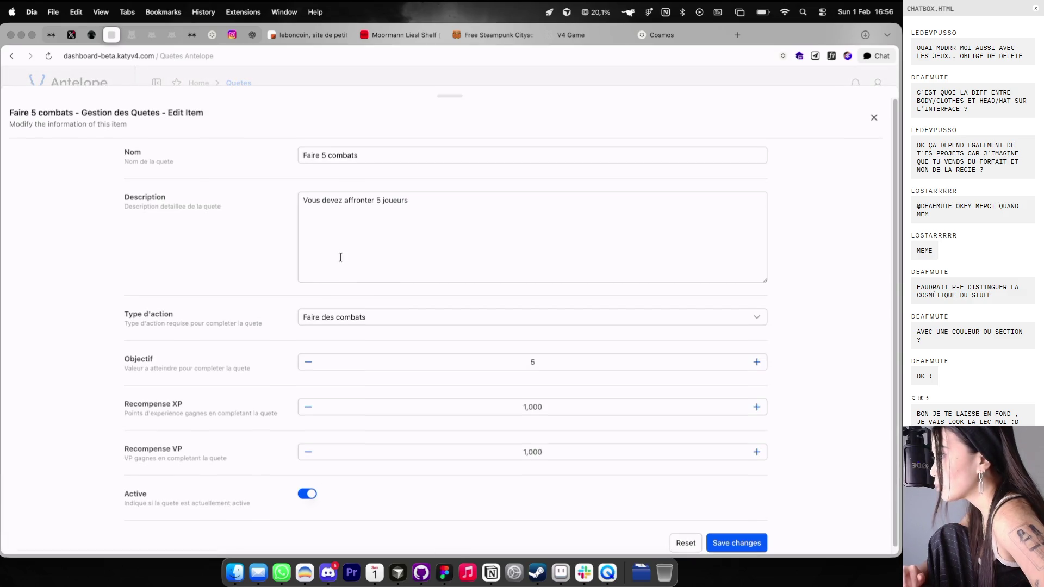
scroll(499, 342, down, 1)
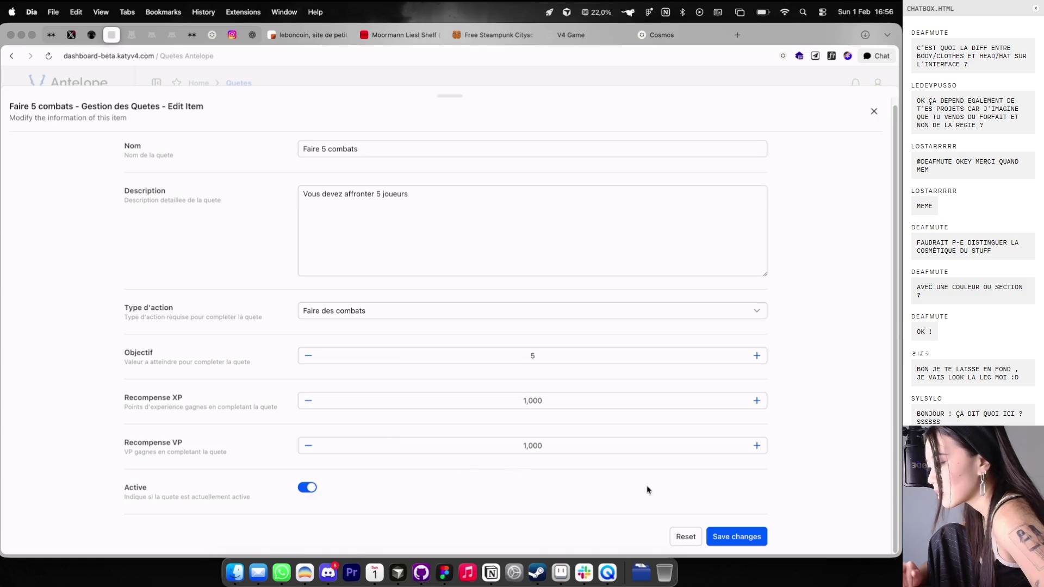
click(727, 536)
click(591, 39)
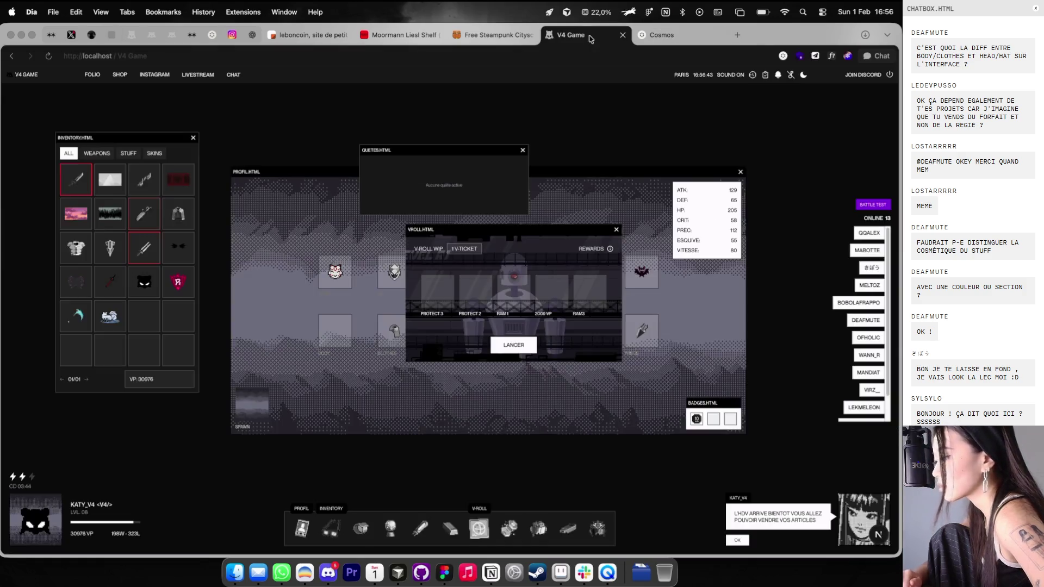
Step: Close the quests window, discard a new tab with 'beta.' typed, and move V-roll aside
click(767, 77)
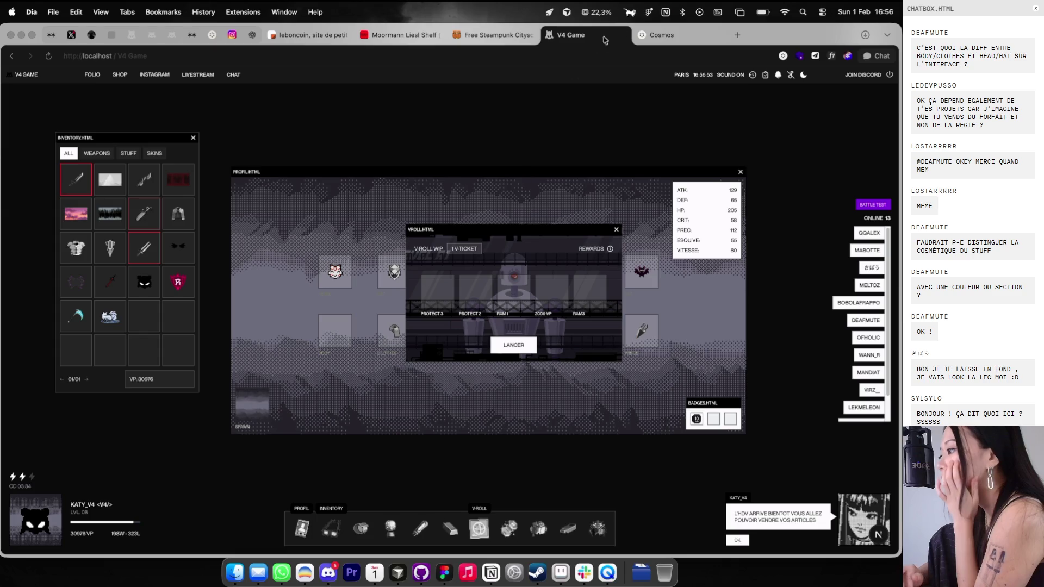
click(738, 35)
text(beta.)
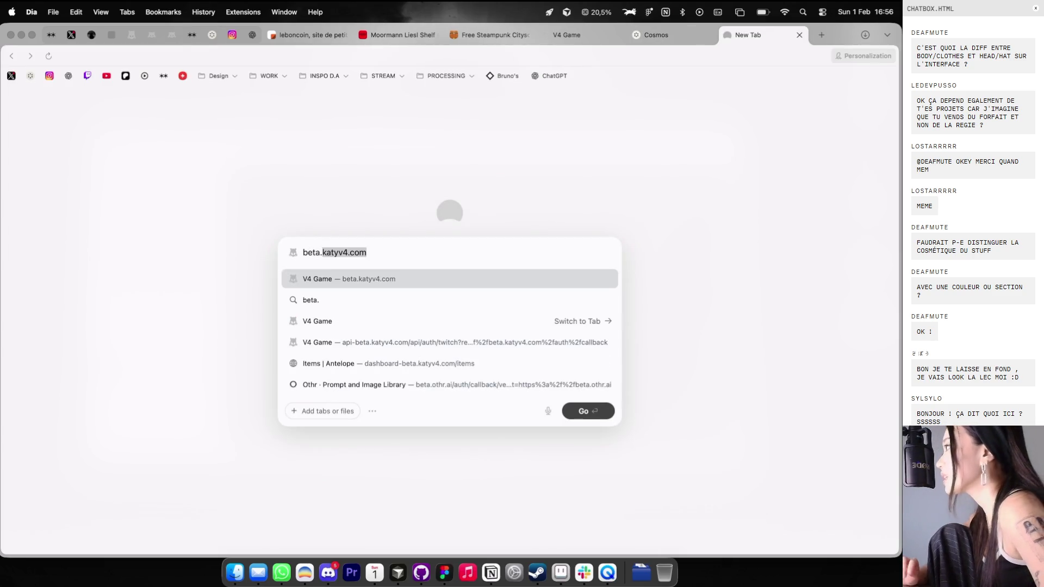
key(super+a)
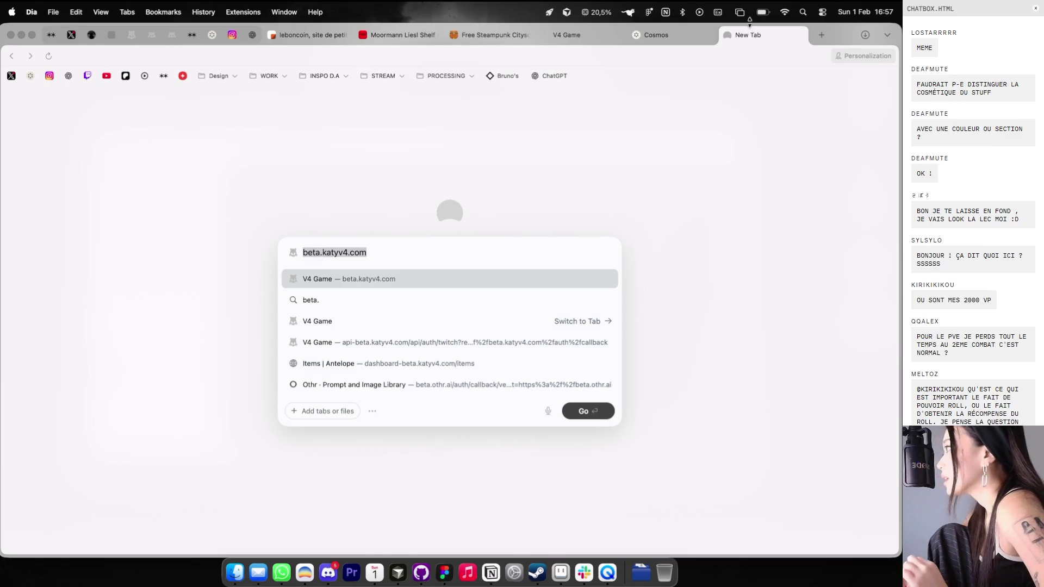
click(801, 35)
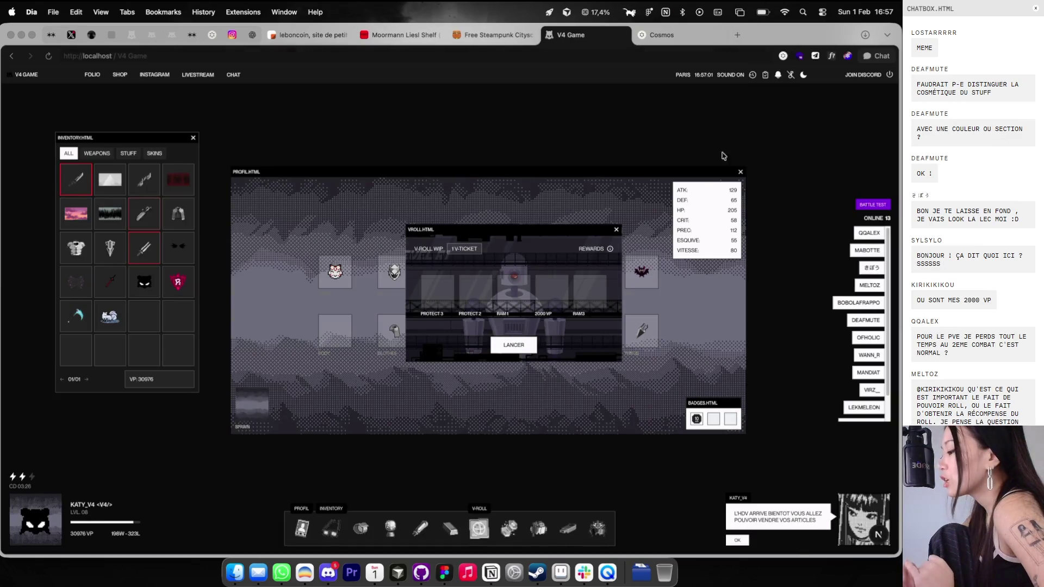
drag(535, 233, 627, 138)
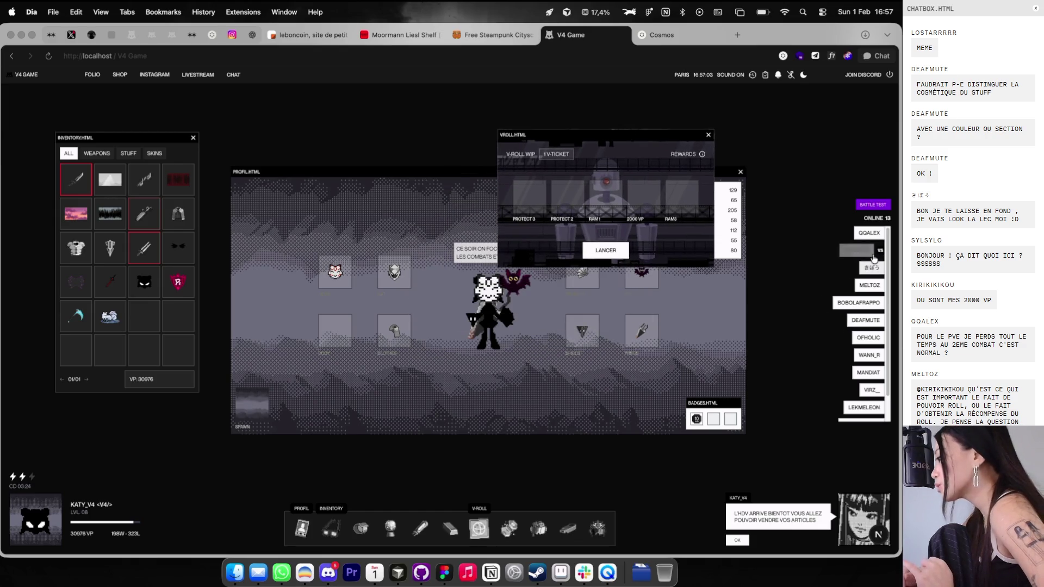
Step: Challenge MABOTTE to a fight, attack, and close the fight window
click(730, 253)
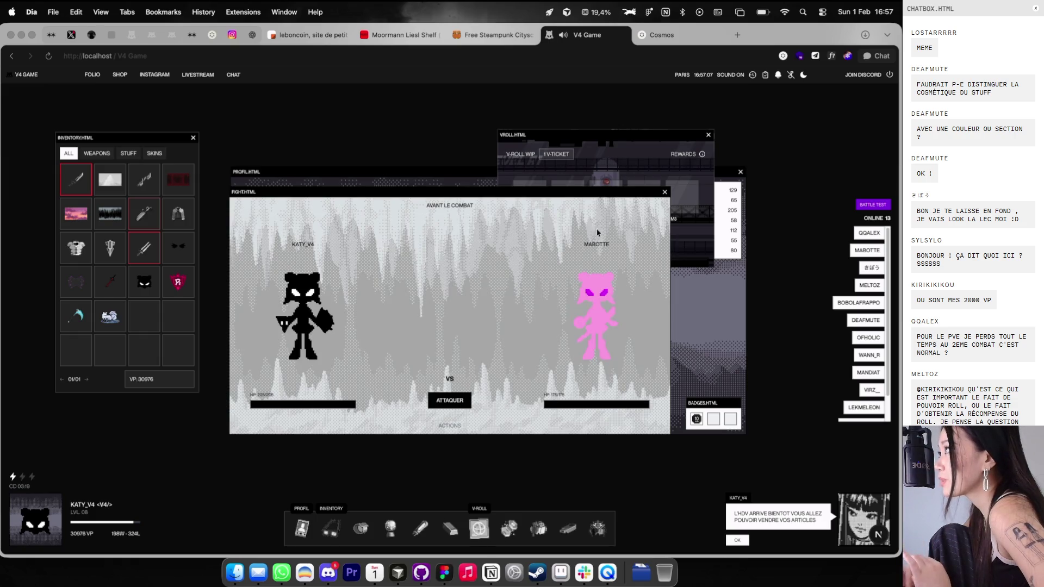
click(450, 402)
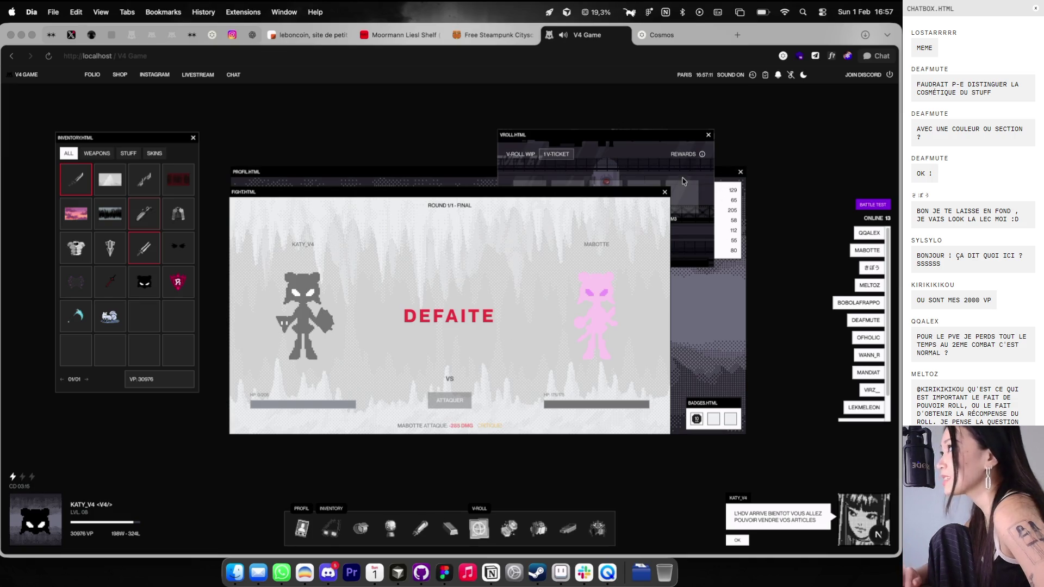
click(664, 192)
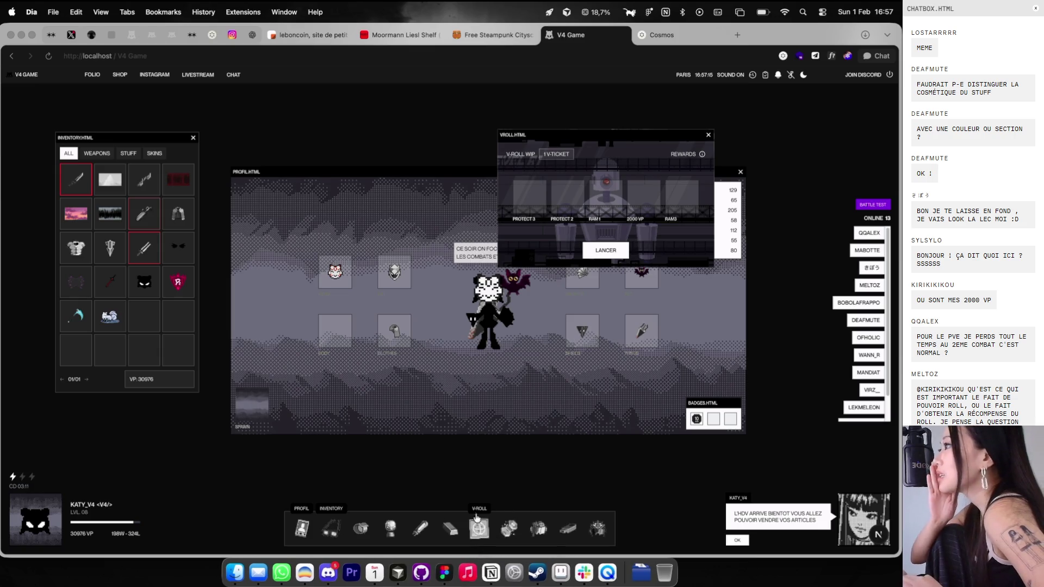
Step: Open and close the HDV item listings, close the roll window, and switch to Figma
click(360, 528)
click(391, 528)
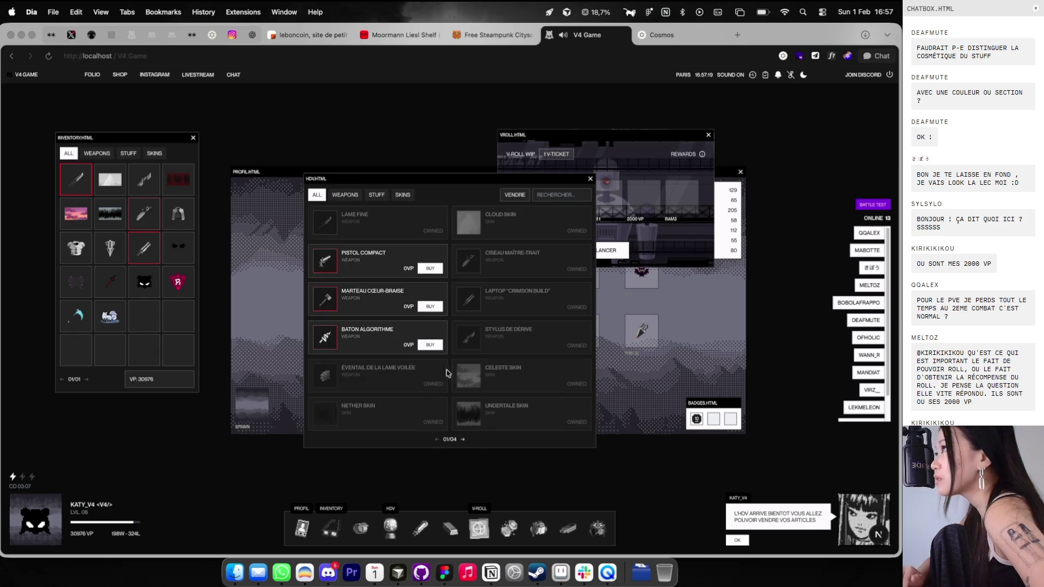
click(388, 530)
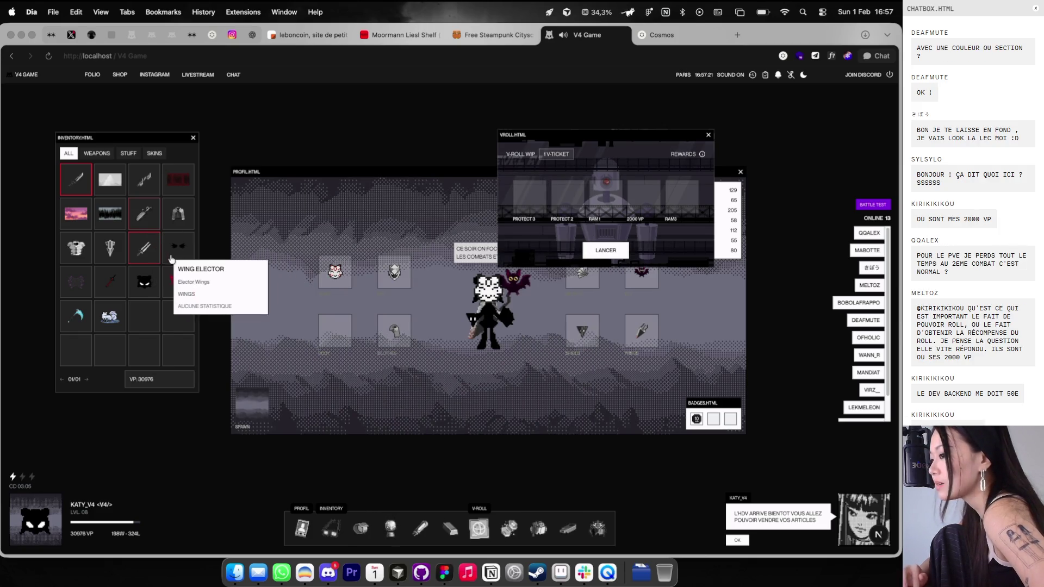
click(706, 134)
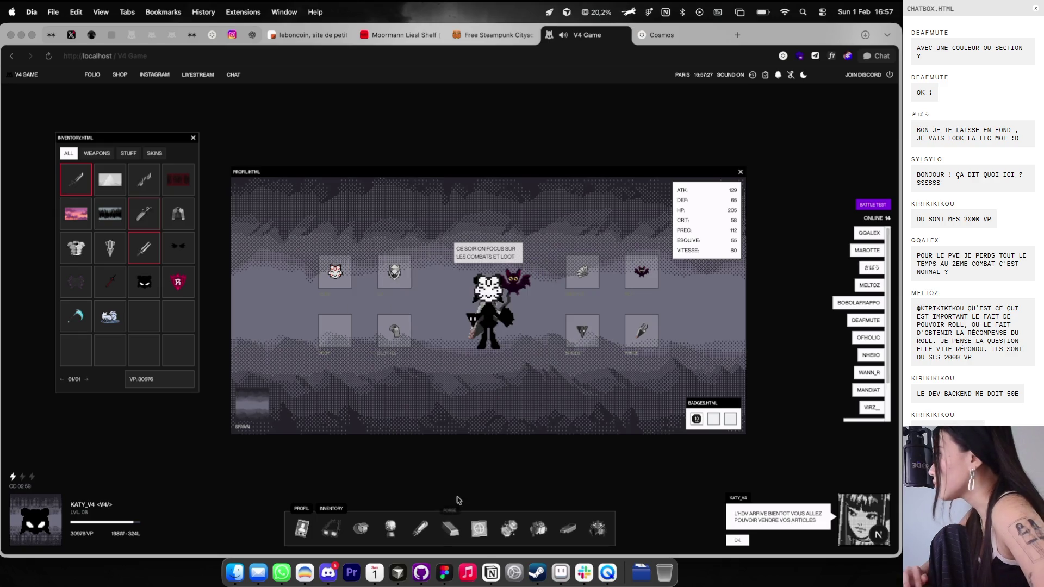
key(ctrl+Right)
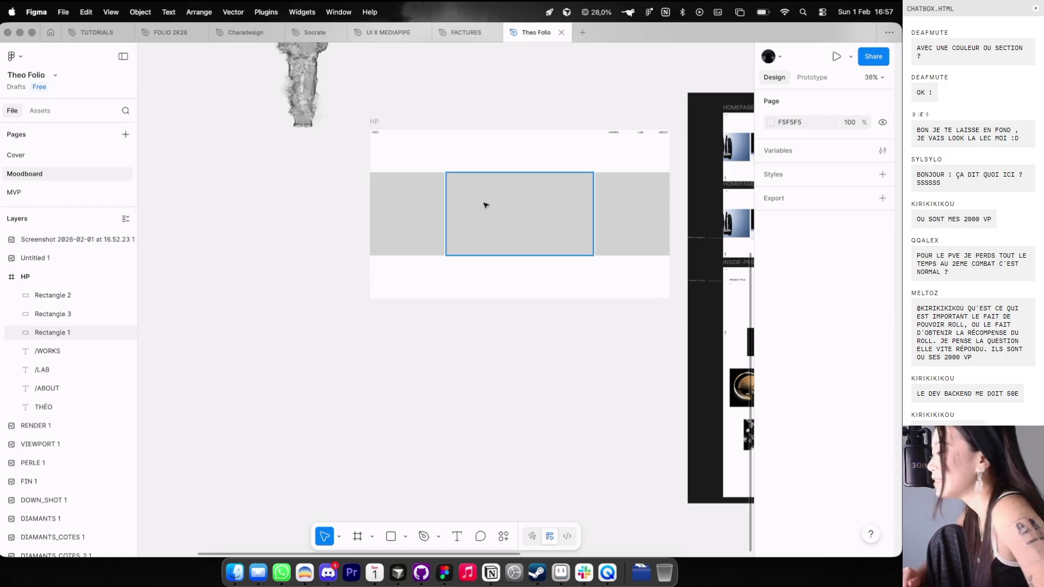
Step: Bring up Cosmos in the browser, load its home feed, and pin the tab
scroll(485, 206, down, 3)
key(ctrl+Left)
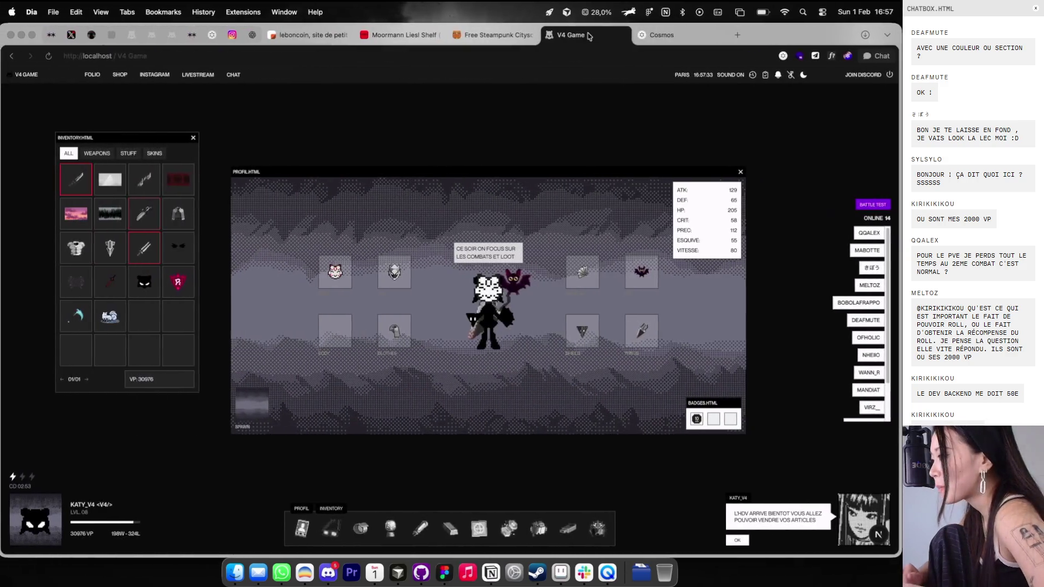
click(666, 35)
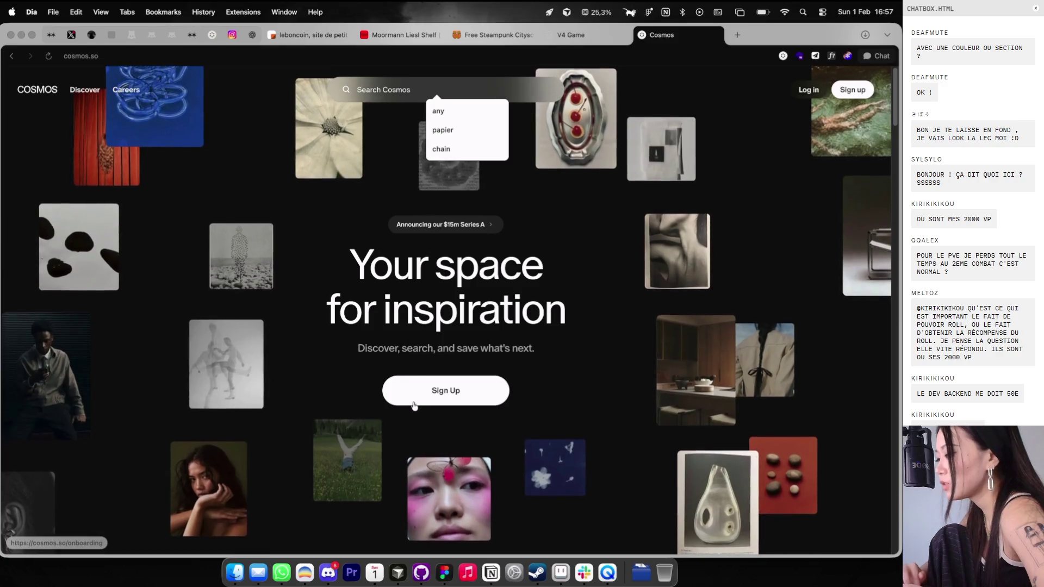
click(591, 145)
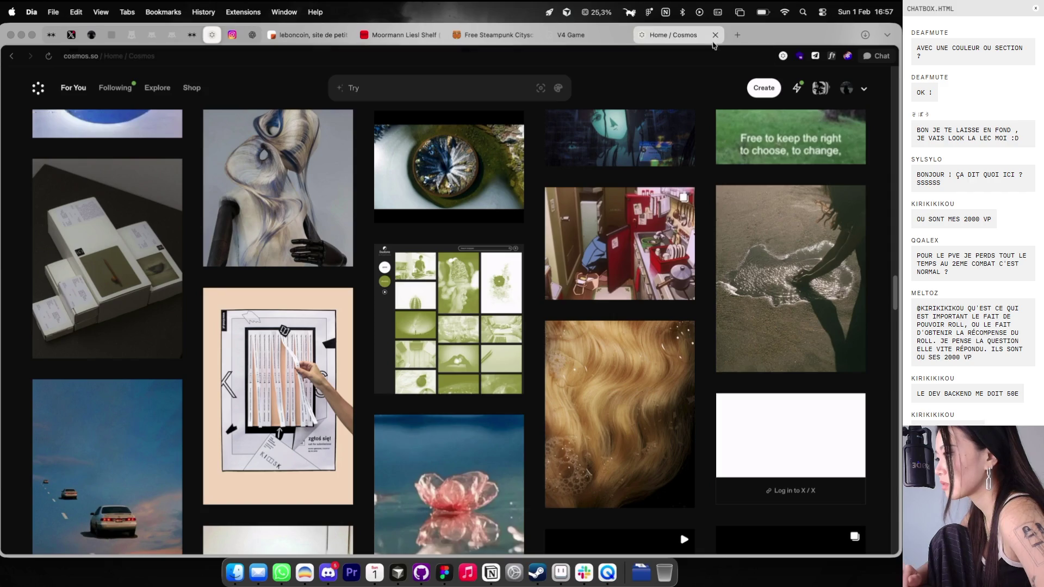
drag(669, 35, 631, 101)
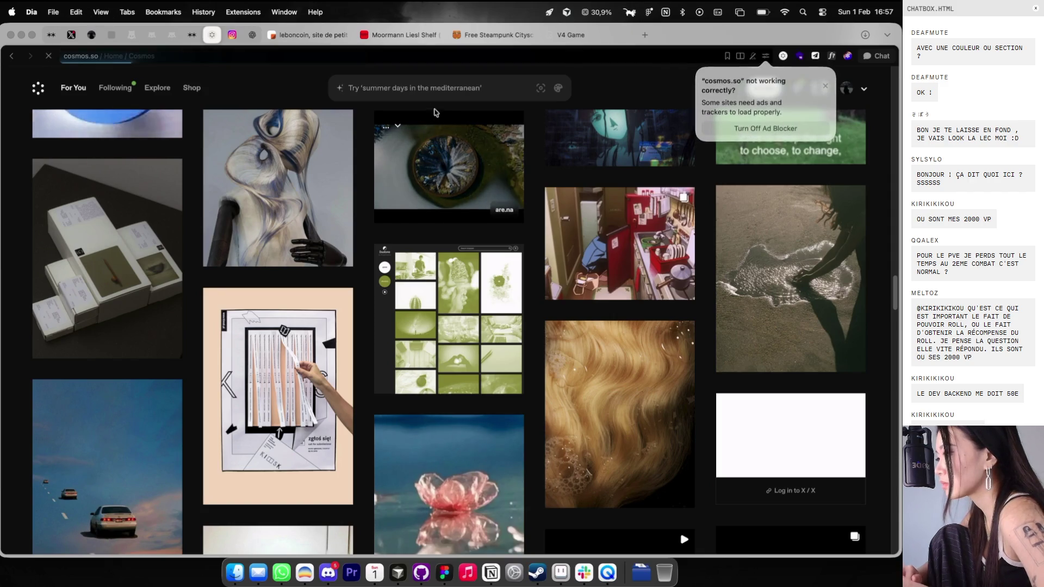
Step: Run a Cosmos search for 'courrèges', then return to the Figma workspace
click(429, 96)
text(dou)
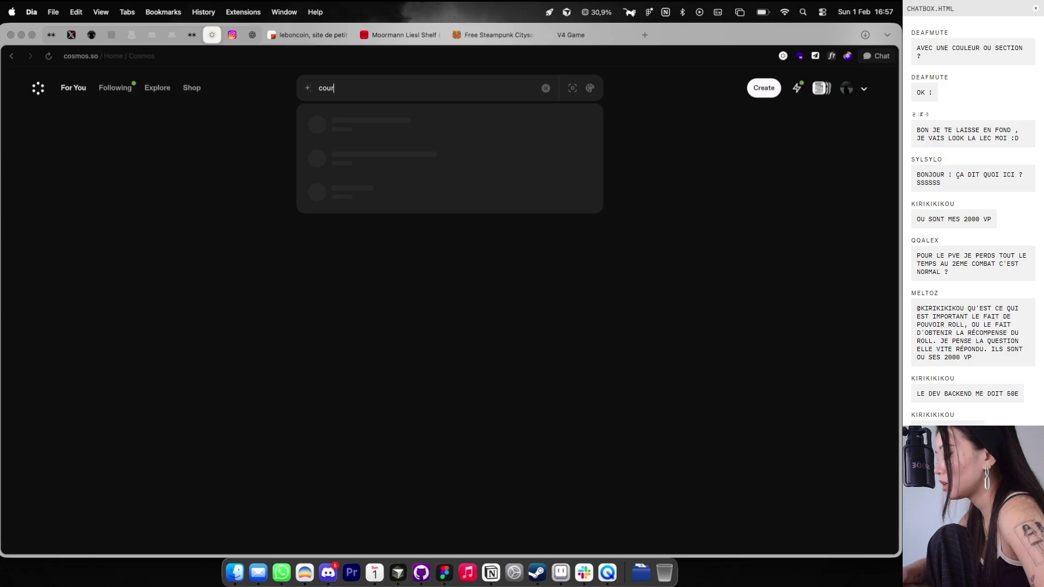
text(règes)
key(Return)
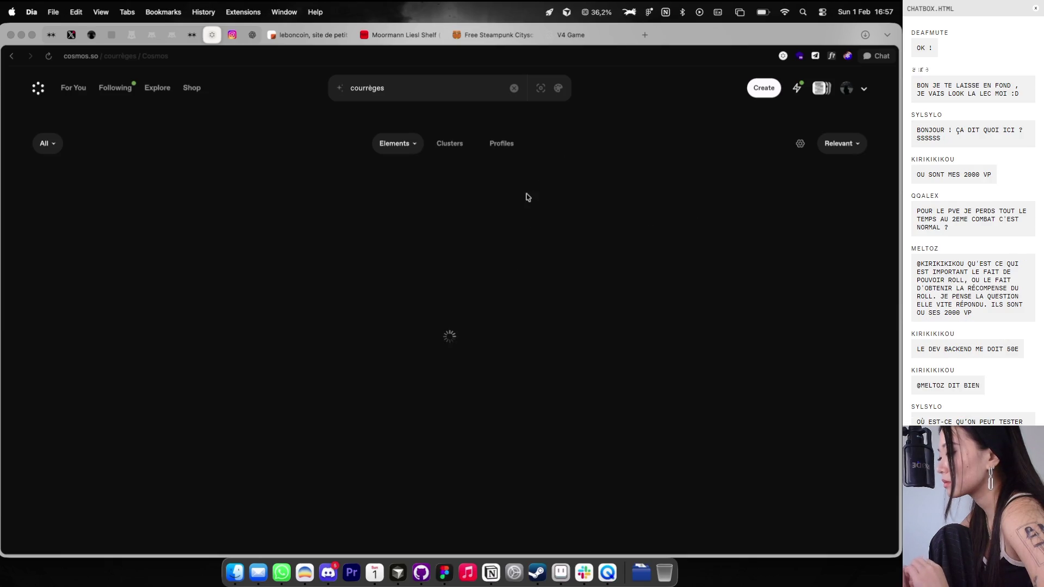
key(ctrl+Right)
scroll(439, 229, up, 5)
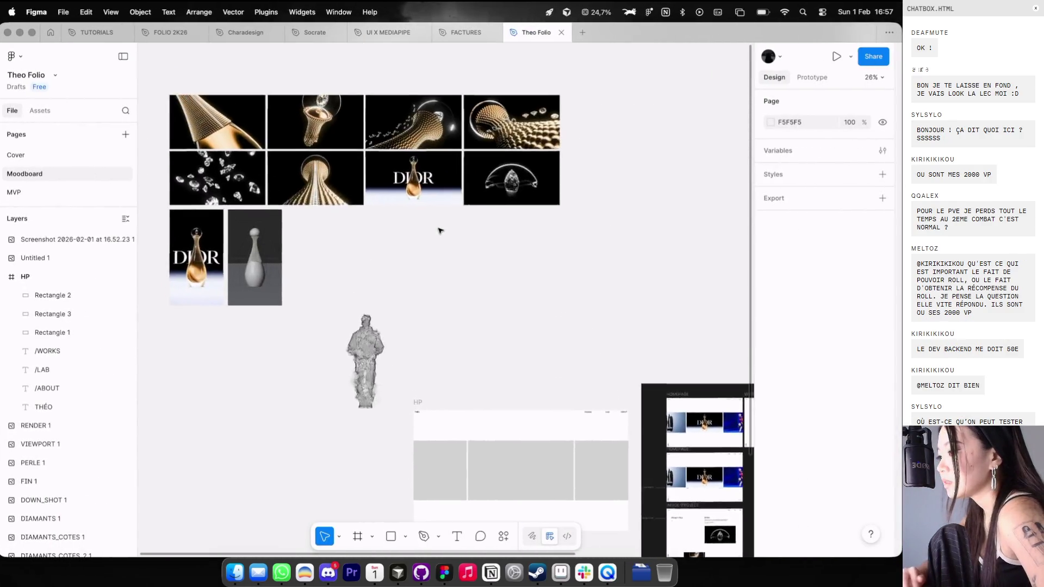
Step: Paste the moodboard's diamond image into HP's middle grey block, then return to the browser
scroll(379, 201, up, 5)
click(626, 196)
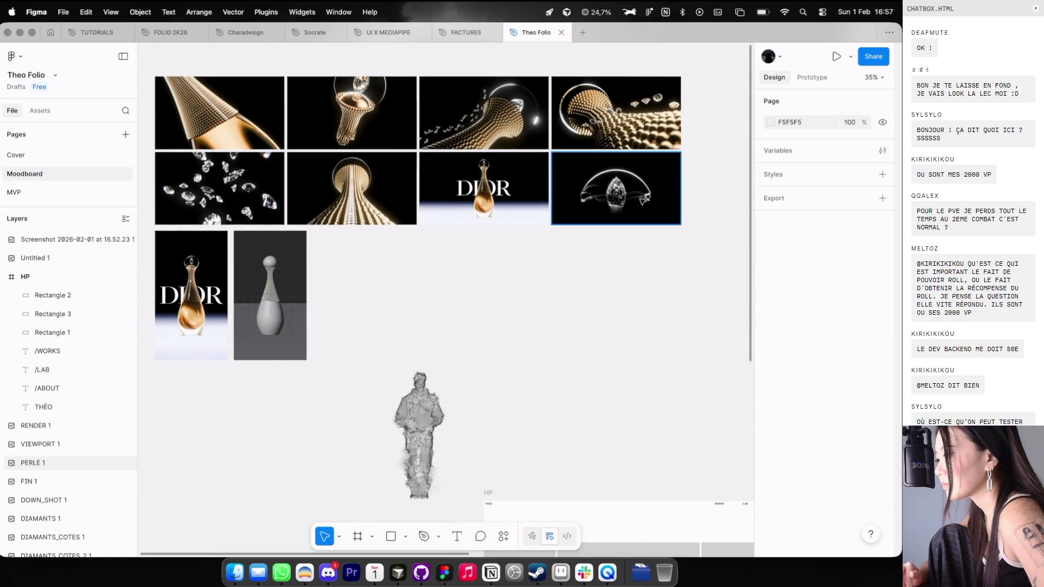
scroll(703, 242, down, 4)
click(606, 459)
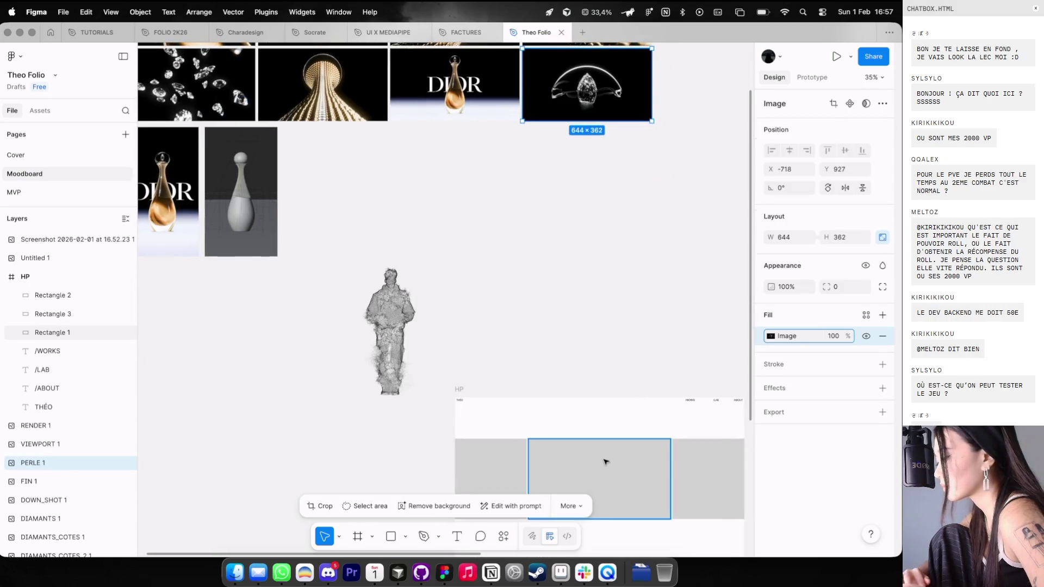
key(super+v)
scroll(613, 311, down, 4)
click(606, 227)
scroll(605, 226, down, 2)
key(ctrl+Left)
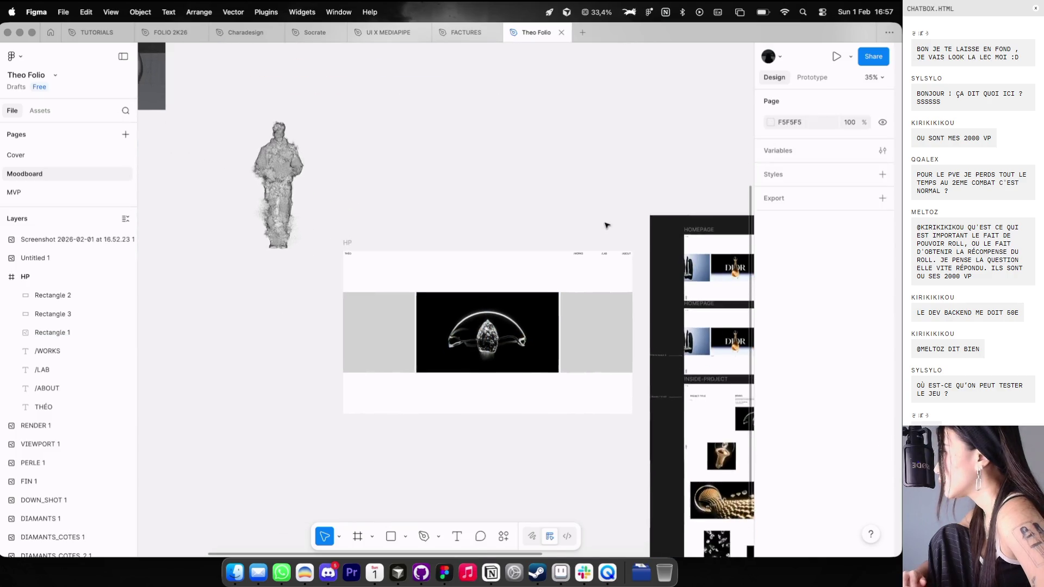
scroll(546, 277, down, 10)
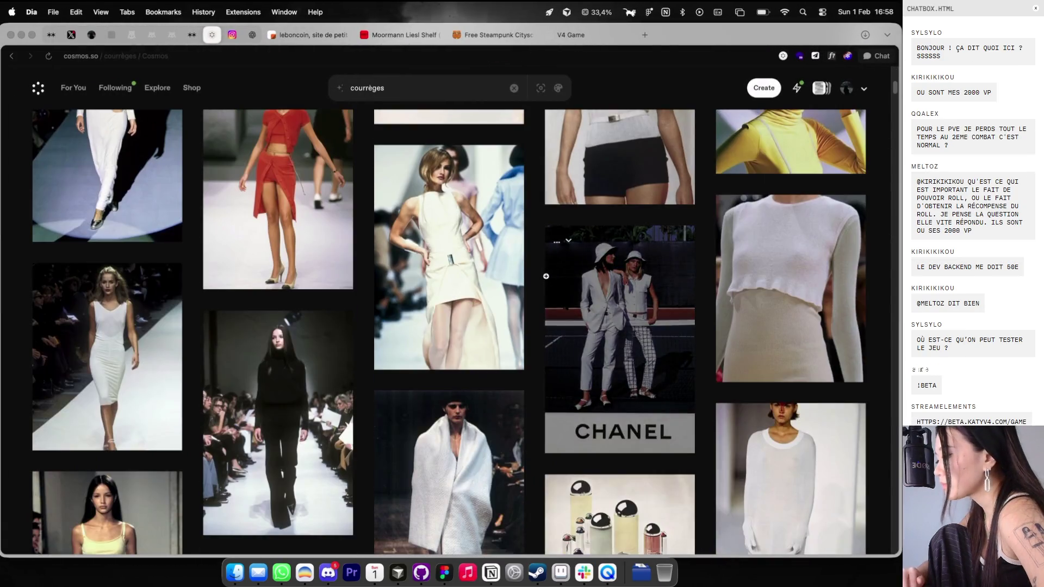
Step: Scroll the courrèges results and copy the blue sofa photo
scroll(547, 277, down, 10)
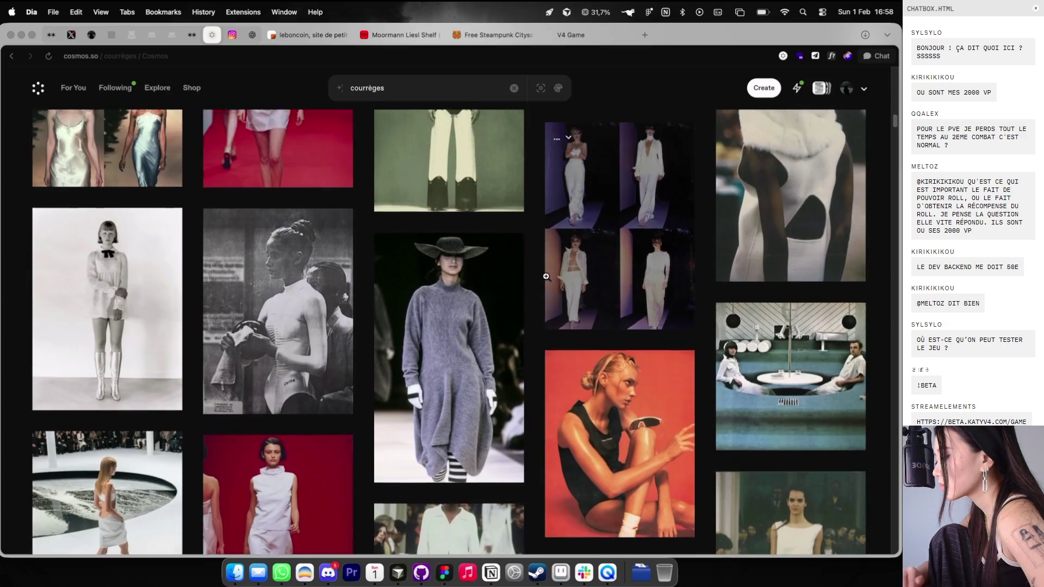
scroll(546, 279, down, 3)
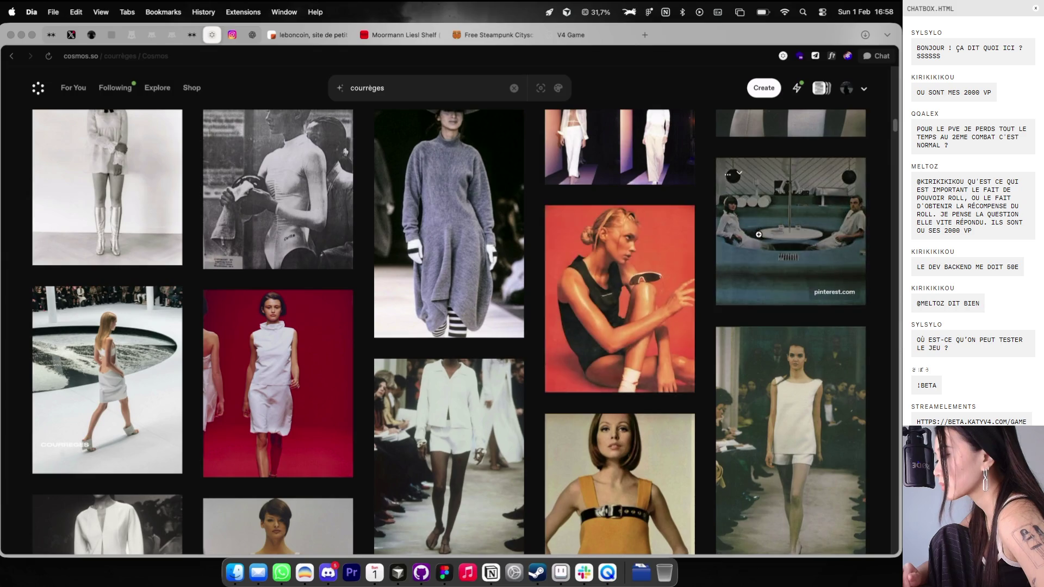
click(788, 179)
right_click(488, 269)
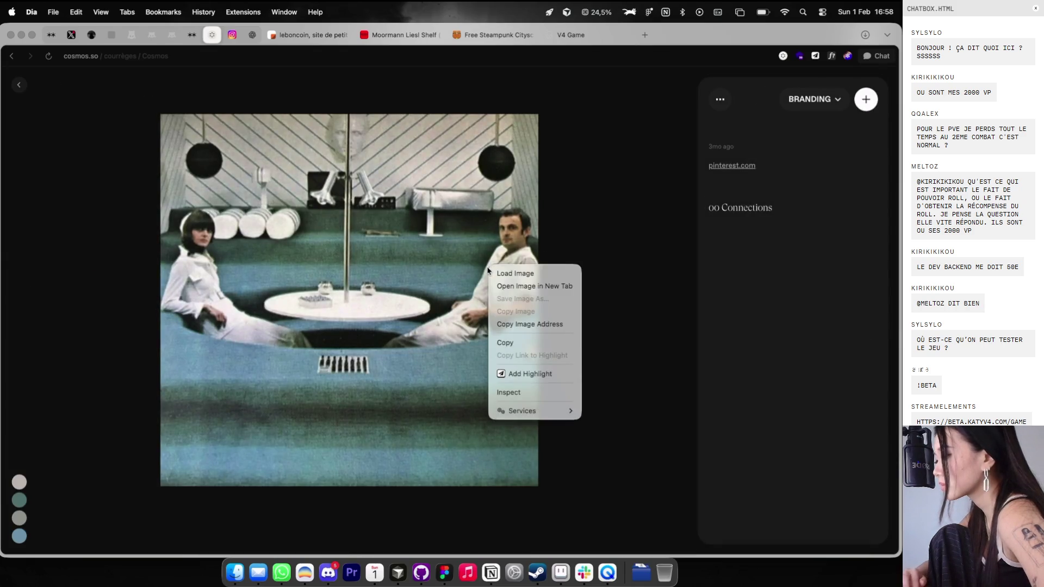
right_click(434, 254)
click(447, 280)
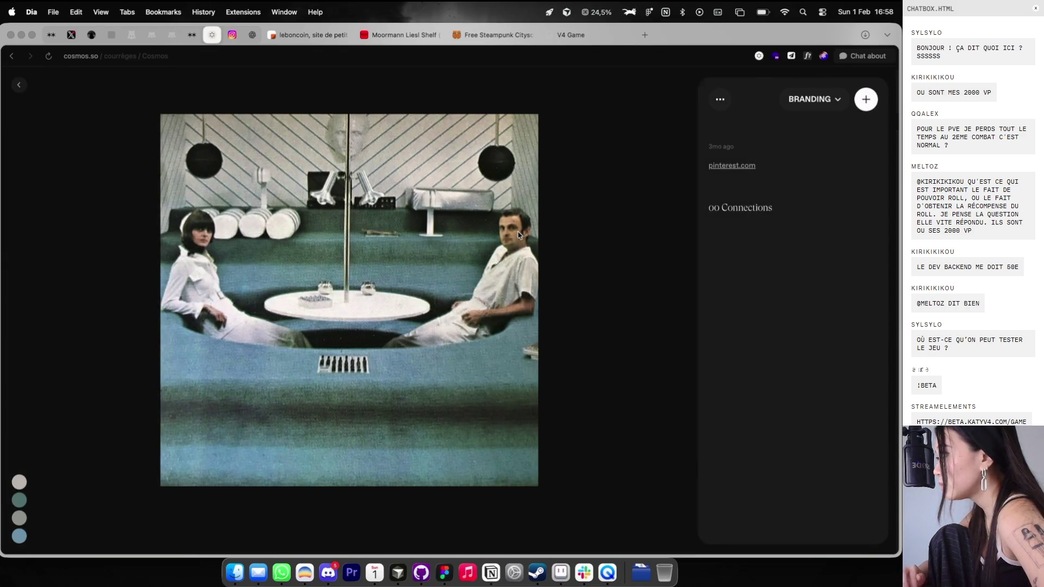
key(Escape)
Step: View the cosmetics photo, then back in Figma select HP's right grey block
scroll(589, 331, up, 10)
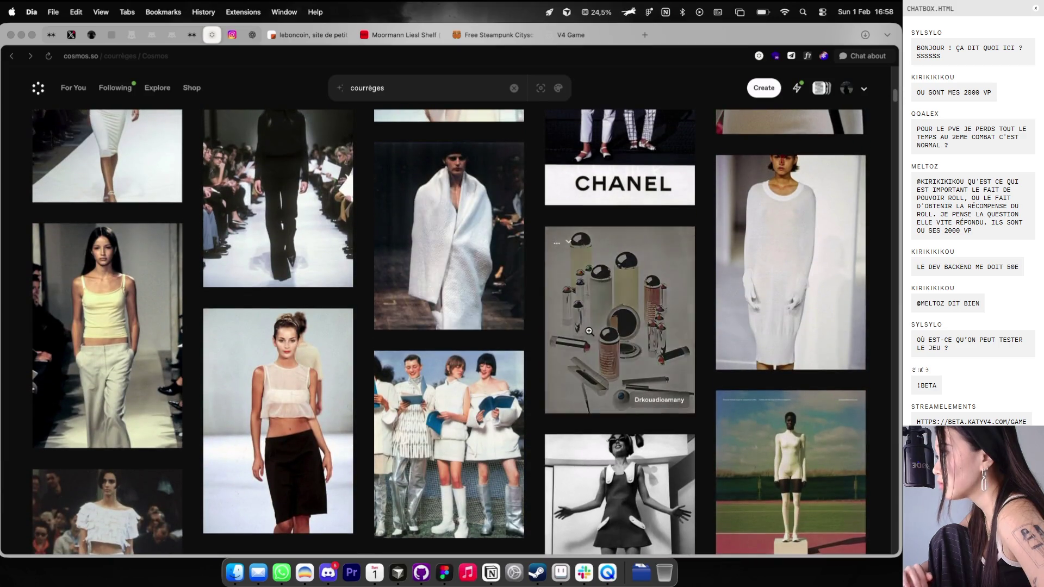
click(589, 332)
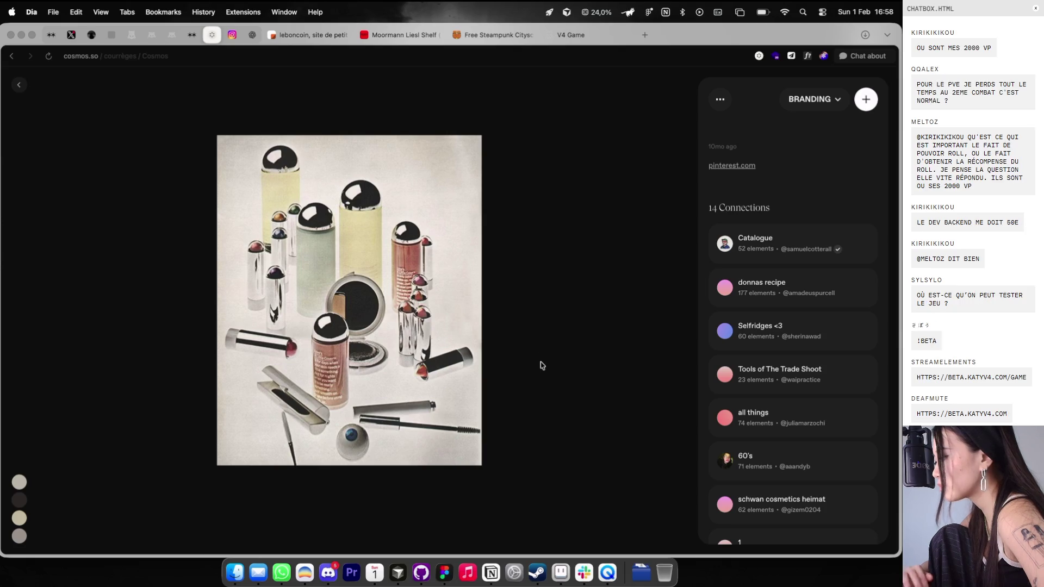
key(Escape)
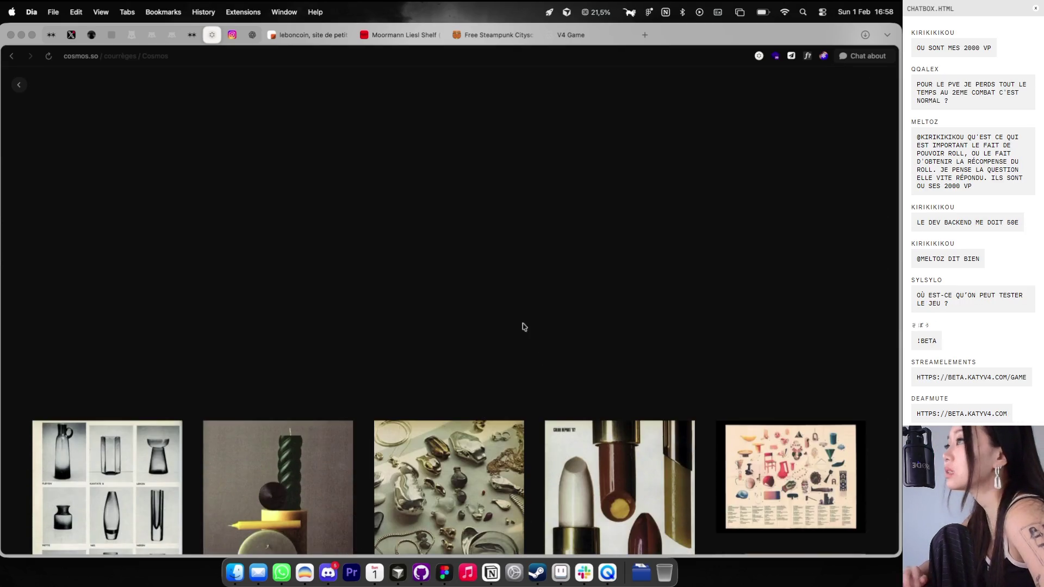
scroll(526, 314, down, 5)
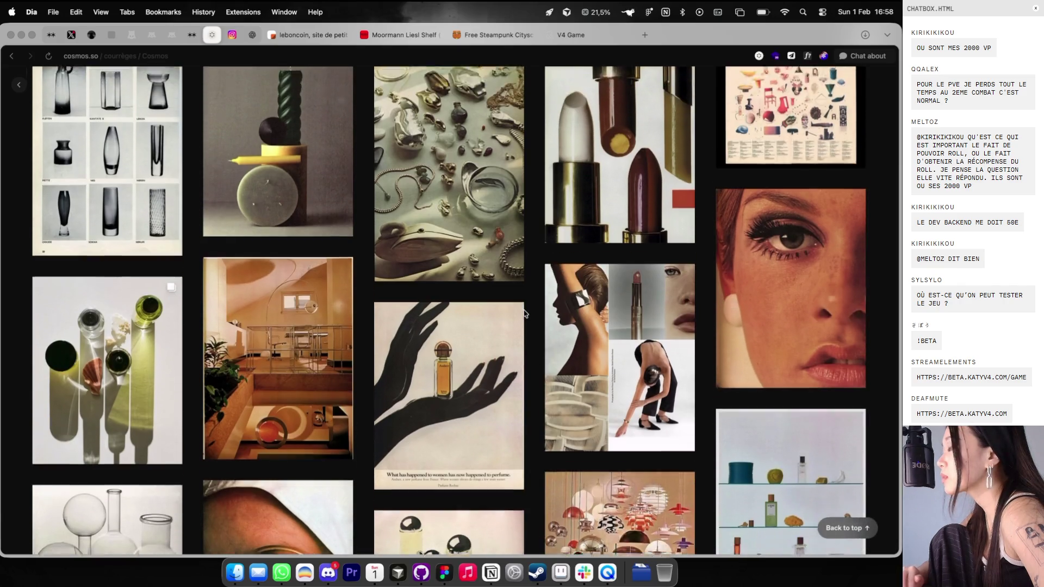
key(ctrl+Right)
click(604, 297)
click(520, 159)
Step: Copy the statue image from the moodboard and paste it into the HP frame
scroll(520, 159, up, 10)
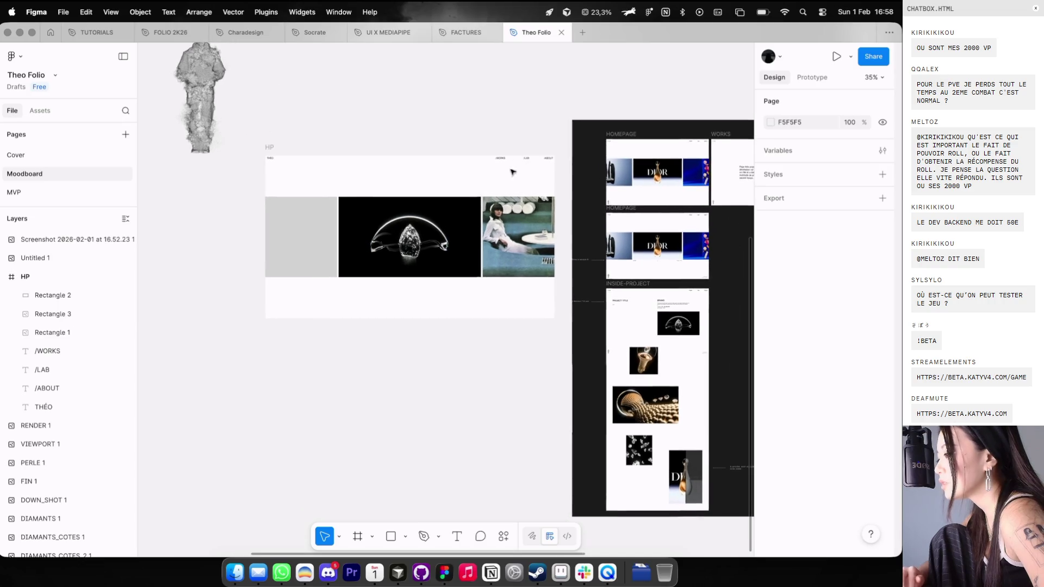
scroll(578, 175, up, 3)
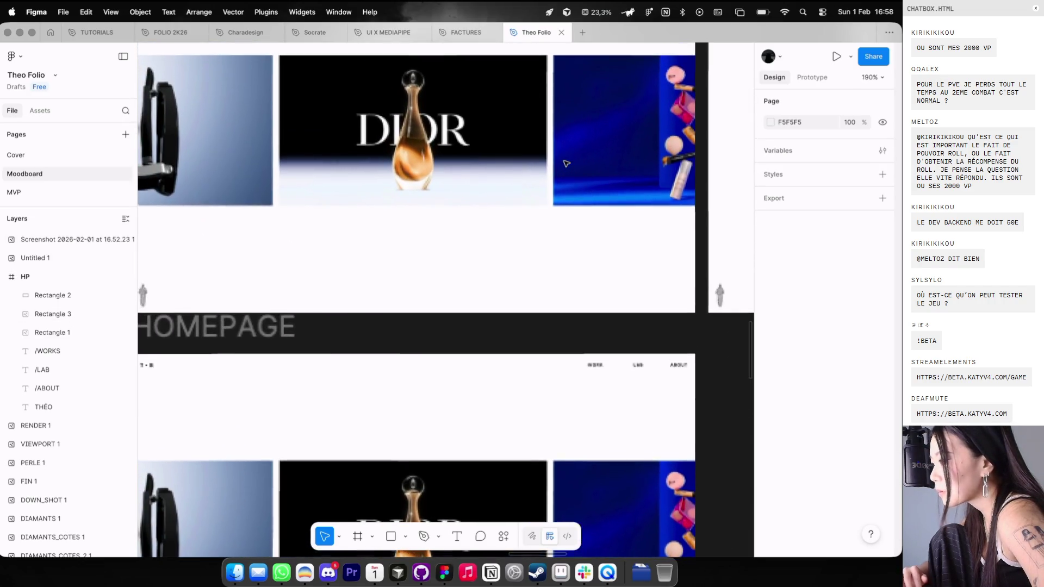
scroll(529, 156, down, 5)
scroll(528, 157, left, 5)
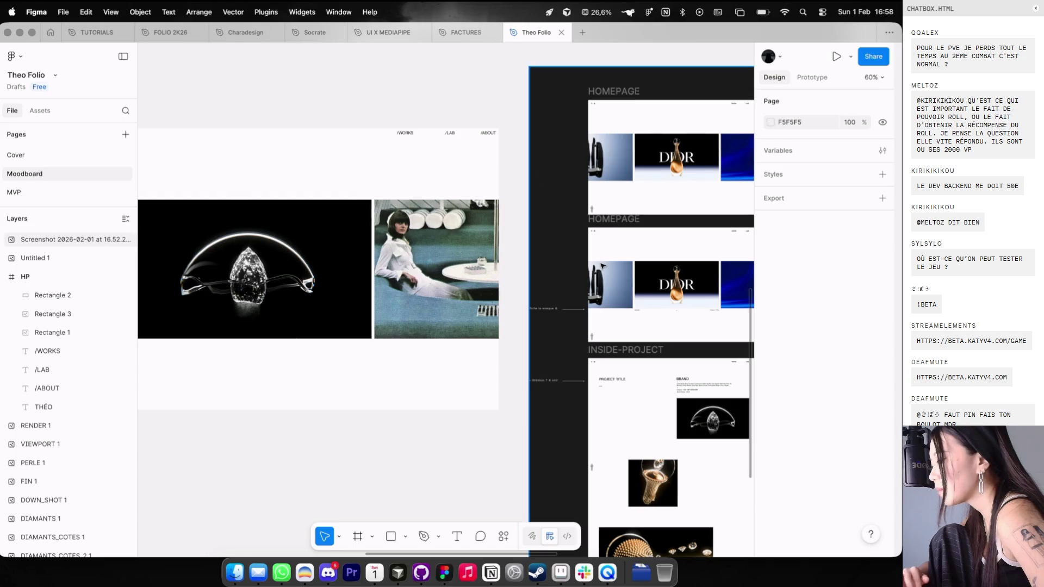
scroll(486, 236, down, 5)
click(375, 152)
key(super+c)
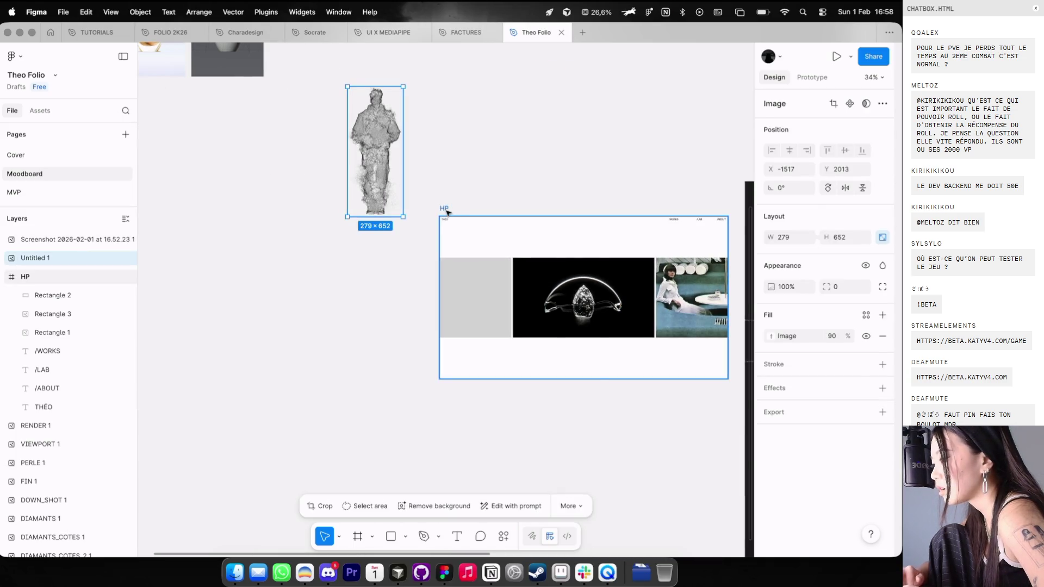
click(444, 208)
key(super+v)
Step: Shrink the statue to one grid column (44×103) at HP's lower left
scroll(577, 240, up, 1)
key(shift+g)
scroll(577, 239, up, 1)
mouse_move(621, 227)
mouse_down()
mouse_move(504, 357)
mouse_move(540, 351)
mouse_move(370, 392)
mouse_move(371, 367)
mouse_up()
scroll(541, 353, up, 5)
scroll(372, 367, up, 4)
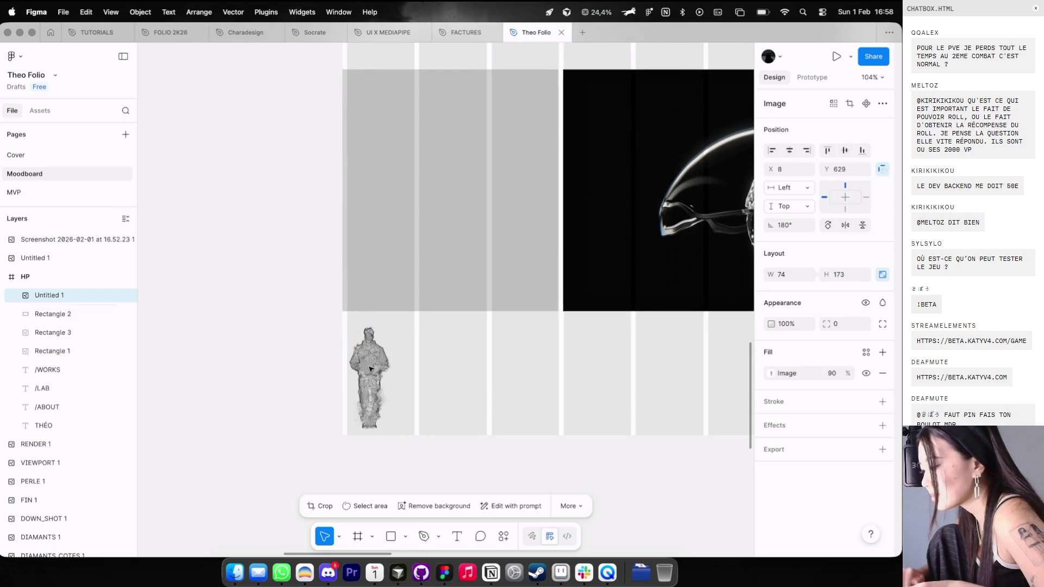
drag(392, 328, 374, 373)
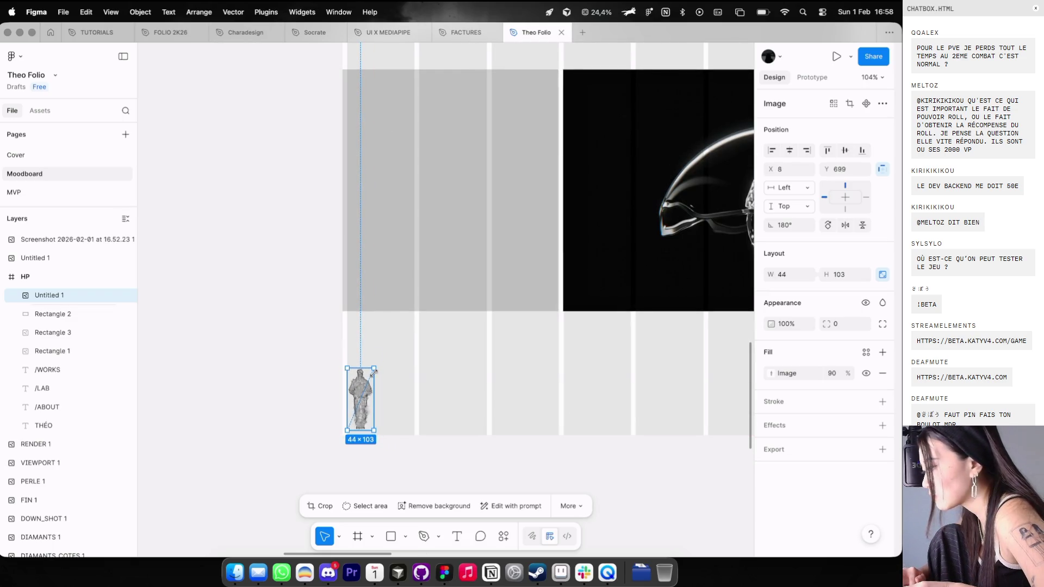
key(ctrl+g)
key(Escape)
Step: Move the screenshot board aside, reposition HP, and place a duplicate of HP to its right
scroll(435, 367, down, 10)
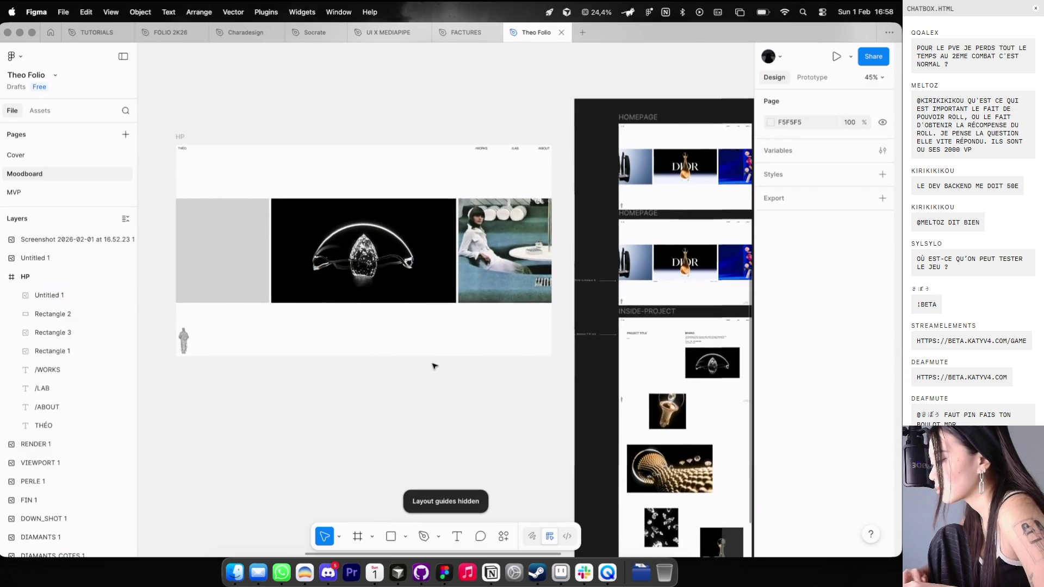
scroll(436, 371, down, 2)
scroll(433, 368, down, 3)
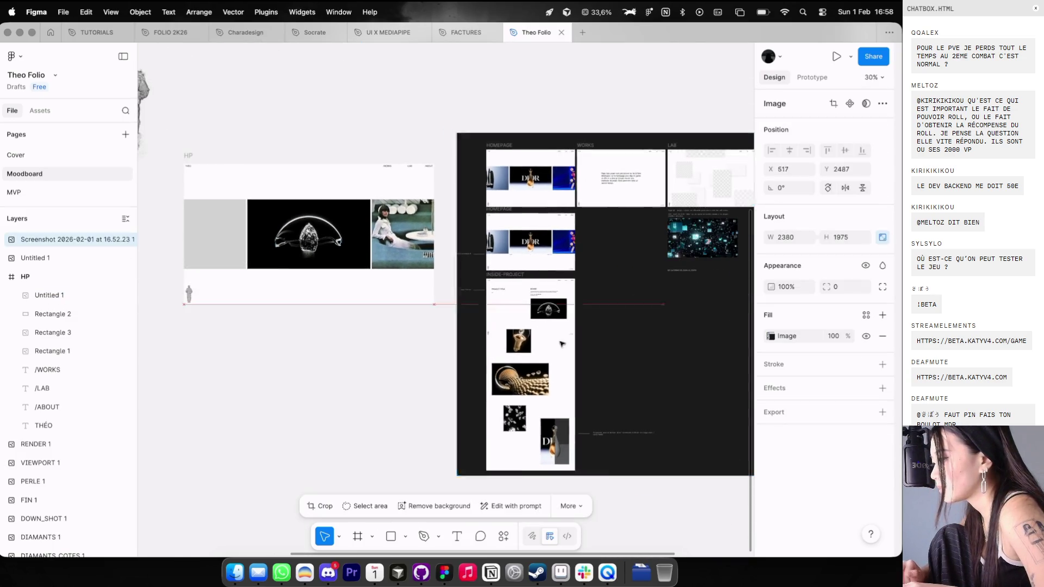
drag(479, 299, 577, 299)
scroll(401, 219, left, 5)
click(289, 146)
mouse_move(288, 146)
mouse_down()
mouse_move(183, 195)
mouse_move(109, 196)
mouse_up()
alt+drag(219, 235, 480, 235)
scroll(479, 235, right, 3)
Step: Delete the grey placeholder and black image blocks from the HP copy, then select the woman photo
click(392, 235)
scroll(395, 235, right, 2)
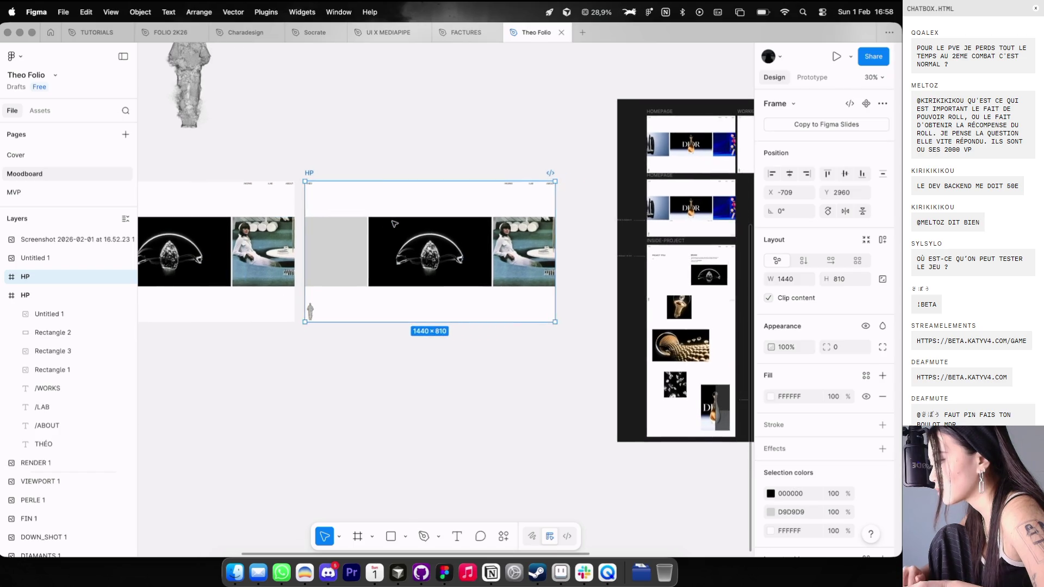
shift+click(405, 236)
key(BackSpace)
click(495, 246)
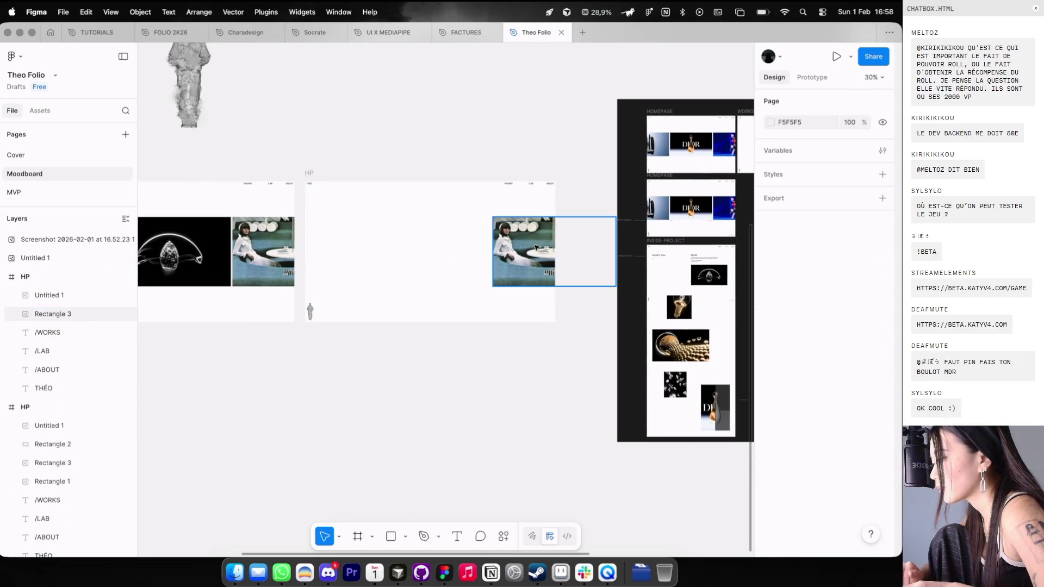
Step: Switch to the browser and return to the V4 Game page
scroll(533, 246, up, 3)
scroll(612, 226, right, 5)
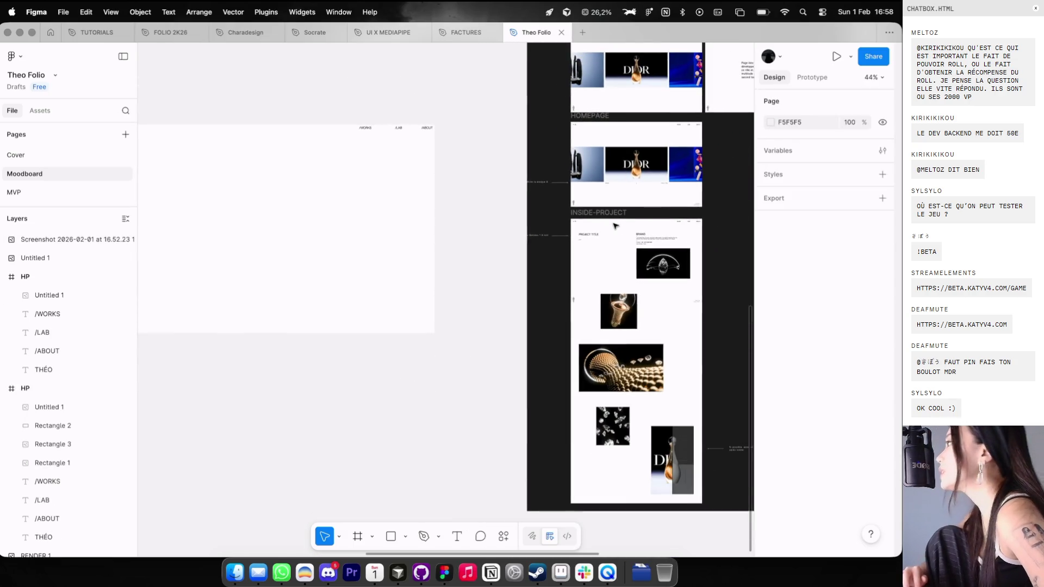
key(super+Tab)
click(578, 36)
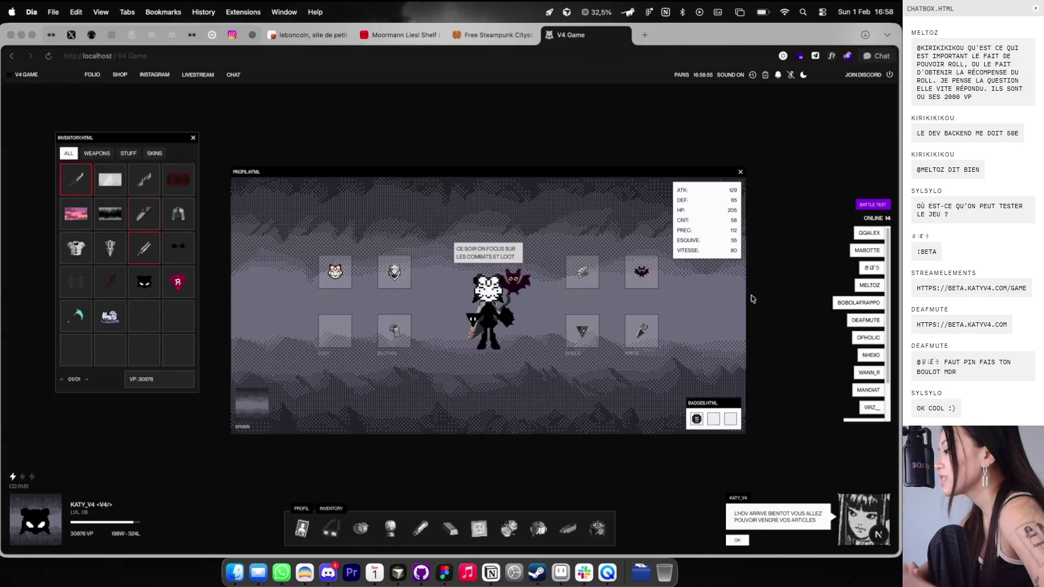
Step: Challenge an online player, attack in the fight, and close it once finished
click(880, 286)
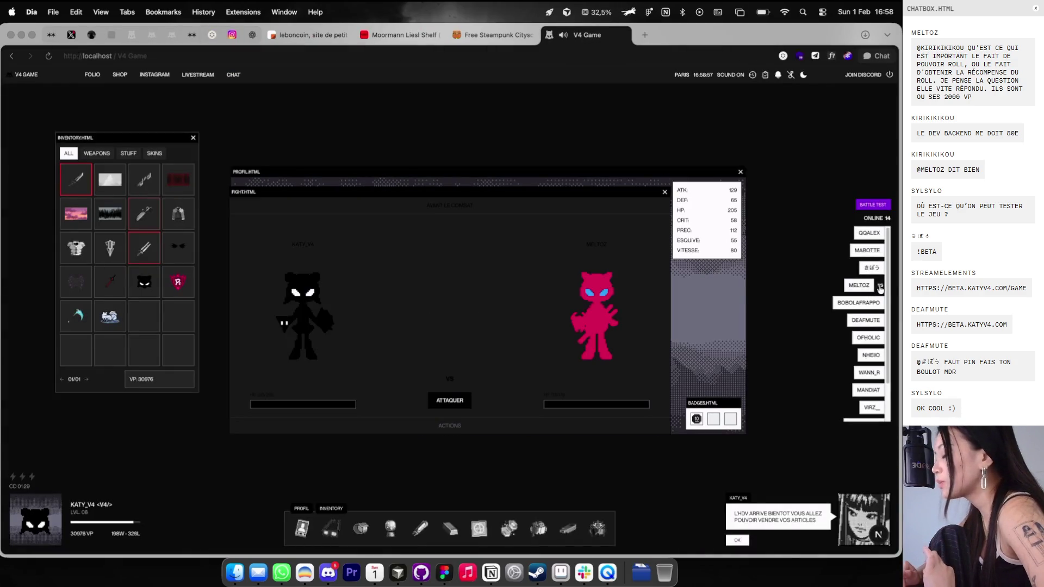
drag(512, 193, 600, 131)
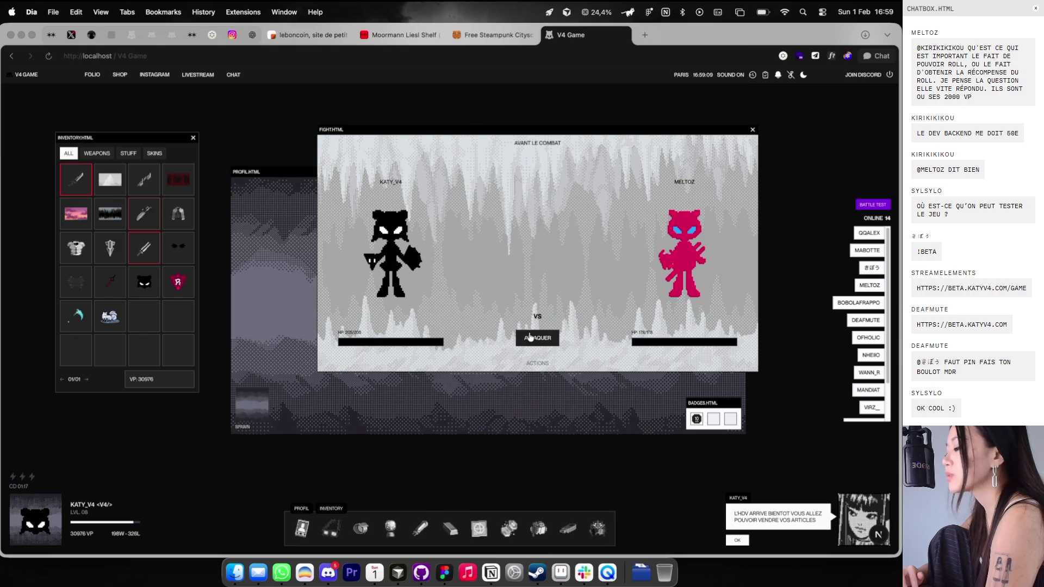
click(530, 337)
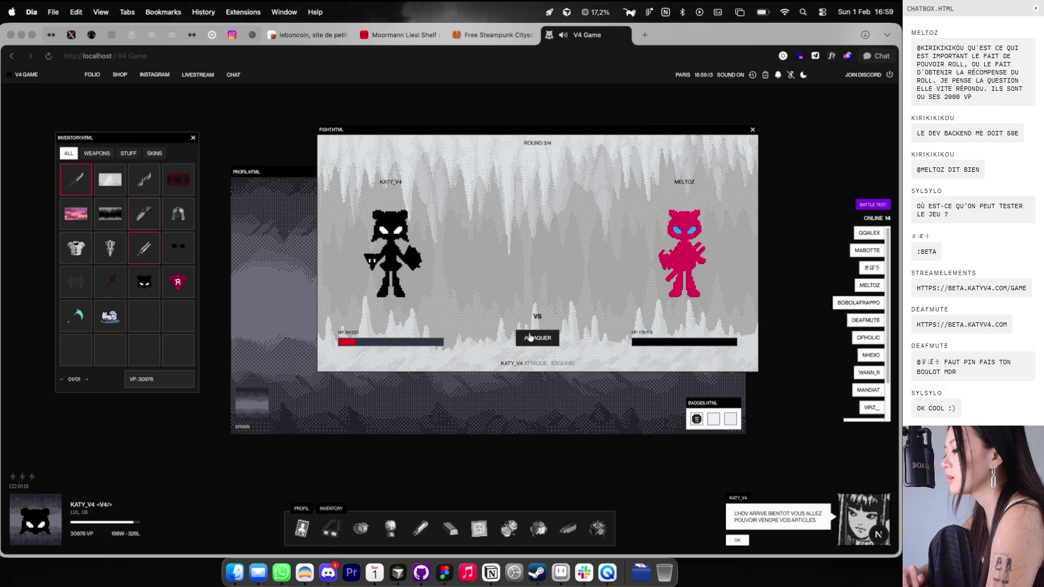
click(756, 130)
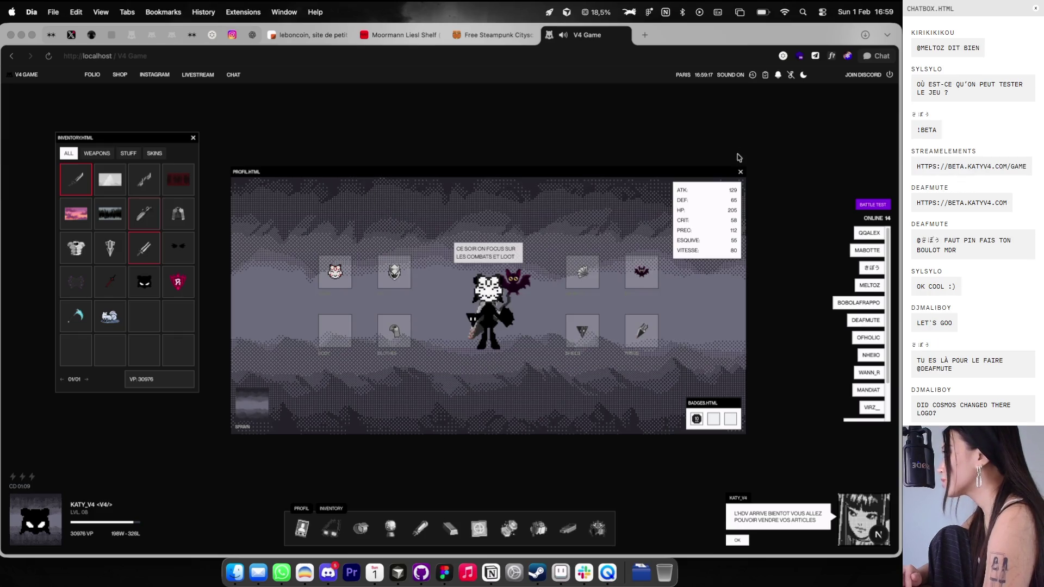
Step: Challenge another player, then replay the latest lost fight from the history and close it
click(859, 337)
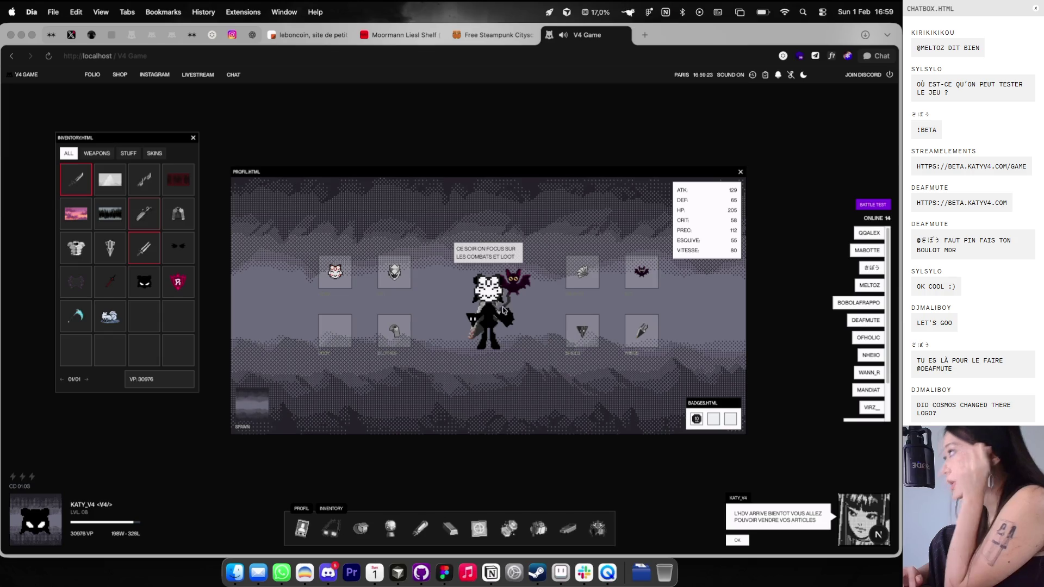
click(752, 76)
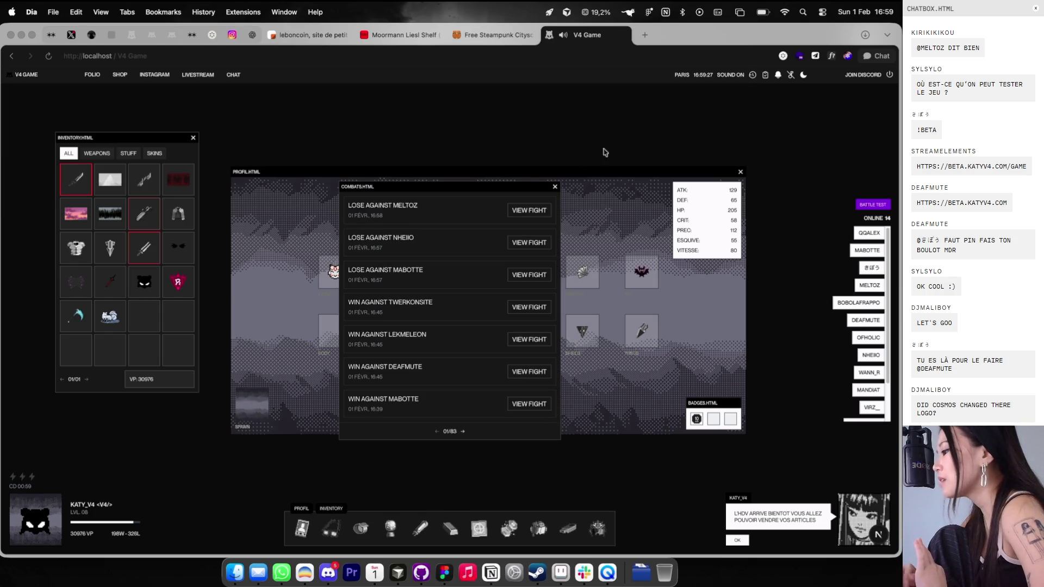
click(546, 212)
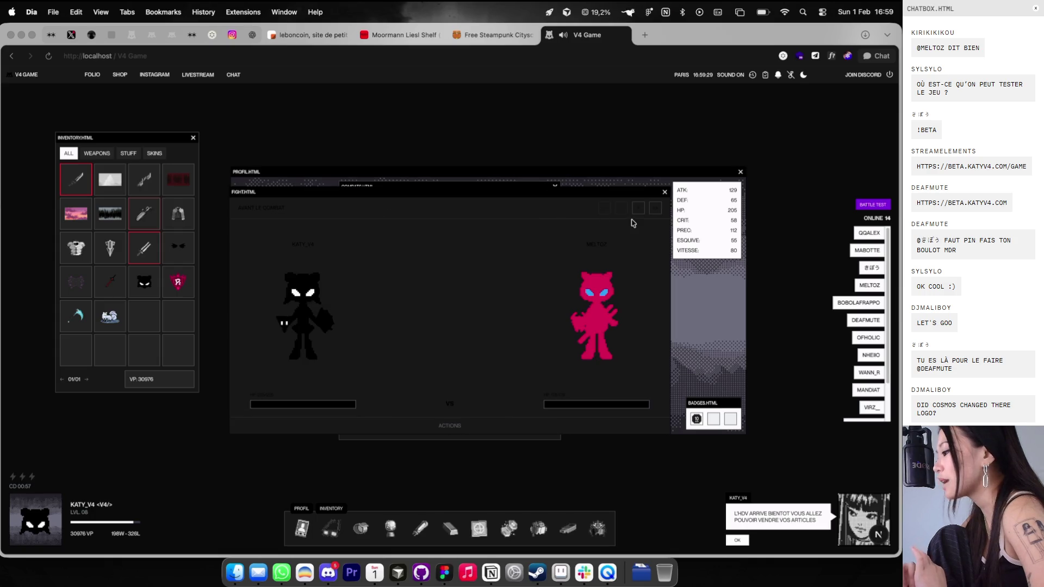
click(639, 209)
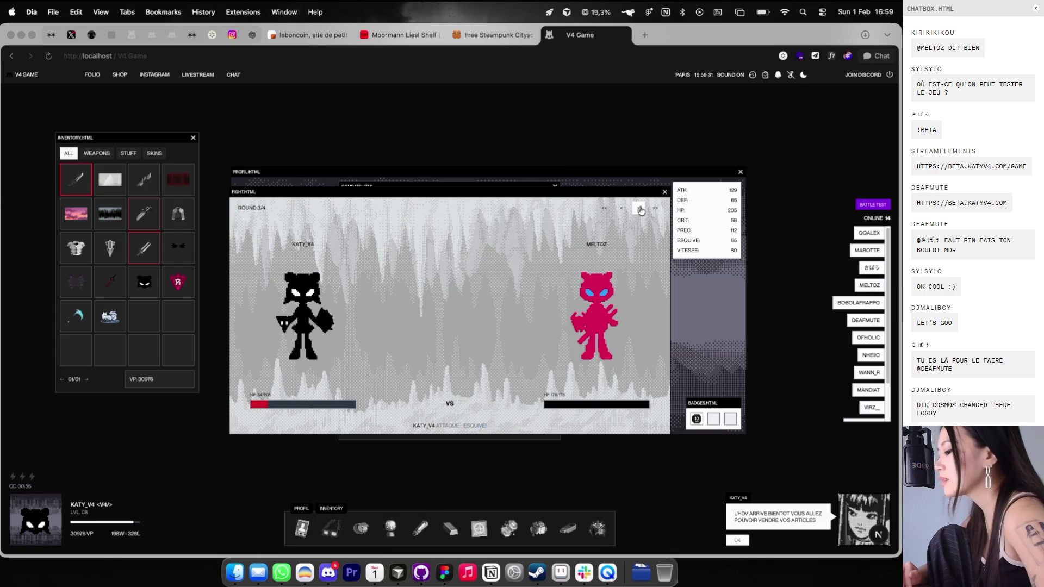
click(664, 193)
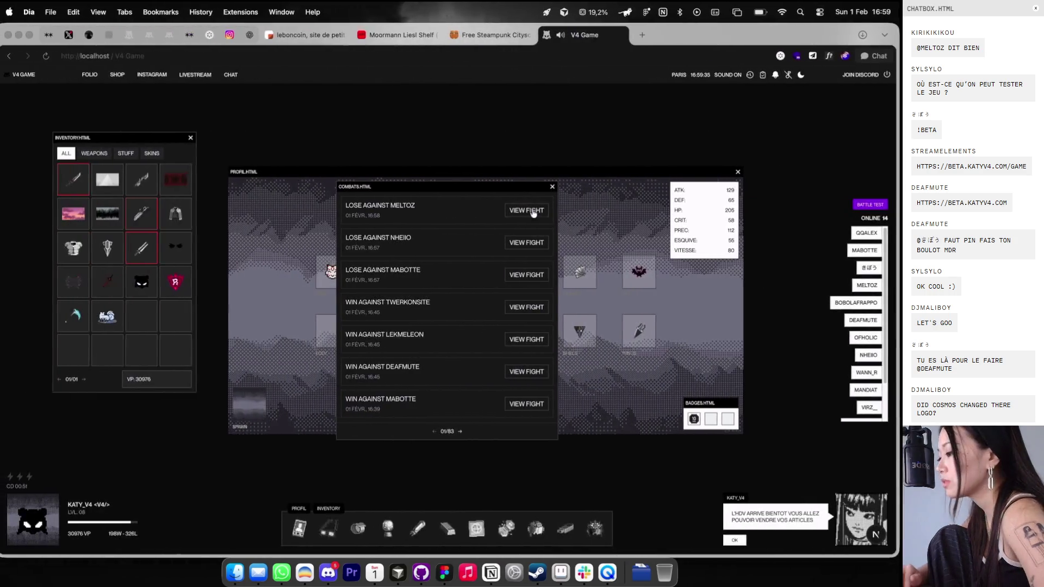
click(552, 186)
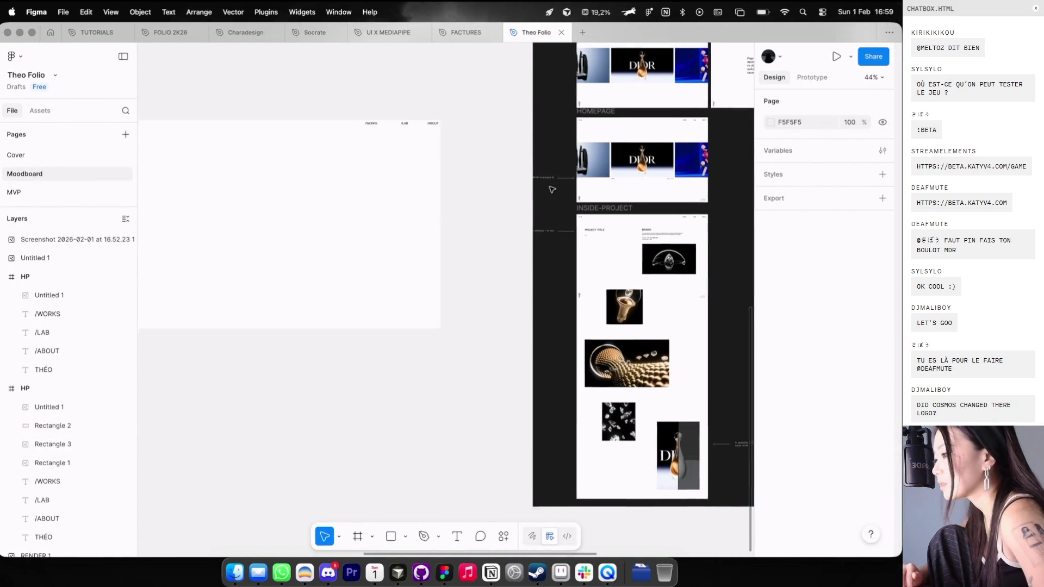
Step: Add a 'Project Title' text layer at size 52 in the second HP frame, lowered slightly
scroll(565, 182, up, 5)
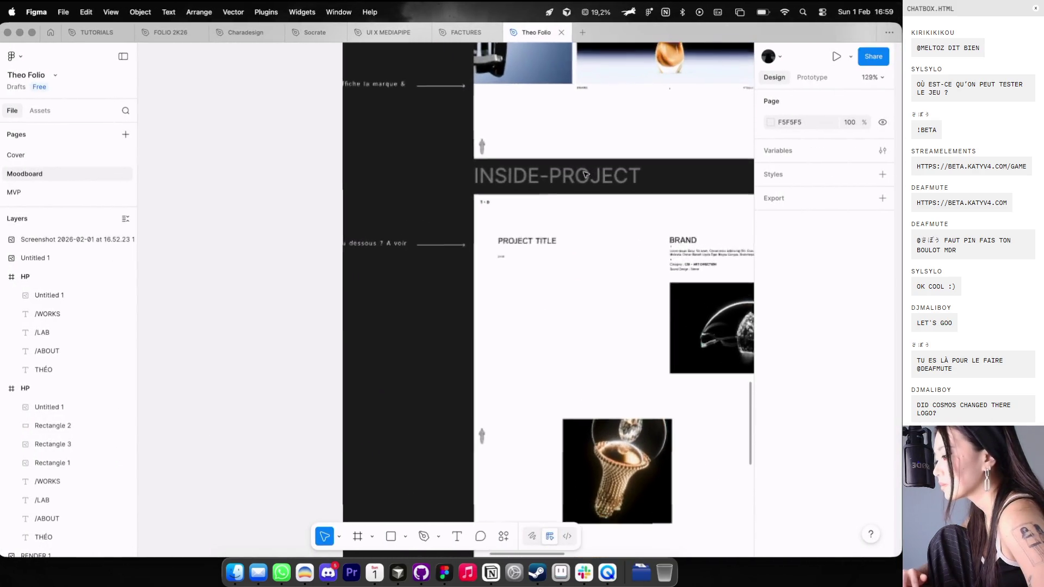
scroll(585, 174, down, 5)
key(t)
click(571, 185)
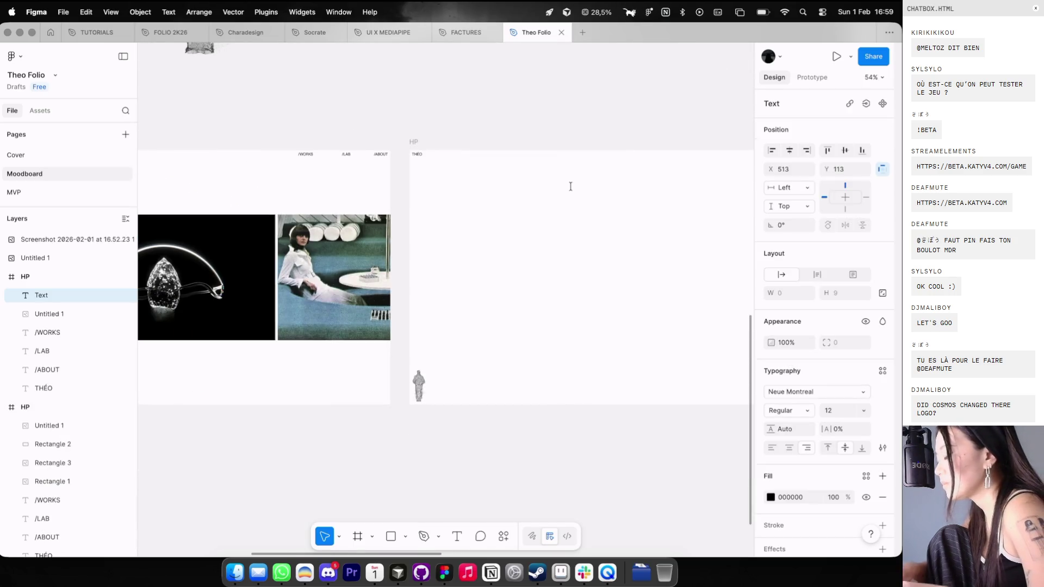
text(Project Title)
key(Escape)
key(ctrl+g)
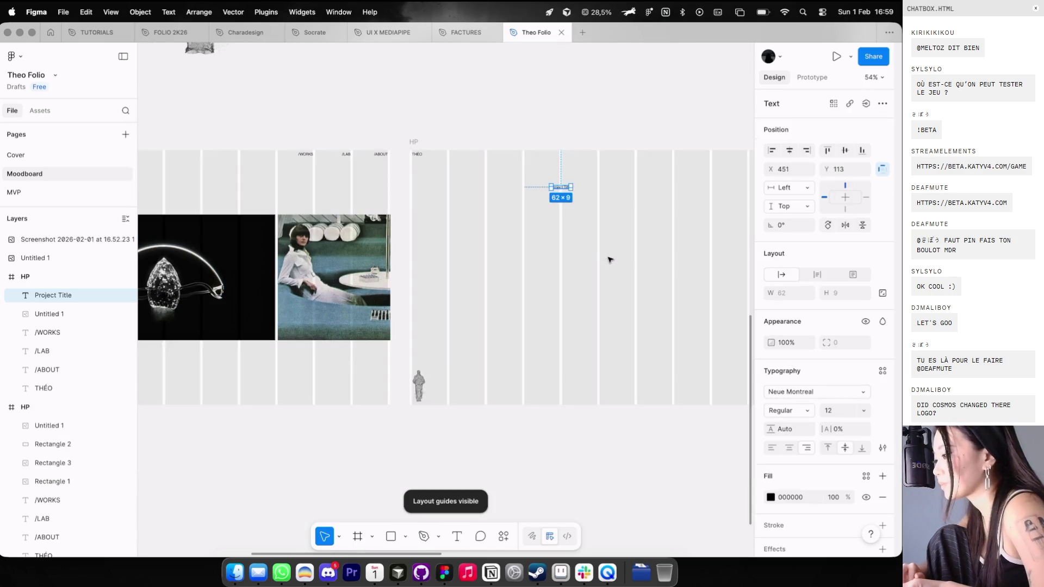
text(52)
key(Return)
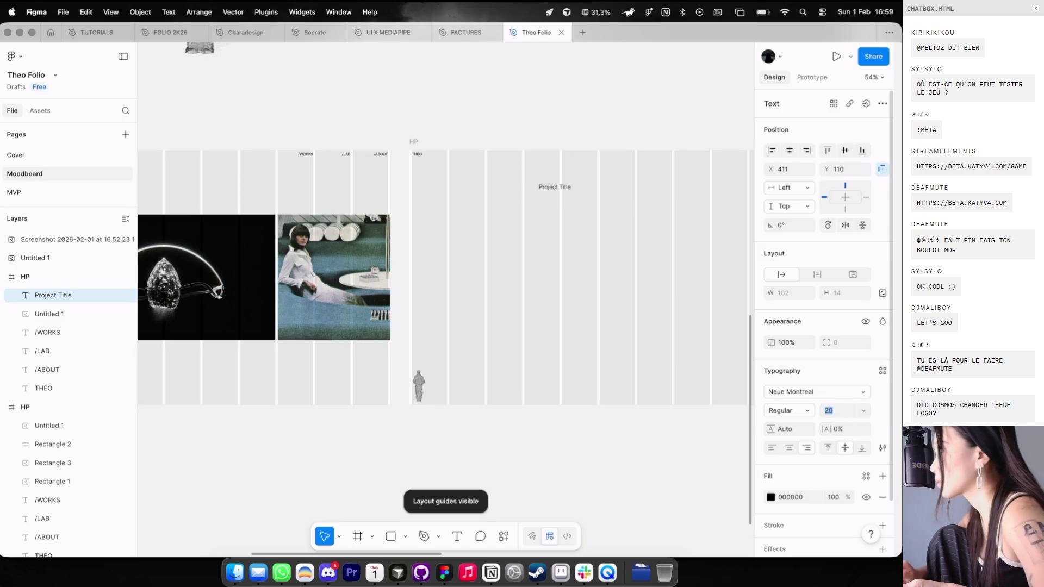
drag(535, 187, 534, 217)
Step: Left- and top-align the title, set it to Medium weight, and reduce it to size 40
click(773, 447)
click(828, 447)
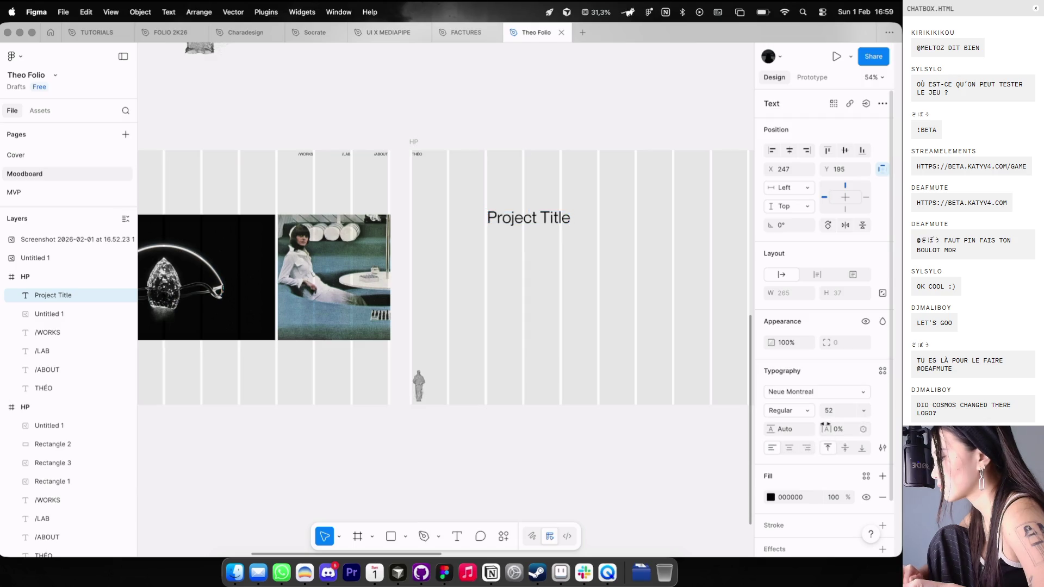
click(807, 414)
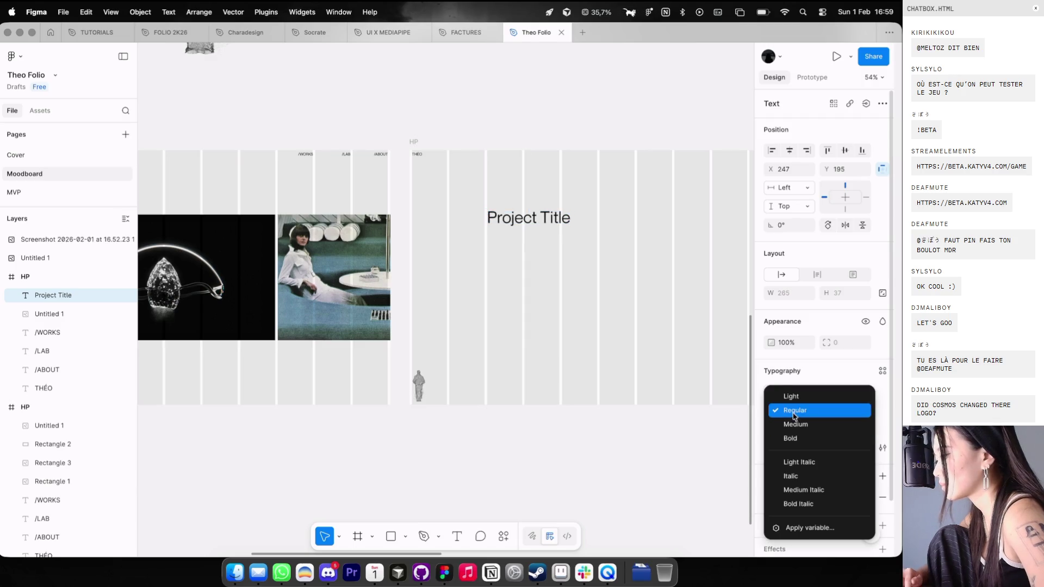
click(794, 425)
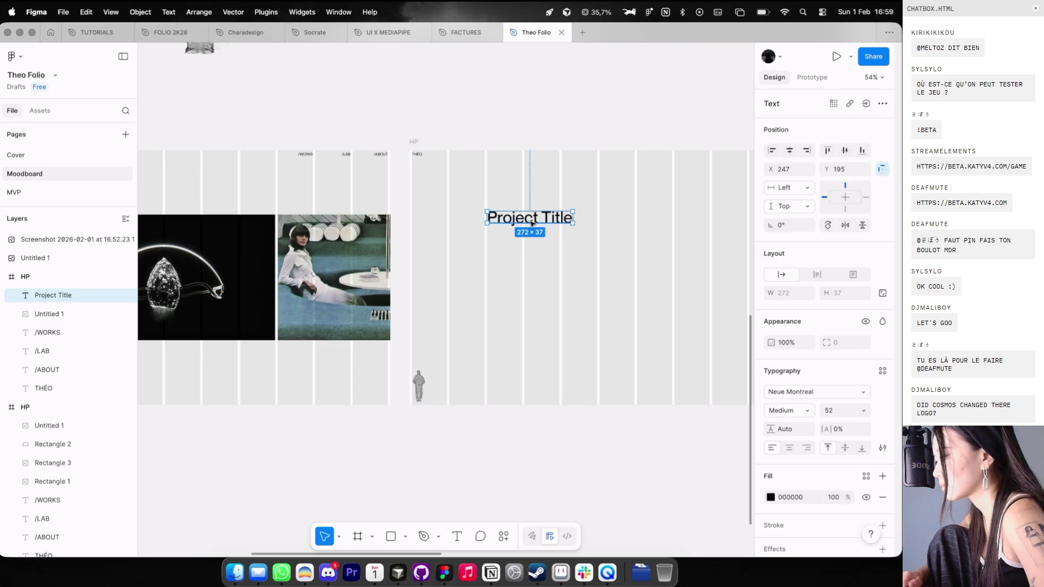
key(shift+Up)
key(shift+Up)
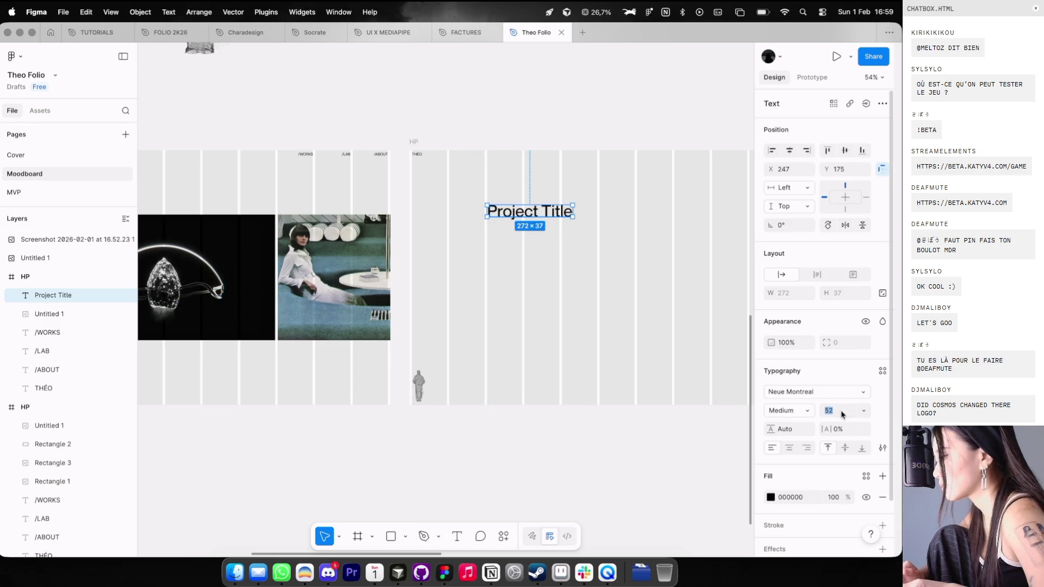
text(44)
key(Return)
key(Down)
key(Down)
key(Down)
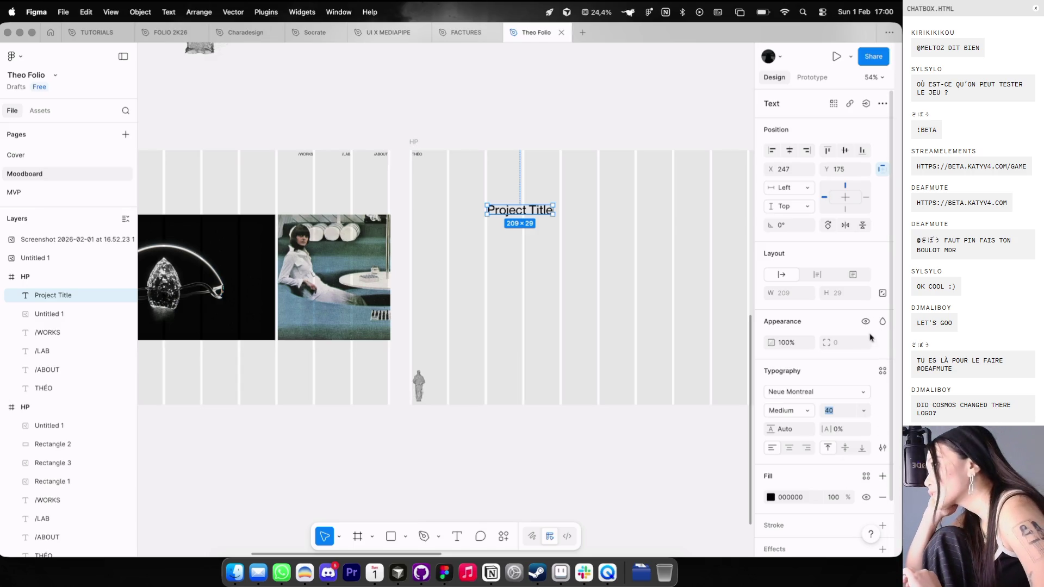
Step: Reselect the Project Title to check its detailed type settings, then open a new browser tab
click(702, 210)
scroll(598, 152, down, 2)
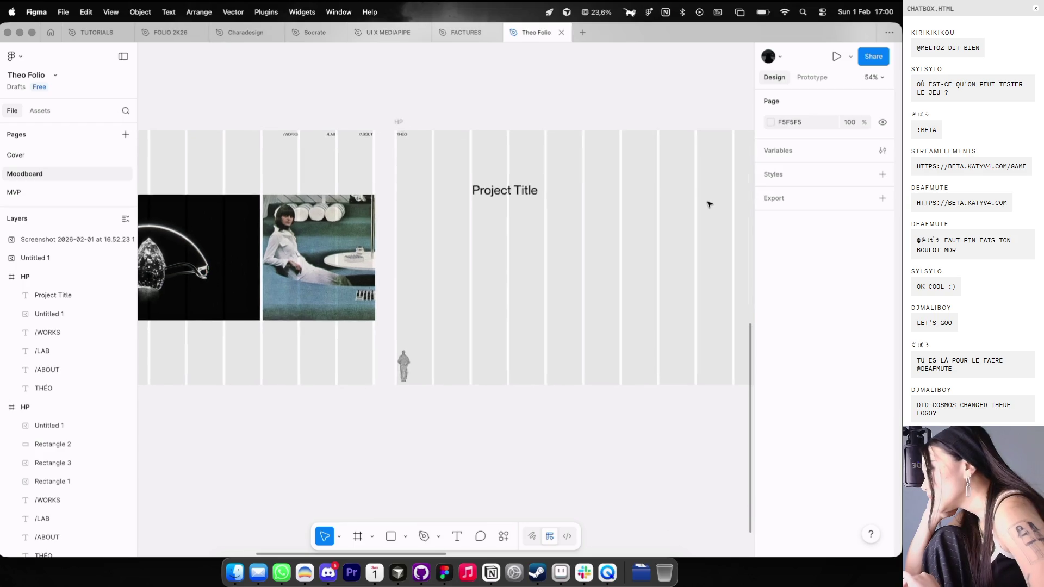
click(536, 177)
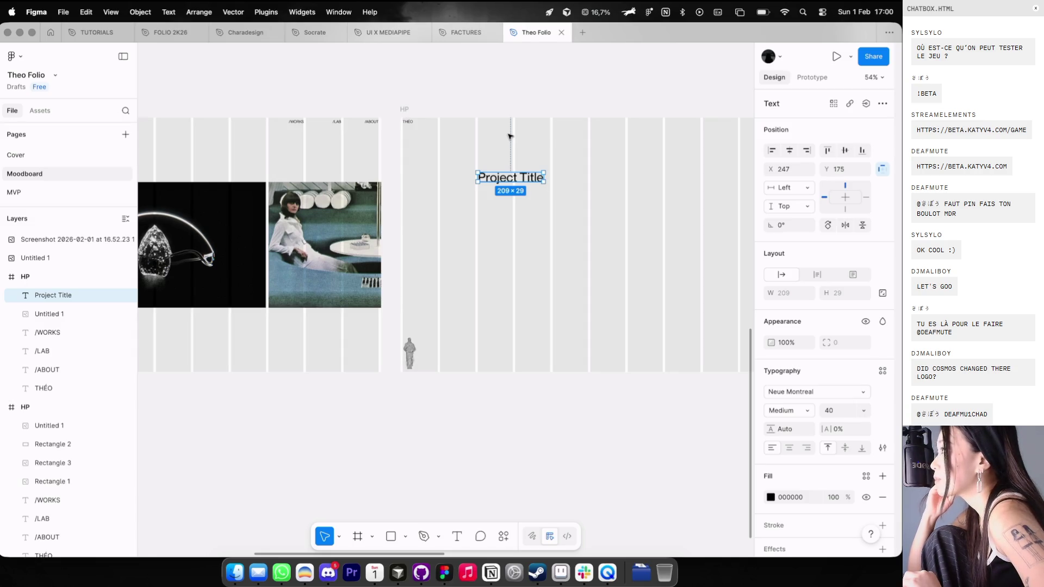
scroll(529, 153, right, 3)
scroll(530, 153, down, 2)
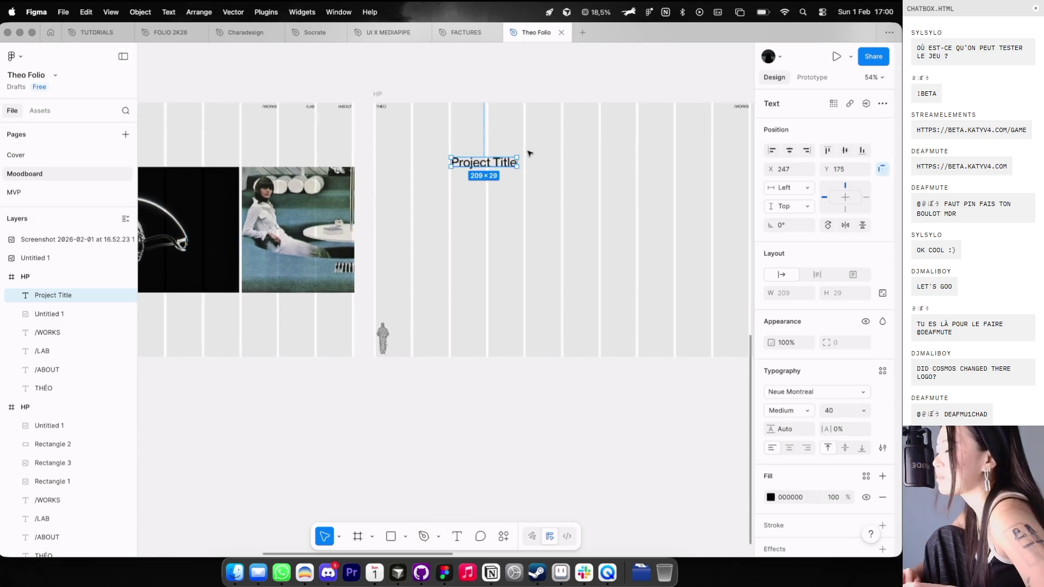
click(528, 162)
click(469, 164)
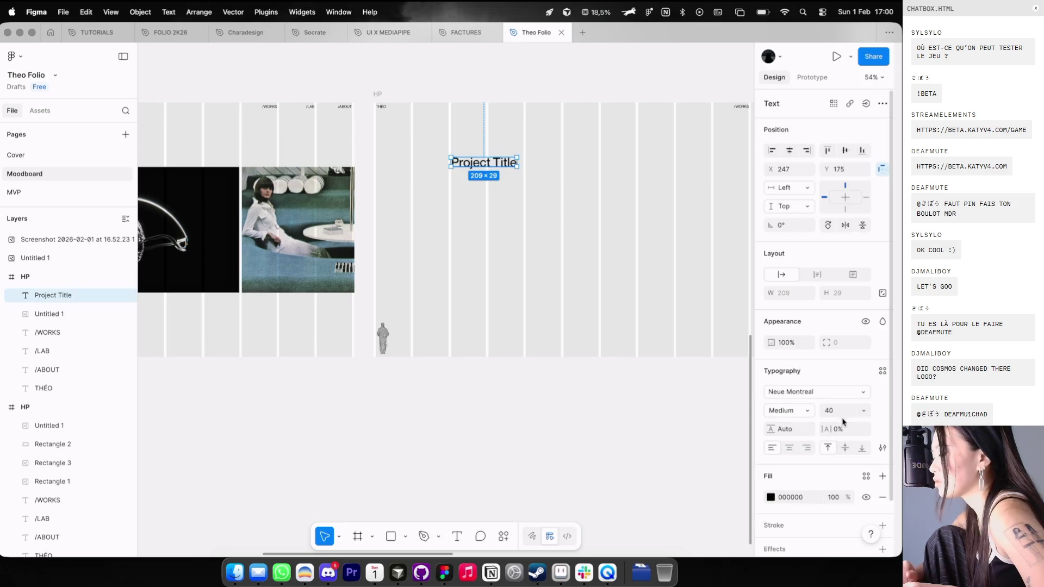
click(883, 448)
click(883, 449)
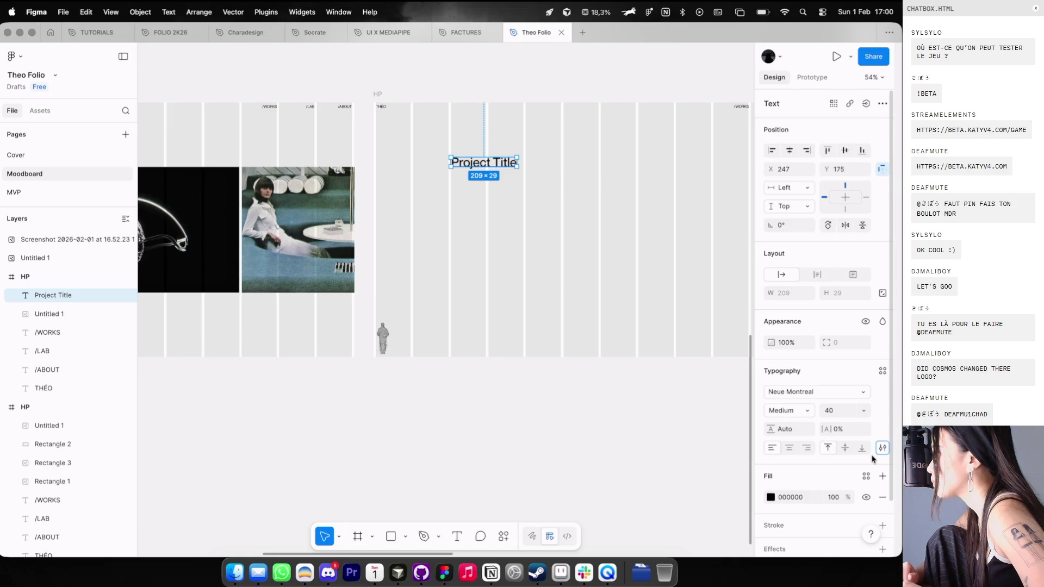
key(ctrl+Left)
click(645, 35)
Step: Load briefweek.fr, sign in through Twitch, and bring up the Briefs list
text(brief)
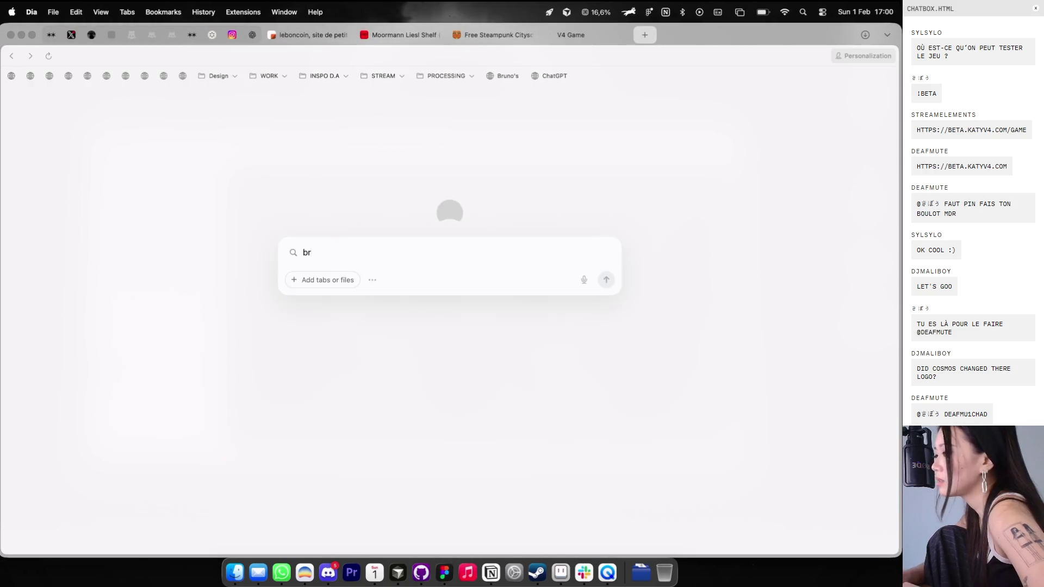
key(Return)
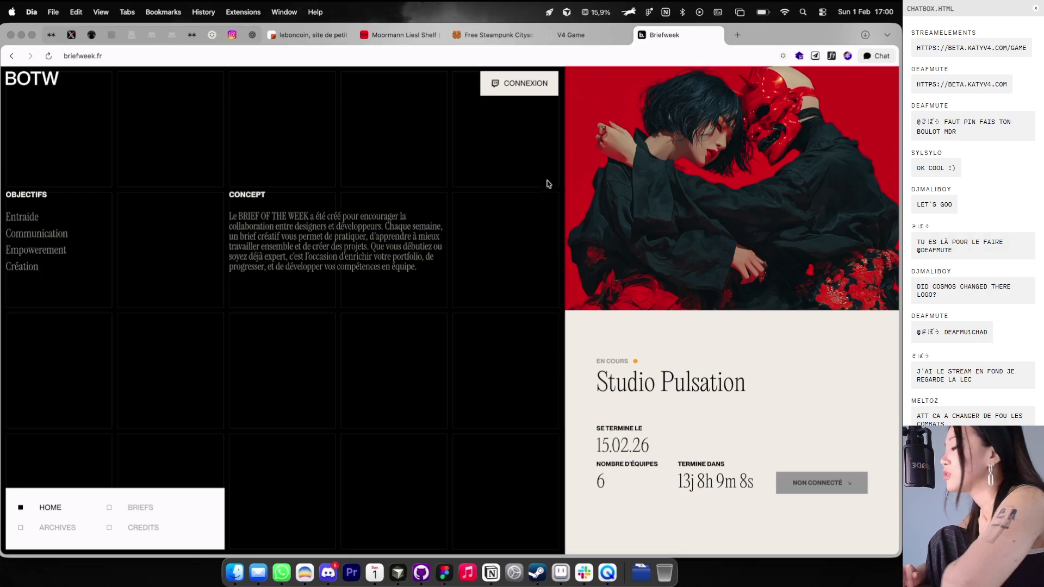
click(526, 89)
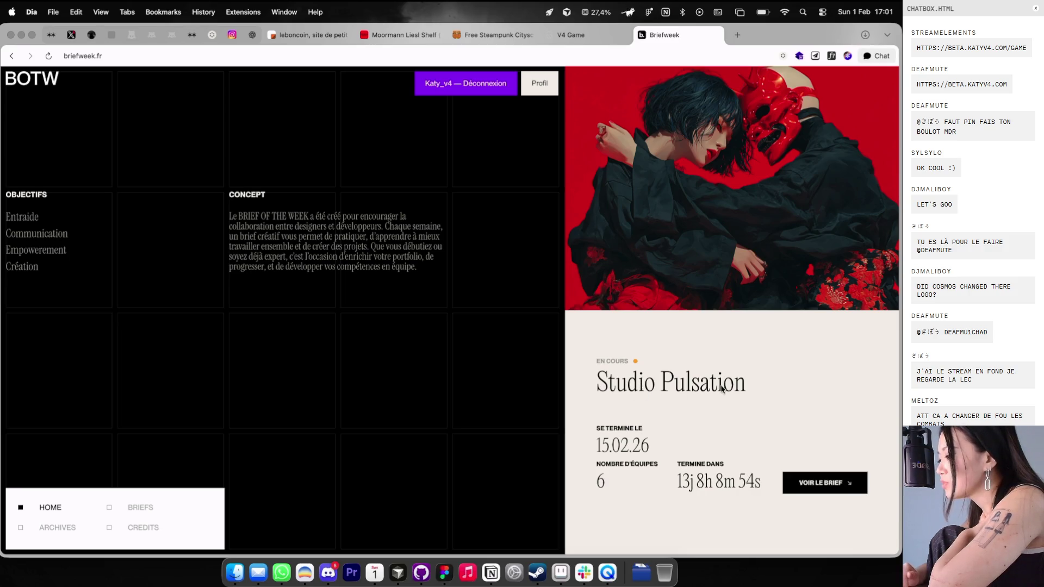
click(141, 508)
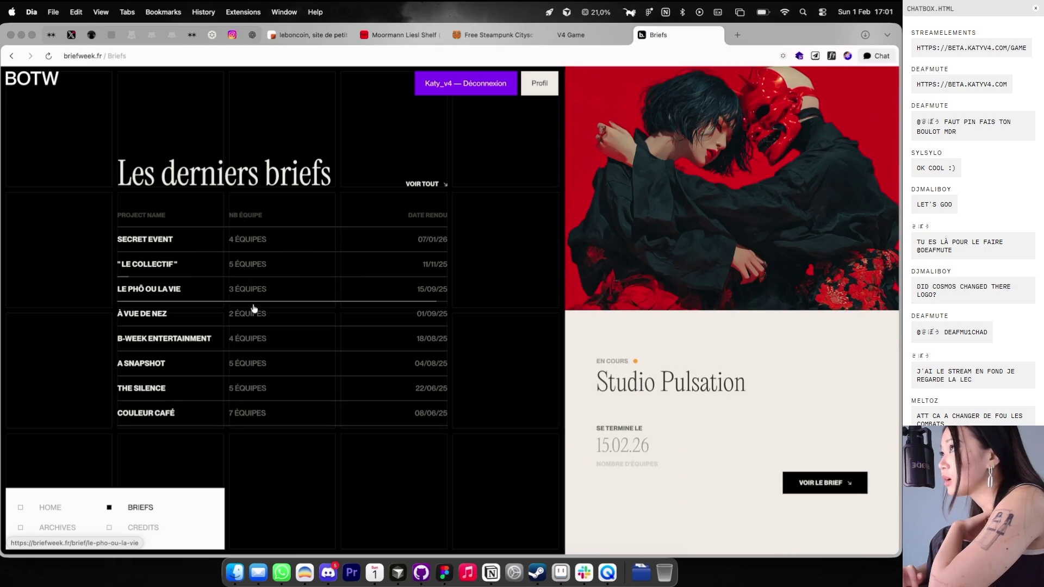
Step: Look through the Le phô ou la vie and Secret event briefs and two submissions, then close the tab
click(251, 289)
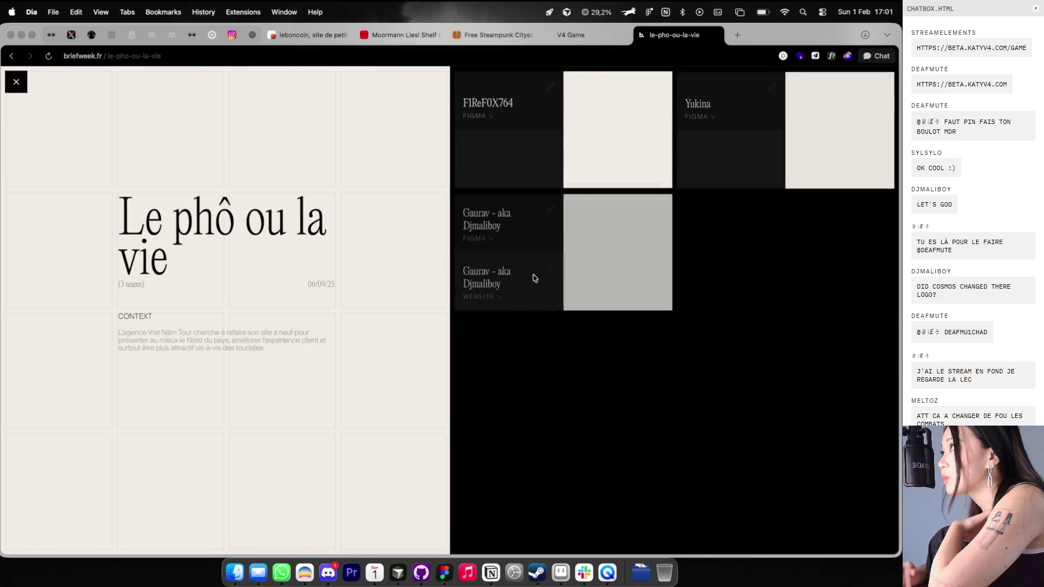
click(20, 85)
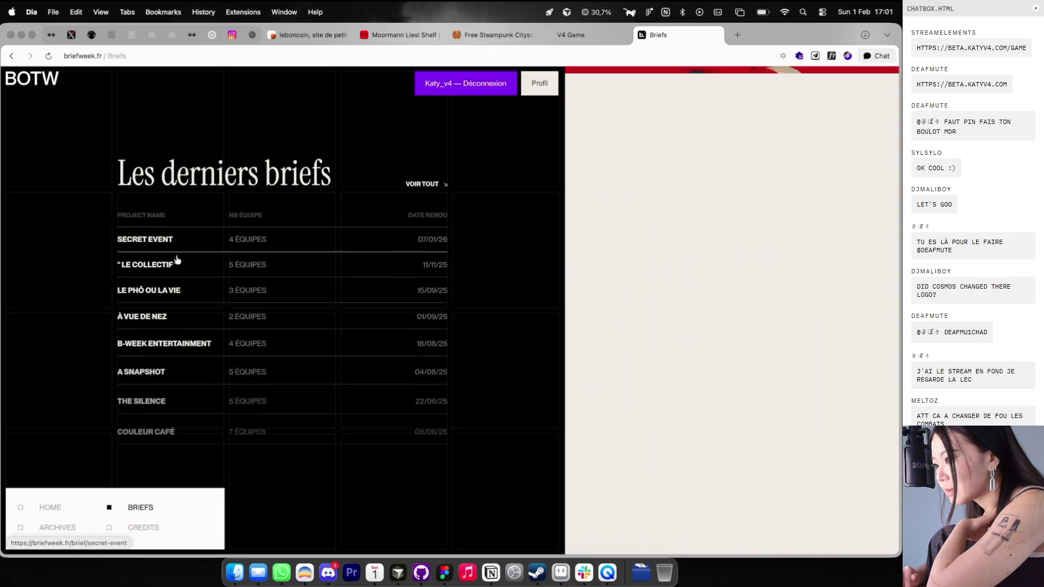
click(155, 241)
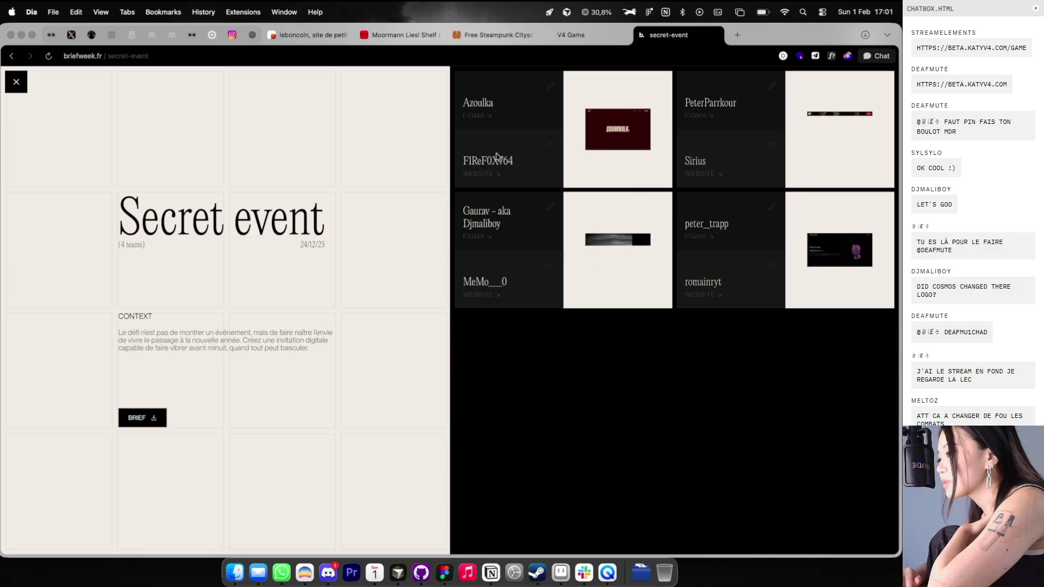
click(496, 158)
click(651, 201)
click(707, 108)
click(650, 205)
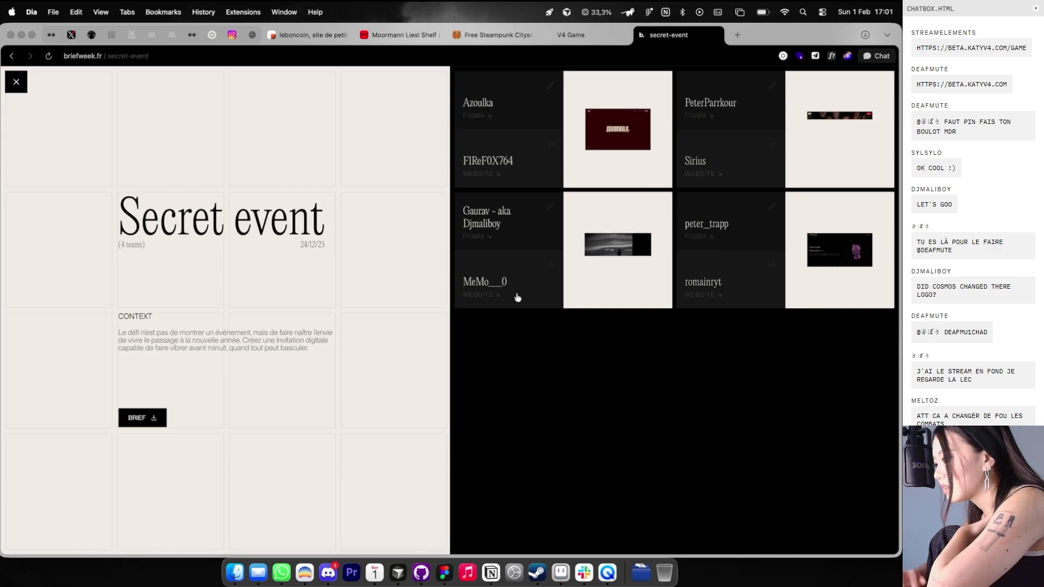
click(19, 80)
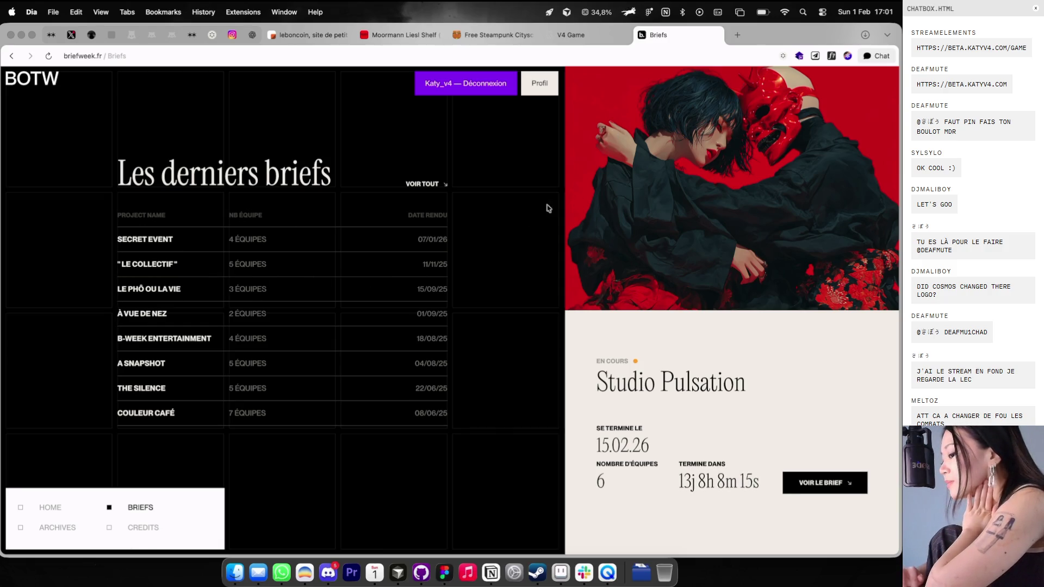
click(715, 35)
Step: Back in Figma, deselect the Project Title text in the HP frame
key(super+Tab)
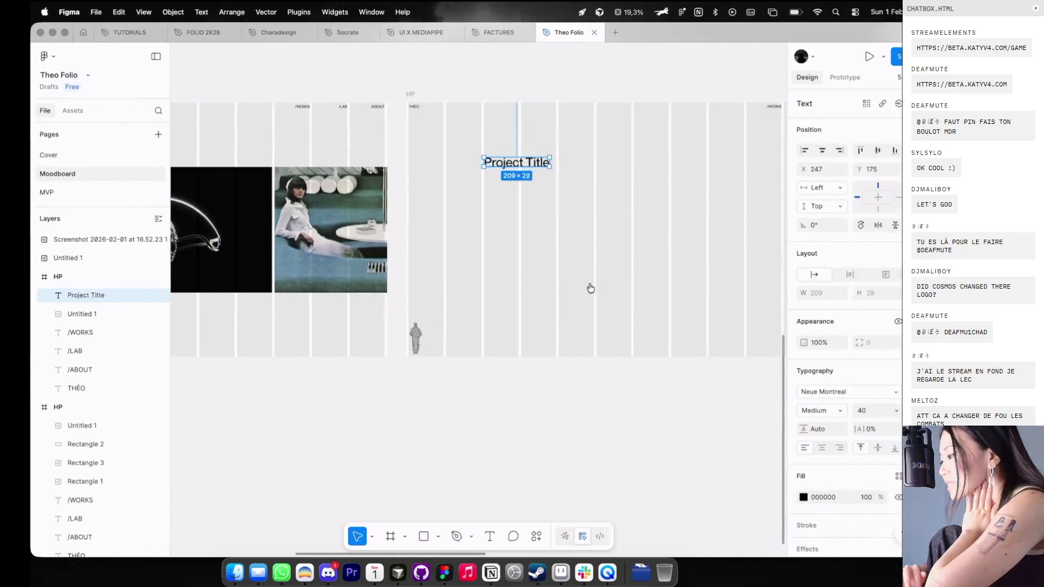
scroll(577, 272, right, 2)
scroll(555, 214, up, 2)
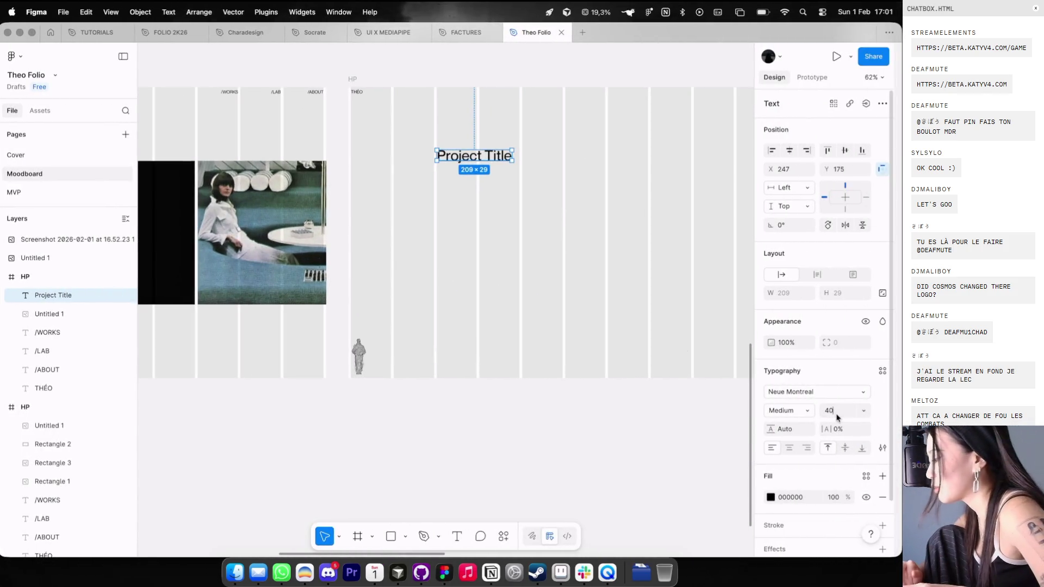
text(56)
click(569, 268)
scroll(569, 269, right, 5)
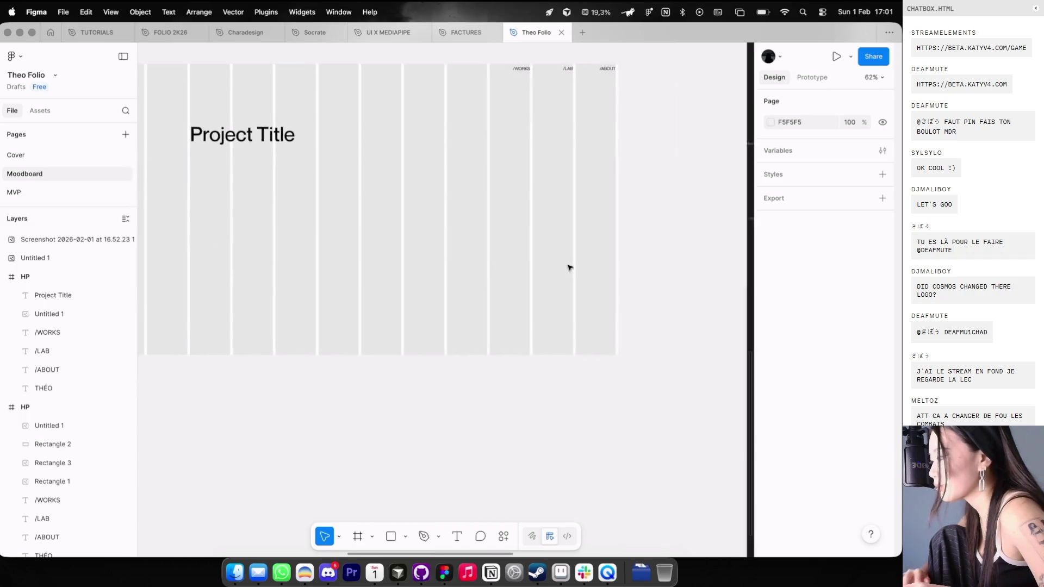
scroll(569, 268, up, 5)
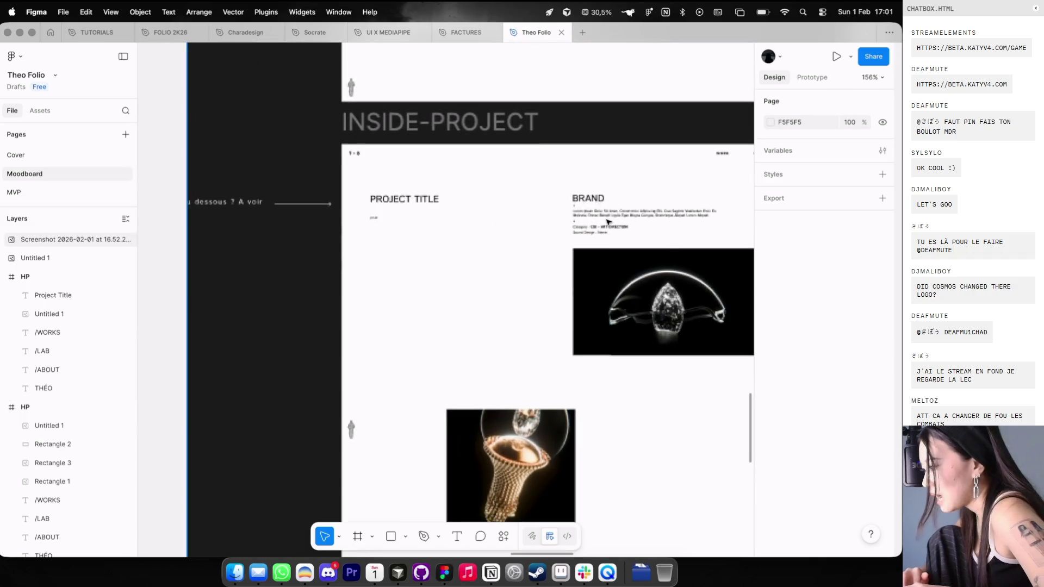
scroll(608, 221, down, 5)
scroll(599, 218, up, 5)
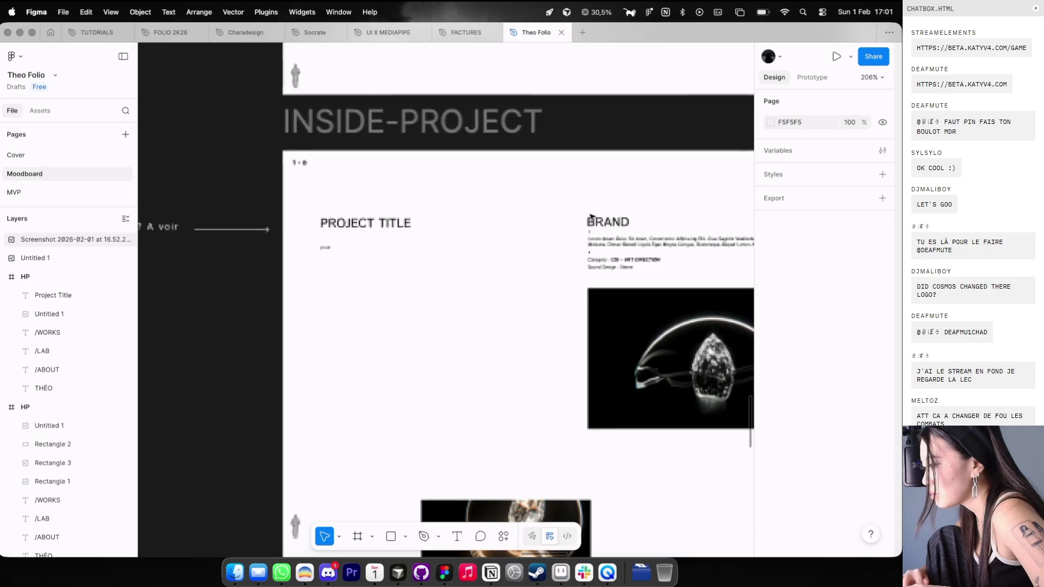
scroll(592, 217, left, 10)
scroll(592, 217, left, 5)
scroll(564, 219, down, 3)
Step: Add a 'Lore' text layer right of Project Title, set to auto width
key(t)
click(554, 220)
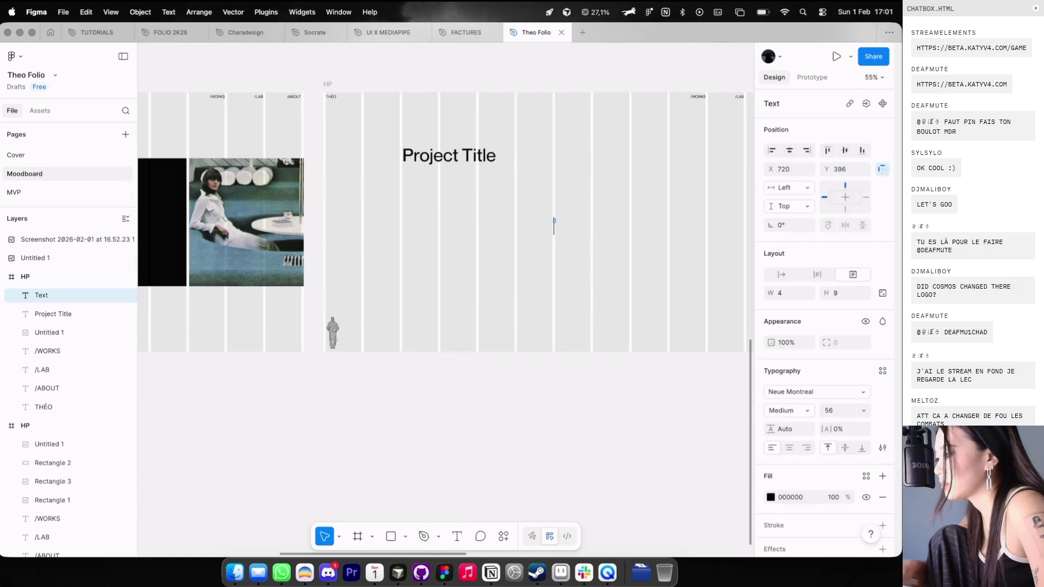
text(Lore)
click(781, 275)
key(super+Tab)
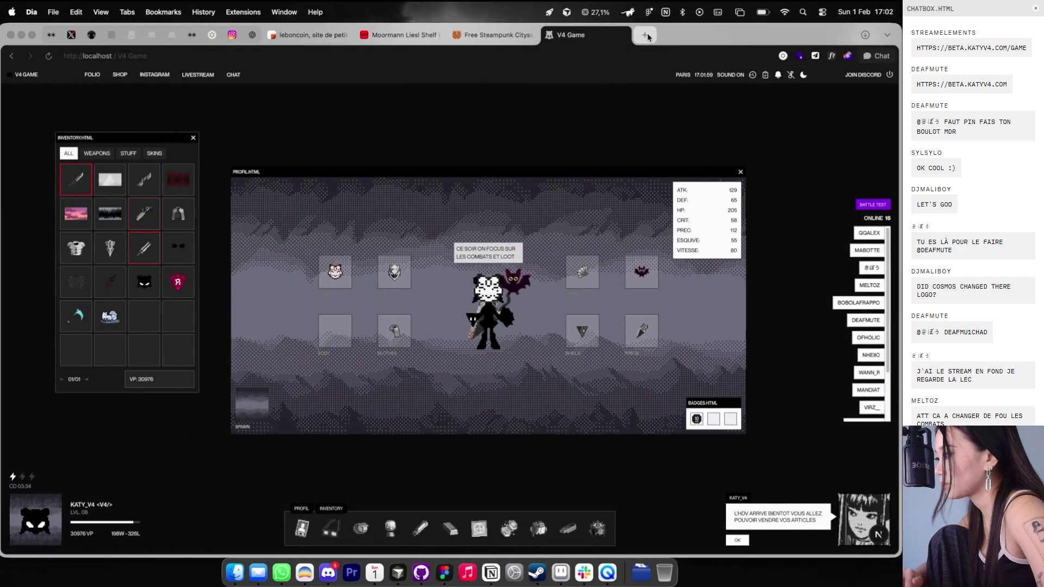
Step: Search 'lorem ipsum', copy lipsum.com's standard passage, then close that tab
click(646, 35)
text(lorem ipsum)
key(Return)
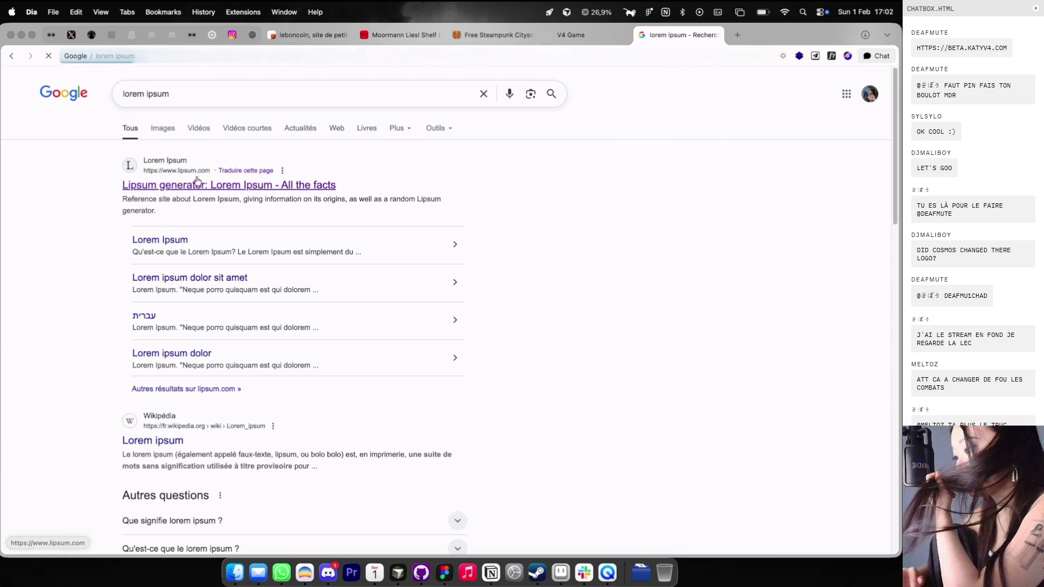
click(197, 181)
scroll(216, 287, down, 10)
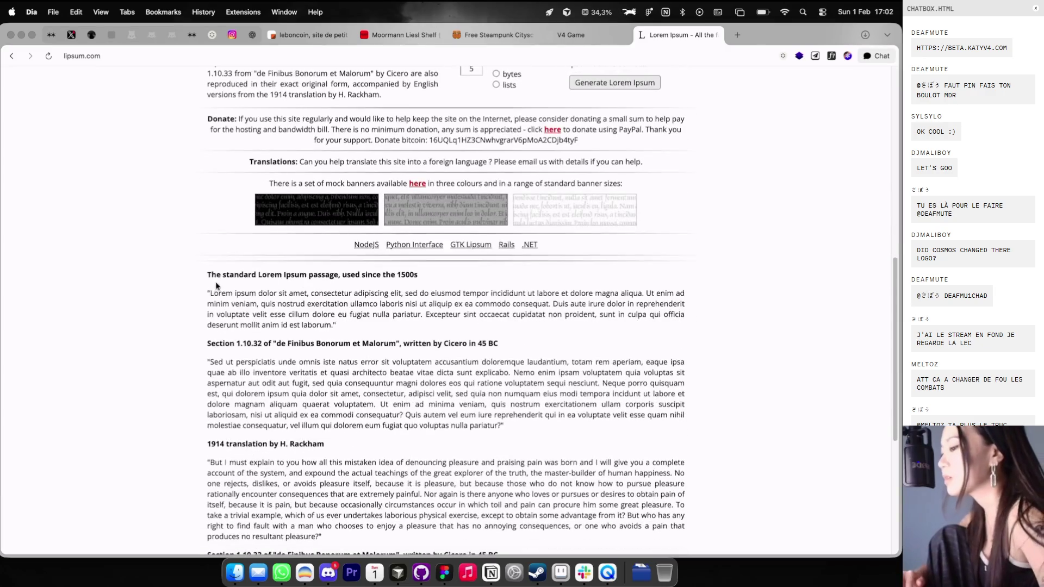
mouse_move(208, 290)
mouse_down()
mouse_move(302, 348)
mouse_move(236, 293)
mouse_move(209, 293)
mouse_up()
click(334, 324)
key(super+w)
key(ctrl+Right)
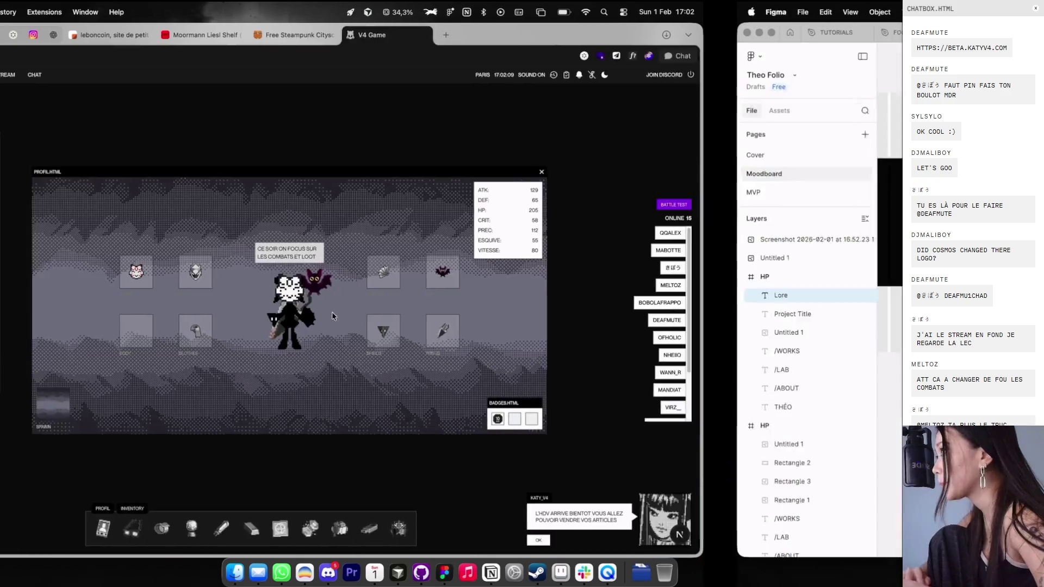
Step: Paste the lorem text into the text box, set width 500 and size 12, and place it under Project Title
click(564, 221)
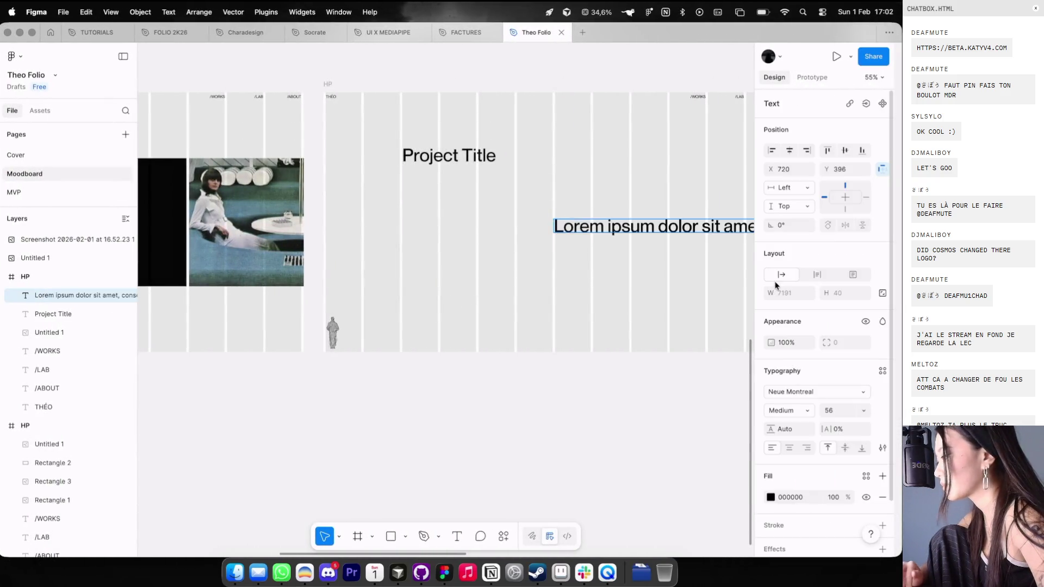
text(500)
key(Return)
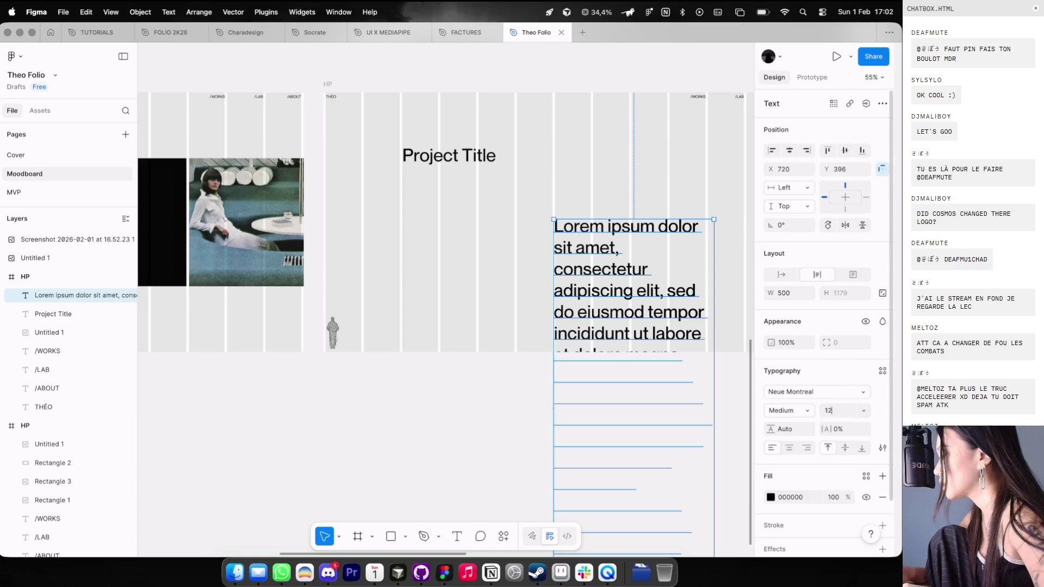
key(Return)
drag(579, 229, 484, 225)
Step: Make the paragraph Regular weight with a 100% line height
click(783, 411)
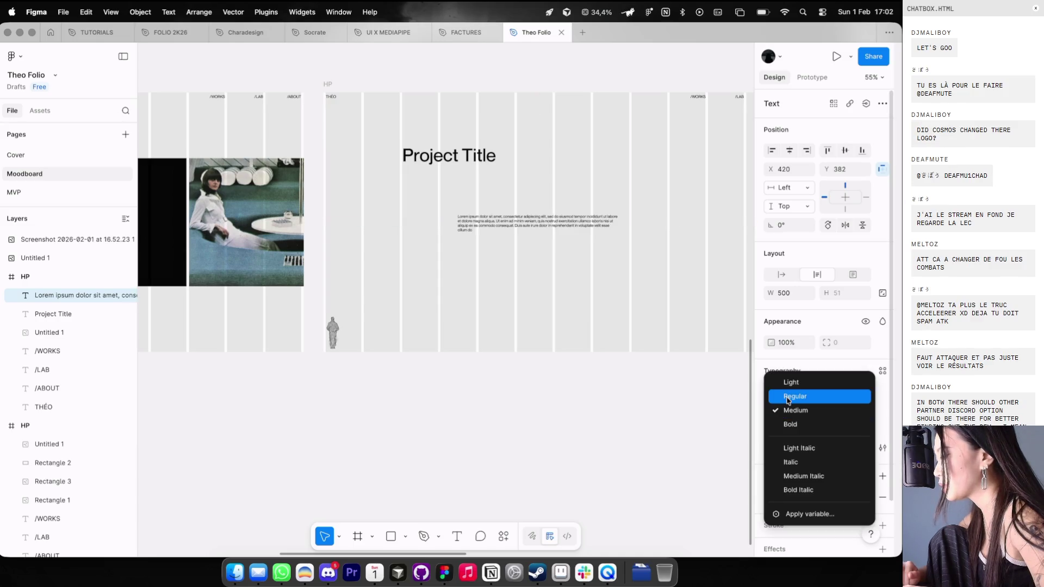
click(788, 400)
text(100)
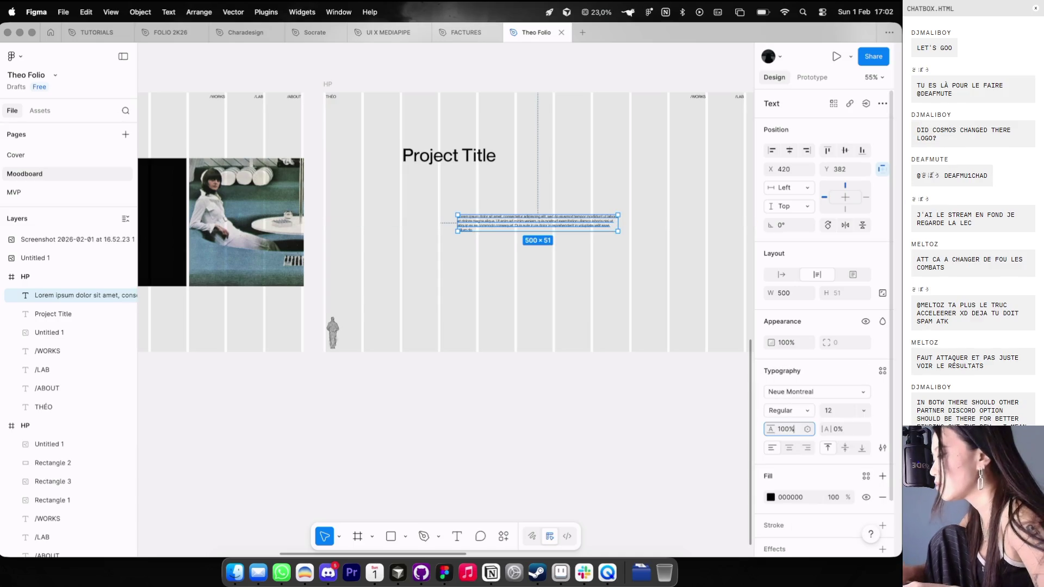
key(Return)
key(ctrl+Left)
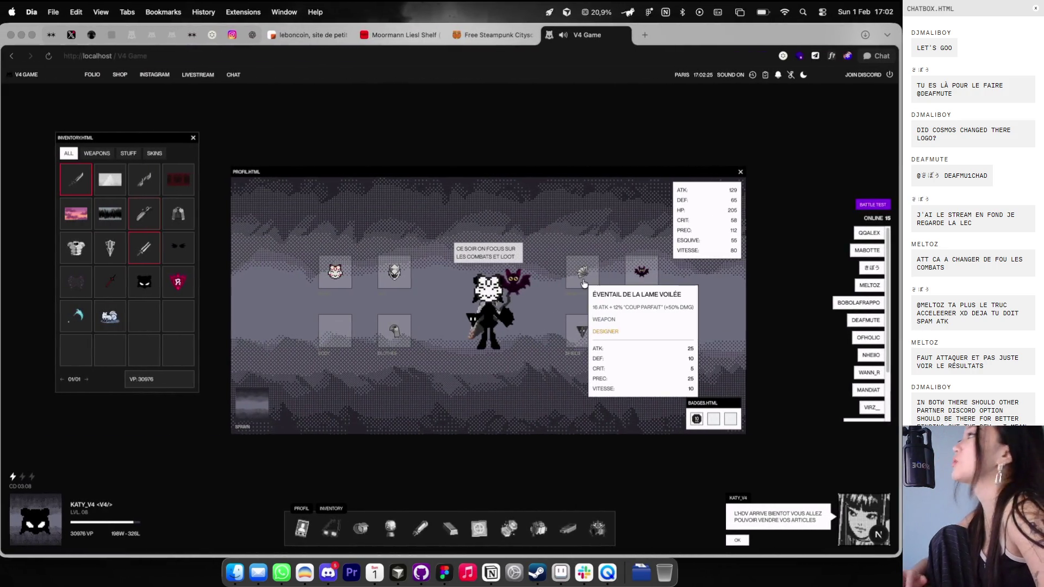
Step: Nudge the V4 Game profile window, check Antelope quests, then start a new tab typing 'ca'
mouse_move(574, 261)
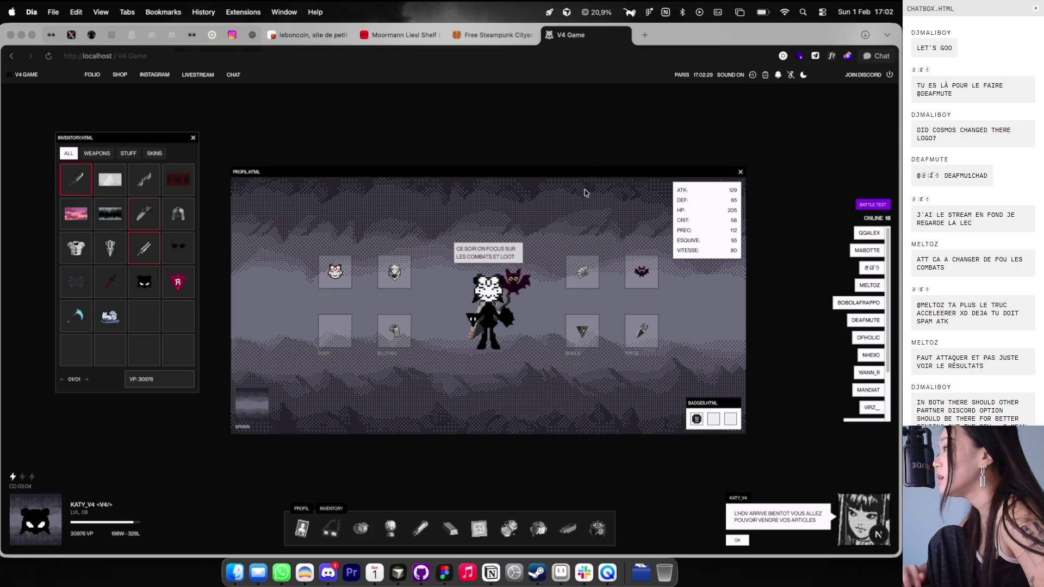
mouse_move(570, 170)
mouse_down()
mouse_move(616, 142)
mouse_move(602, 188)
mouse_move(594, 182)
mouse_up()
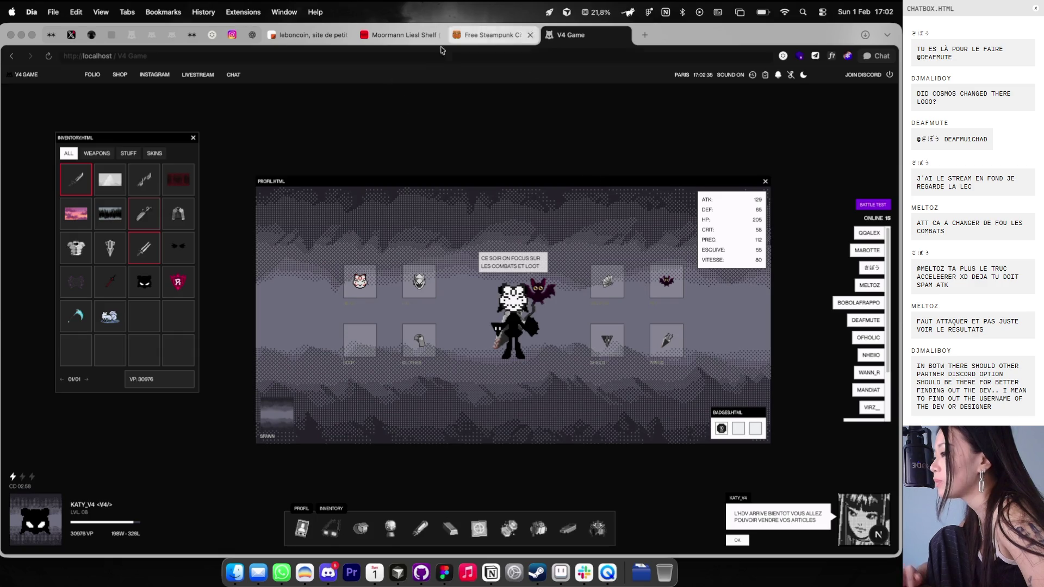
click(111, 36)
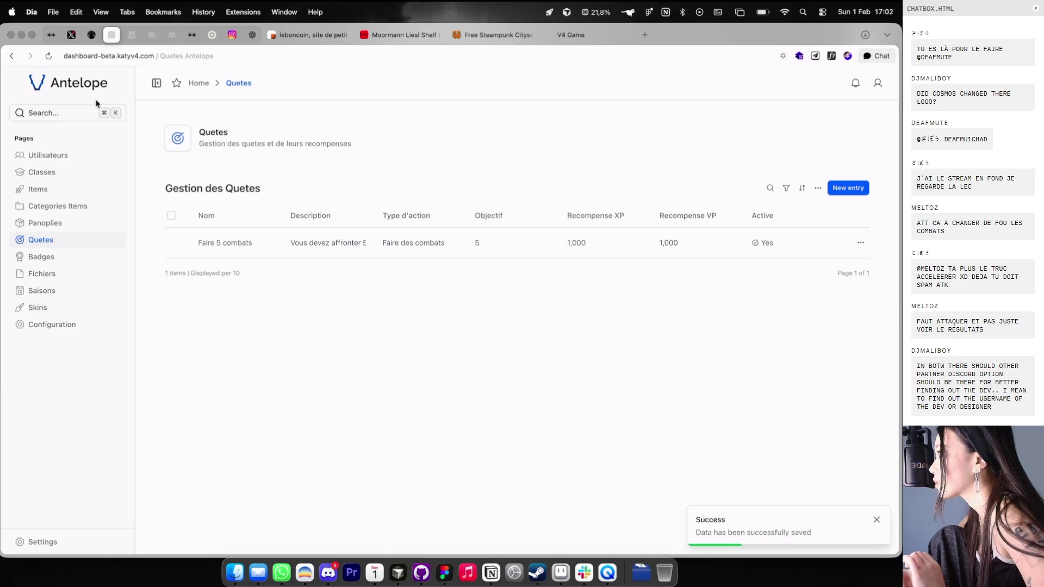
click(579, 34)
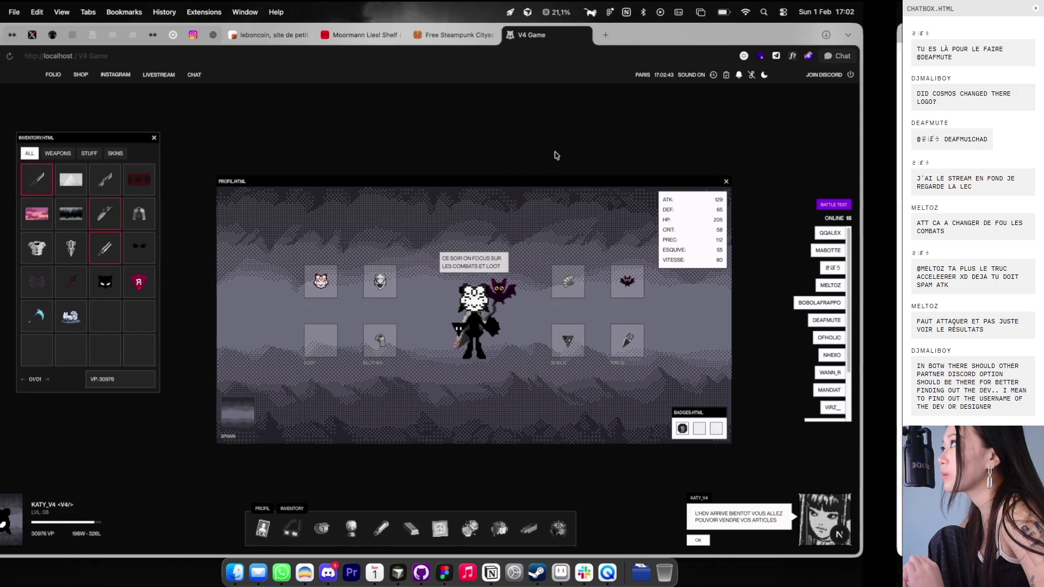
click(646, 36)
text(ca)
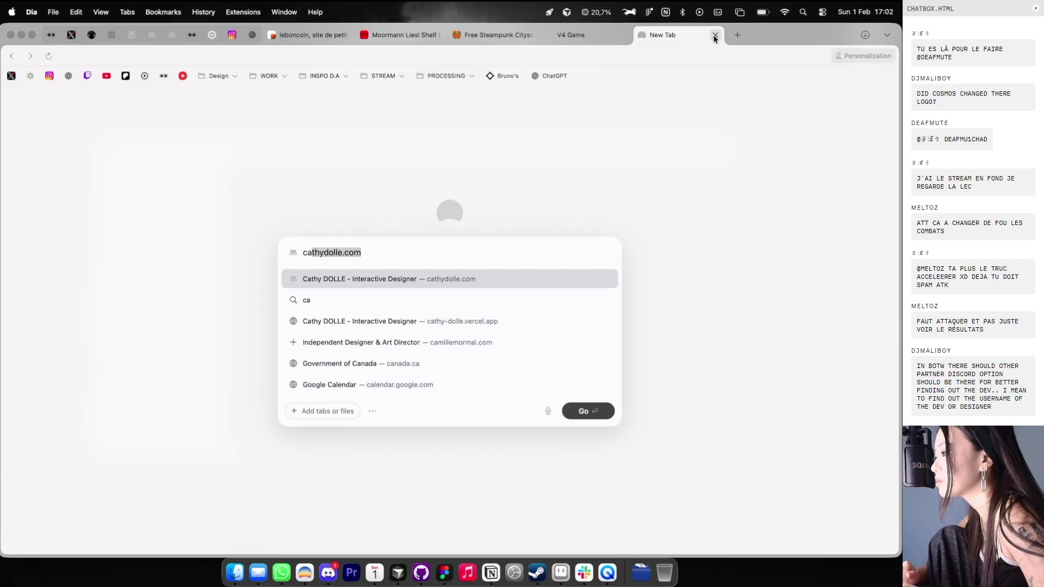
Step: Set the Lorem ipsum paragraph's opacity to 45% in Figma
key(super+Tab)
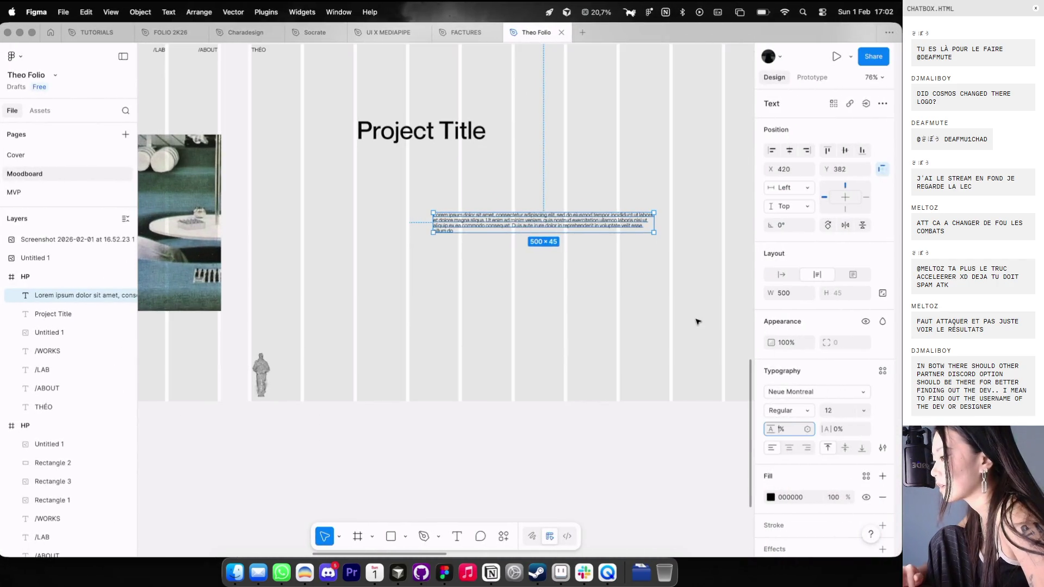
key(4)
key(5)
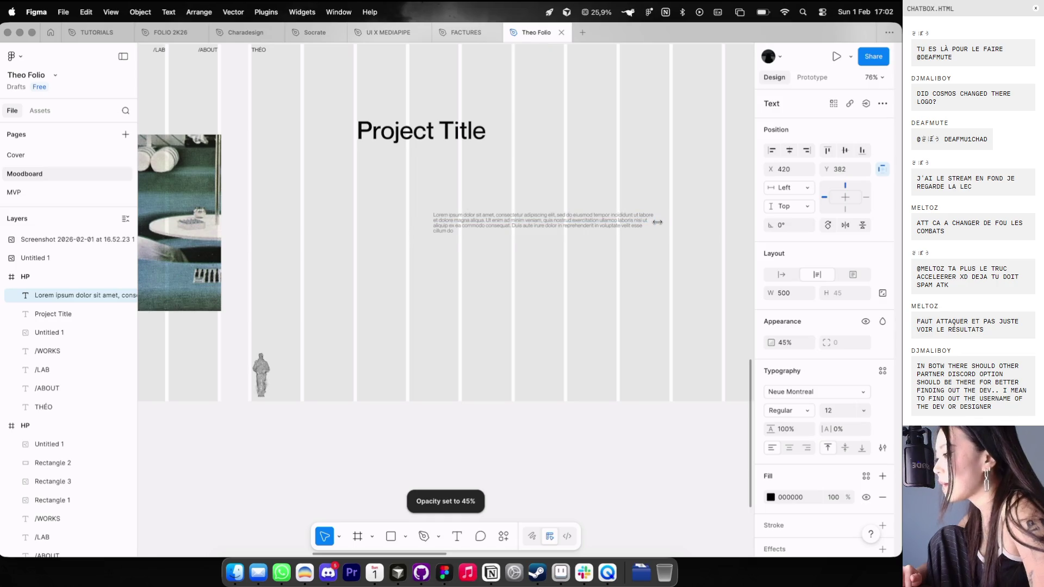
key(super+Tab)
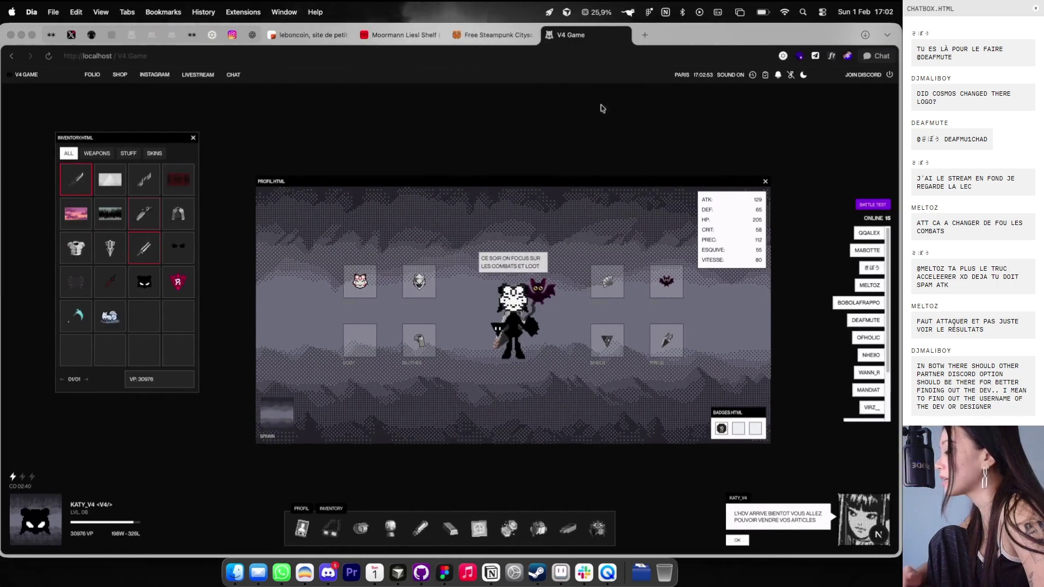
Step: Inspect briefweek.fr's technology stack with Wappalyzer, then close the tab and return to Figma
click(642, 37)
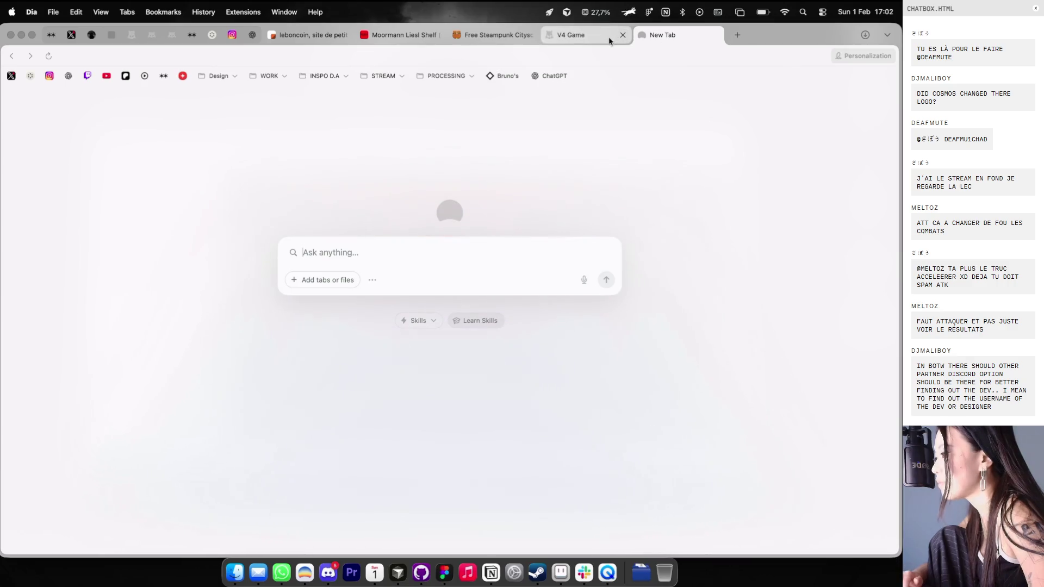
text(bri)
key(Return)
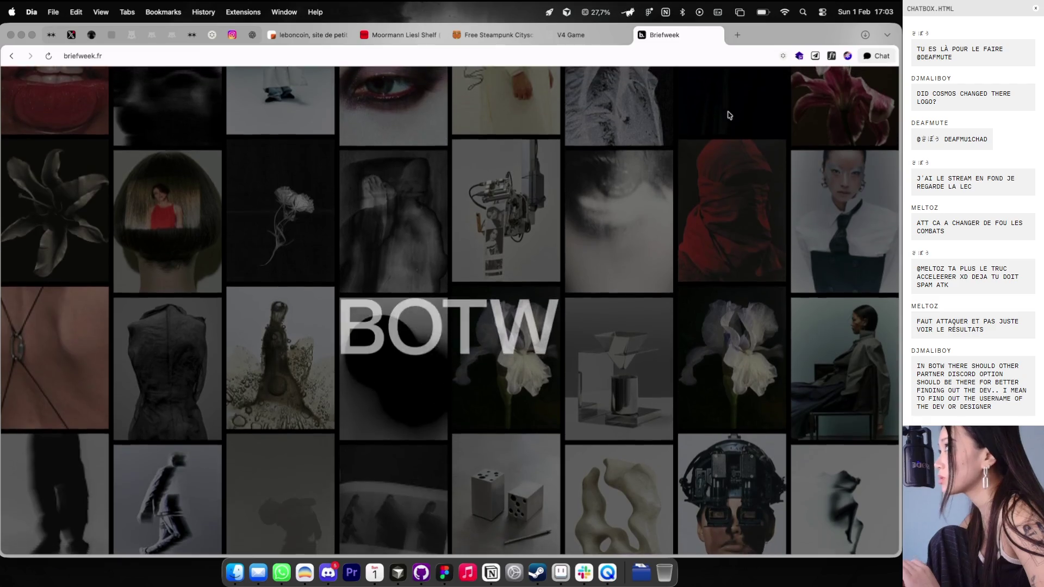
click(800, 56)
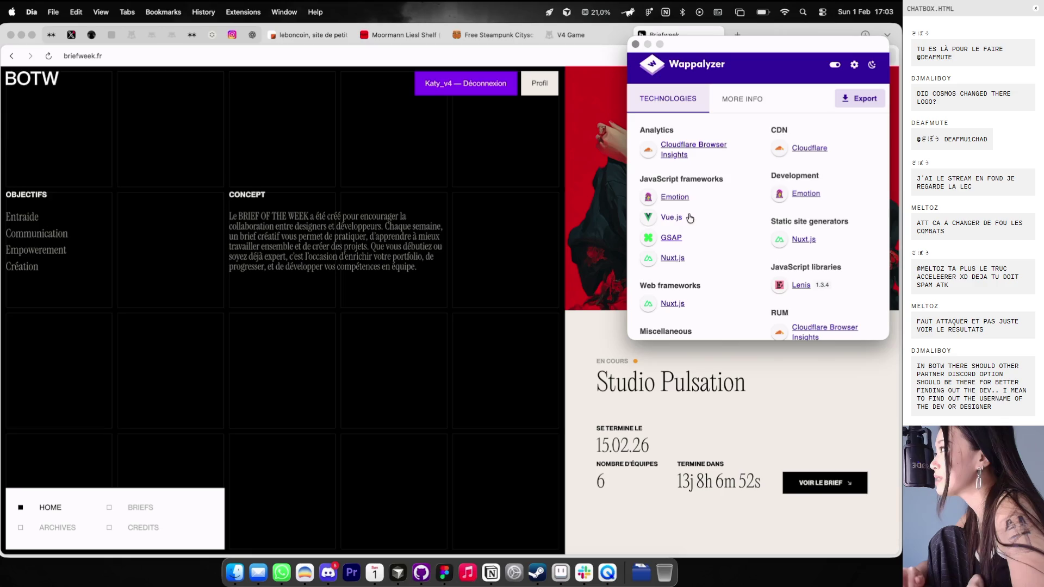
scroll(695, 267, down, 5)
scroll(693, 266, up, 5)
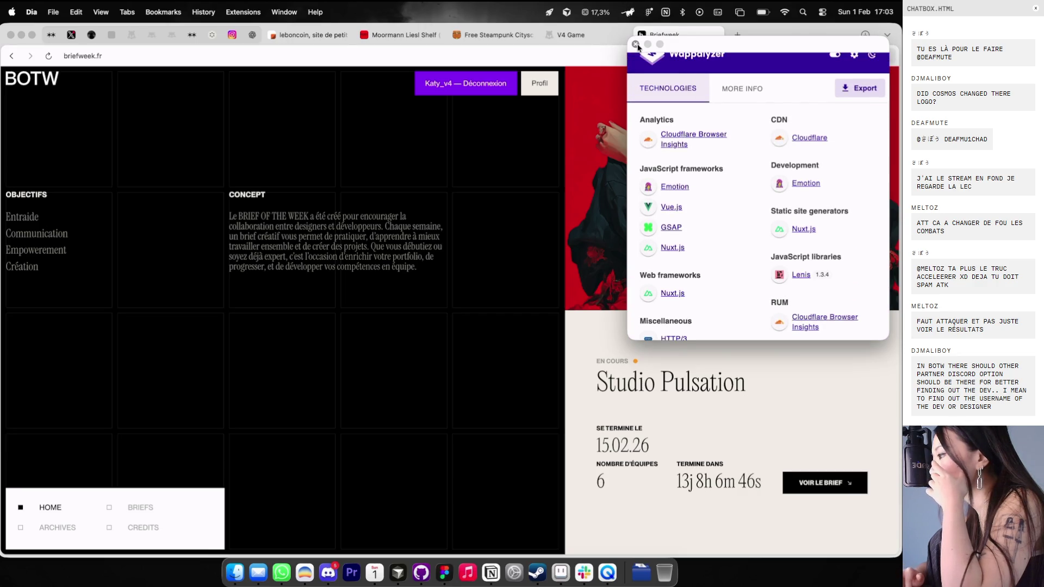
click(636, 44)
click(715, 35)
key(super+Tab)
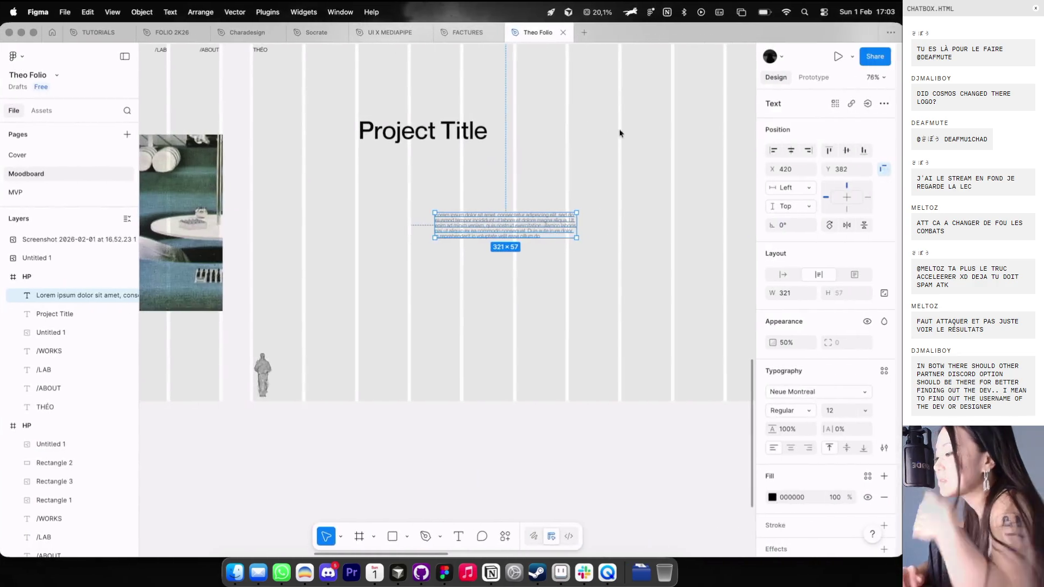
Step: Move the lorem ipsum paragraph to the upper right of the HP frame
scroll(522, 225, down, 5)
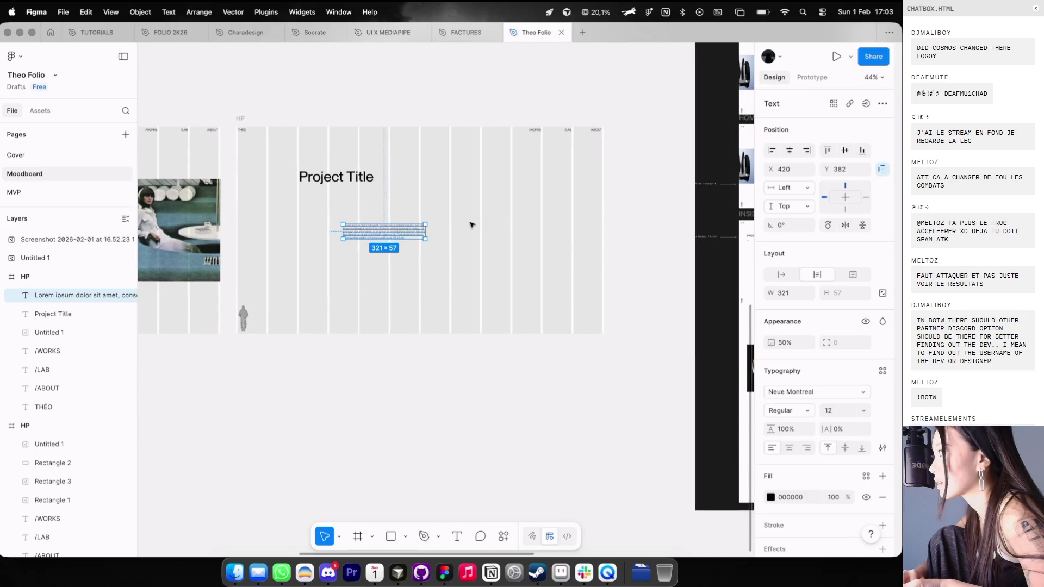
key(ctrl+g)
mouse_move(427, 236)
mouse_down()
mouse_move(501, 226)
mouse_move(528, 180)
mouse_up()
key(ctrl+g)
scroll(490, 185, right, 10)
scroll(461, 192, down, 3)
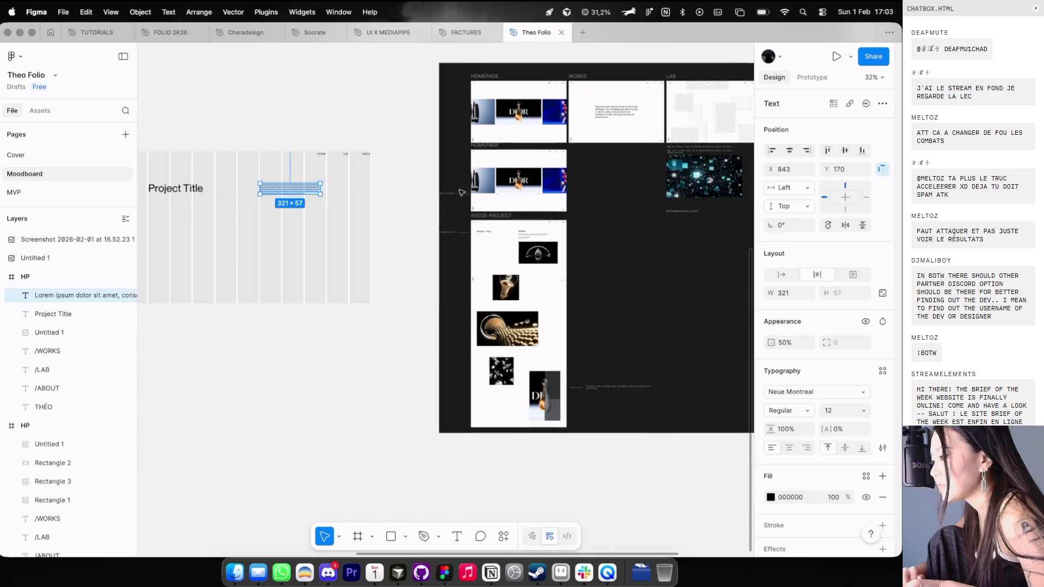
scroll(461, 192, left, 8)
click(448, 198)
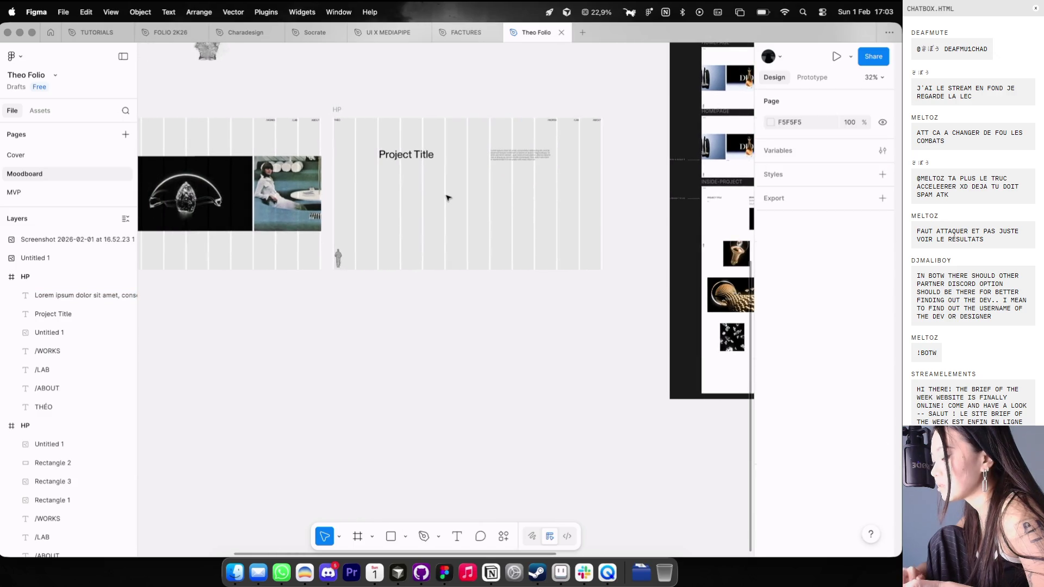
scroll(451, 198, left, 5)
Step: Draw a grey 470×253 placeholder rectangle just beneath the paragraph
mouse_move(544, 186)
mouse_down()
mouse_move(625, 217)
mouse_move(629, 233)
mouse_up()
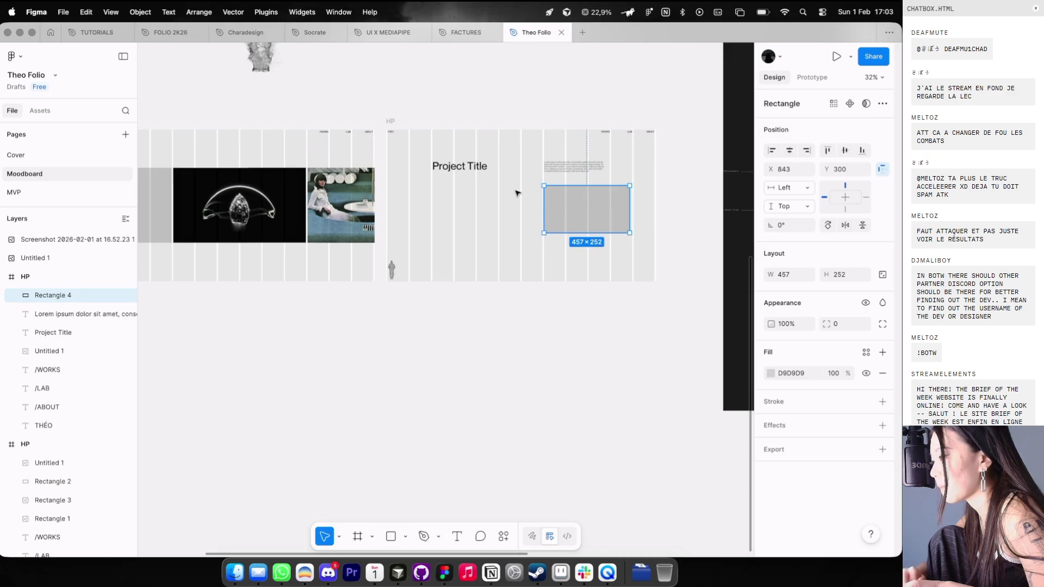
scroll(518, 192, up, 3)
drag(585, 206, 583, 200)
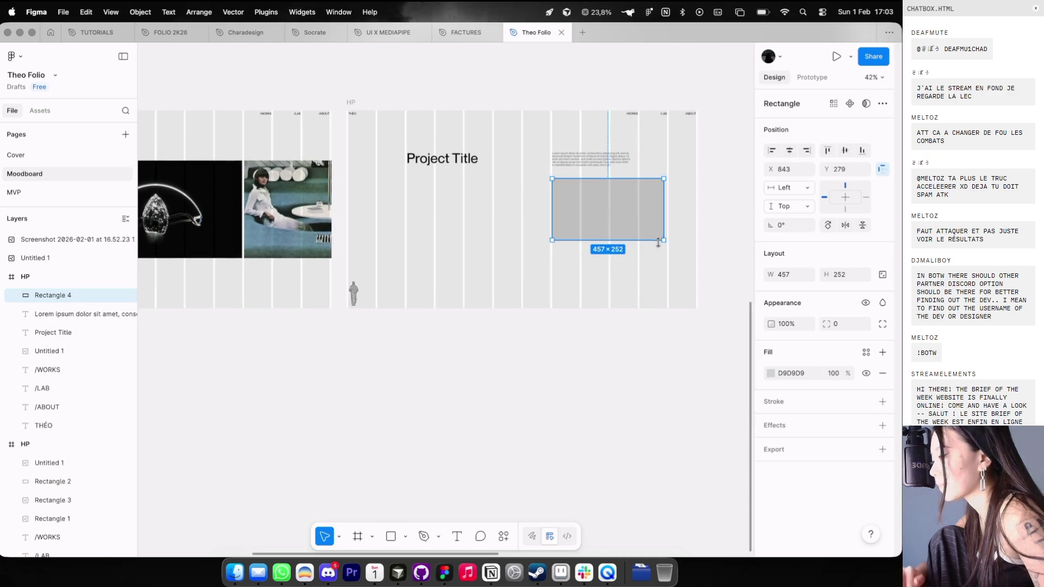
drag(665, 240, 668, 240)
scroll(668, 240, down, 3)
scroll(669, 239, up, 2)
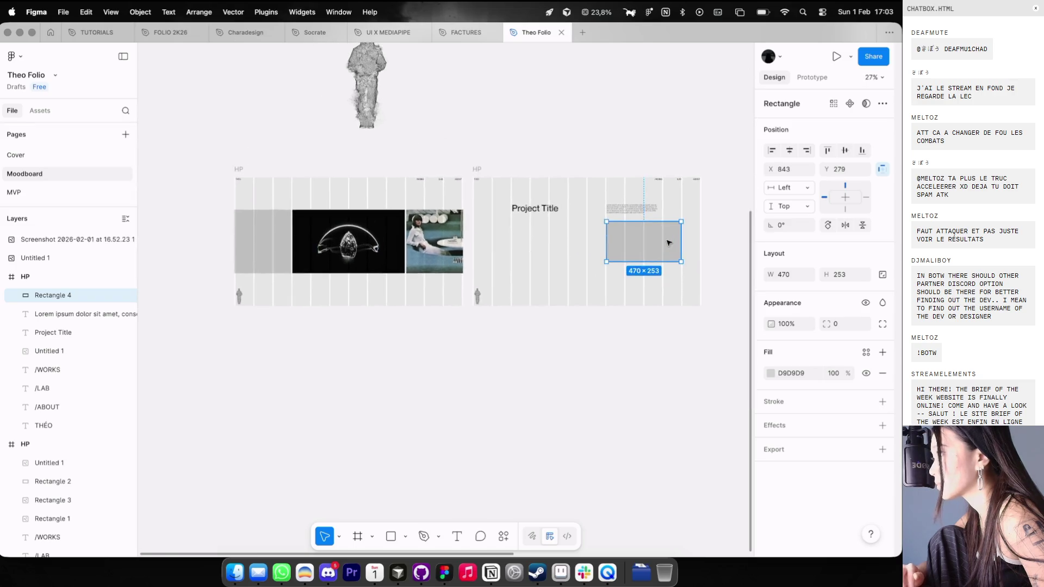
scroll(669, 243, up, 5)
scroll(533, 217, down, 3)
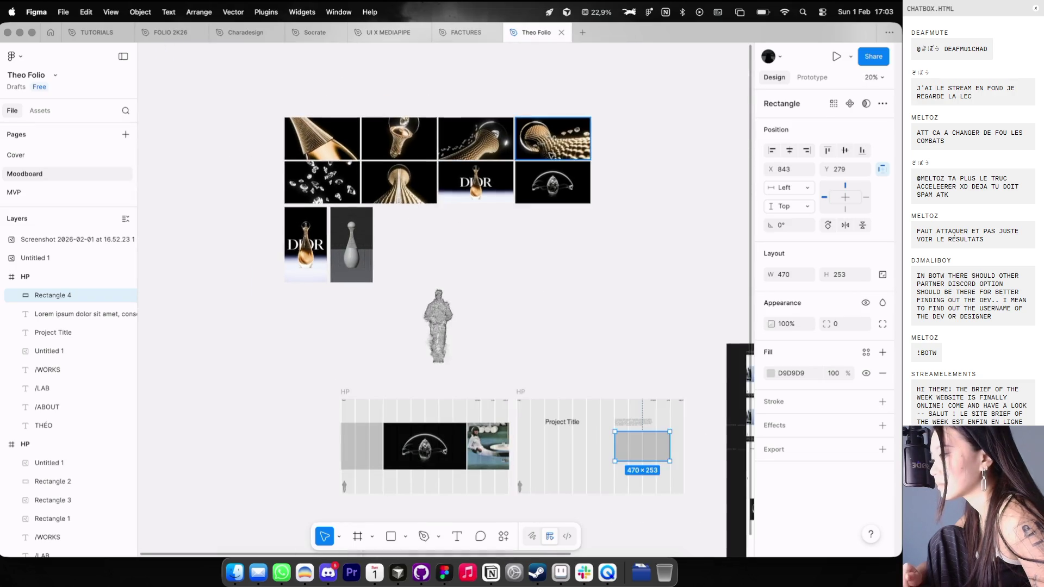
Step: Copy the diamond image and paste it as the grey placeholder's fill
click(555, 136)
scroll(696, 298, down, 2)
click(632, 388)
key(ctrl+v)
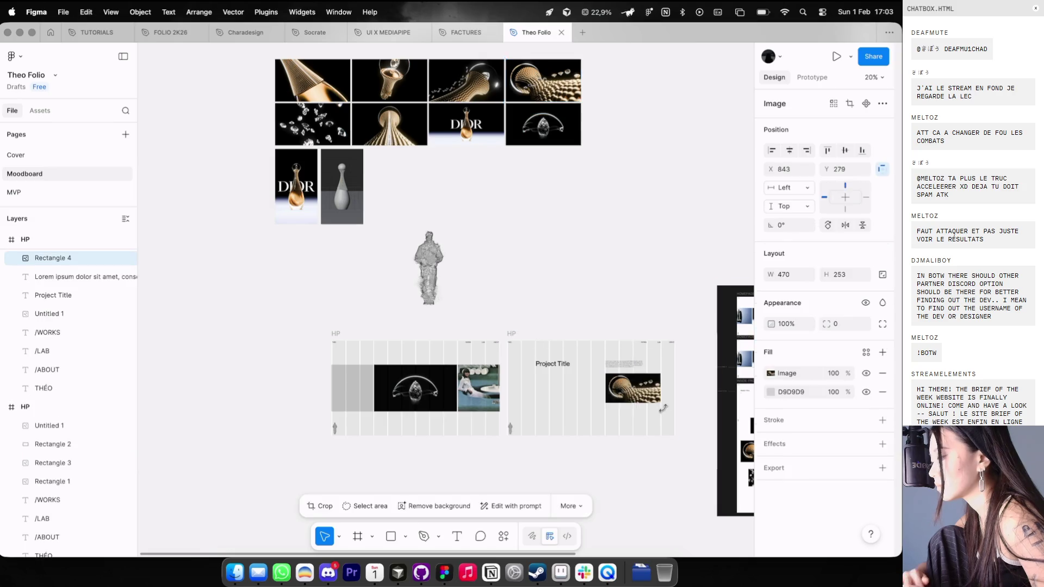
scroll(664, 412, up, 3)
scroll(666, 414, down, 2)
key(Escape)
scroll(665, 414, down, 3)
click(363, 362)
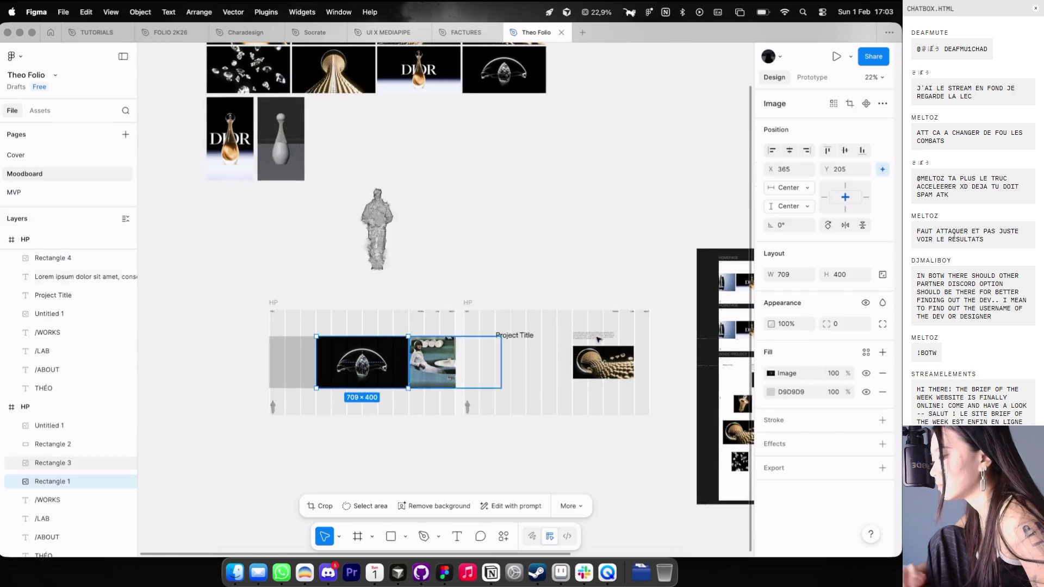
key(ctrl+c)
click(598, 364)
key(ctrl+v)
scroll(590, 384, up, 5)
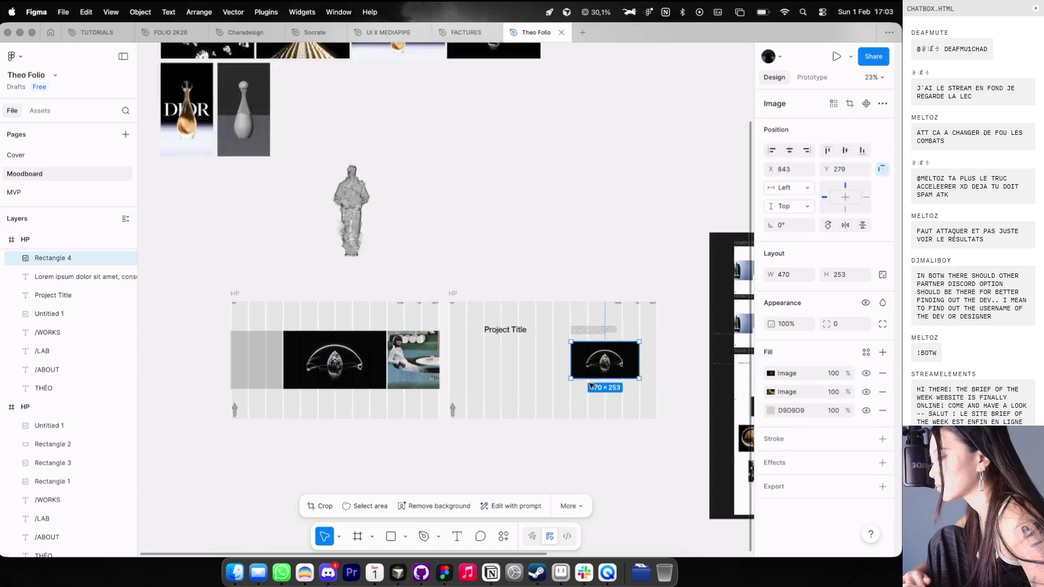
Step: Reduce the Project Title font size to 48 and shift it slightly left
key(ctrl+g)
click(413, 223)
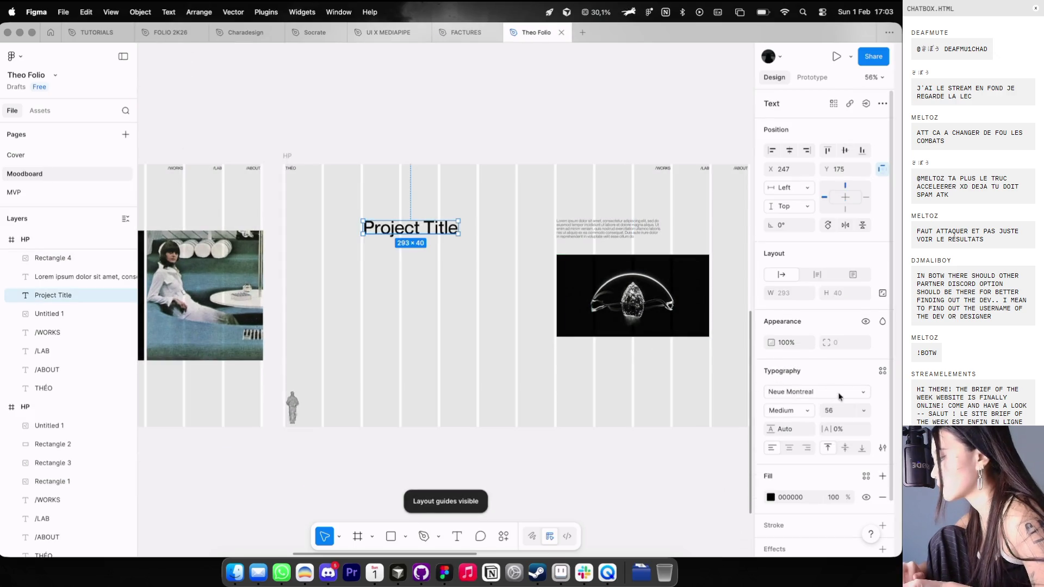
text(48)
key(Return)
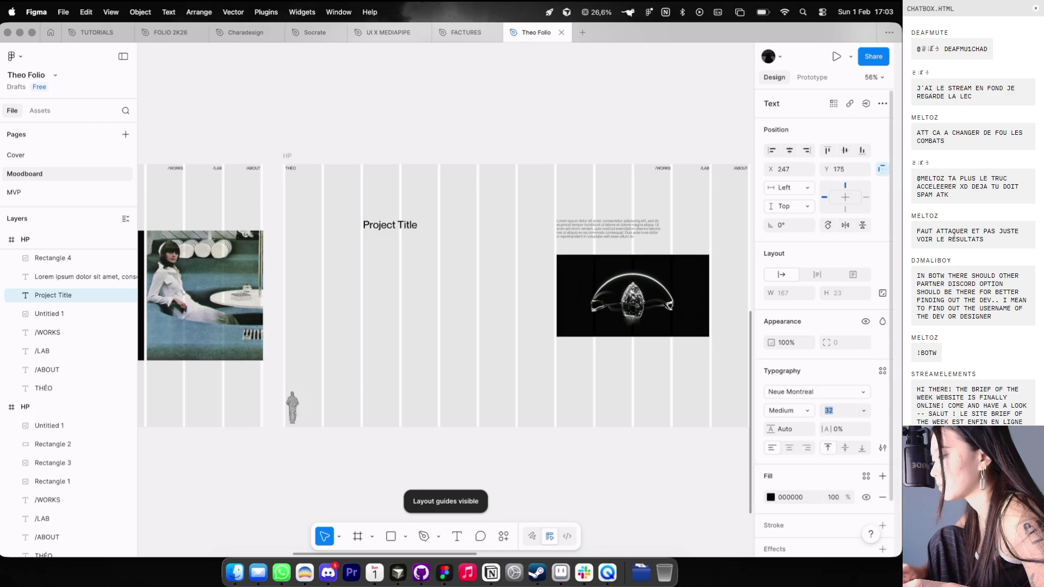
drag(408, 226, 386, 230)
click(427, 254)
scroll(427, 254, right, 10)
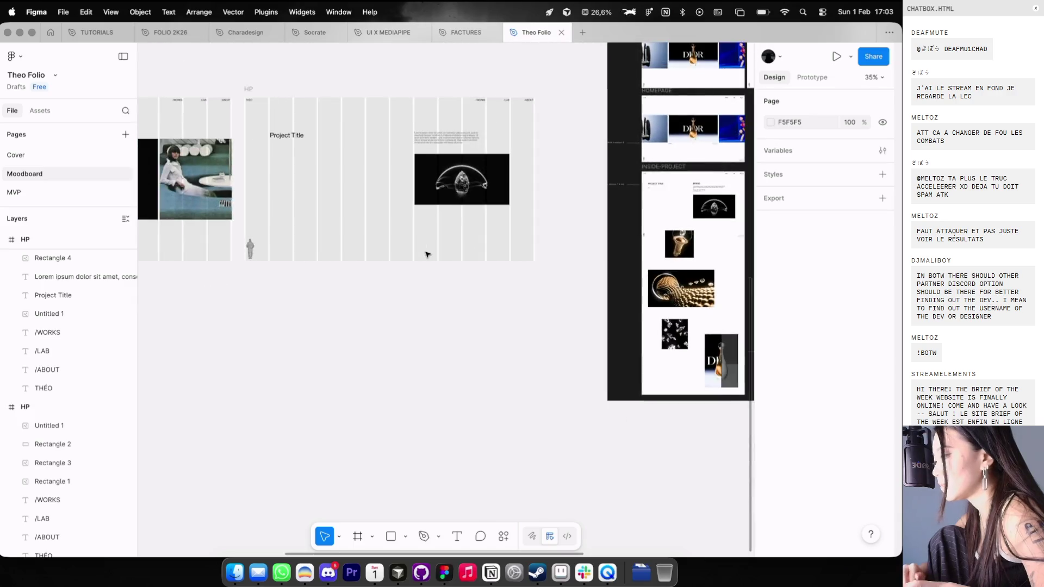
scroll(538, 206, left, 5)
scroll(538, 206, up, 2)
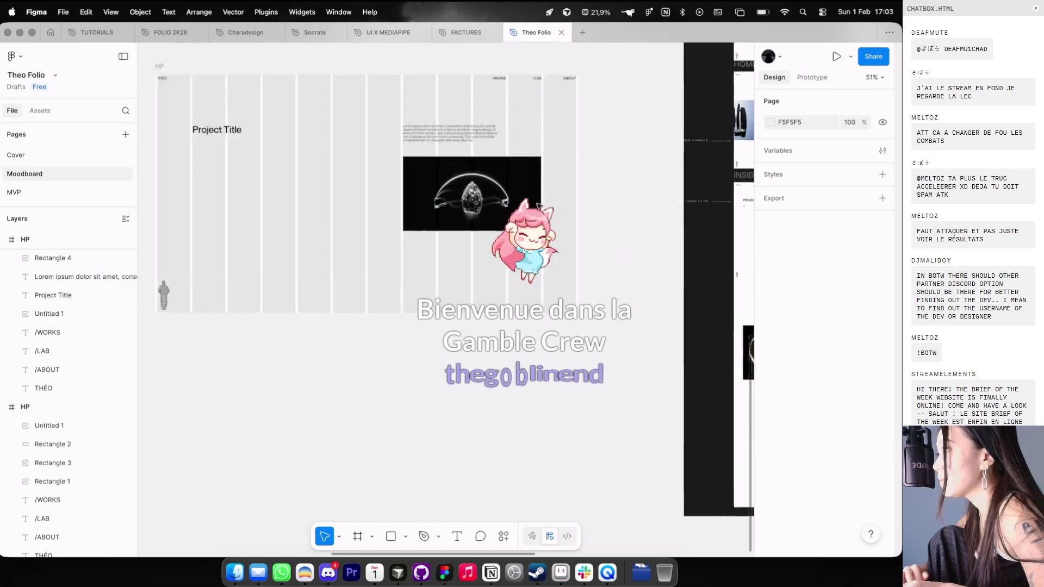
key(ctrl+Left)
click(645, 35)
Step: Go to ard.ac and scroll through Ard Studio's case studies down to the Chanel project
text(ard.)
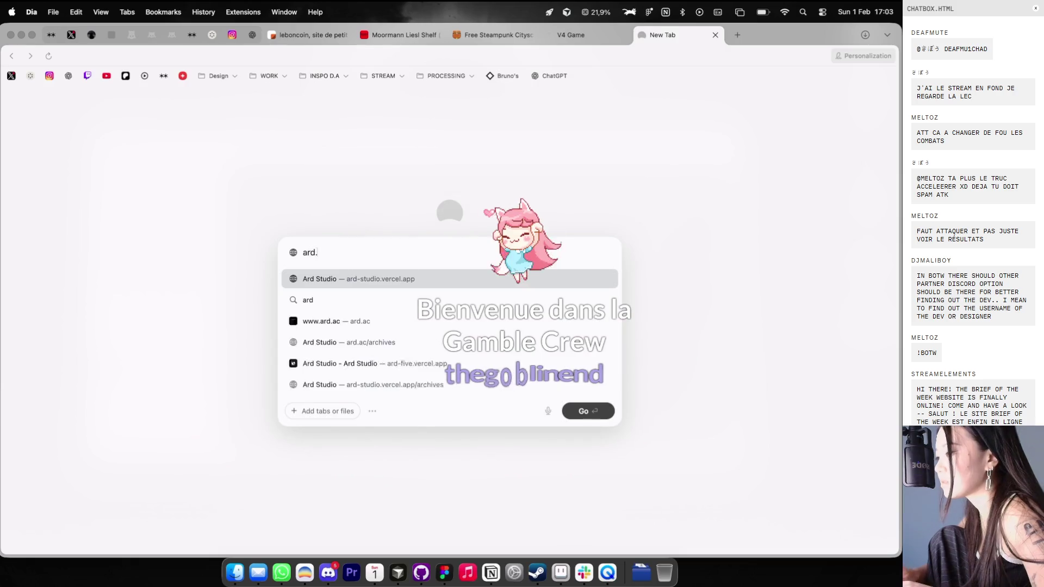
key(Return)
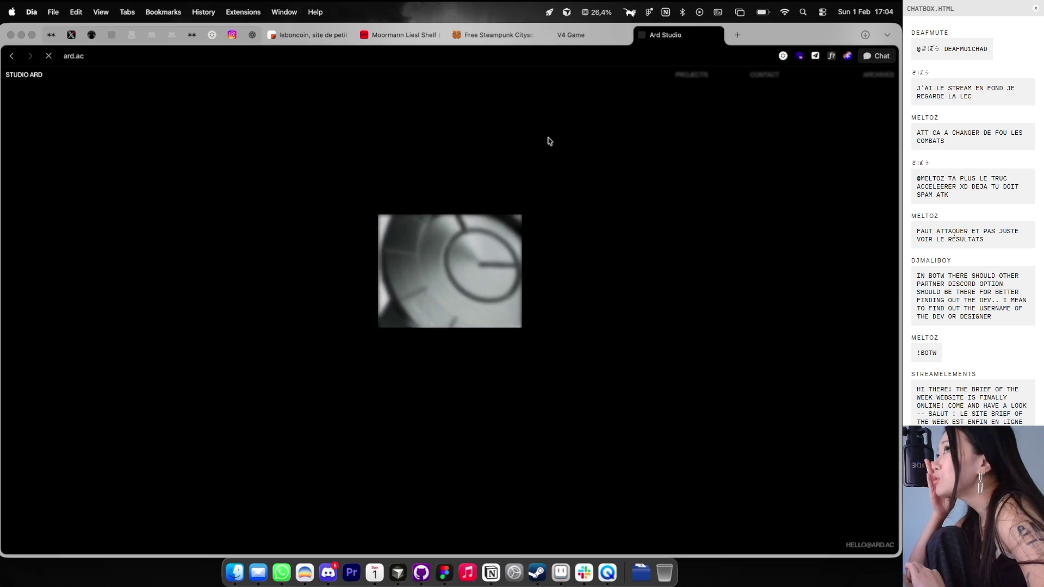
scroll(431, 223, down, 5)
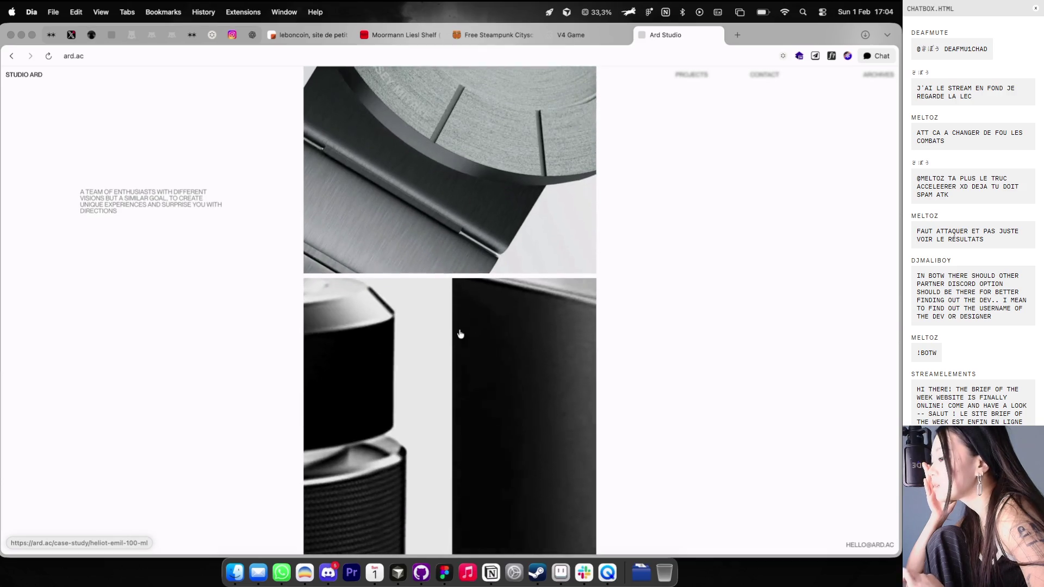
click(460, 334)
scroll(459, 334, down, 15)
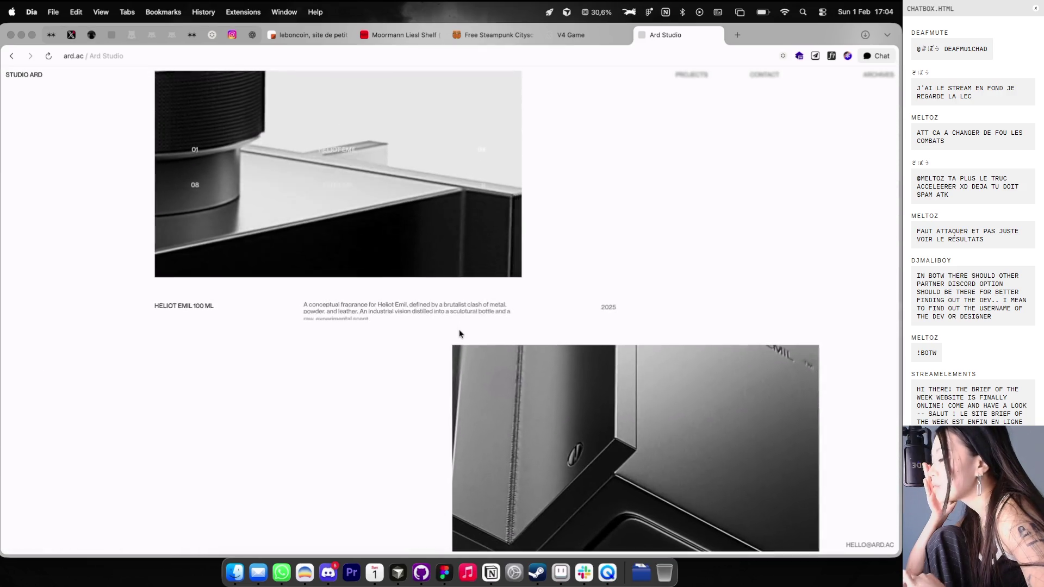
scroll(460, 333, down, 5)
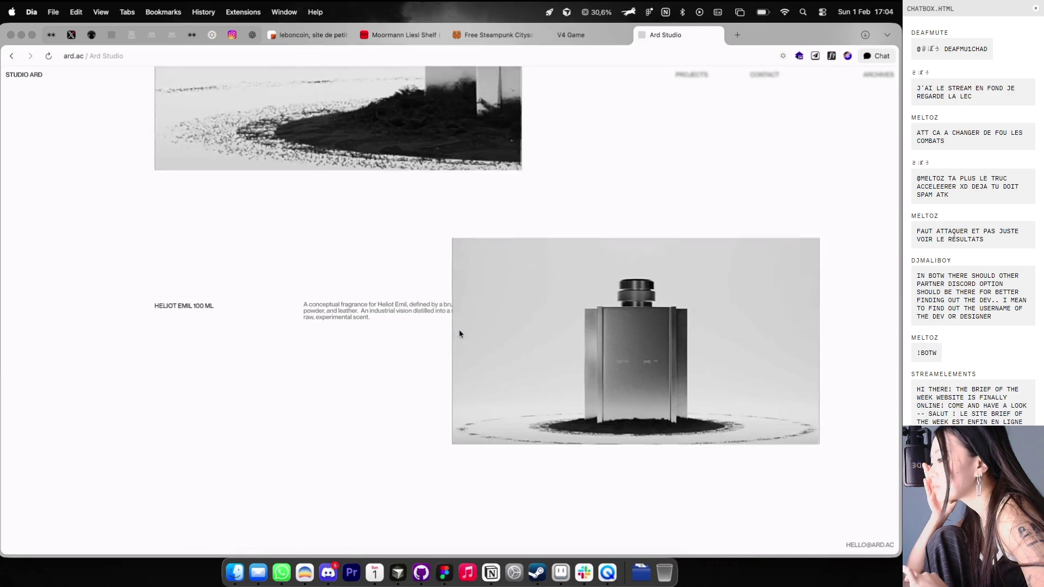
scroll(460, 333, down, 10)
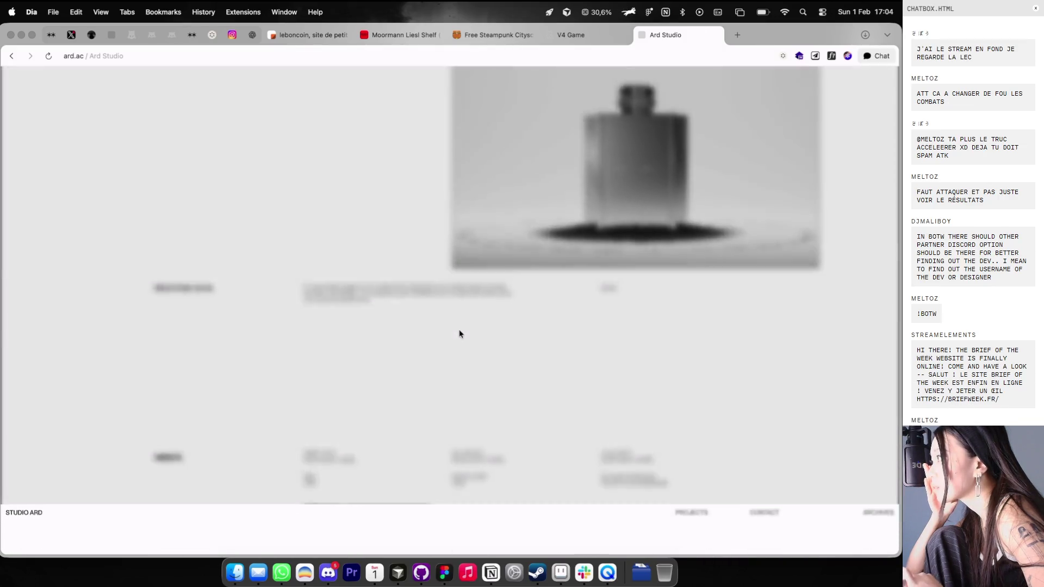
scroll(460, 334, down, 10)
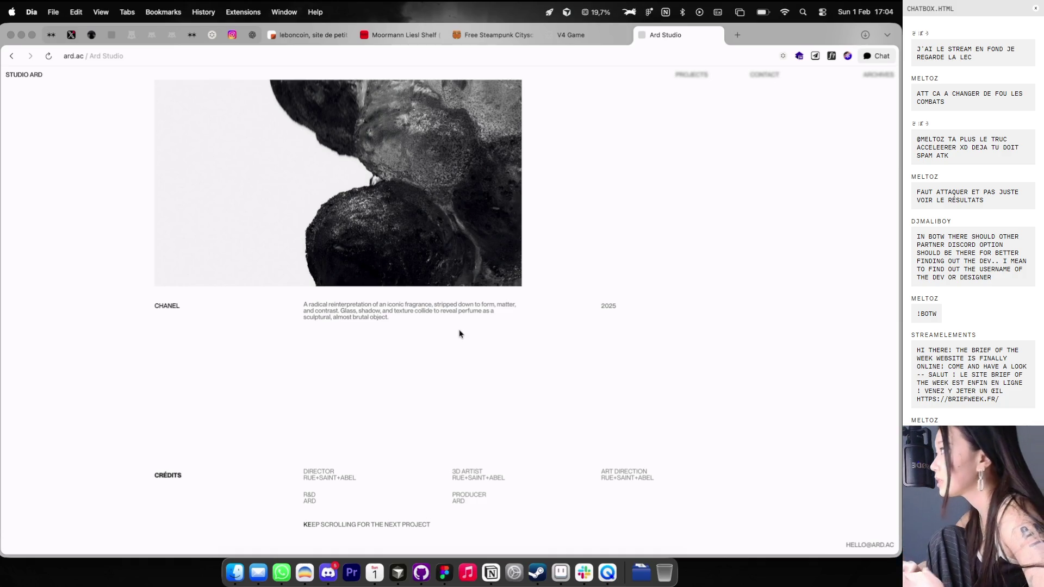
scroll(449, 337, down, 3)
key(ctrl+Right)
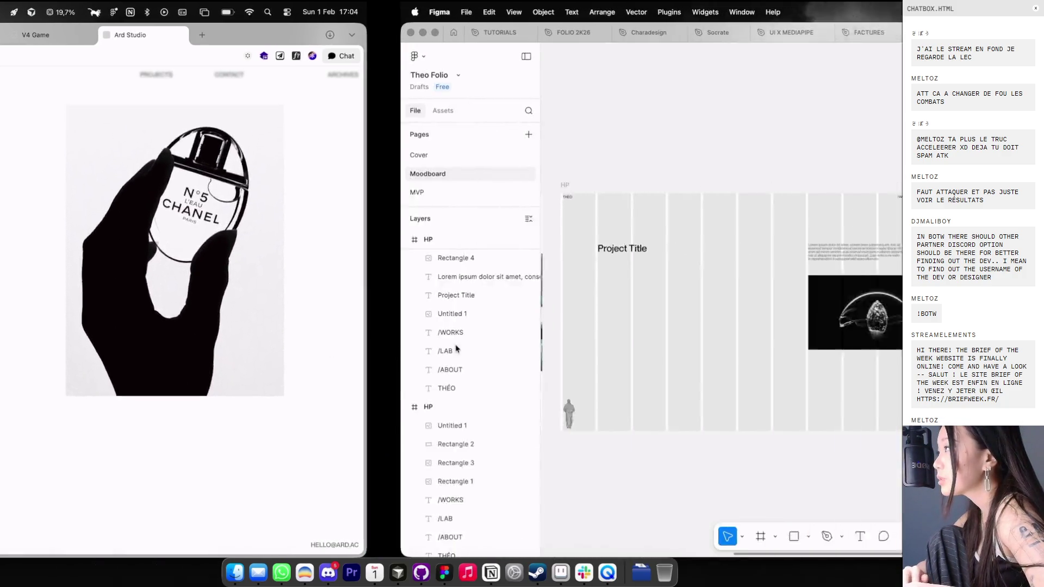
Step: Draw another grey placeholder rectangle under Project Title and widen it slightly
scroll(473, 349, right, 5)
key(ctrl+Left)
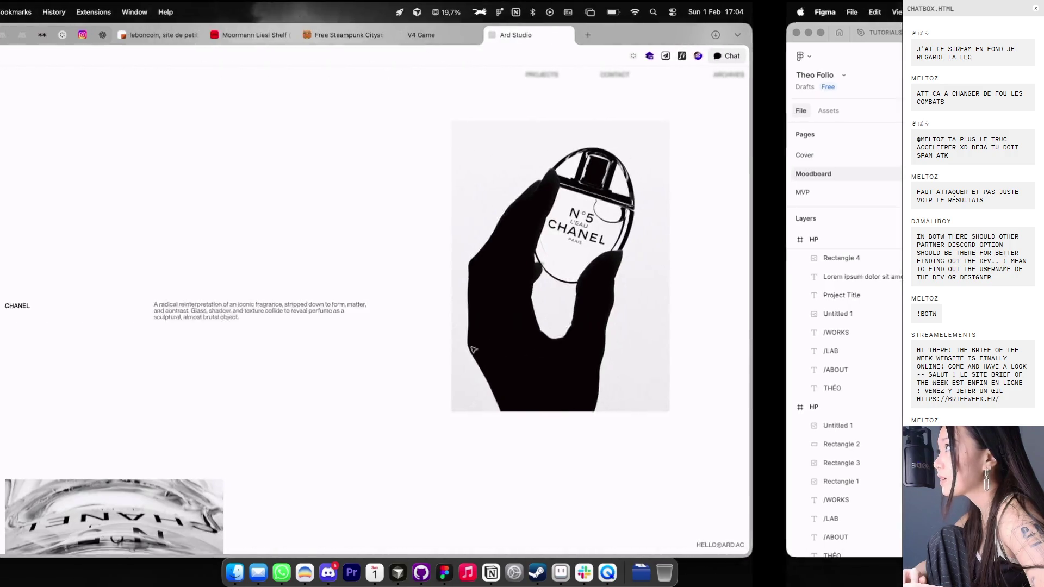
scroll(487, 329, down, 3)
key(ctrl+Right)
scroll(479, 321, left, 5)
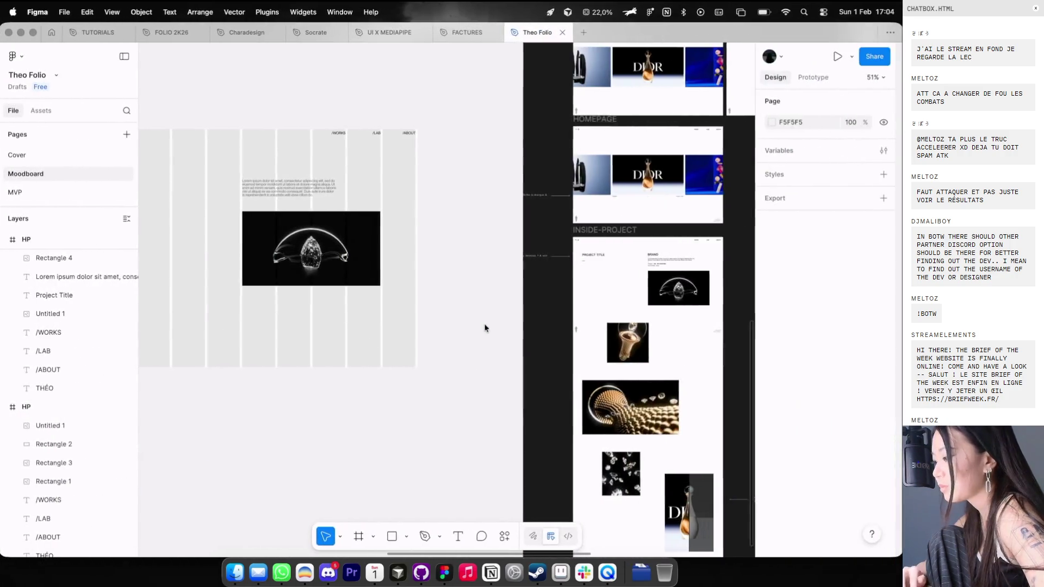
scroll(447, 309, left, 3)
mouse_move(381, 285)
mouse_down()
mouse_move(461, 366)
mouse_move(433, 333)
mouse_move(463, 437)
mouse_move(515, 438)
mouse_move(497, 438)
mouse_up()
drag(496, 291, 507, 291)
click(541, 294)
Step: Snap the grey block onto the layout grid columns, then select the HP frame
scroll(551, 283, down, 2)
key(shift+g)
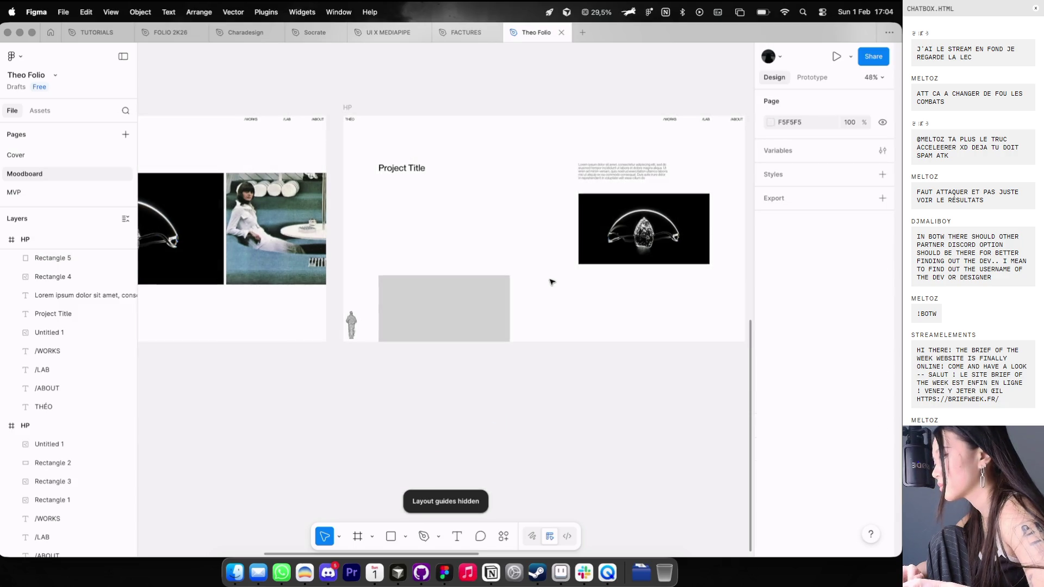
key(shift+g)
click(484, 295)
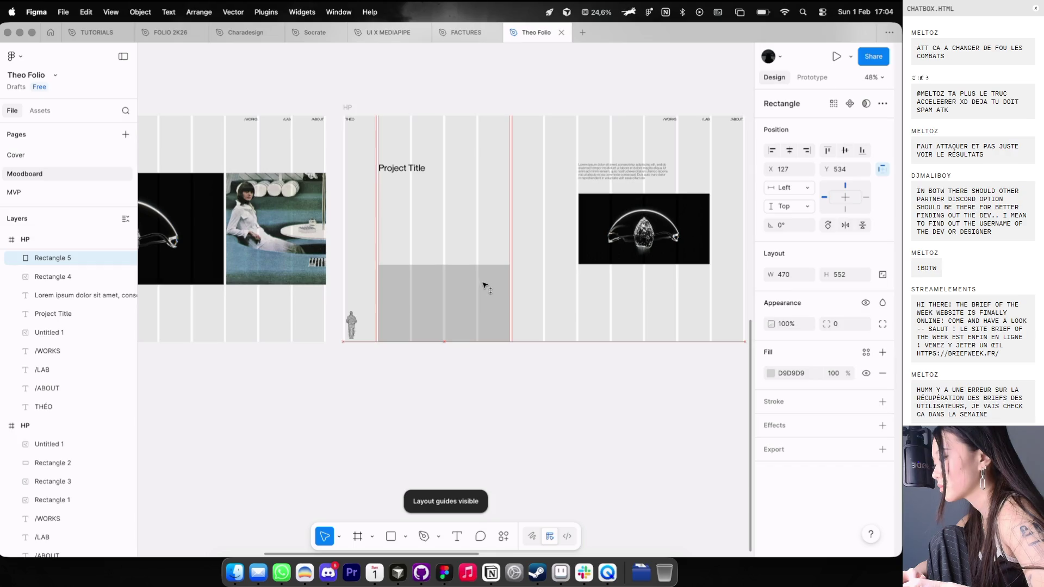
drag(485, 289, 486, 297)
click(527, 263)
scroll(527, 264, right, 2)
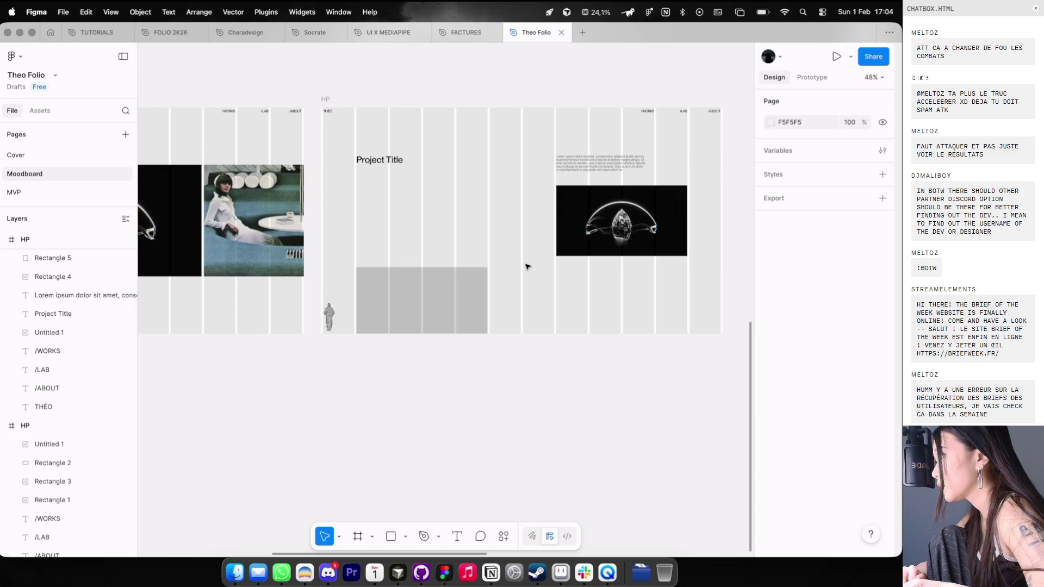
key(shift+g)
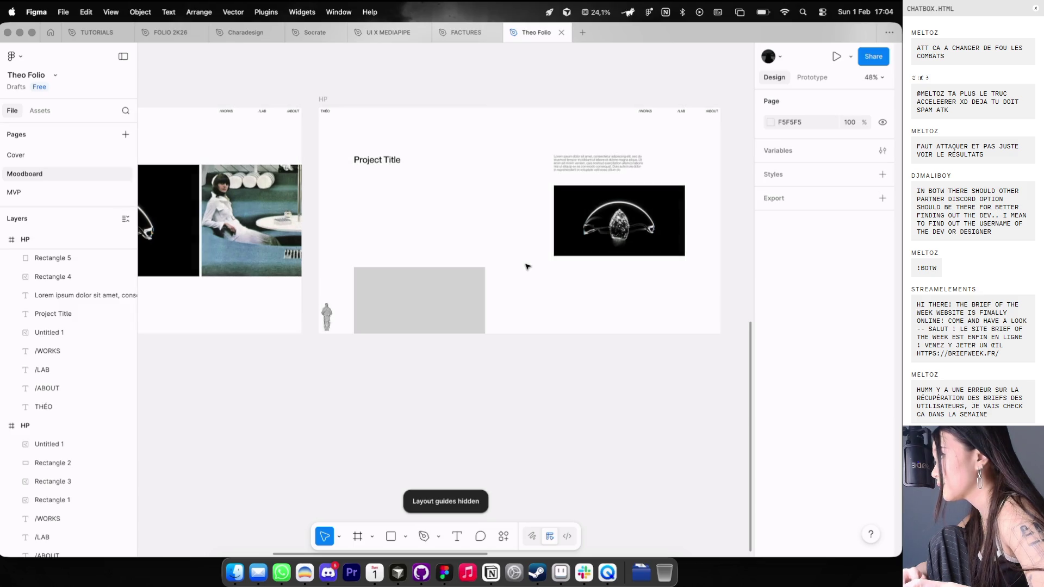
scroll(489, 228, down, 3)
key(shift+g)
click(390, 150)
scroll(430, 264, down, 3)
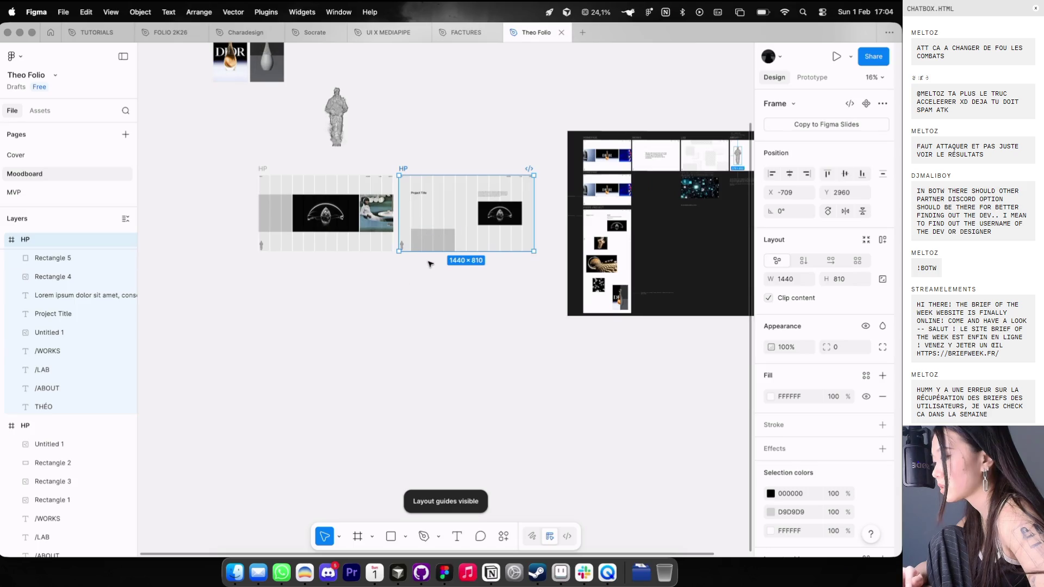
Step: Extend the HP frame down to 2937 tall and show the layout grid
drag(428, 304, 428, 447)
click(435, 256)
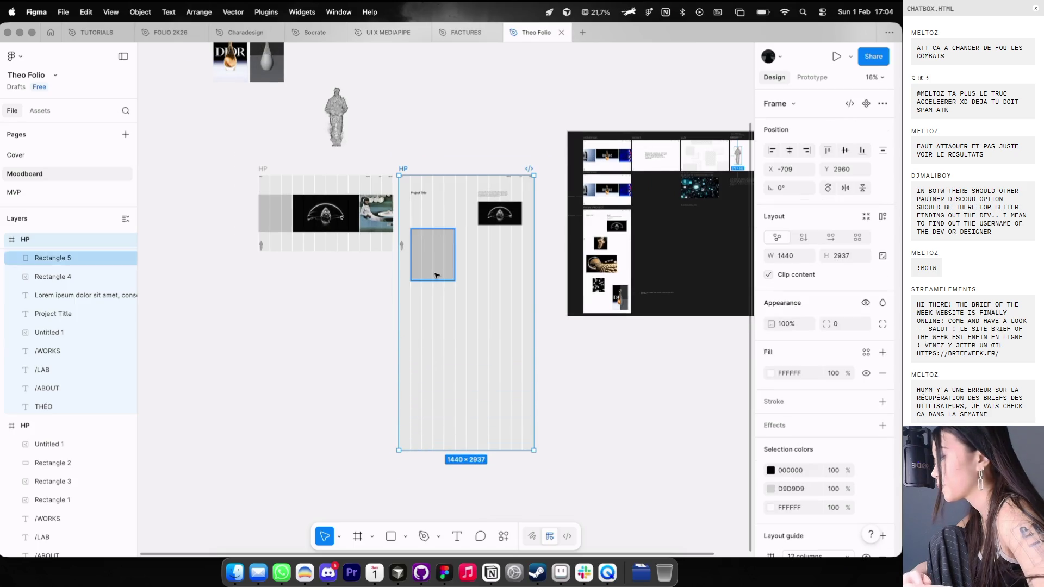
scroll(436, 255, up, 3)
scroll(427, 147, up, 3)
key(shift+g)
key(shift+g)
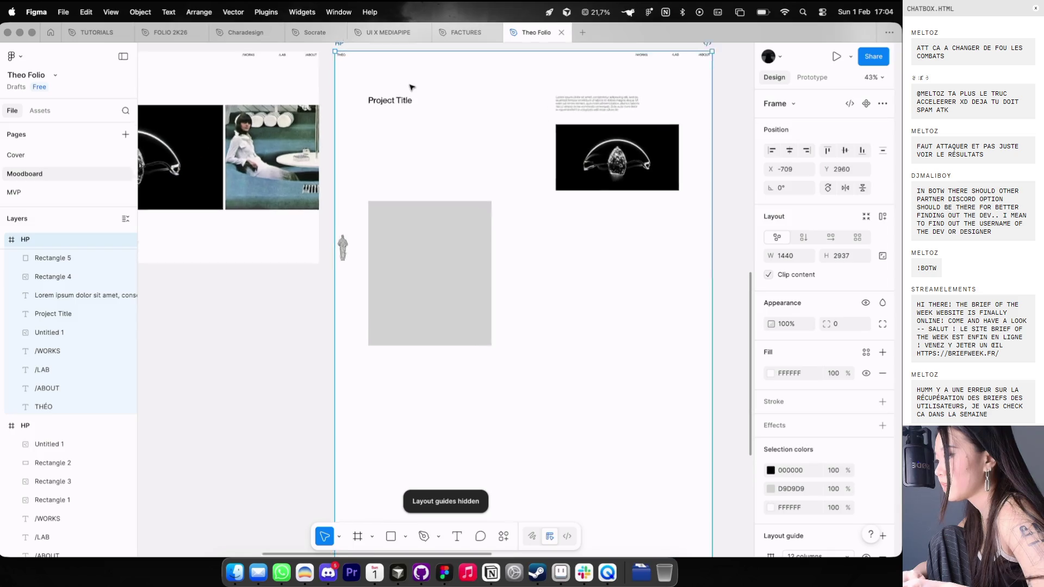
Step: Shift Project Title right to X 239 onto a grid column
click(403, 102)
drag(403, 101, 423, 105)
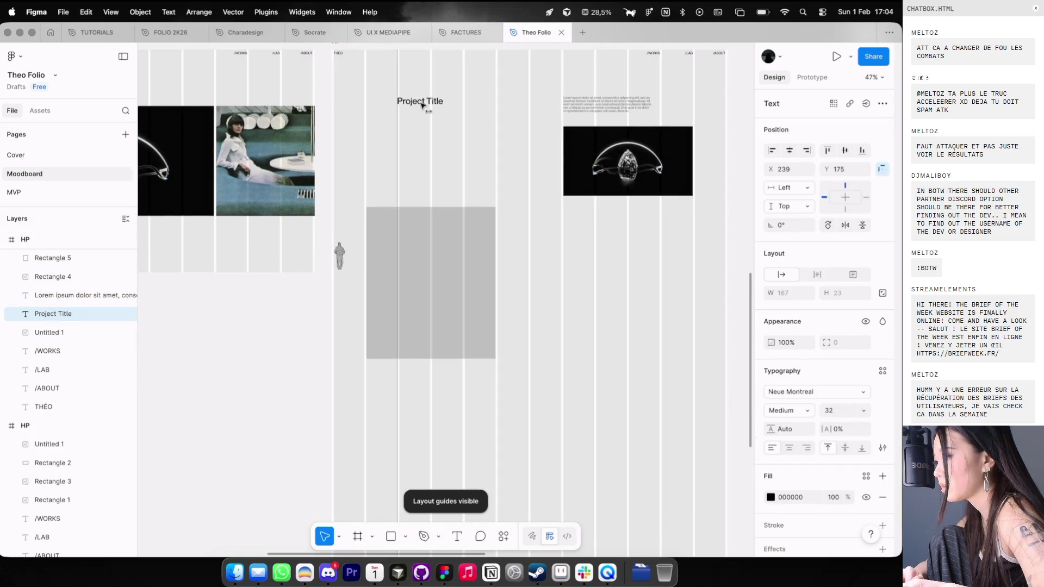
click(435, 146)
key(shift+g)
Step: Move the grey placeholder to X 127, Y 551 inside the second HP frame
scroll(443, 135, down, 3)
key(shift+g)
mouse_move(436, 196)
mouse_down()
mouse_move(466, 198)
mouse_move(455, 201)
mouse_up()
key(ctrl+z)
key(Escape)
Step: Sketch trial pen lines beside the grey placeholder block
key(p)
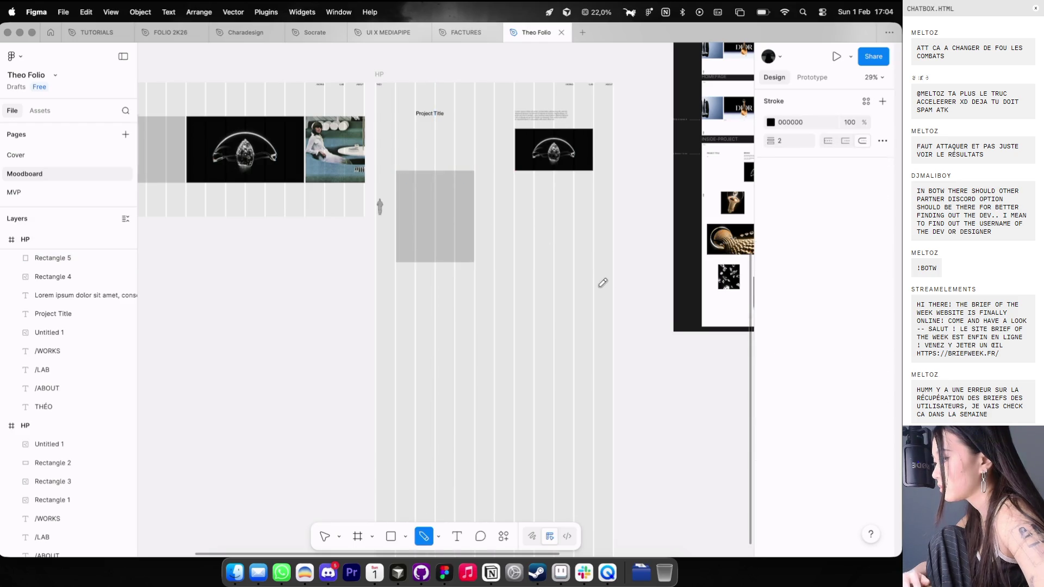
scroll(602, 282, right, 2)
scroll(544, 272, down, 1)
click(467, 217)
click(468, 211)
click(526, 211)
drag(477, 267, 520, 267)
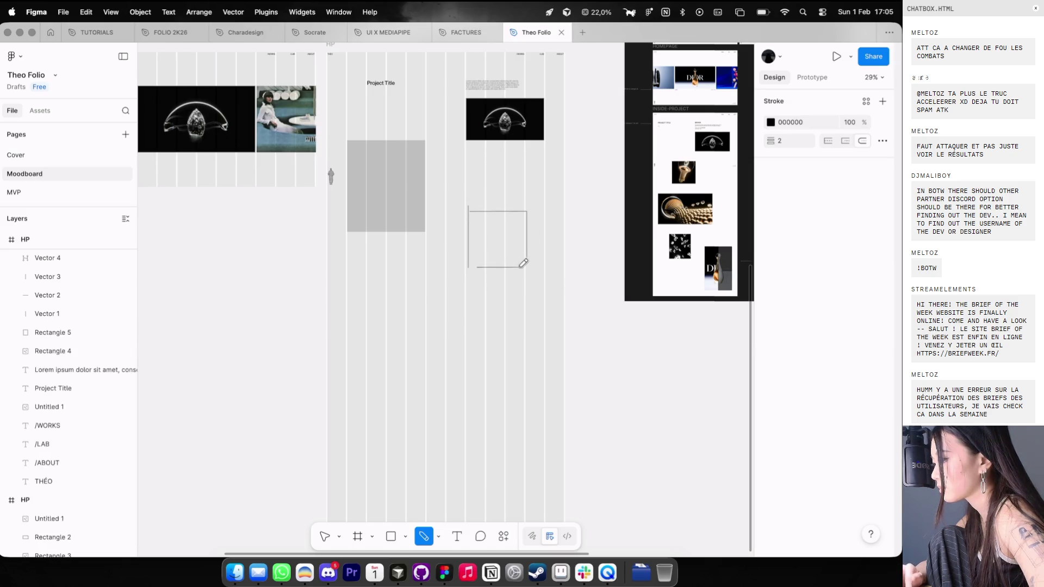
Step: Undo all sketched lines, leaving the grey block at X 127, Y 532
click(373, 294)
key(ctrl+z)
drag(349, 125, 348, 381)
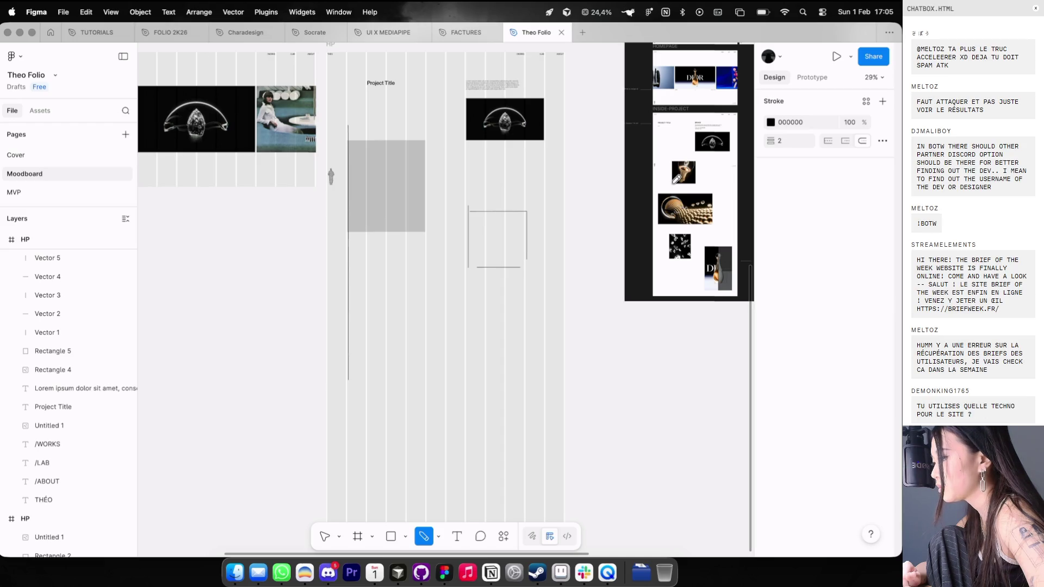
key(ctrl+z)
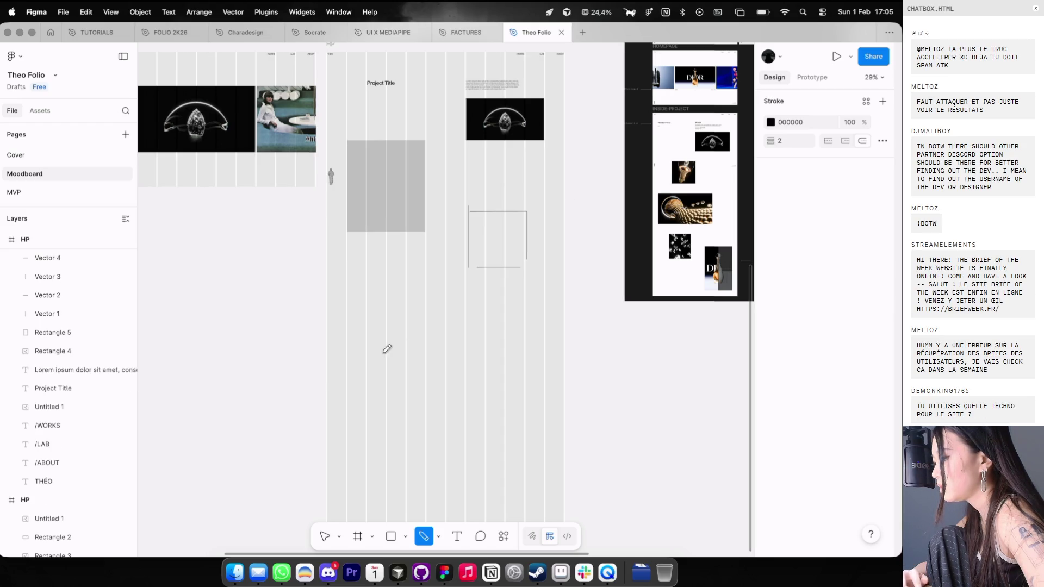
key(ctrl+z)
key(ctrl+z)
key(ctrl+z)
scroll(389, 217, up, 3)
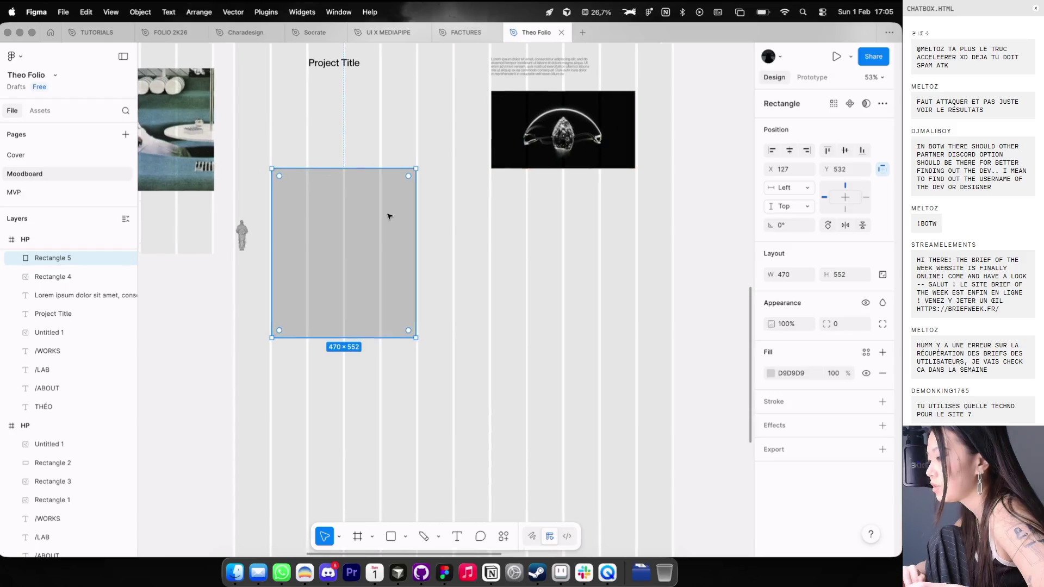
Step: Try narrowing the grey block to 350 wide, then revert it
drag(435, 329, 399, 303)
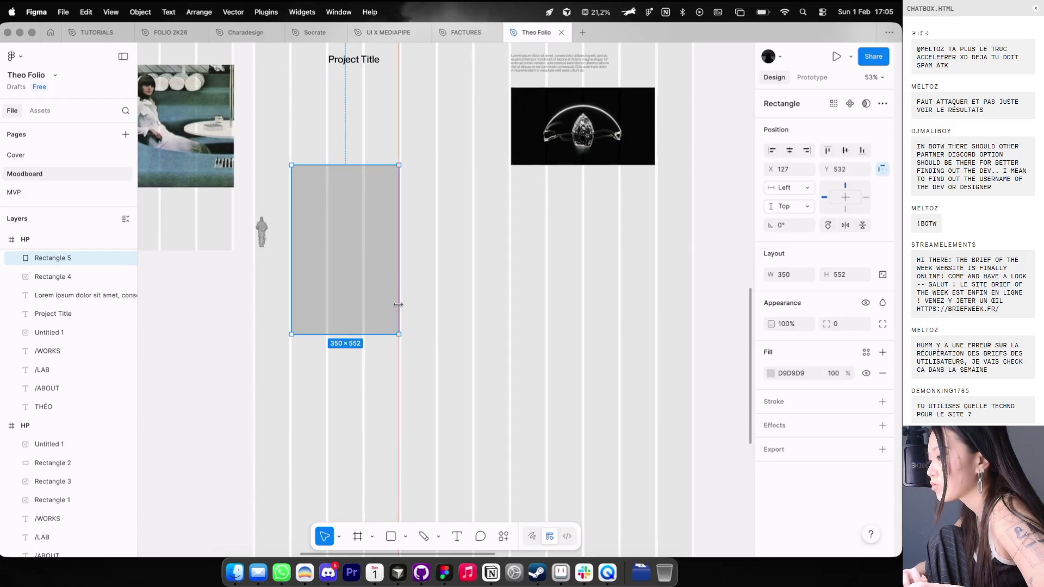
key(ctrl+z)
scroll(408, 320, down, 3)
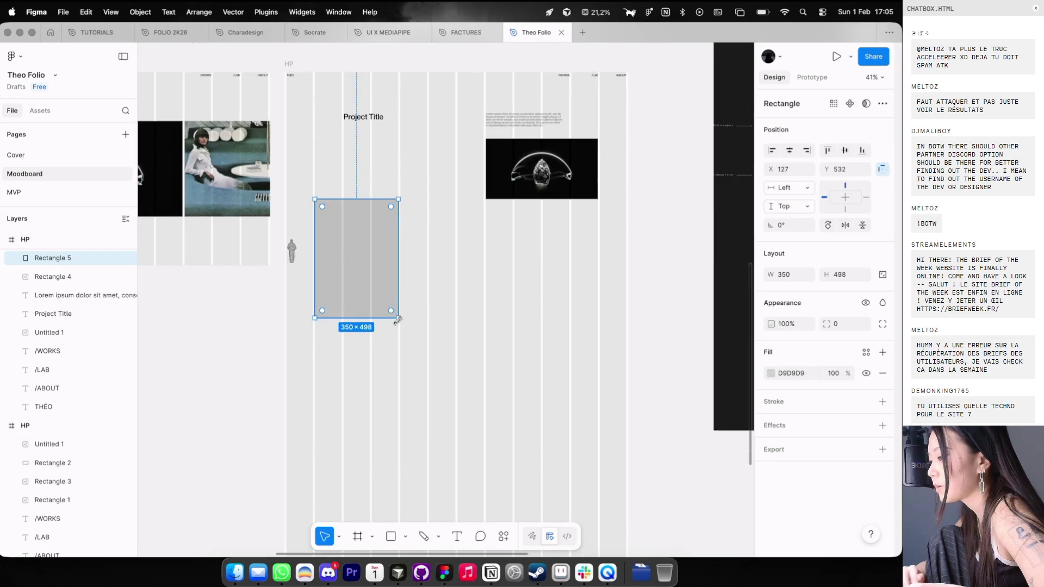
scroll(370, 303, down, 2)
scroll(338, 325, down, 1)
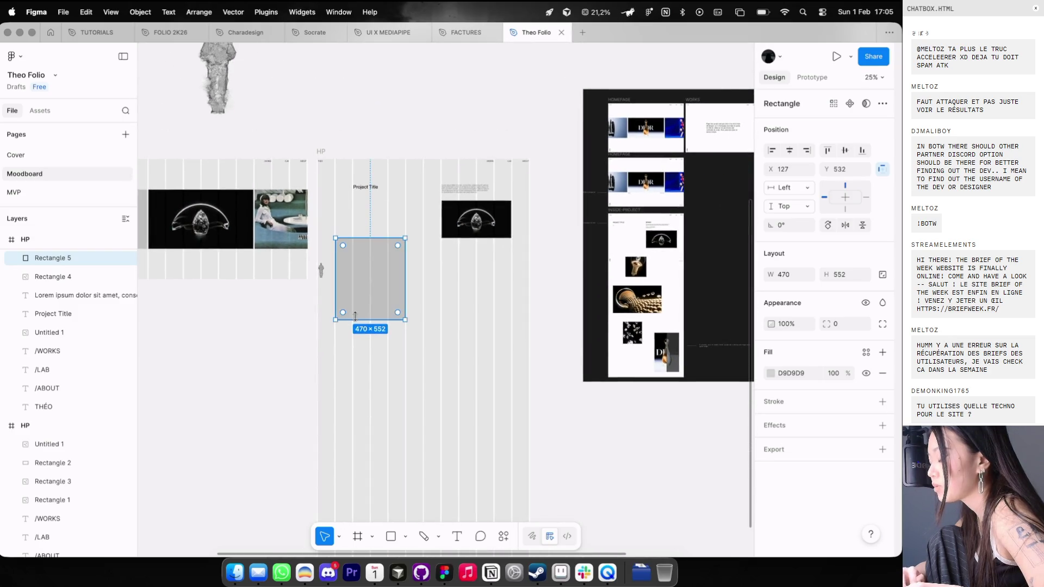
scroll(355, 316, down, 1)
Step: Duplicate the grey block as Rectangle 6 at X 724, Y 1137 and shrink it
mouse_move(389, 244)
mouse_down()
mouse_move(401, 312)
mouse_move(498, 328)
mouse_move(479, 333)
mouse_up()
mouse_move(514, 375)
mouse_down()
mouse_move(506, 361)
mouse_move(506, 372)
mouse_up()
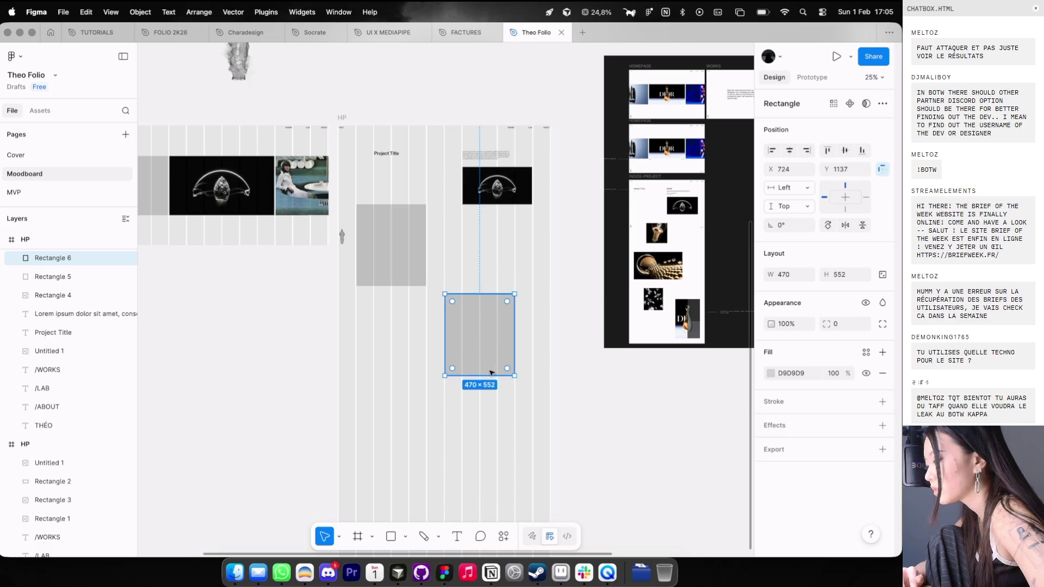
scroll(429, 279, up, 2)
key(p)
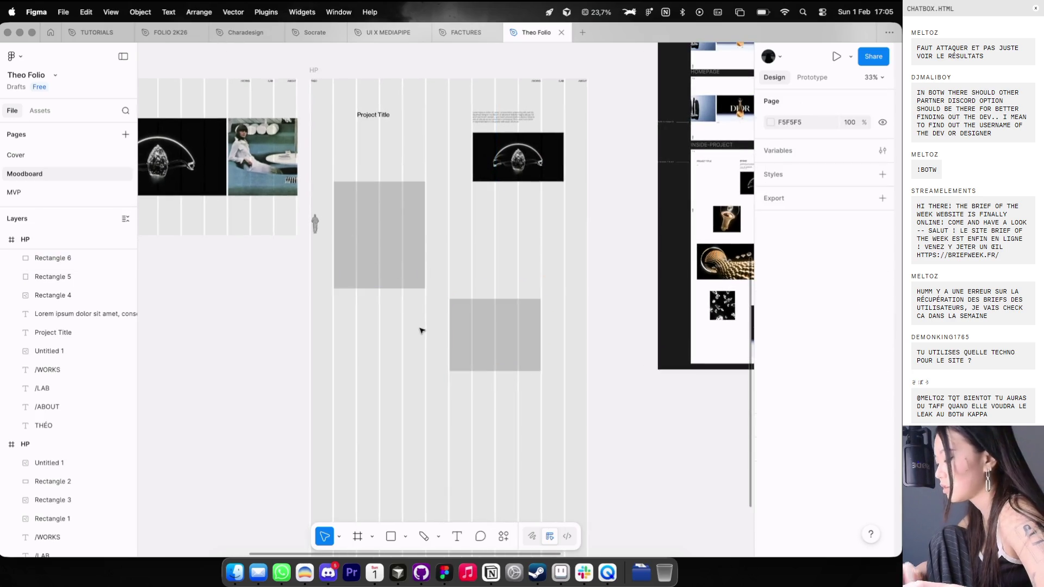
click(539, 341)
scroll(579, 342, down, 2)
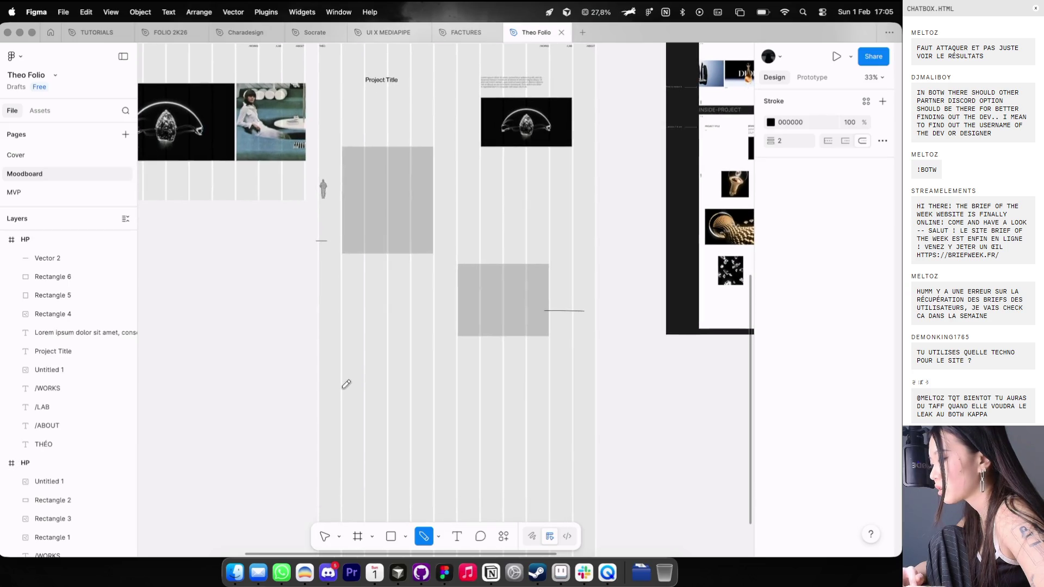
mouse_move(368, 377)
mouse_down()
mouse_move(422, 375)
mouse_move(448, 432)
mouse_up()
key(ctrl+z)
key(ctrl+z)
key(ctrl+z)
key(super+z)
scroll(378, 396, down, 3)
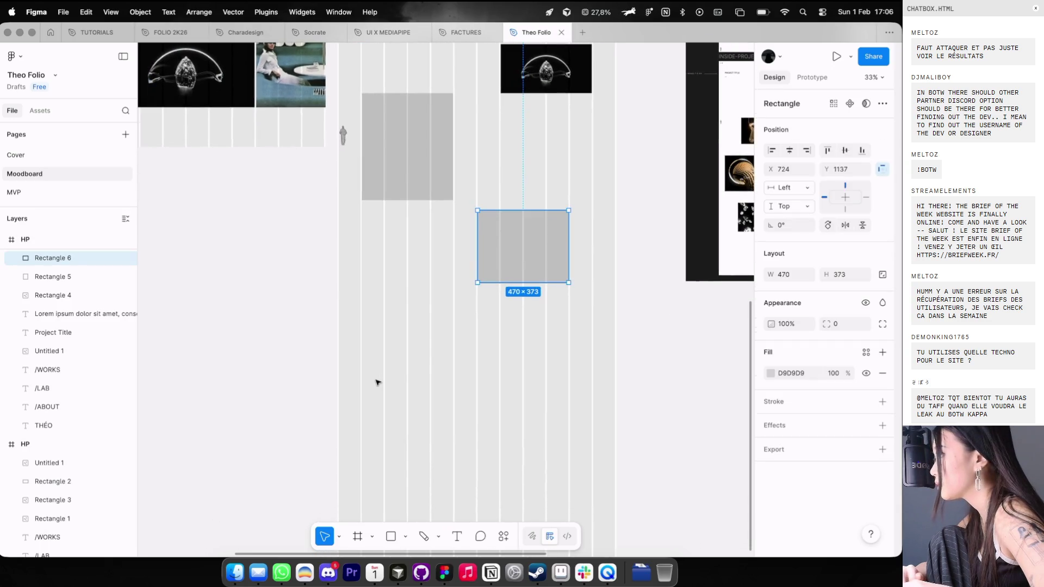
click(429, 353)
scroll(429, 353, up, 2)
scroll(429, 353, right, 2)
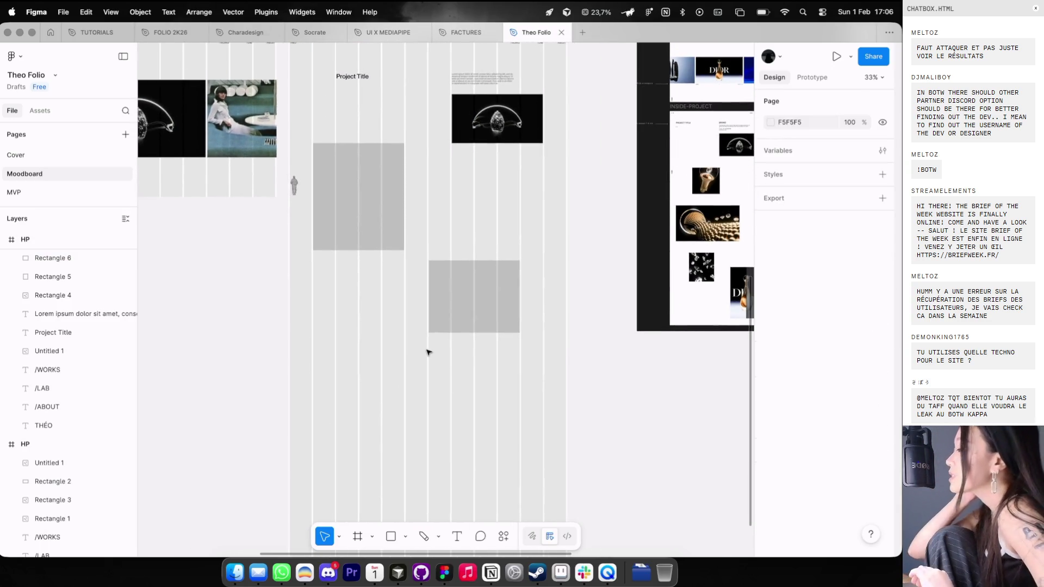
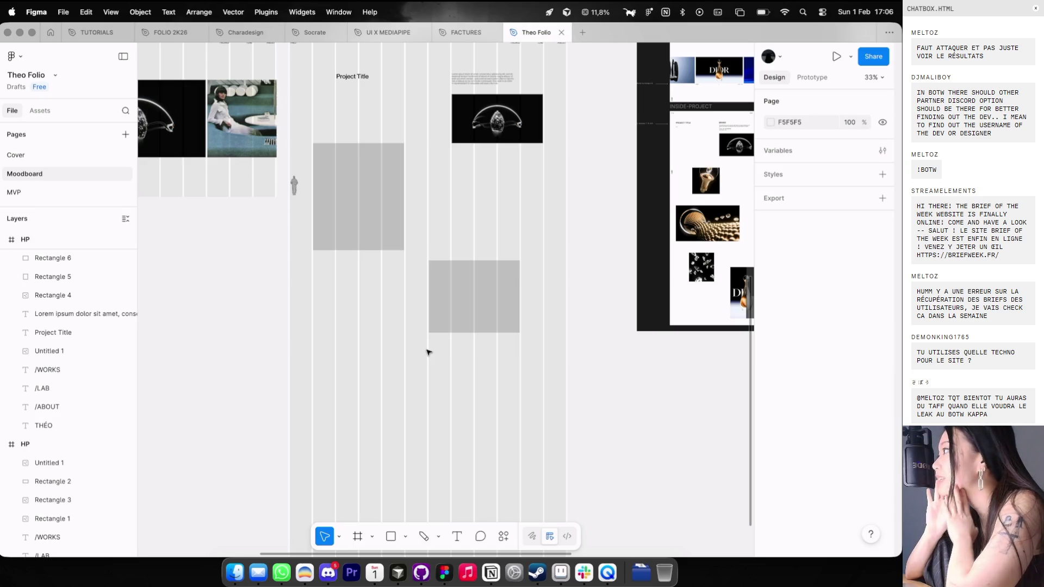
Step: Move the PROFIL.HTML window up and to the right on the V4 Game page, then go back to Figma
key(super+Tab)
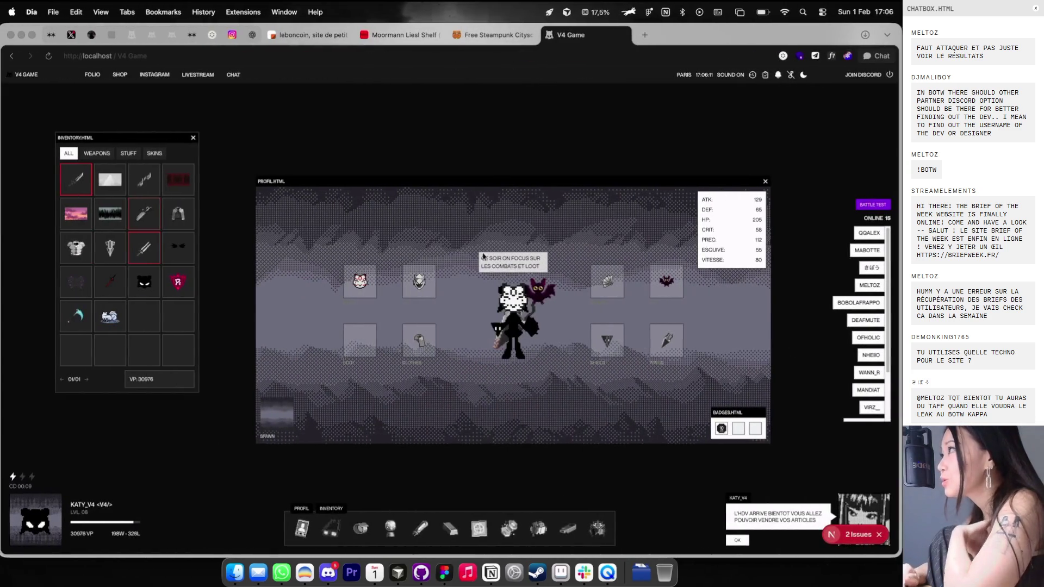
mouse_move(333, 181)
mouse_down()
mouse_move(358, 134)
mouse_move(354, 150)
mouse_up()
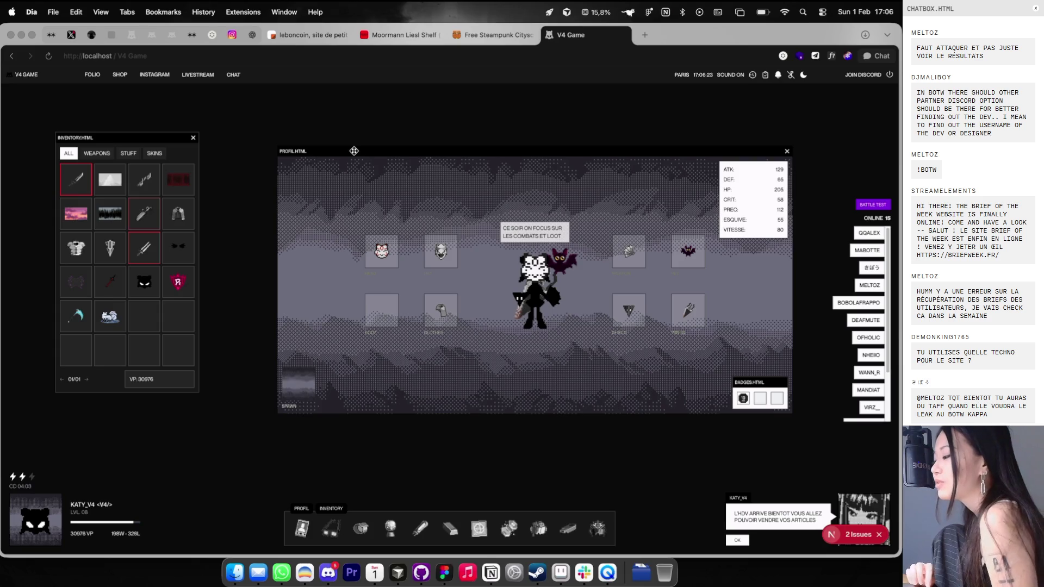
mouse_move(774, 151)
mouse_down()
mouse_move(723, 148)
mouse_move(753, 156)
mouse_move(808, 117)
mouse_move(751, 239)
mouse_move(783, 163)
mouse_move(816, 155)
mouse_move(753, 94)
mouse_move(766, 125)
mouse_up()
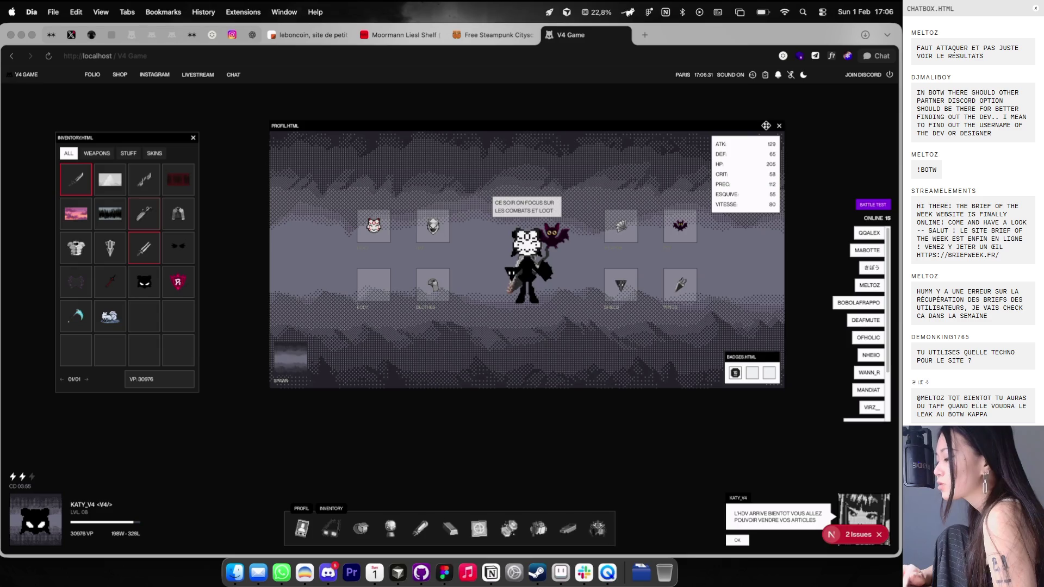
mouse_move(848, 309)
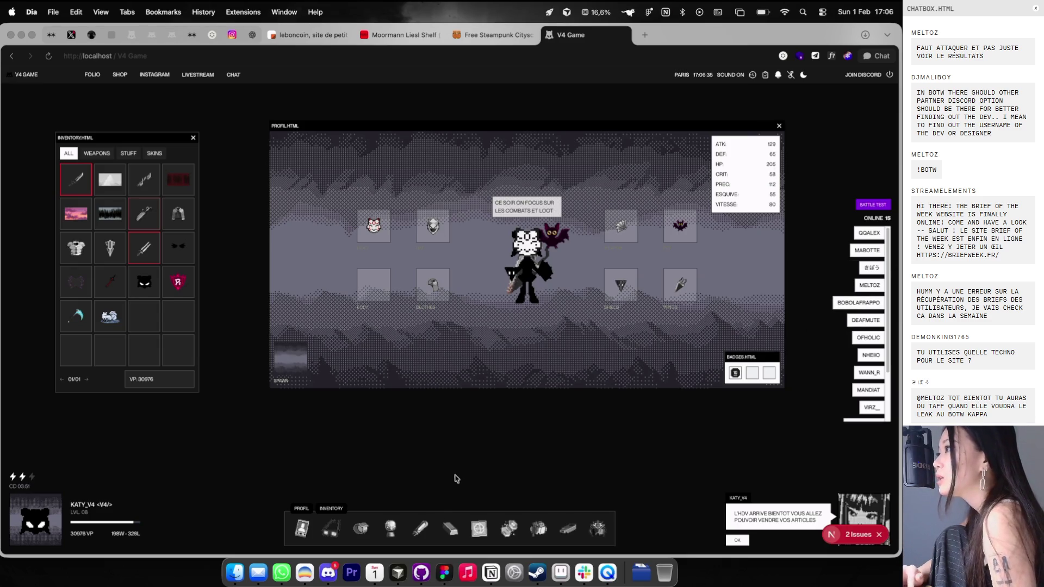
click(451, 528)
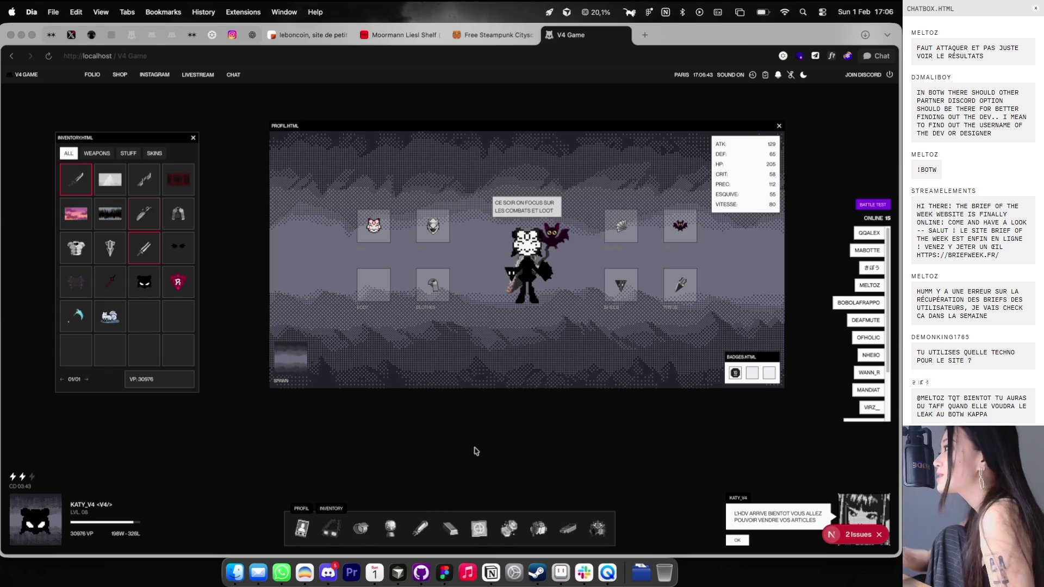
key(super+Tab)
scroll(490, 348, left, 2)
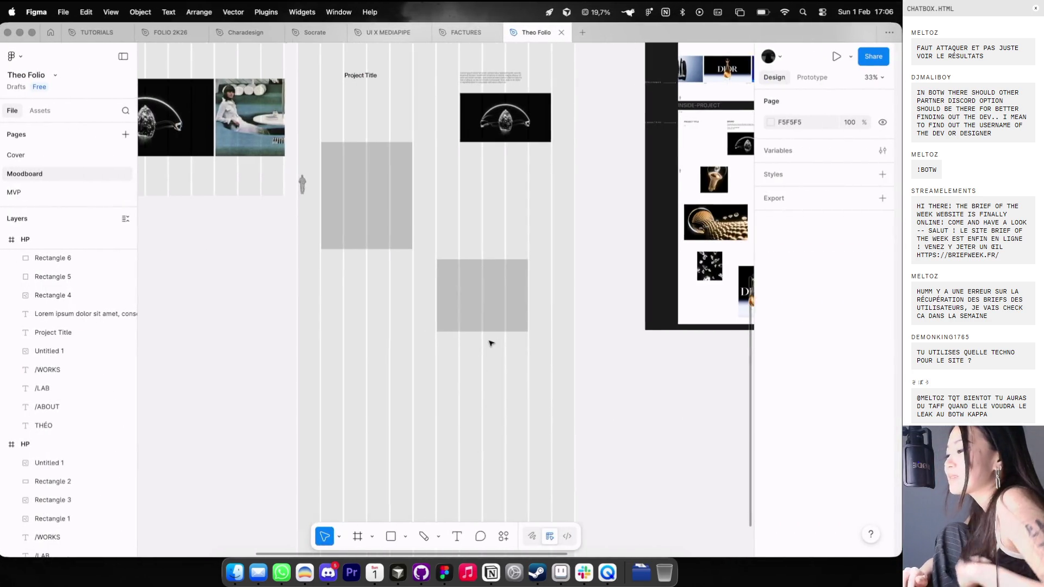
Step: Alt-drag a trial copy of the lower grey rectangle to the lower left of the HP frame
click(489, 294)
key(Escape)
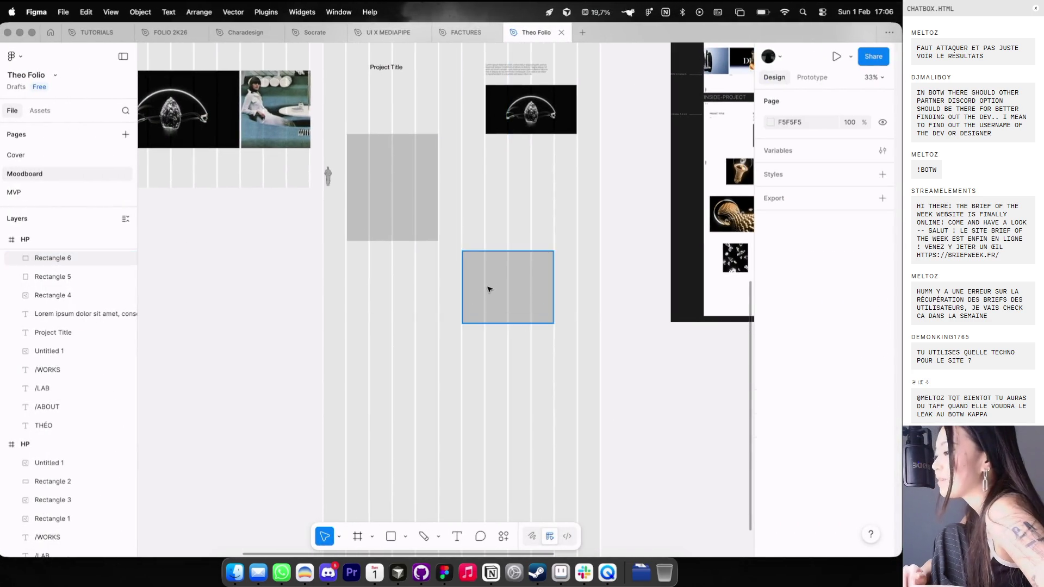
scroll(495, 282, down, 2)
click(491, 274)
scroll(494, 269, right, 1)
mouse_move(495, 269)
mouse_down()
mouse_move(495, 334)
mouse_move(380, 373)
mouse_move(410, 364)
mouse_move(402, 363)
mouse_up()
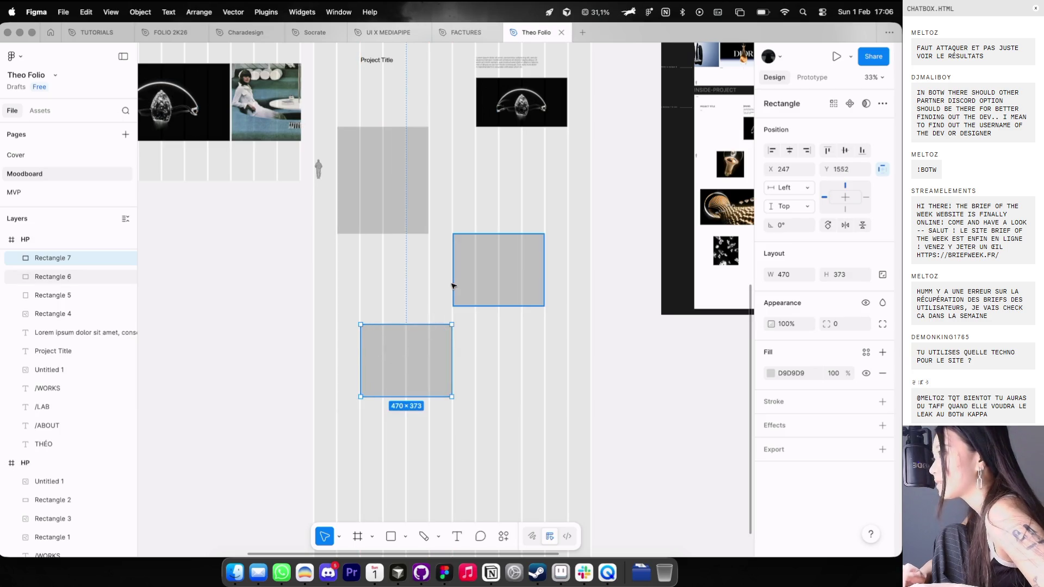
Step: Shift the grey placeholder rectangles slightly lower, checking their distance to the image above
mouse_move(515, 407)
mouse_down()
mouse_move(350, 201)
mouse_move(378, 194)
mouse_up()
key(alt)
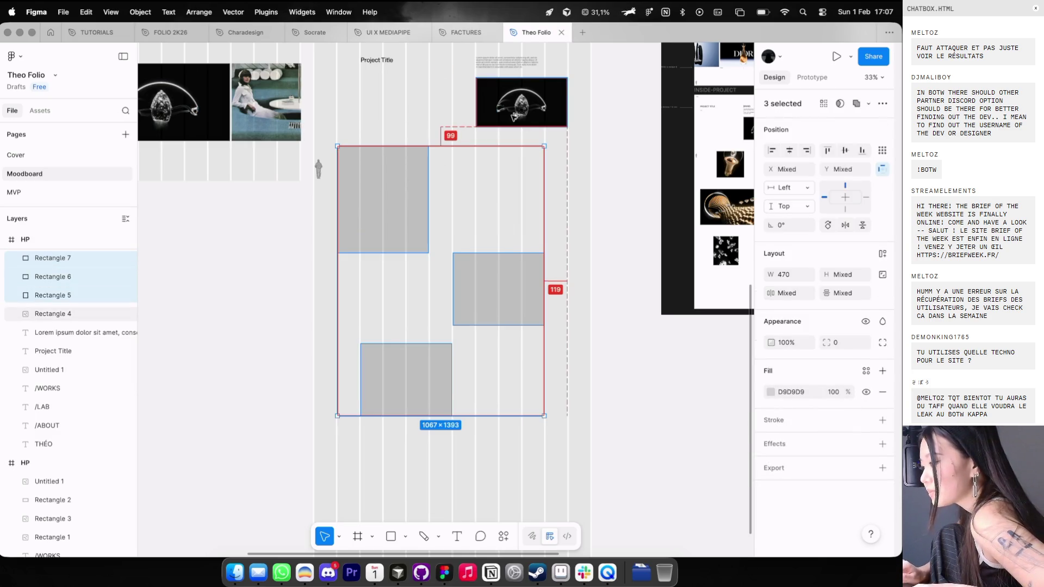
click(459, 273)
shift+click(430, 373)
mouse_move(428, 374)
mouse_down()
mouse_move(426, 400)
mouse_move(427, 375)
mouse_up()
Step: Delete the trial bottom-left copy rectangle
click(428, 383)
click(457, 383)
click(440, 383)
key(Delete)
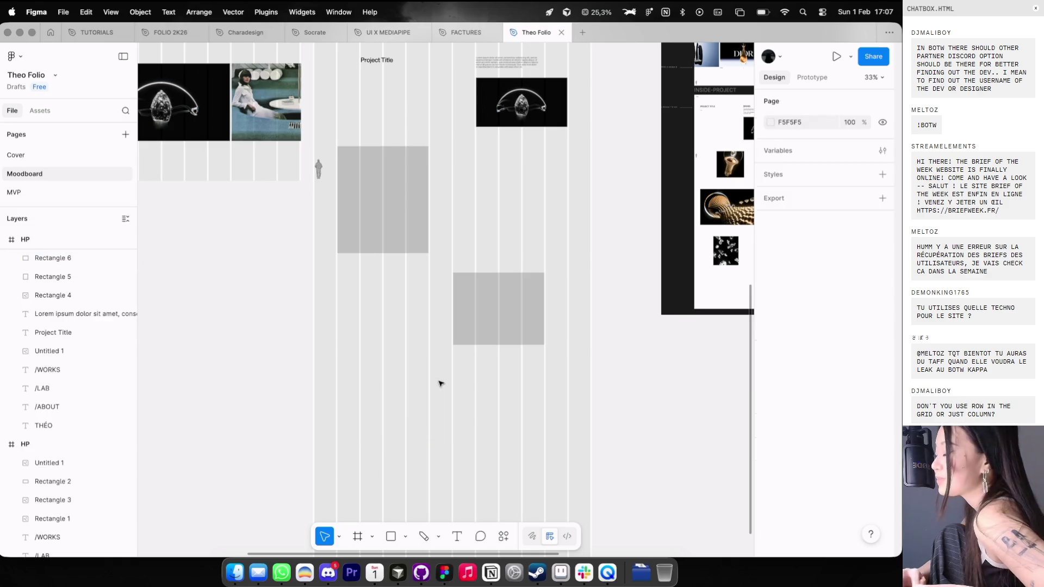
scroll(441, 381, down, 1)
key(super+Tab)
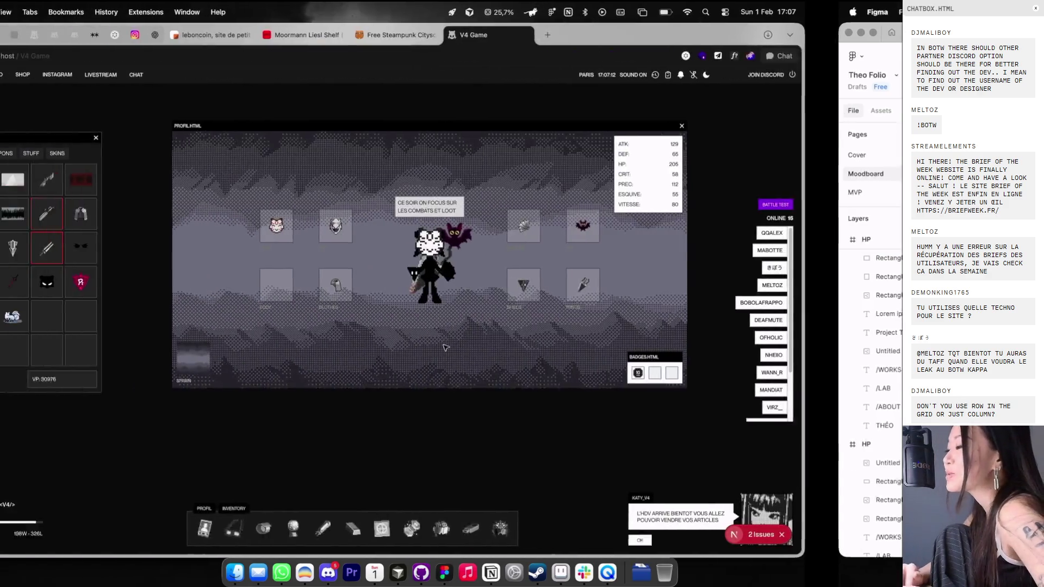
key(super+t)
text(ca)
key(Return)
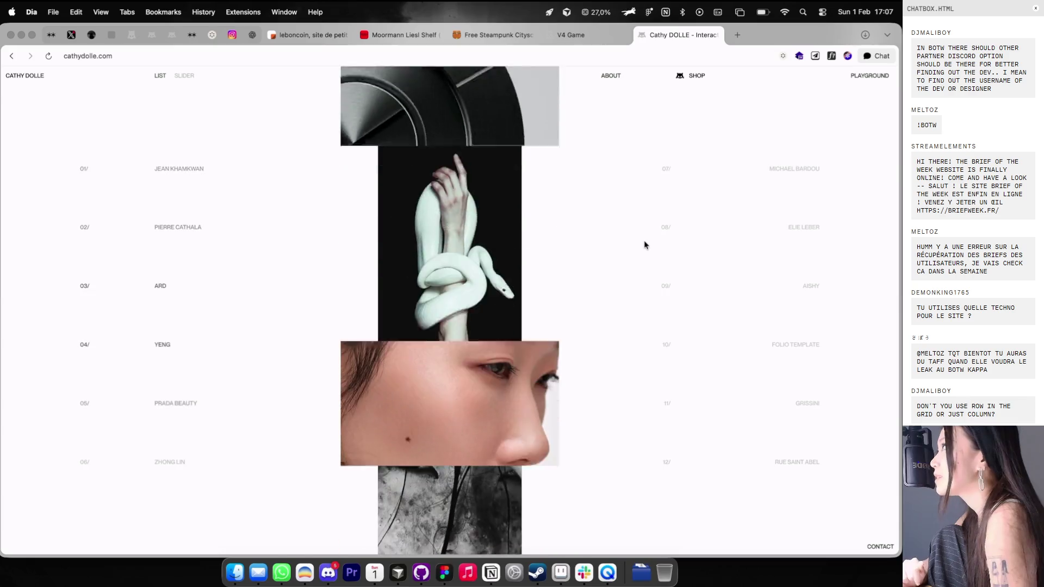
click(717, 35)
key(ctrl+Right)
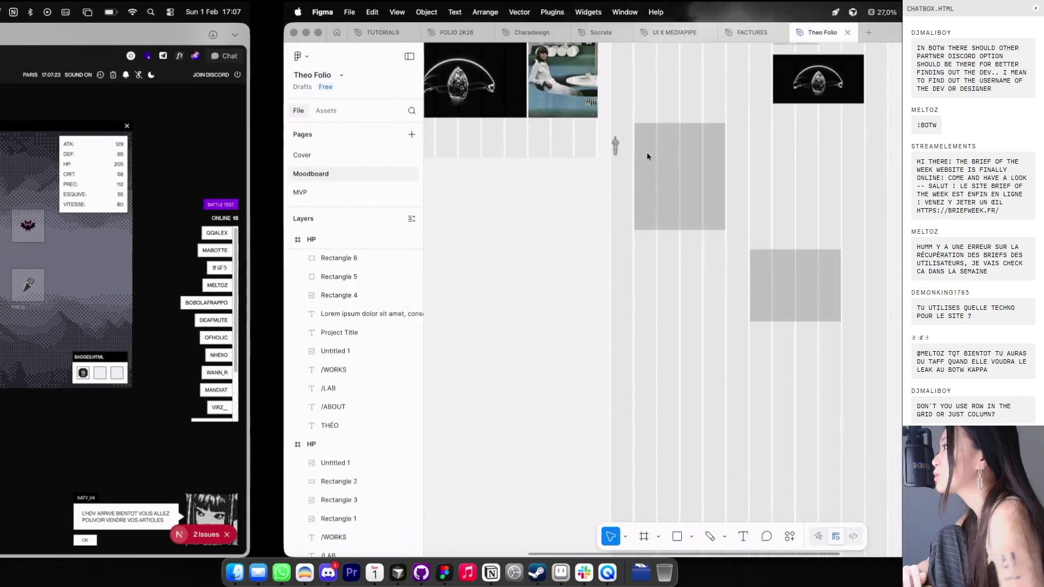
Step: Place a copy of the right-hand grey rectangle directly below it
click(539, 282)
scroll(539, 282, up, 3)
drag(553, 261, 553, 384)
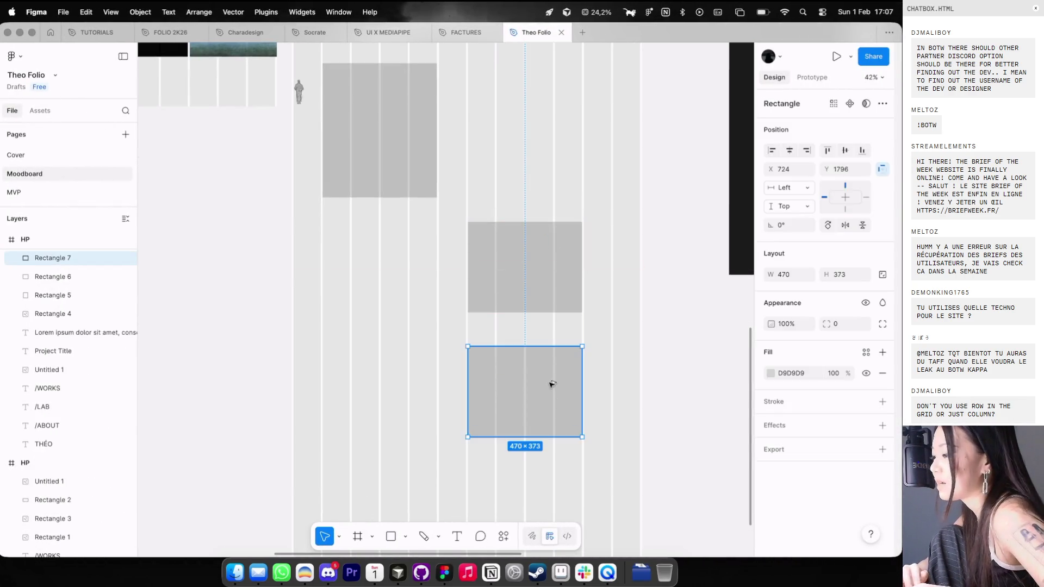
key(Down)
key(Down)
key(Down)
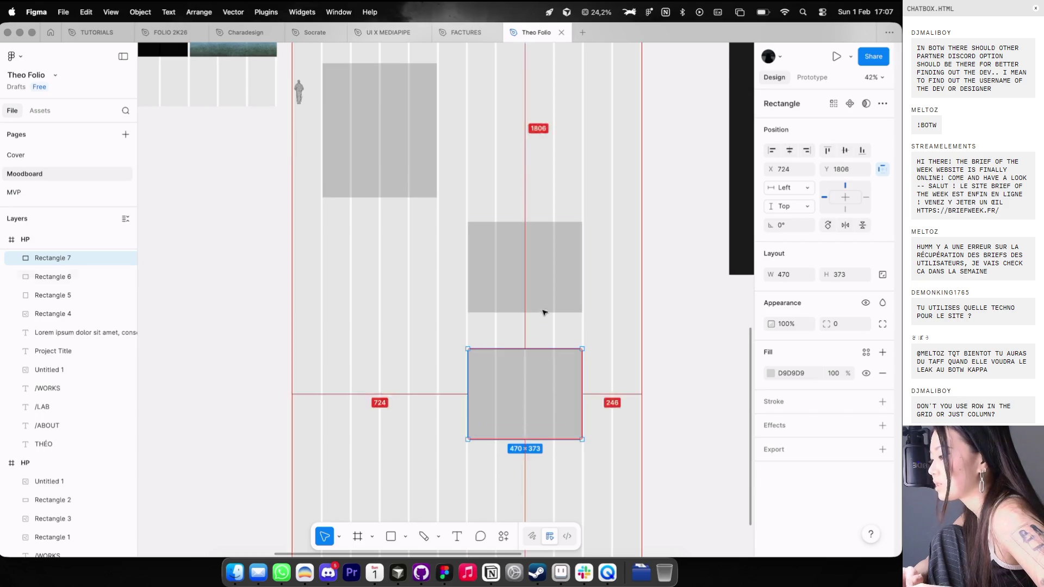
scroll(544, 313, down, 3)
Step: Nudge the middle and bottom rectangles so the vertical gaps between them are even
click(532, 299)
click(538, 357)
key(alt)
alt+click(537, 309)
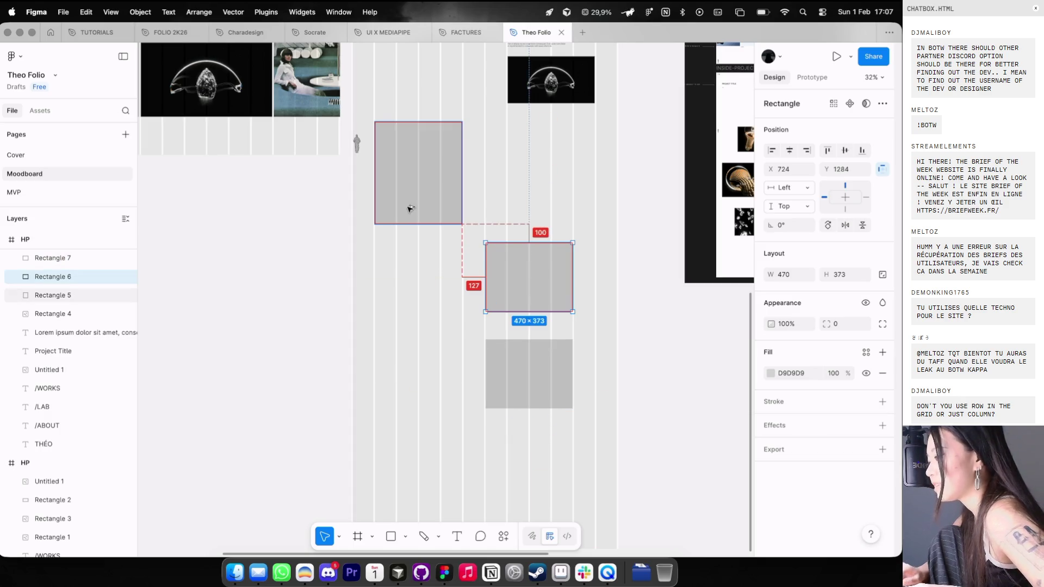
key(shift+Down)
key(shift+Down)
key(shift+Down)
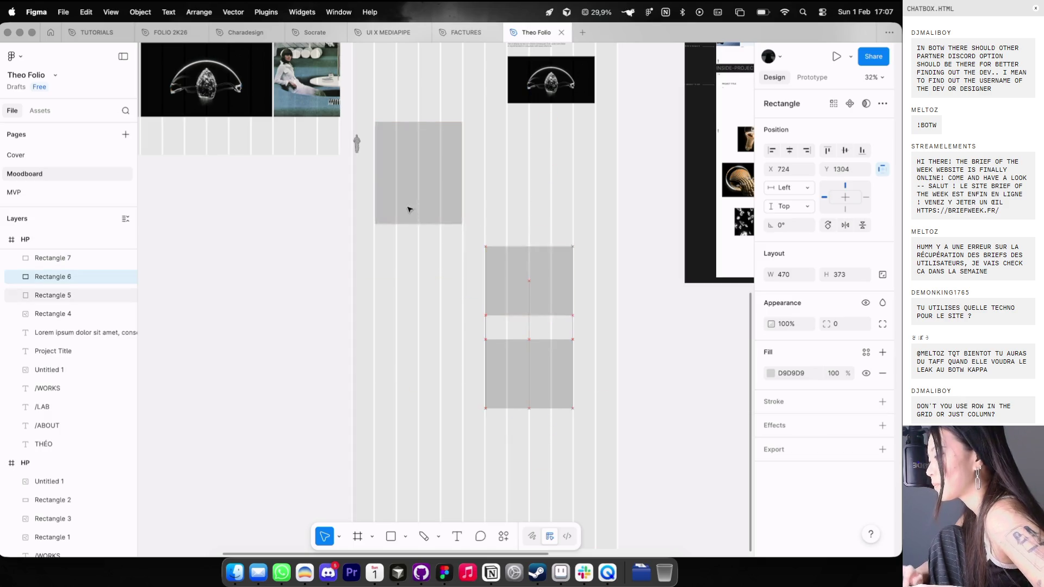
click(525, 354)
key(shift+Down)
key(shift+Down)
key(shift+Down)
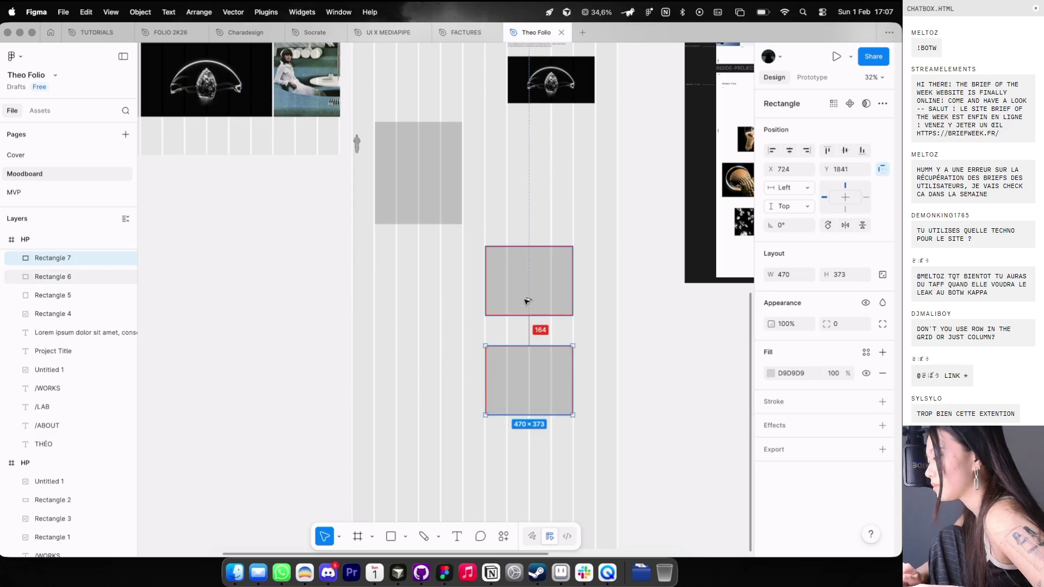
key(shift+Up)
key(shift+Up)
key(shift+Up)
key(Down)
key(Down)
scroll(527, 315, down, 2)
scroll(526, 316, right, 2)
Step: Move the bottom rectangle into the left column, trying a doubled height and then undoing it
drag(524, 340, 434, 341)
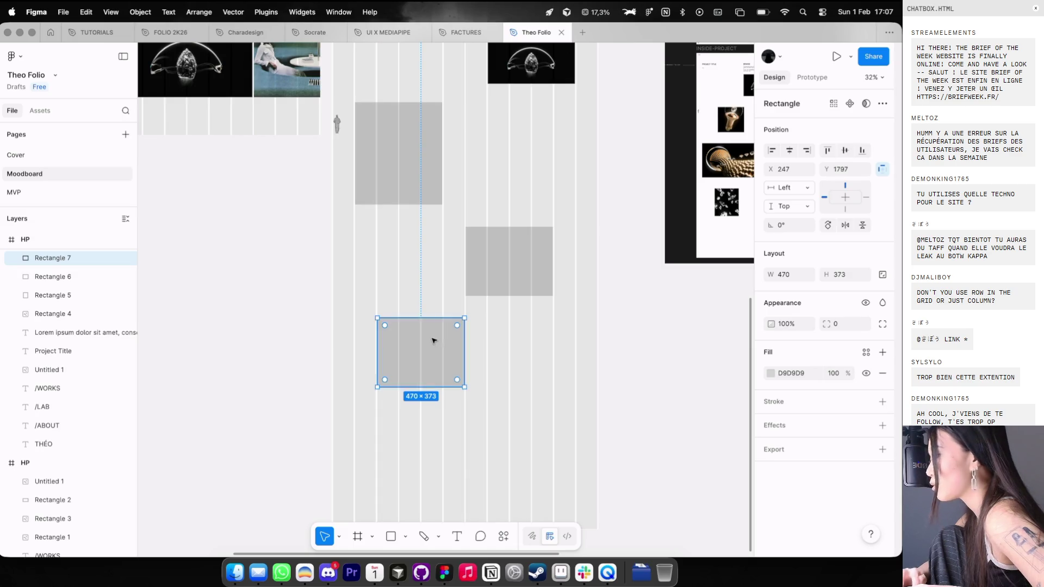
click(835, 278)
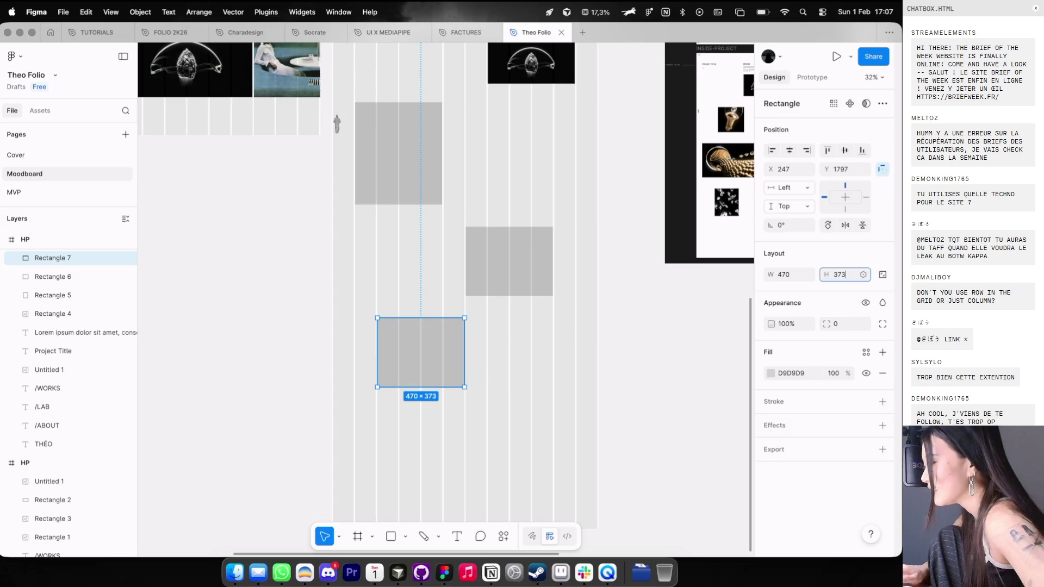
key(Return)
click(846, 278)
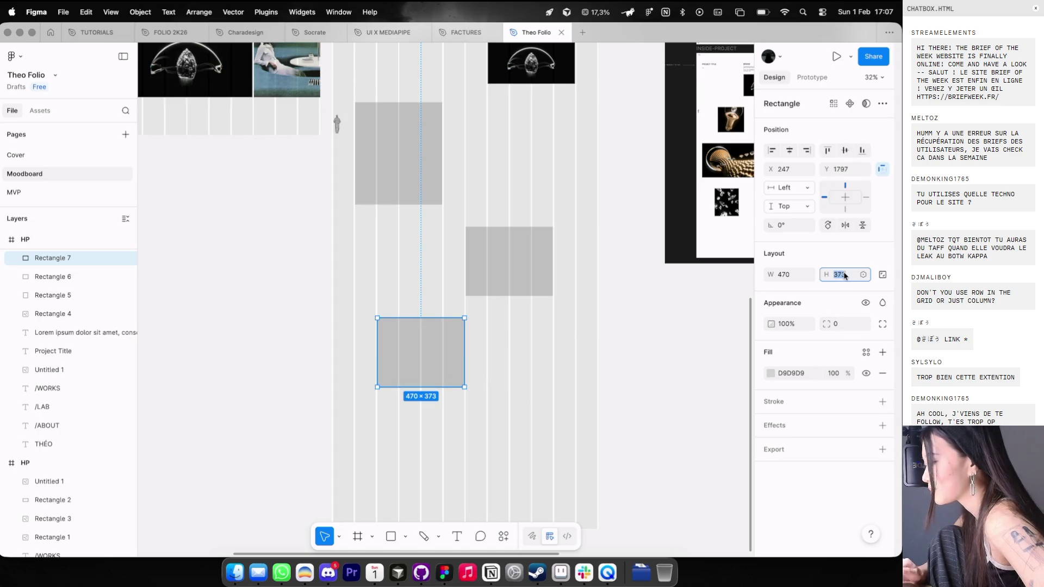
key(Down)
key(Return)
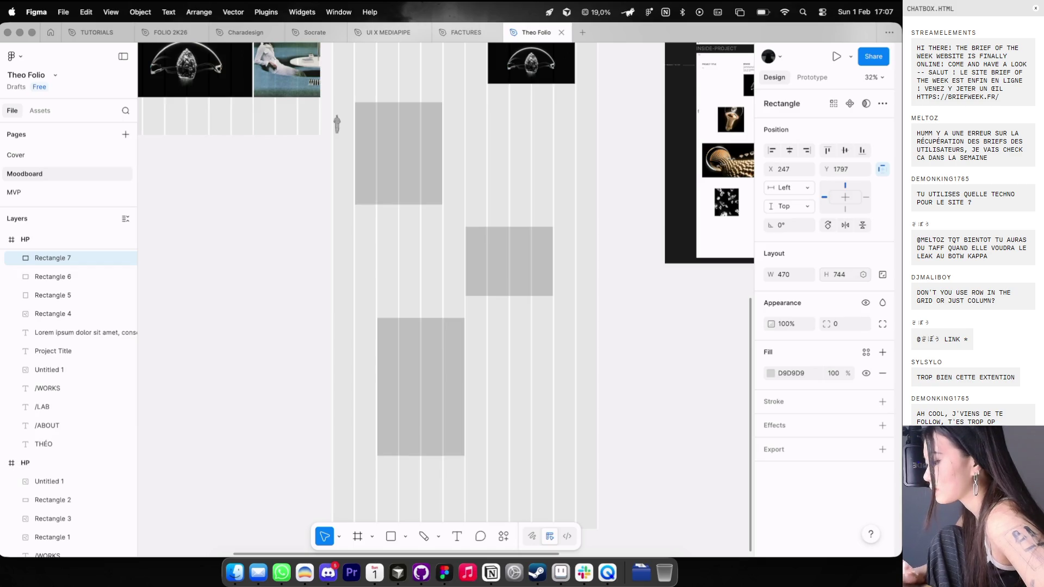
scroll(541, 343, down, 3)
key(super+z)
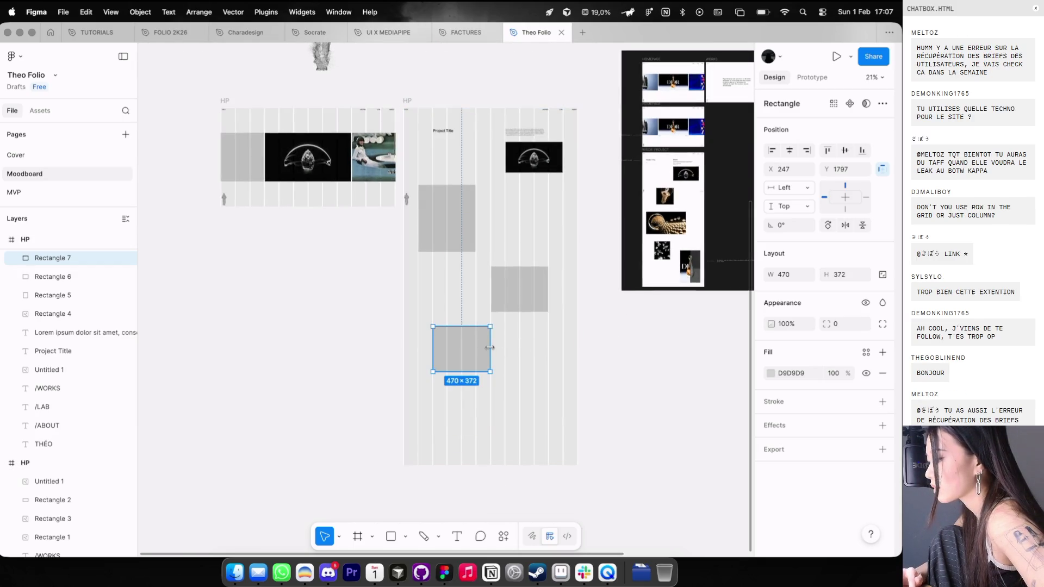
Step: Check the staggered rectangle layout with the layout grid toggled off and back on
click(493, 297)
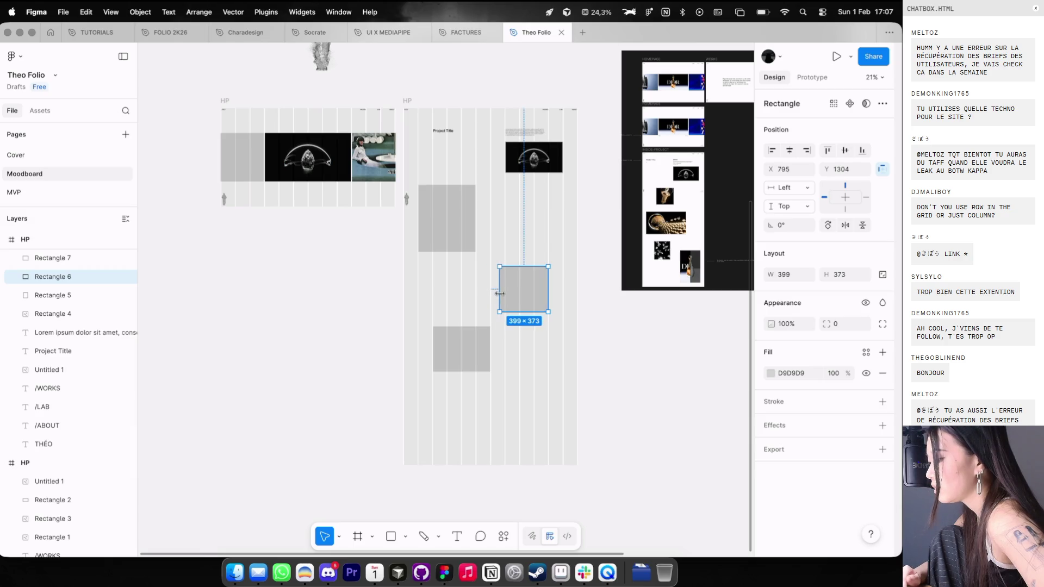
click(461, 349)
click(516, 418)
key(ctrl+g)
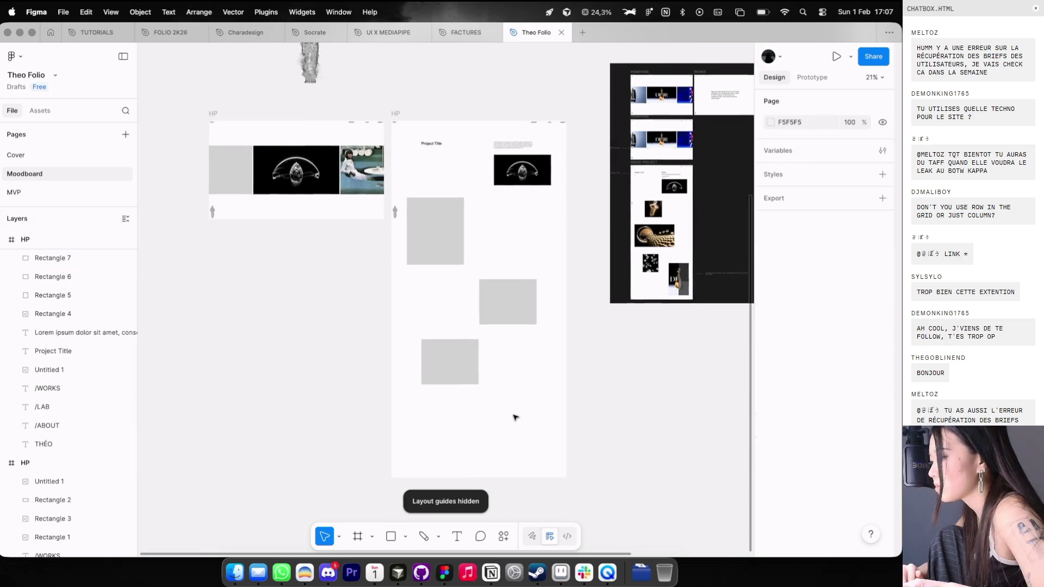
key(ctrl+g)
scroll(514, 410, down, 2)
Step: Copy the top-left rectangle to the lower right as Rectangle 8 (470×552), then start a text layer above the frame
click(439, 208)
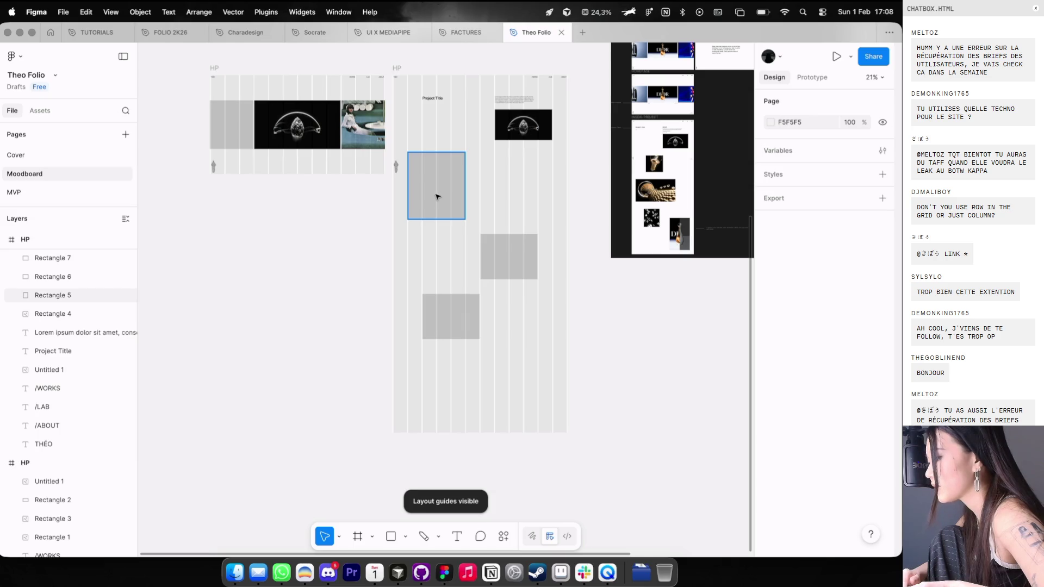
mouse_move(437, 197)
mouse_down()
mouse_move(433, 352)
mouse_move(514, 364)
mouse_up()
key(Escape)
key(ctrl+g)
key(ctrl+g)
scroll(506, 294, up, 5)
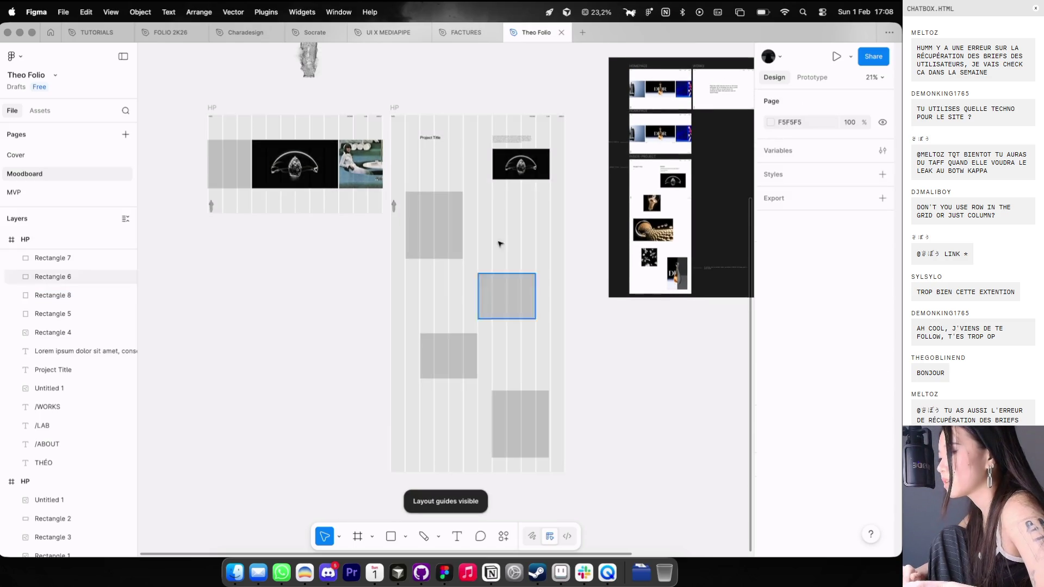
key(t)
click(480, 156)
Step: Write the '1-2-2-1' layout note and move it down and to the left
text(1)
scroll(482, 157, up, 5)
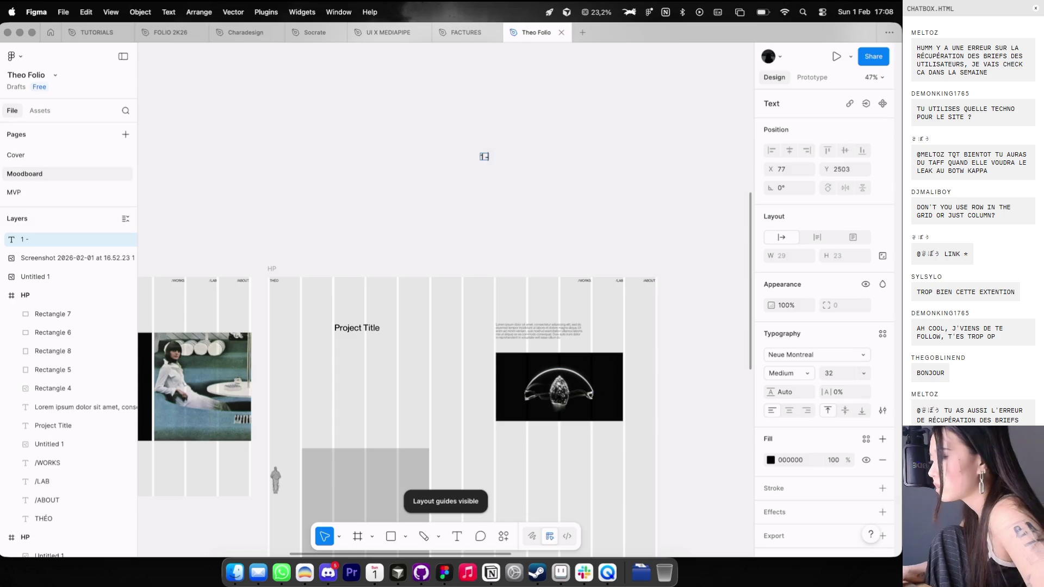
text(2 - 2 - 1)
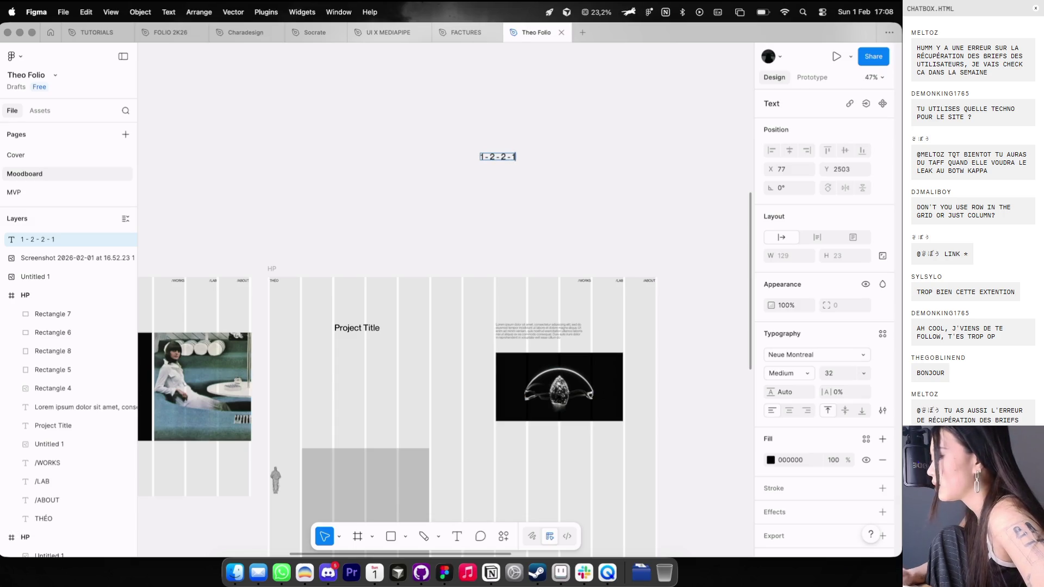
key(Escape)
key(Escape)
scroll(501, 132, down, 3)
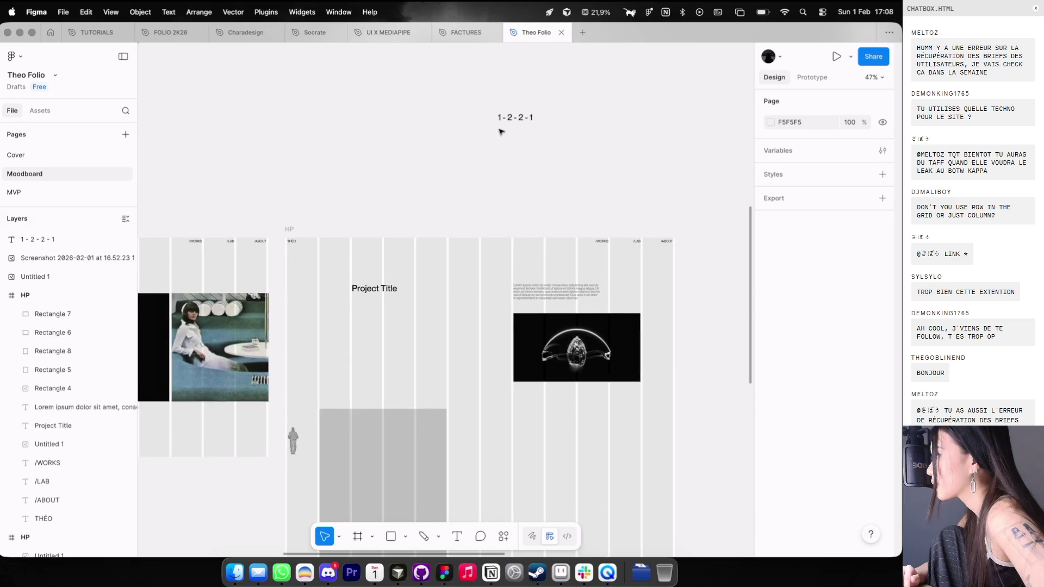
drag(518, 124, 482, 162)
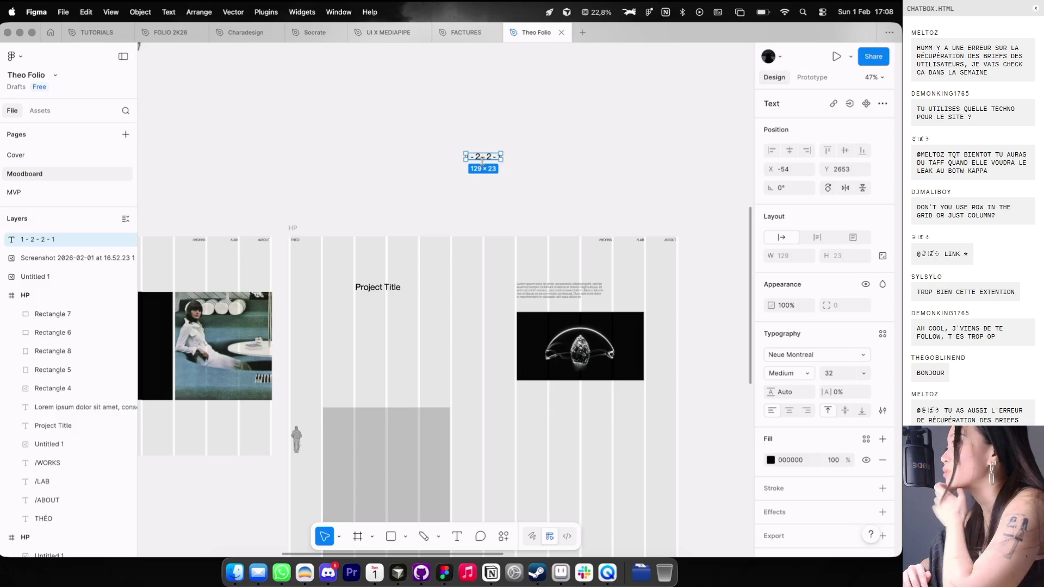
Step: Reopen the Theo Folio file from the Figma home drafts view, then open a new browser tab
key(ctrl+Left)
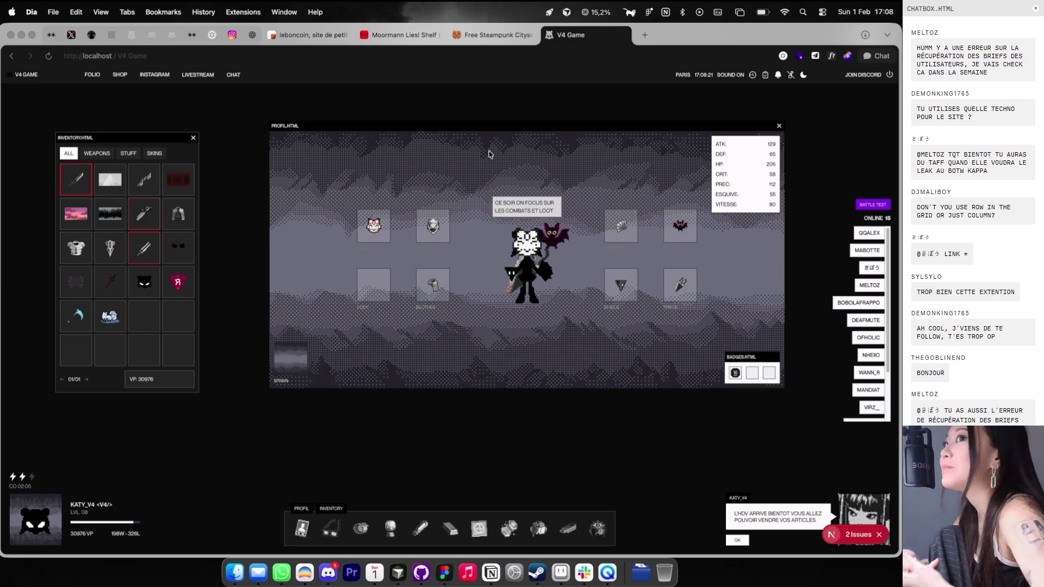
key(ctrl+Right)
click(51, 32)
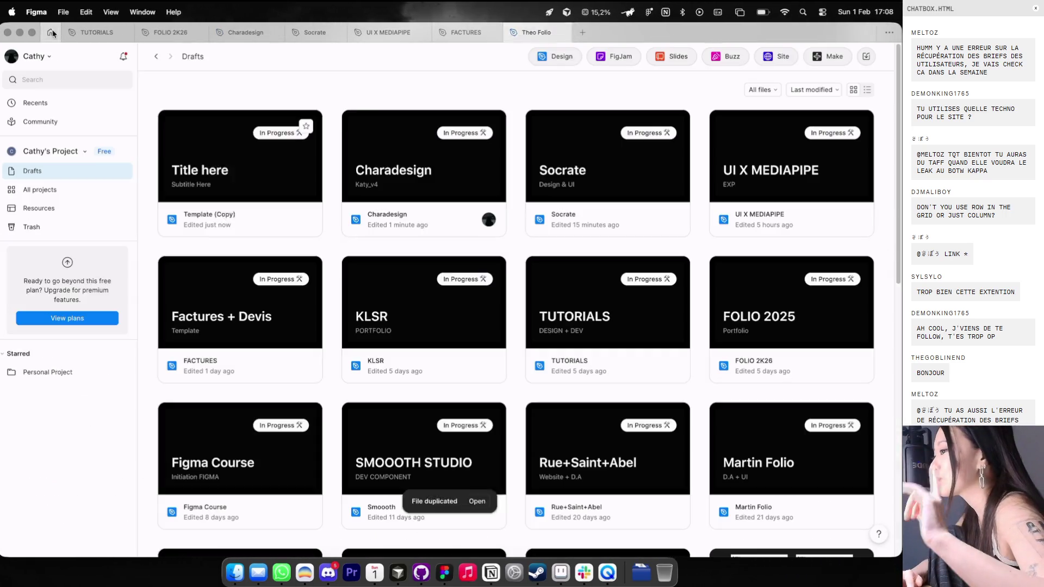
click(533, 32)
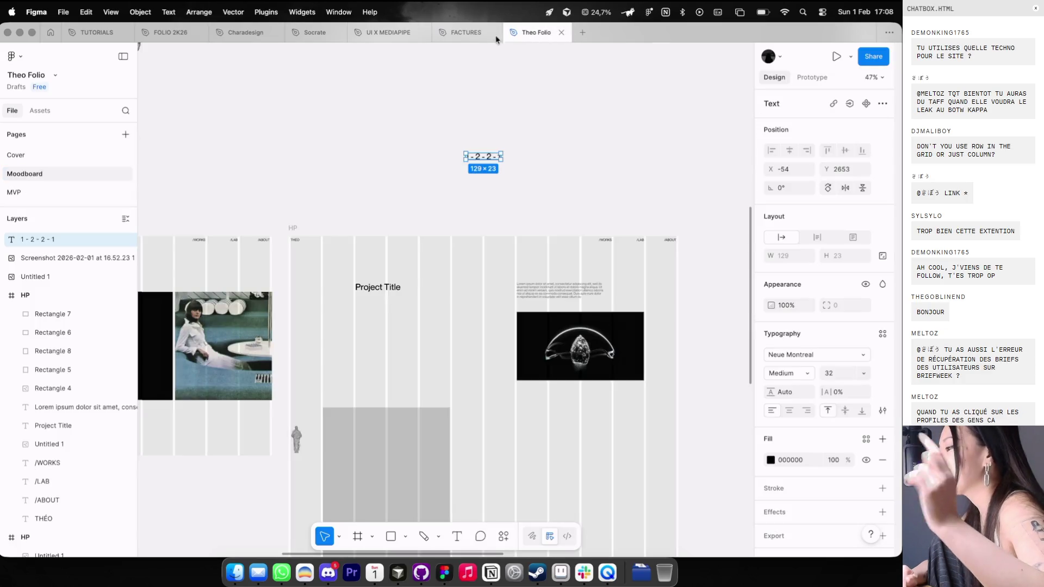
scroll(475, 205, down, 3)
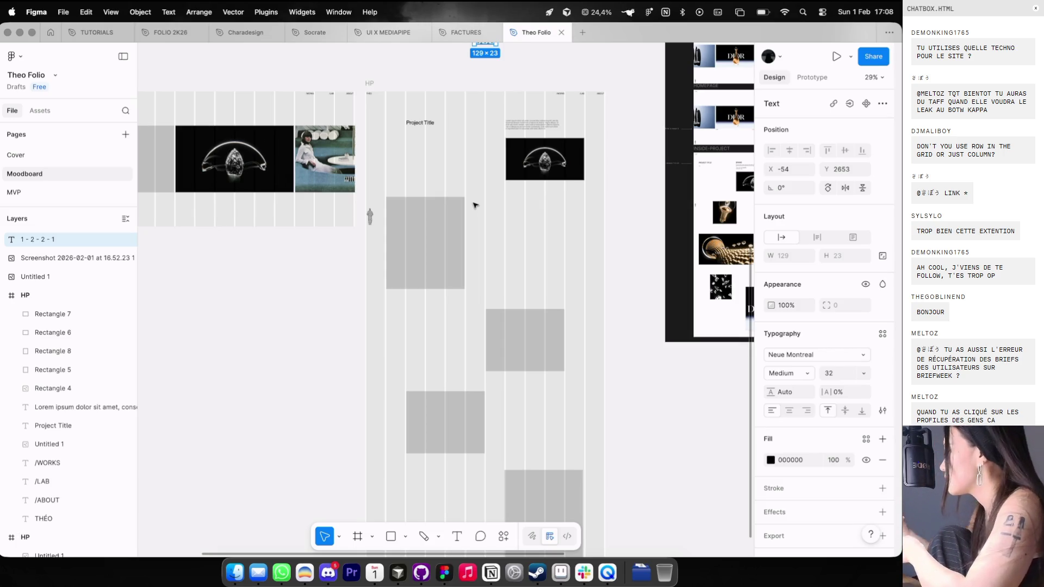
key(super+Tab)
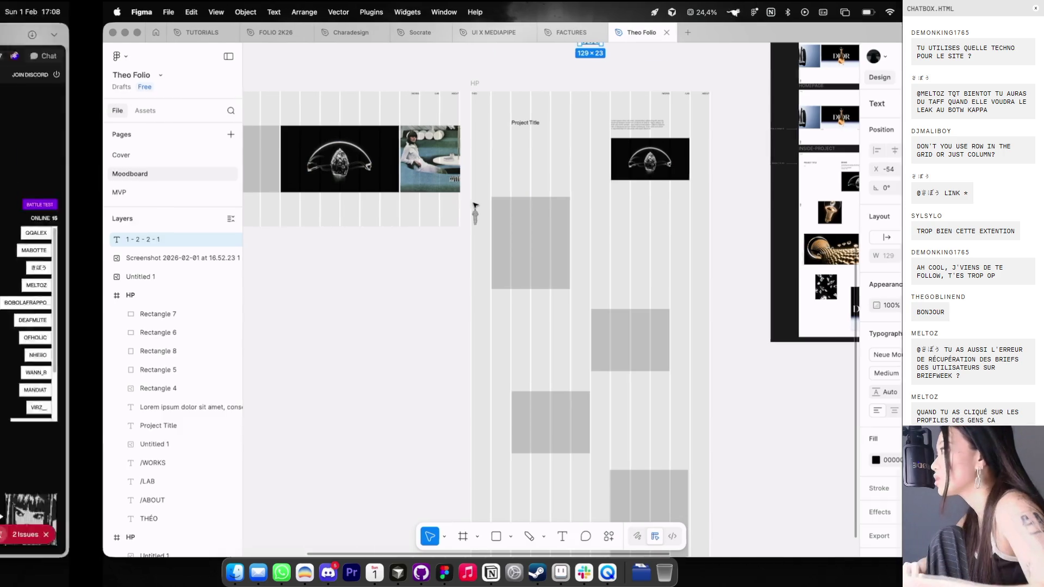
click(647, 35)
Step: Load a film director's .com portfolio site for reference, then close the tab and return to Figma
text(jean-khamkwan.vercel.app)
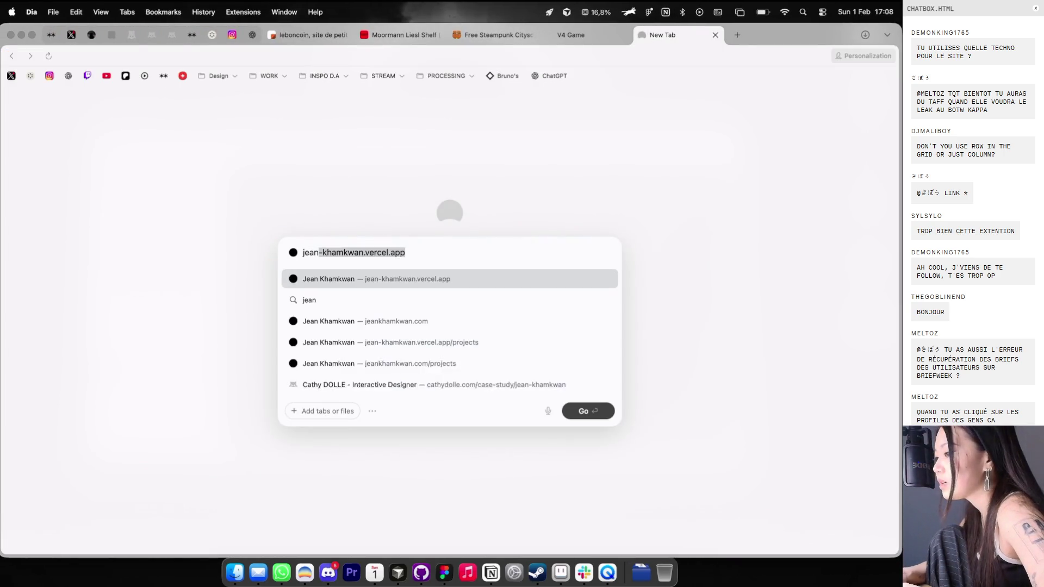
key(Down)
key(Down)
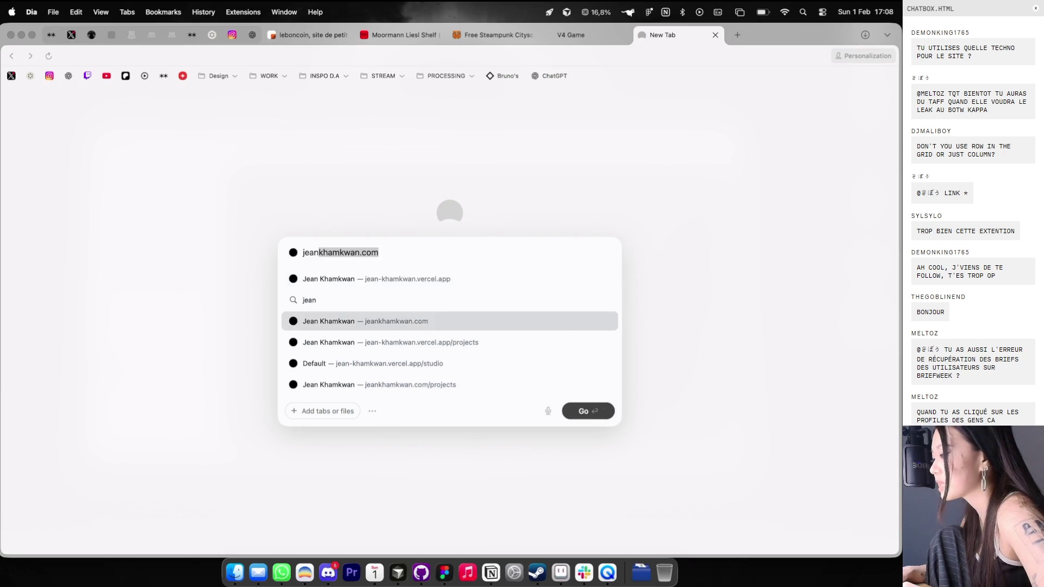
key(Return)
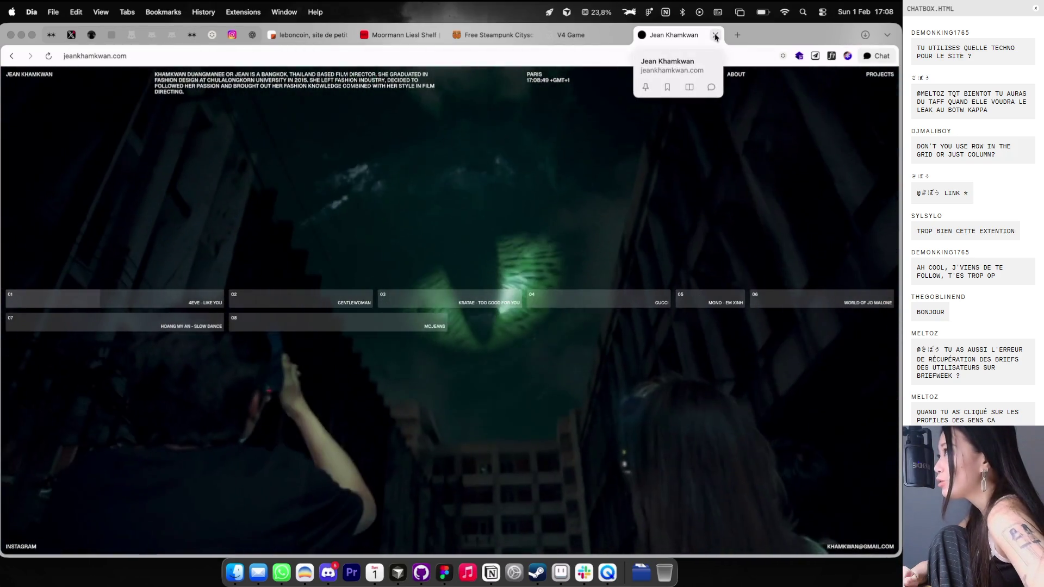
click(716, 35)
key(super+Tab)
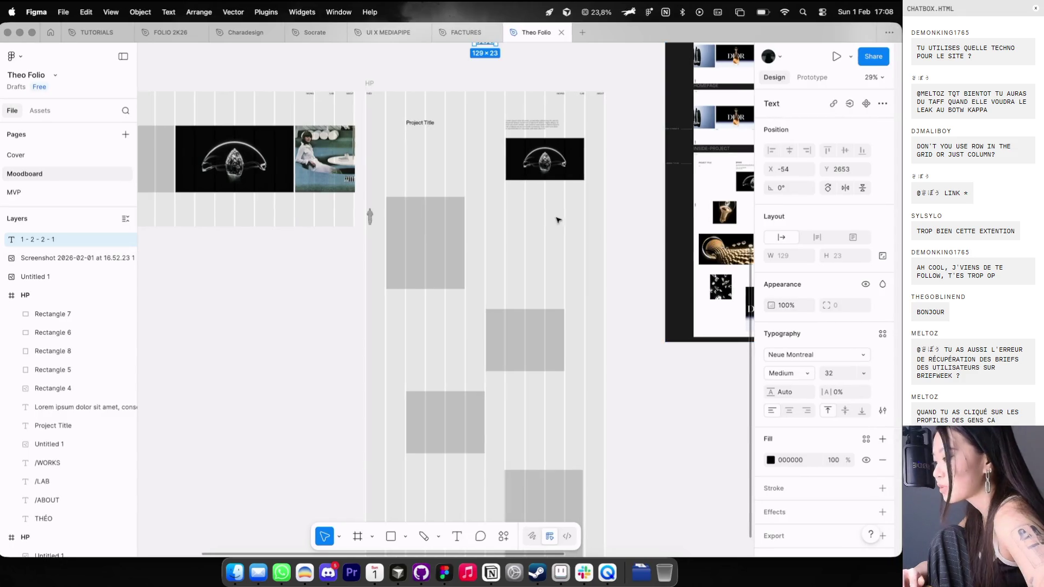
Step: Fill a grey placeholder in the HP frame with the golden beads moodboard image
ctrl+scroll(538, 194, down, 5)
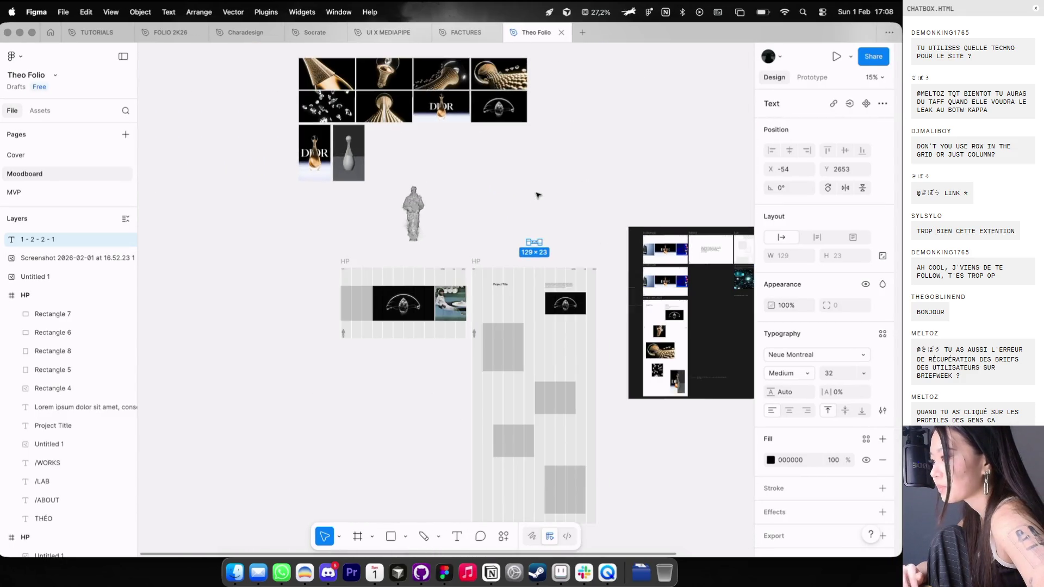
scroll(443, 194, up, 3)
click(448, 111)
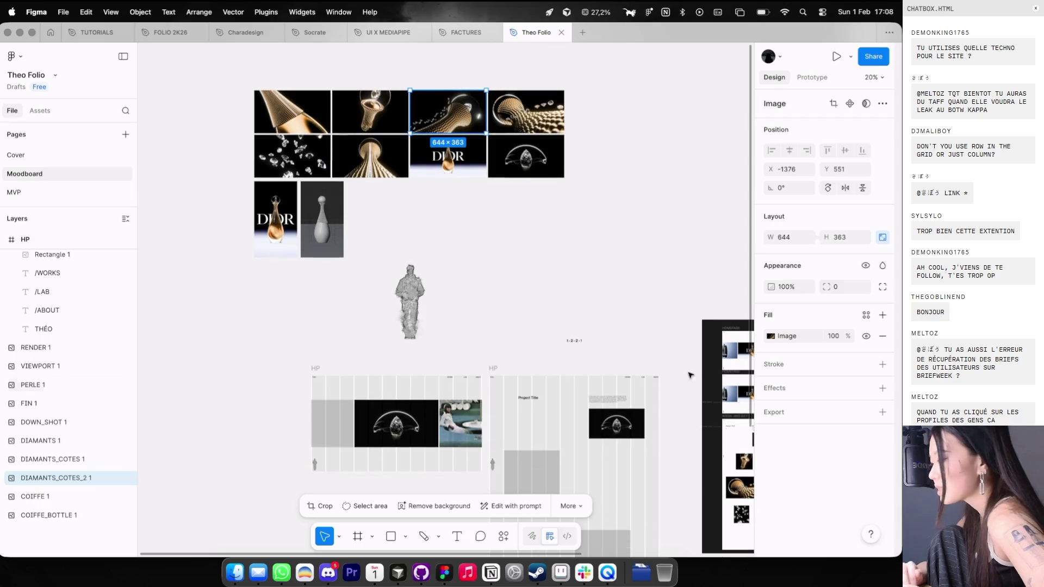
key(ctrl+alt+c)
click(532, 472)
key(ctrl+alt+v)
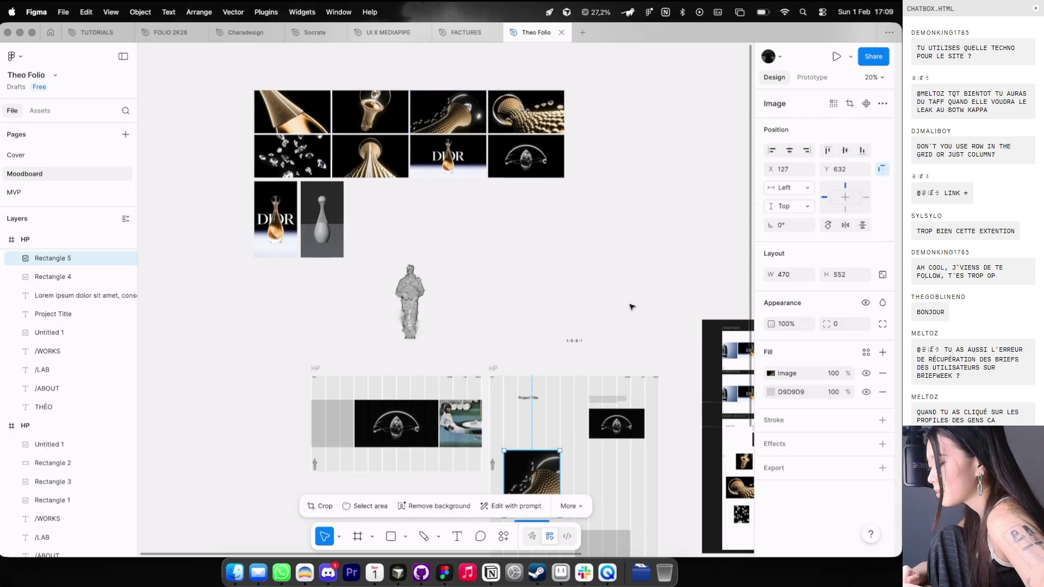
scroll(632, 308, down, 5)
click(632, 308)
scroll(632, 308, up, 10)
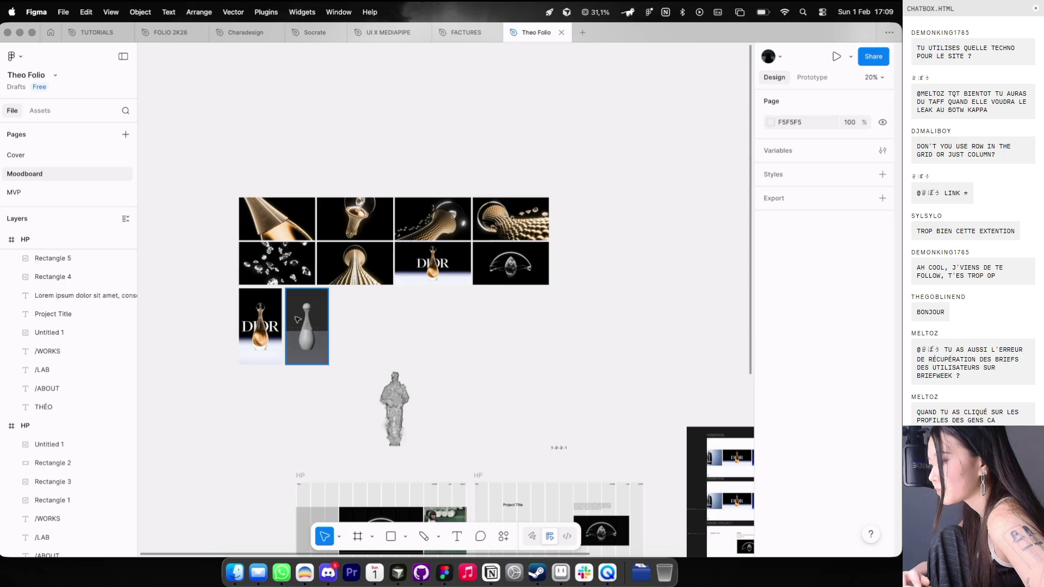
Step: Fill the bottom grey placeholder with the DIOR bottle poster image
click(274, 326)
scroll(475, 360, down, 10)
key(ctrl+alt+c)
click(626, 510)
key(ctrl+alt+v)
scroll(652, 468, down, 4)
click(654, 432)
scroll(651, 428, up, 5)
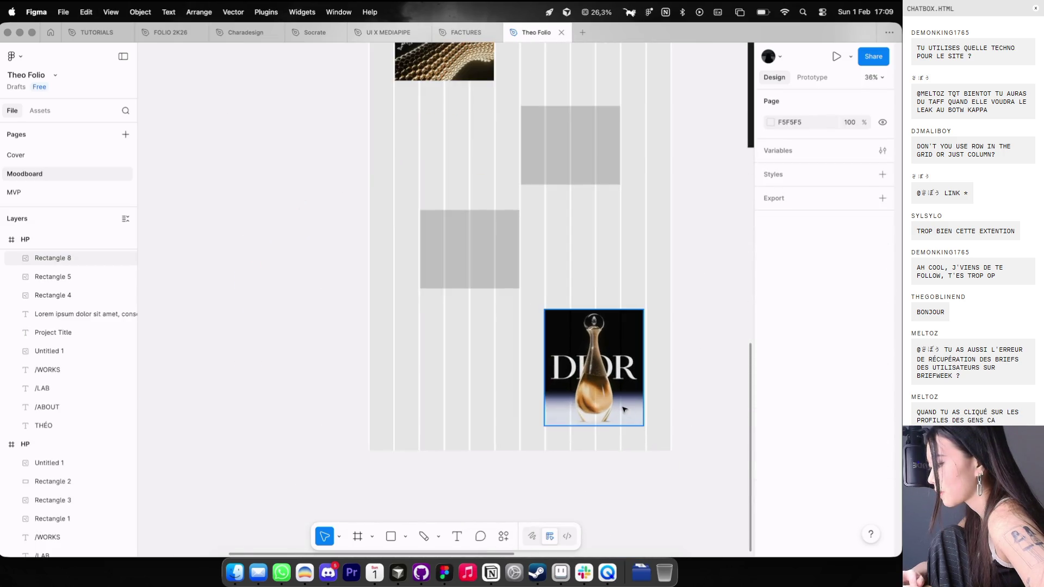
Step: Duplicate the DIOR image layer and delete the accidentally pasted dark bottle image
click(642, 427)
scroll(620, 445, down, 8)
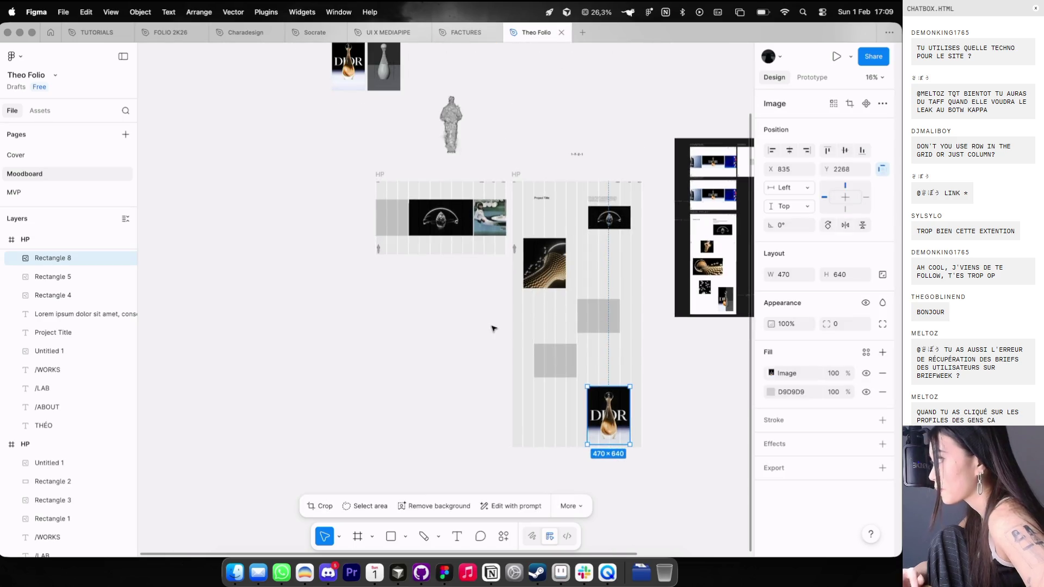
click(408, 221)
scroll(415, 260, down, 4)
scroll(625, 422, up, 2)
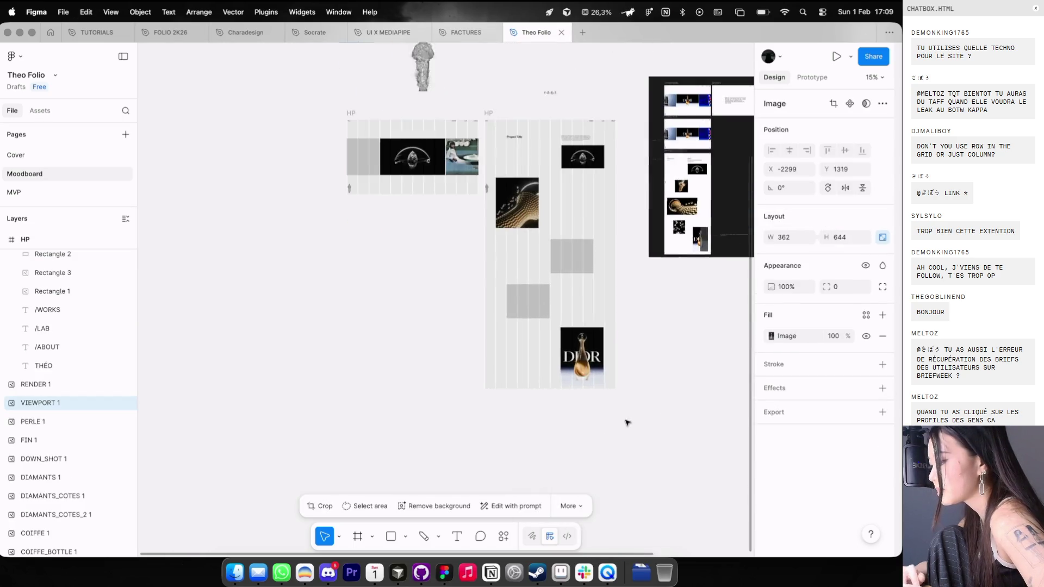
click(577, 354)
scroll(595, 347, up, 4)
scroll(596, 351, up, 2)
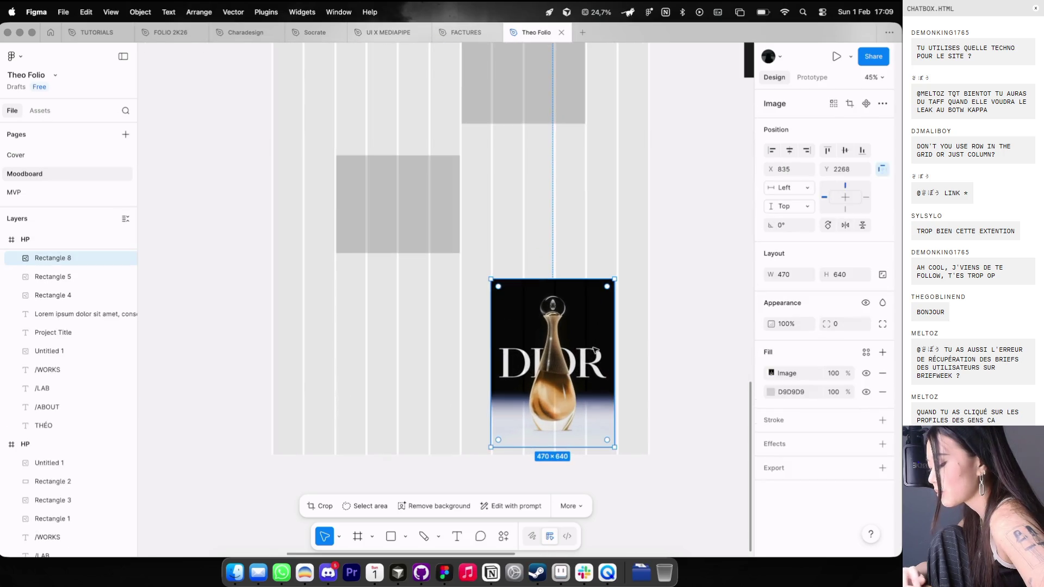
key(super+d)
key(super+v)
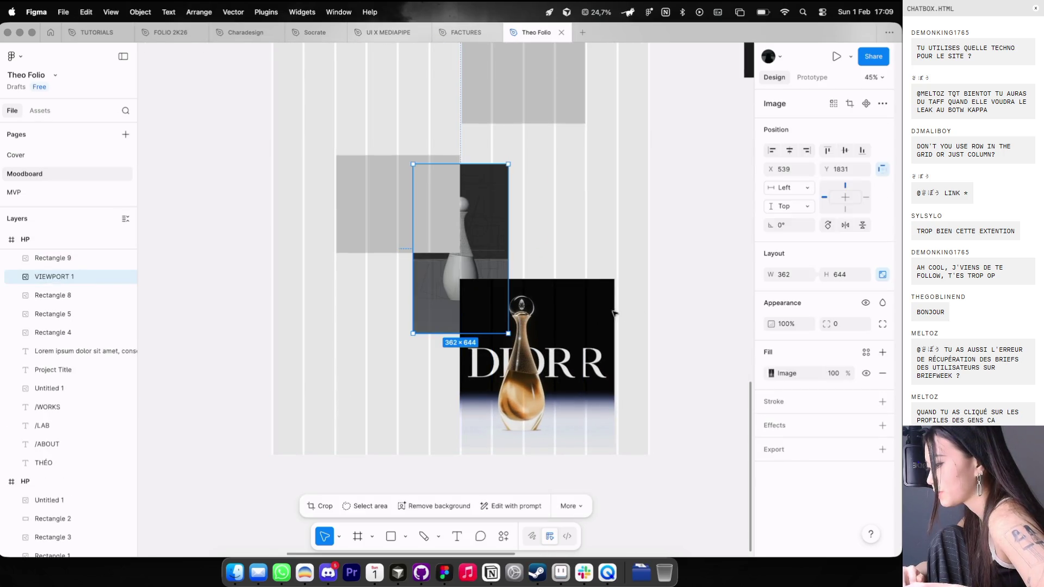
click(507, 250)
key(Delete)
Step: Select the top DIOR copy to begin editing its crop
click(582, 294)
scroll(591, 317, up, 3)
click(592, 317)
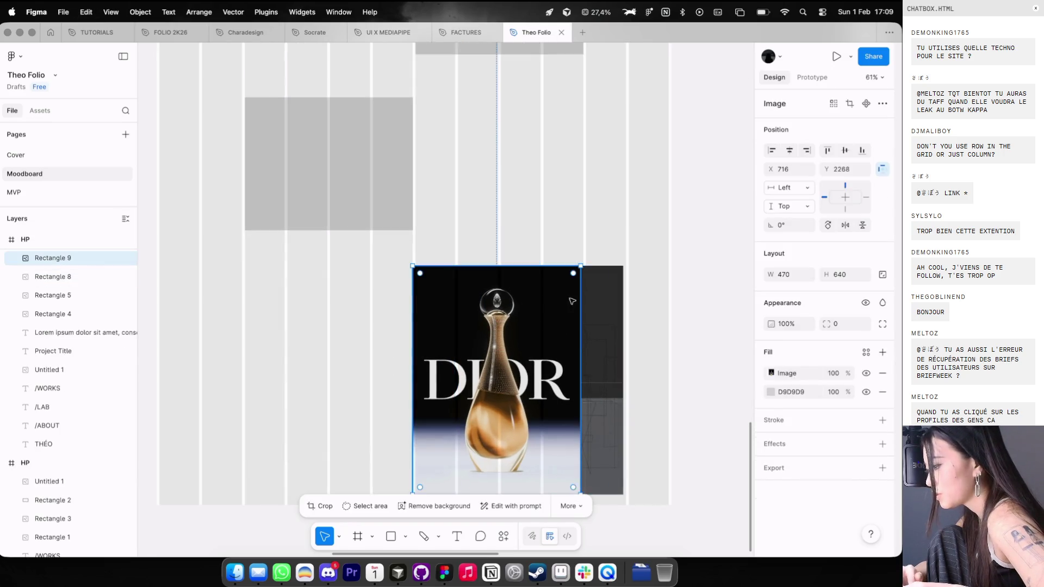
scroll(563, 313, down, 5)
scroll(560, 310, up, 4)
double_click(609, 162)
Step: Set Rectangle 9's Dior fill to Crop and narrow it from the right to 231×640
key(Escape)
double_click(647, 188)
click(646, 273)
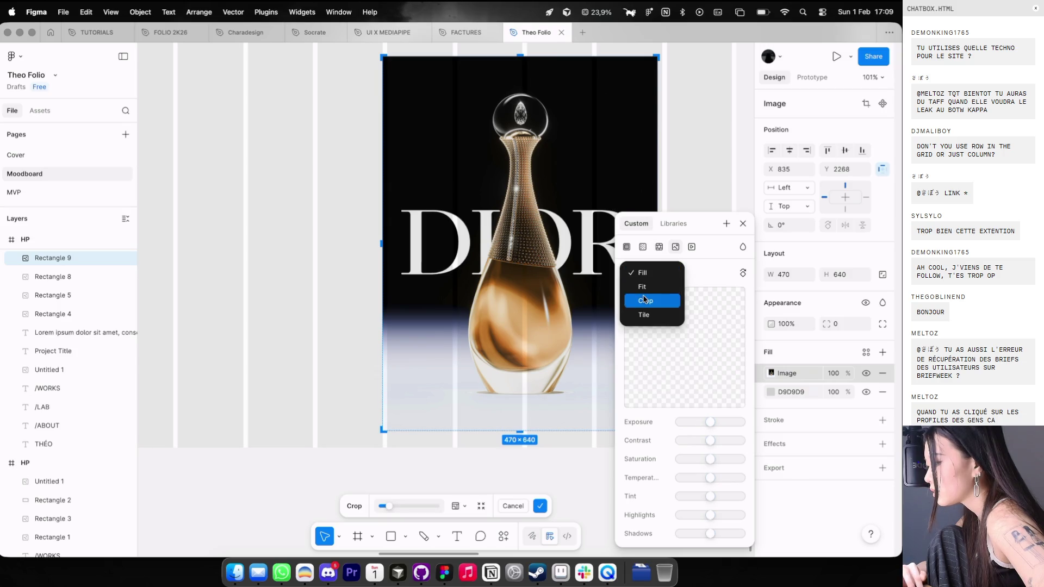
click(642, 302)
scroll(553, 203, down, 3)
mouse_move(525, 216)
mouse_down()
mouse_move(350, 217)
mouse_move(473, 217)
mouse_move(361, 219)
mouse_move(462, 220)
mouse_move(384, 223)
mouse_move(430, 228)
mouse_move(358, 236)
mouse_move(417, 246)
mouse_move(431, 272)
mouse_up()
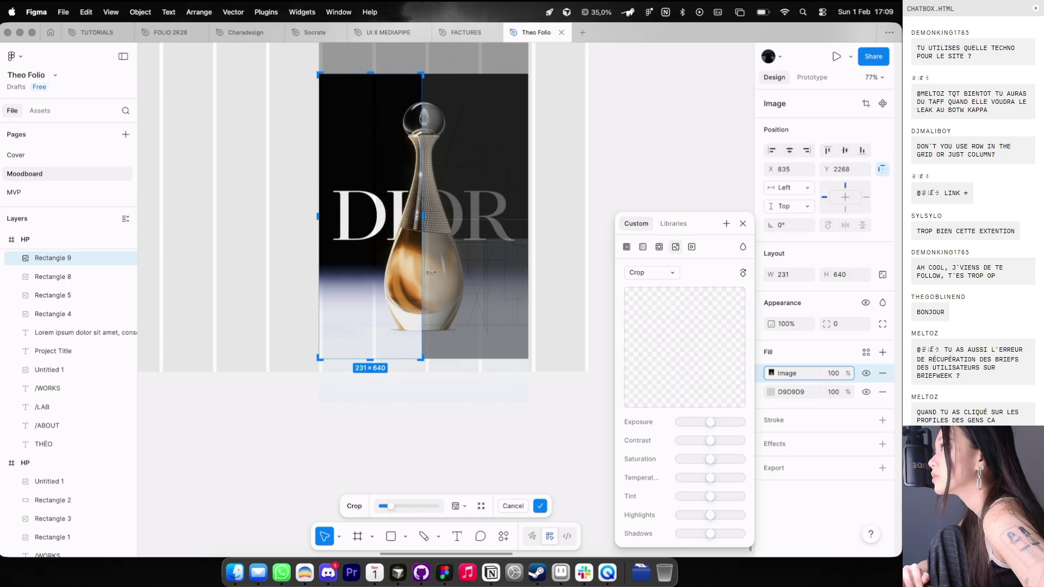
key(ctrl+g)
mouse_move(418, 212)
mouse_down()
mouse_move(467, 213)
mouse_move(437, 213)
mouse_up()
click(622, 134)
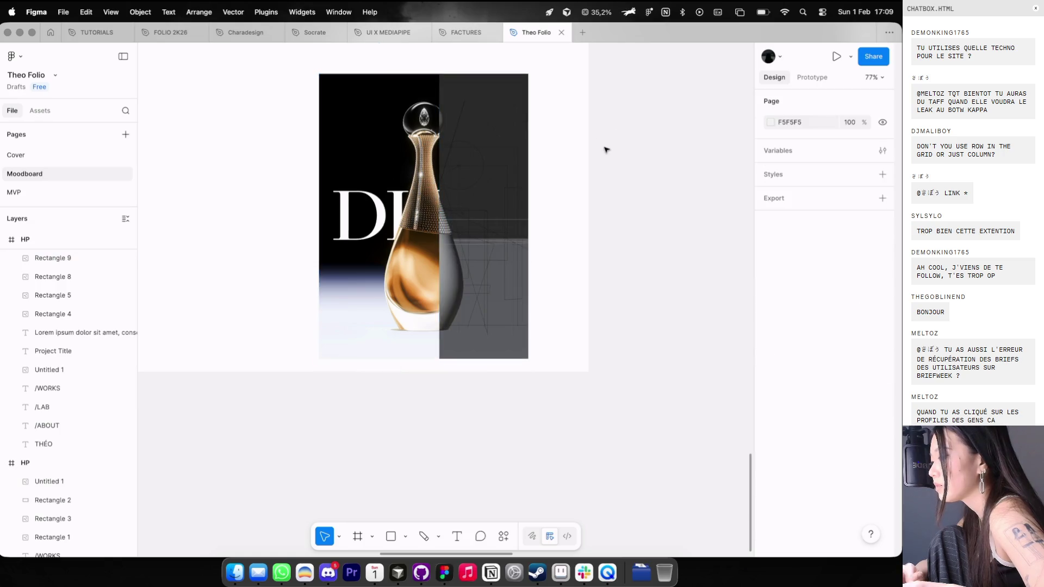
Step: Stretch the HP frame's bottom edge down to 1440×4279
scroll(605, 149, down, 10)
scroll(605, 149, down, 3)
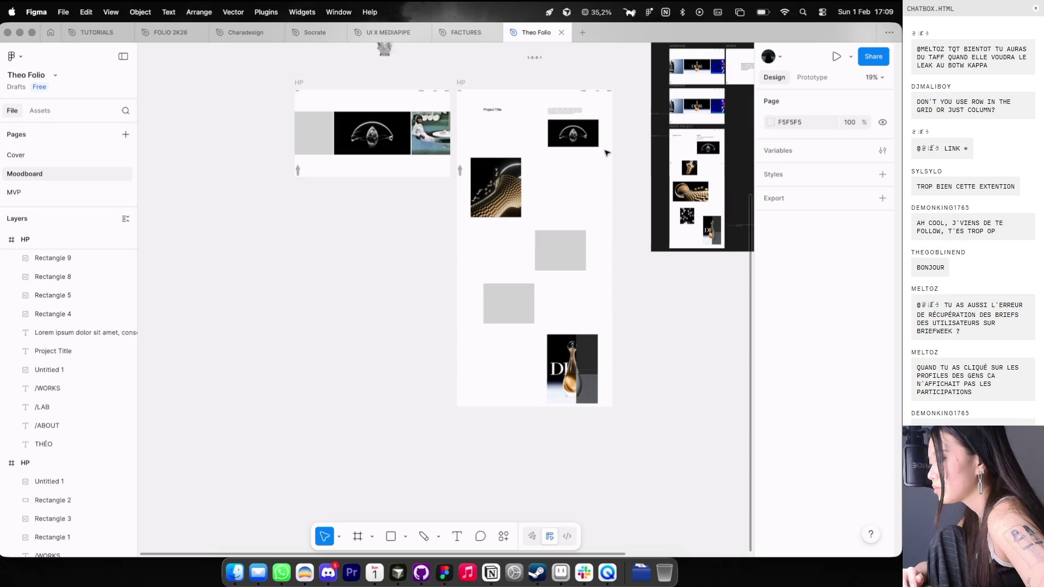
scroll(607, 152, up, 5)
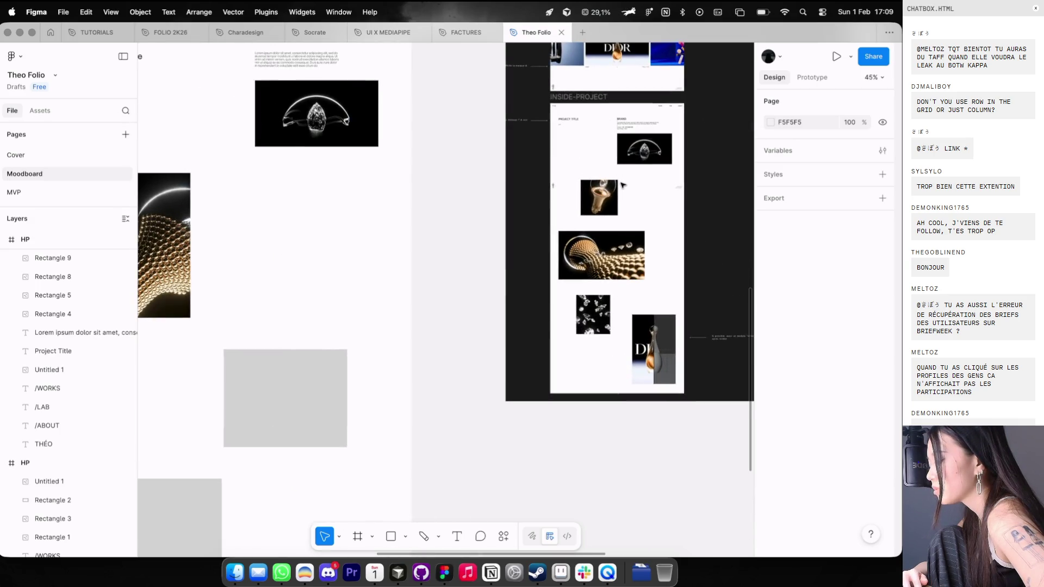
scroll(623, 185, down, 4)
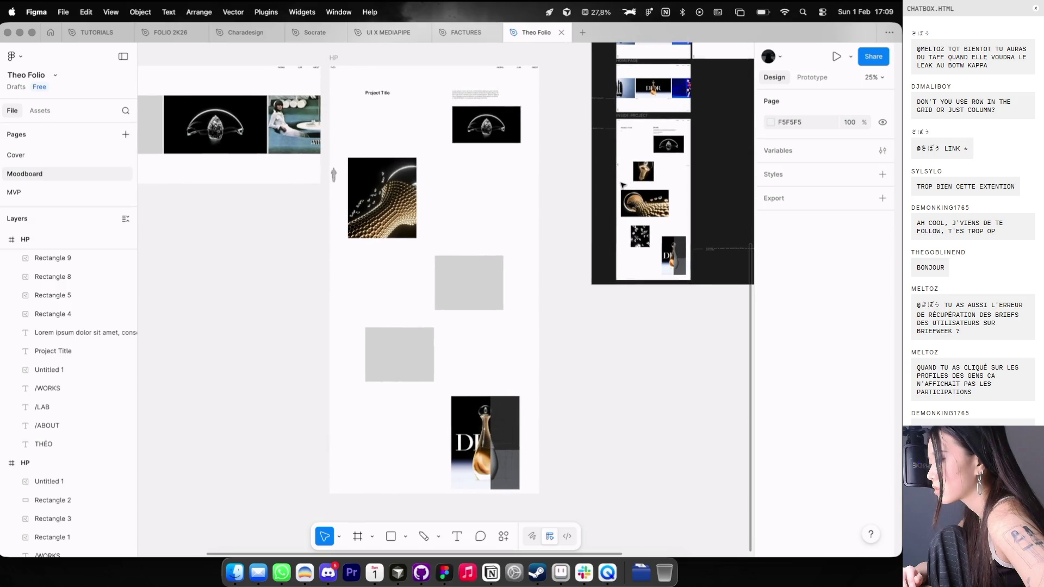
scroll(622, 185, left, 1)
scroll(623, 185, down, 2)
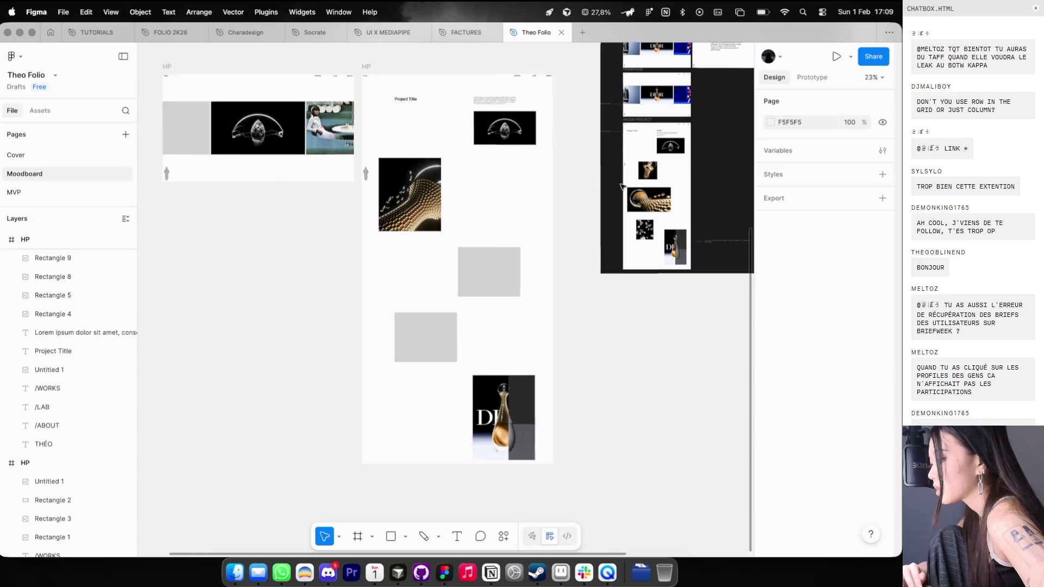
click(397, 65)
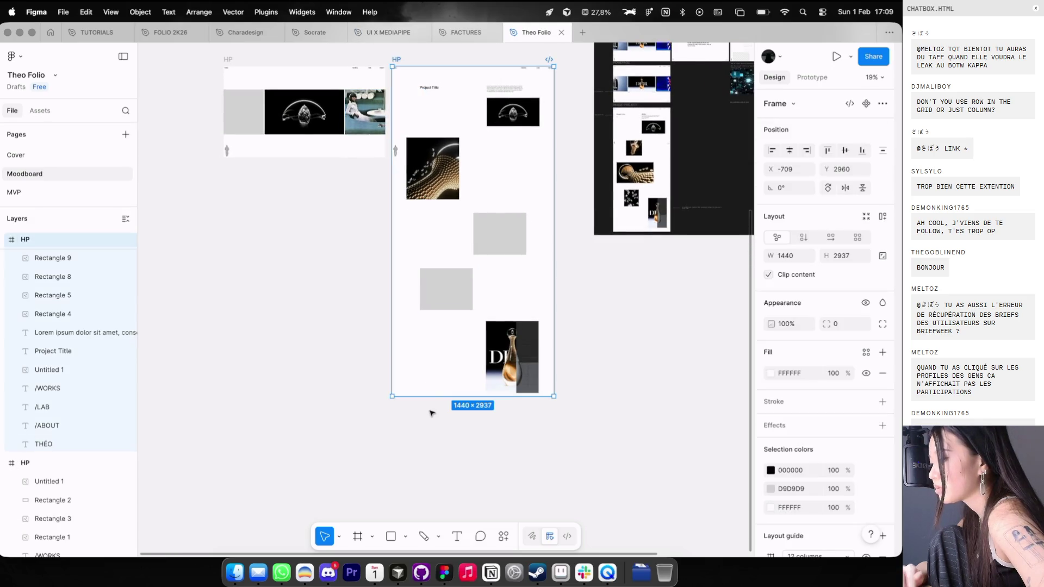
drag(432, 401, 427, 536)
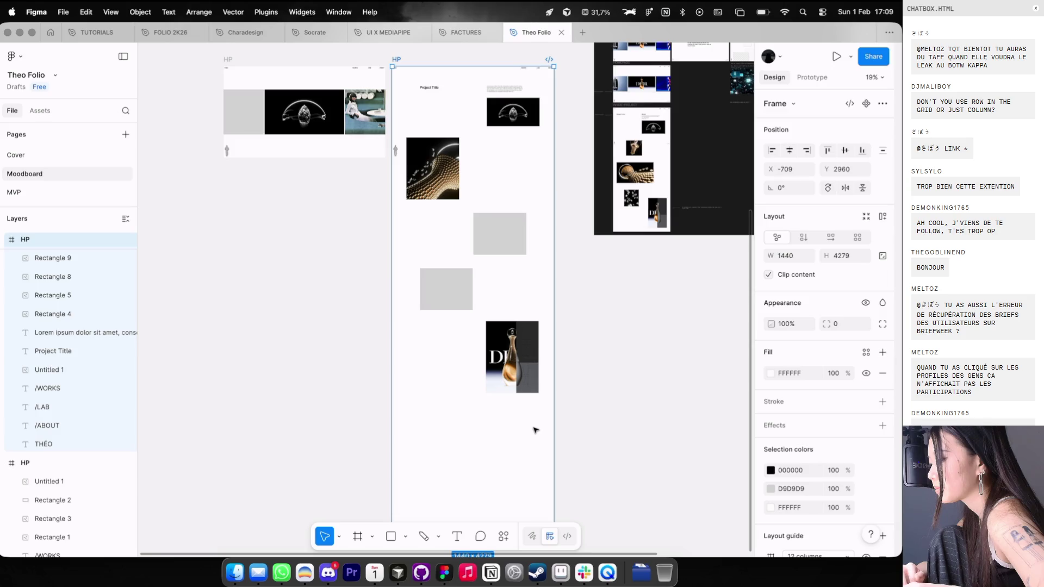
key(Escape)
key(ctrl+g)
Step: Move both DIOR layers lower and enlarge grey Rectangle 7 to 669×492
click(511, 353)
shift+click(525, 375)
drag(516, 375, 517, 454)
click(465, 300)
mouse_move(474, 310)
mouse_down()
mouse_move(513, 340)
mouse_move(506, 330)
mouse_move(525, 336)
mouse_move(494, 325)
mouse_up()
Step: Pan across the Theo Folio canvas, then switch to Dia's V4 Game page and nudge the profile window down
scroll(495, 324, up, 3)
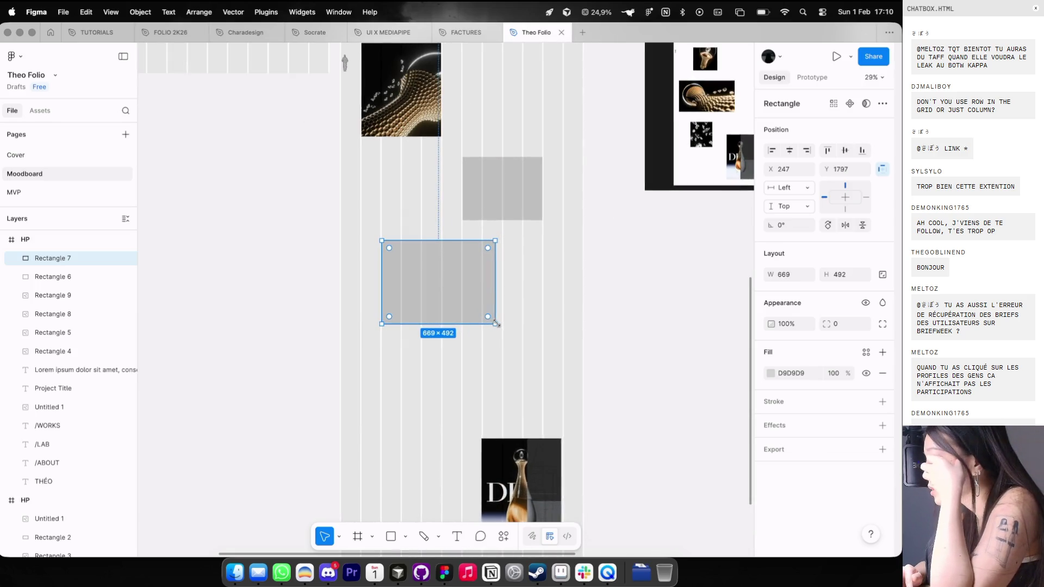
scroll(497, 322, right, 3)
scroll(497, 322, up, 2)
scroll(501, 322, up, 3)
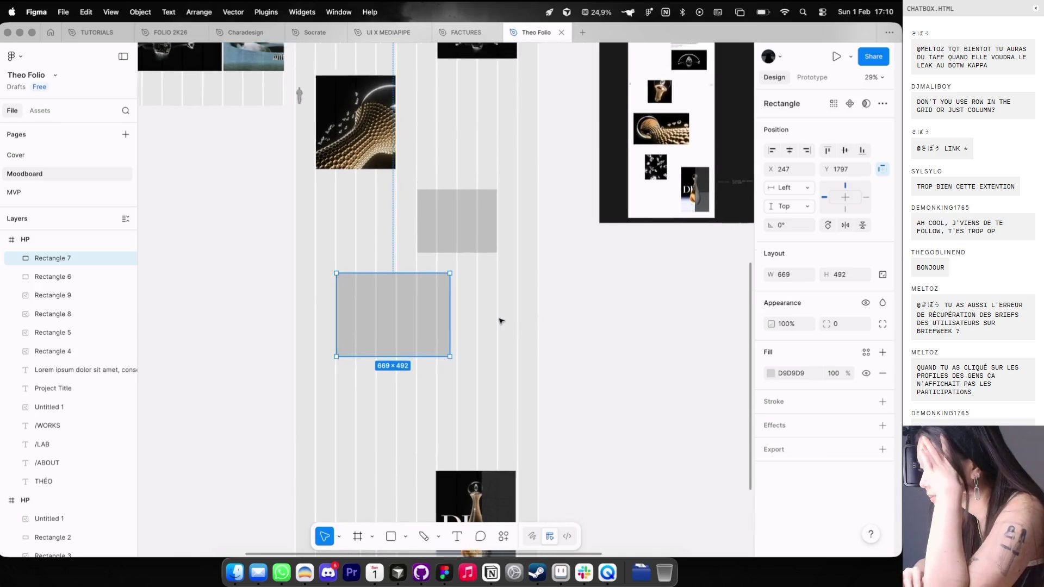
scroll(677, 170, up, 5)
scroll(677, 170, up, 5)
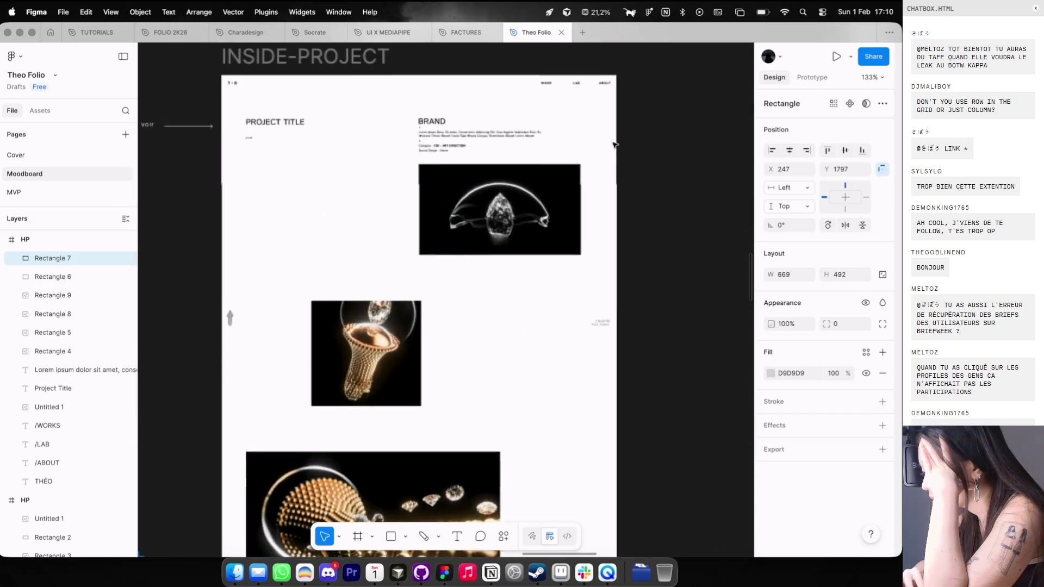
scroll(497, 188, down, 3)
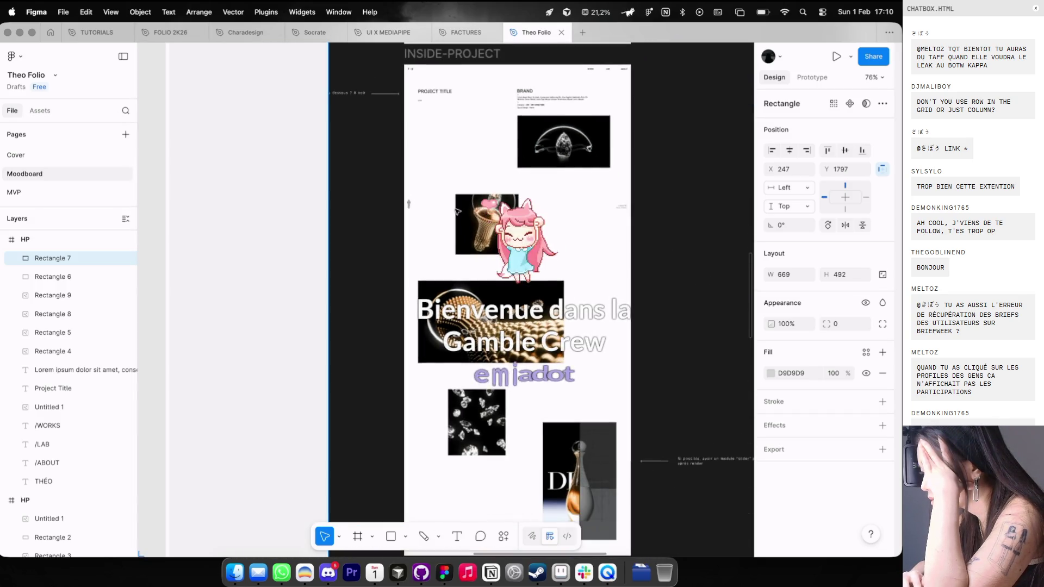
scroll(443, 261, down, 5)
scroll(440, 287, down, 3)
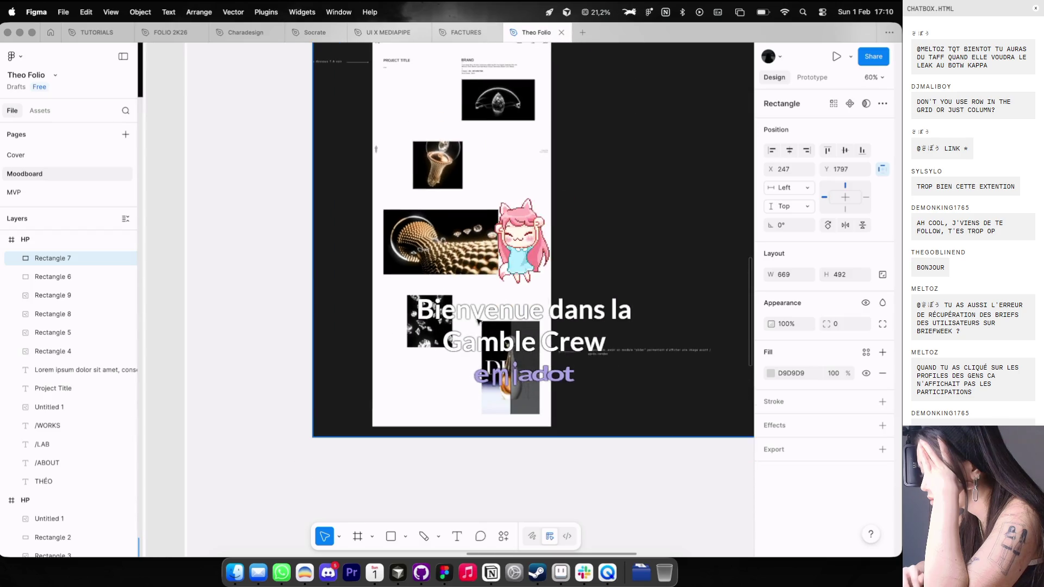
scroll(530, 365, down, 1)
scroll(530, 365, down, 5)
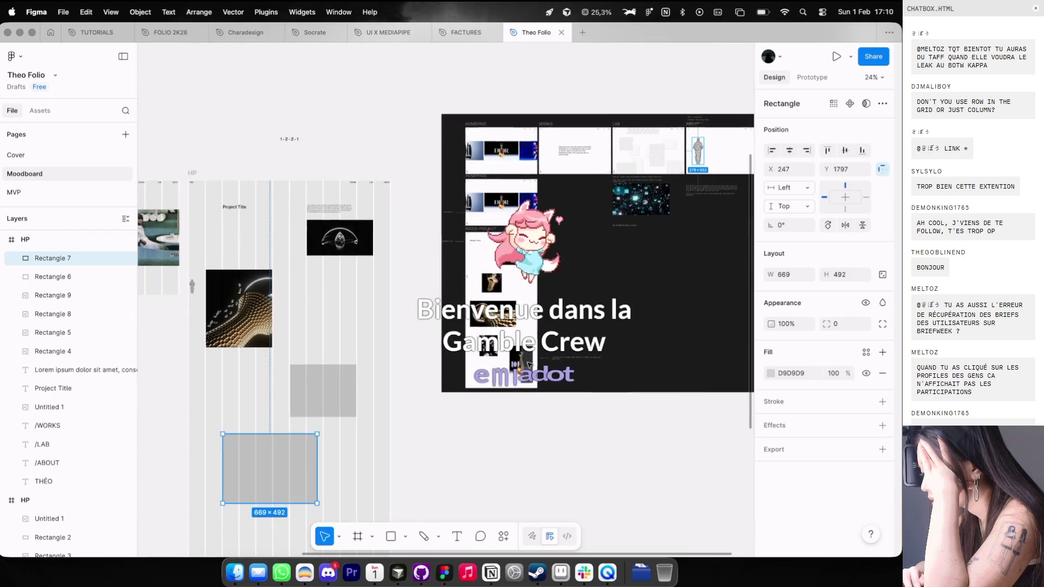
scroll(530, 365, down, 2)
scroll(530, 365, left, 2)
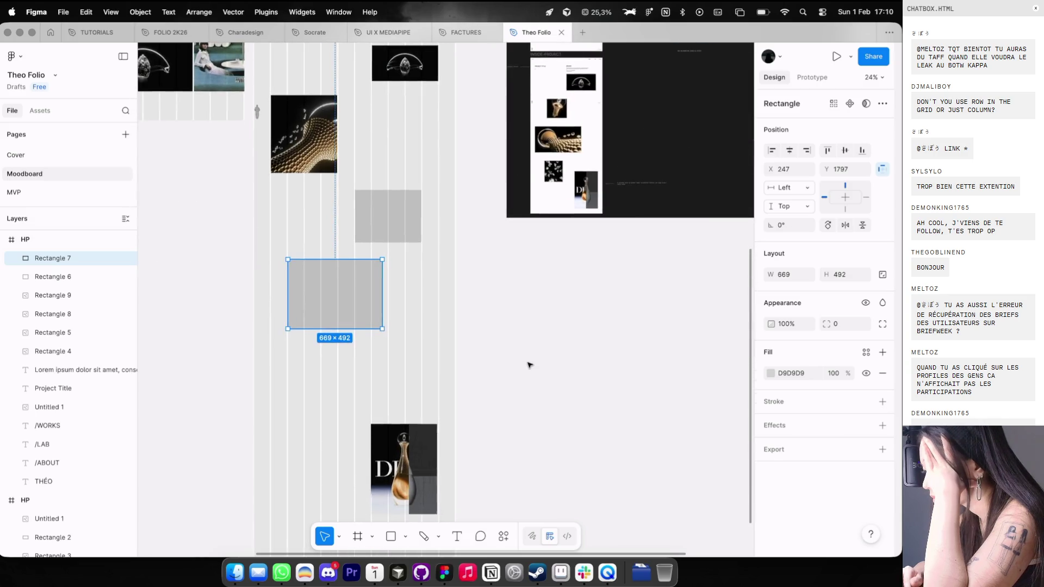
scroll(531, 365, down, 3)
scroll(530, 365, left, 3)
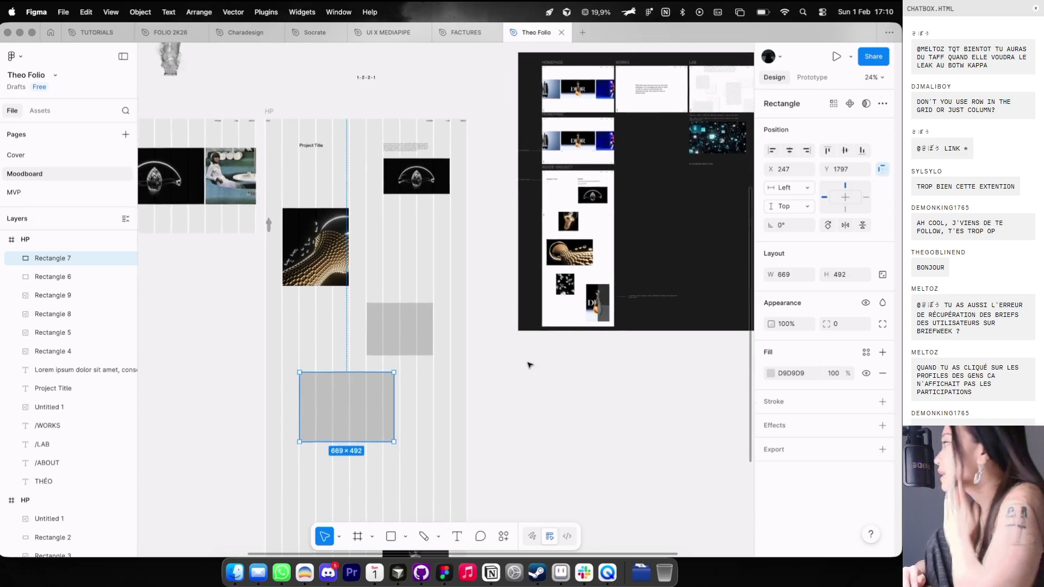
scroll(531, 365, right, 8)
scroll(530, 365, up, 3)
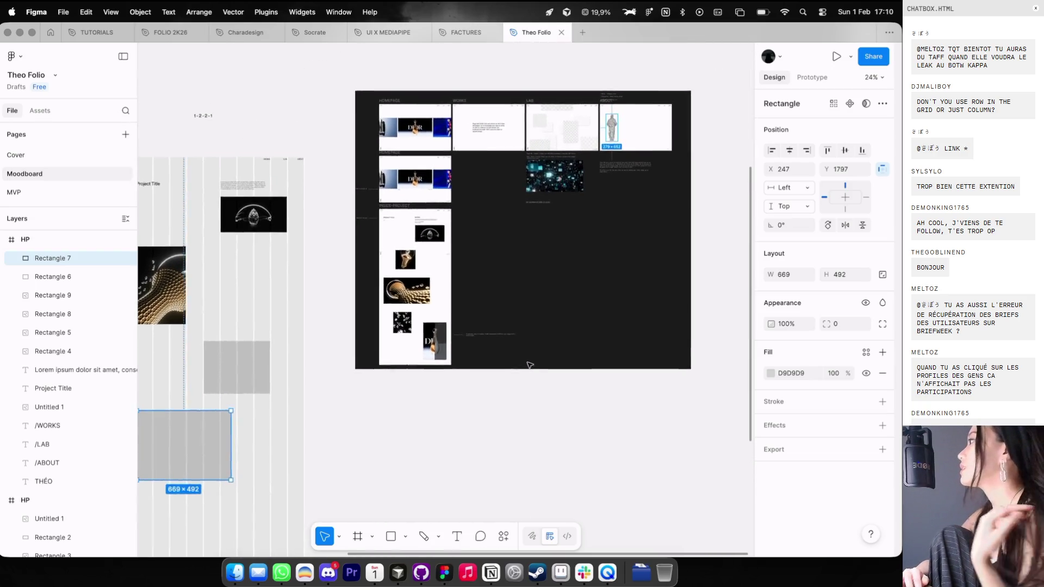
scroll(531, 365, up, 2)
scroll(530, 365, left, 1)
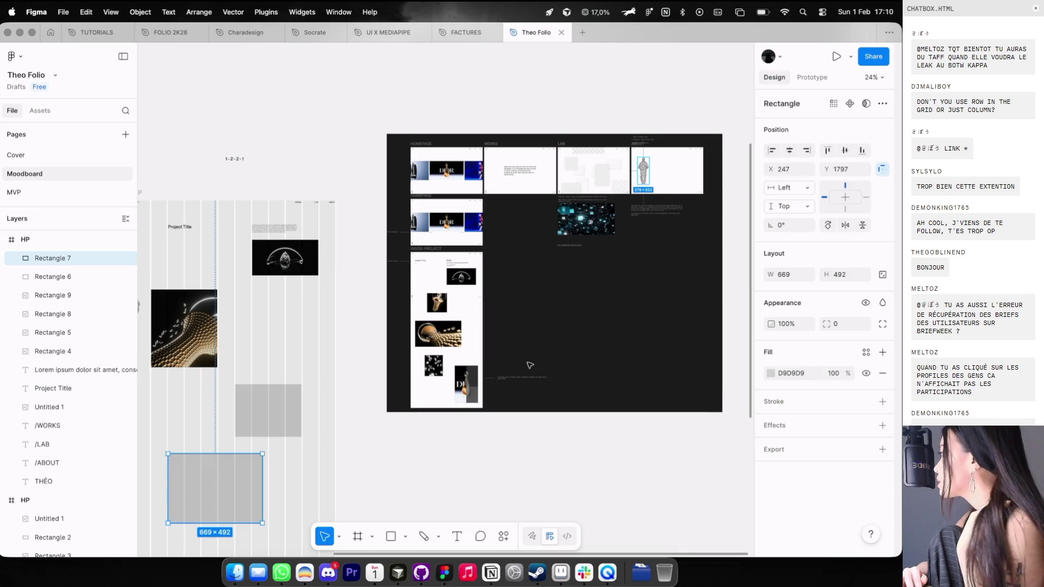
scroll(530, 365, up, 2)
scroll(530, 365, left, 1)
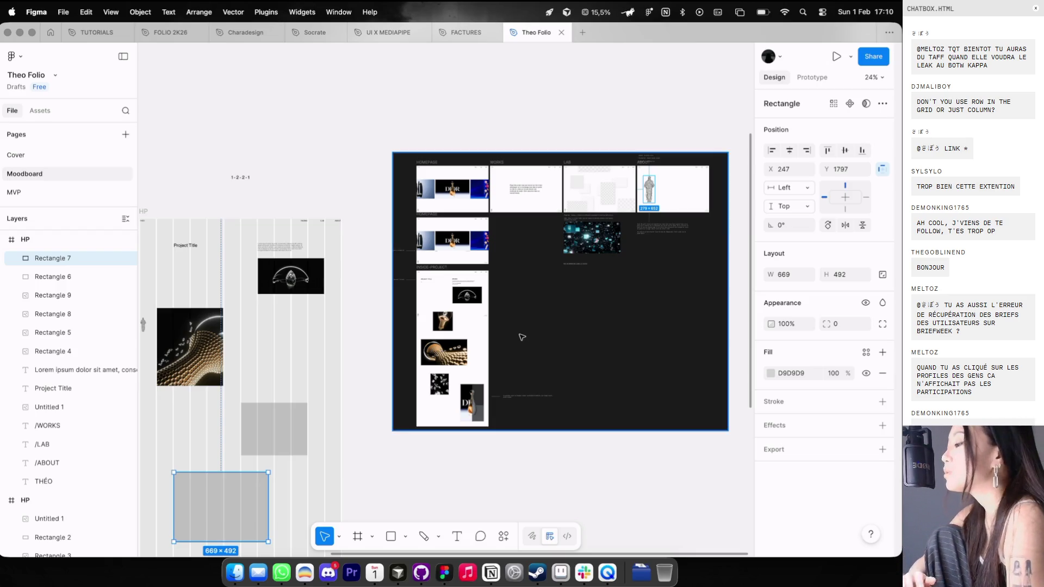
key(ctrl+Left)
drag(574, 128, 579, 161)
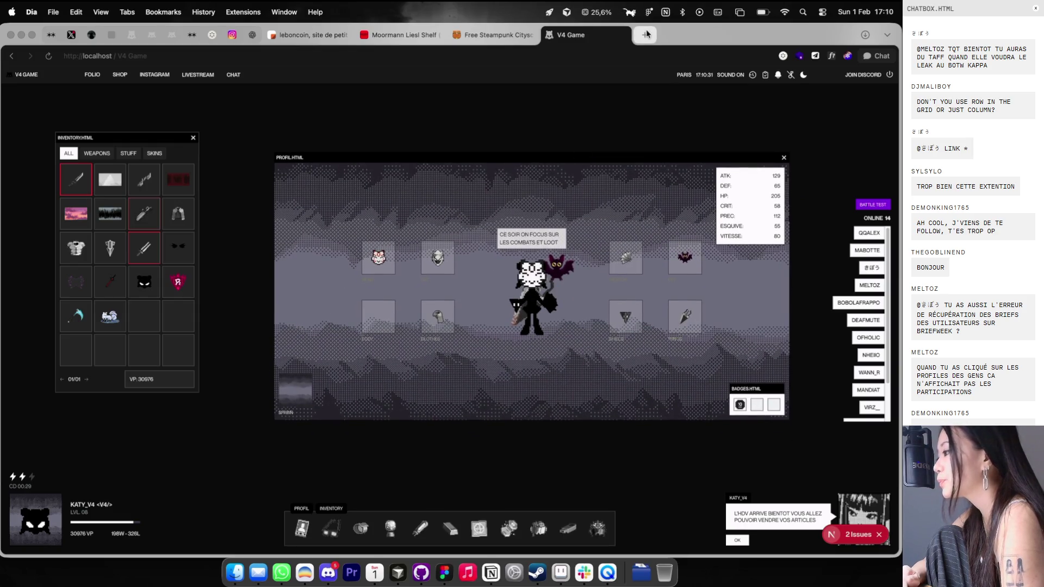
Step: Open a new tab, then return to the V4 Game page and shift the profile window slightly
click(646, 34)
click(591, 35)
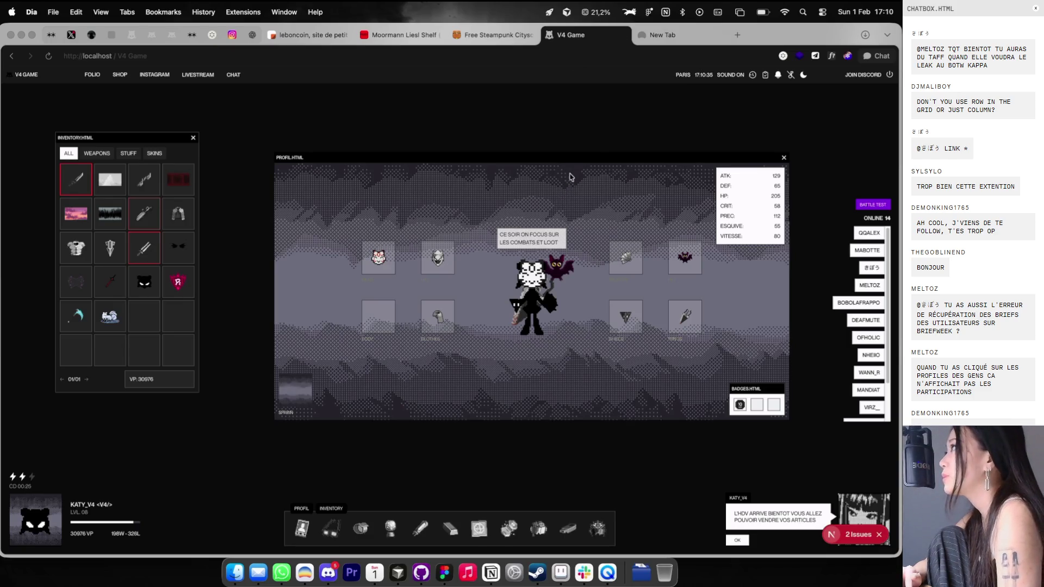
mouse_move(575, 157)
mouse_down()
mouse_move(596, 155)
mouse_move(561, 162)
mouse_up()
Step: Load cathydolle.com in the new tab from the 'ca' autocomplete and open its Playground gallery
click(656, 34)
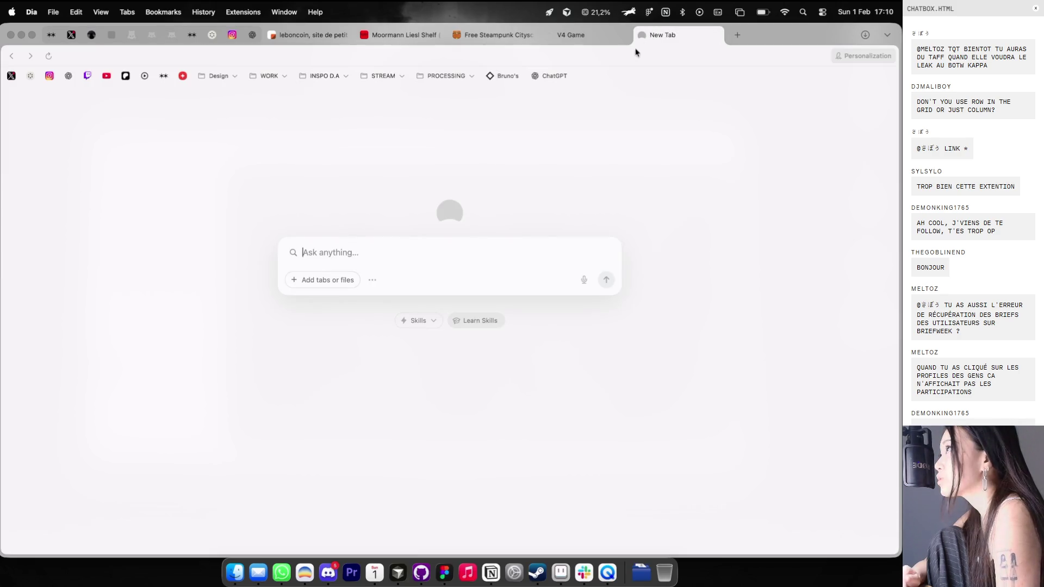
text(ca)
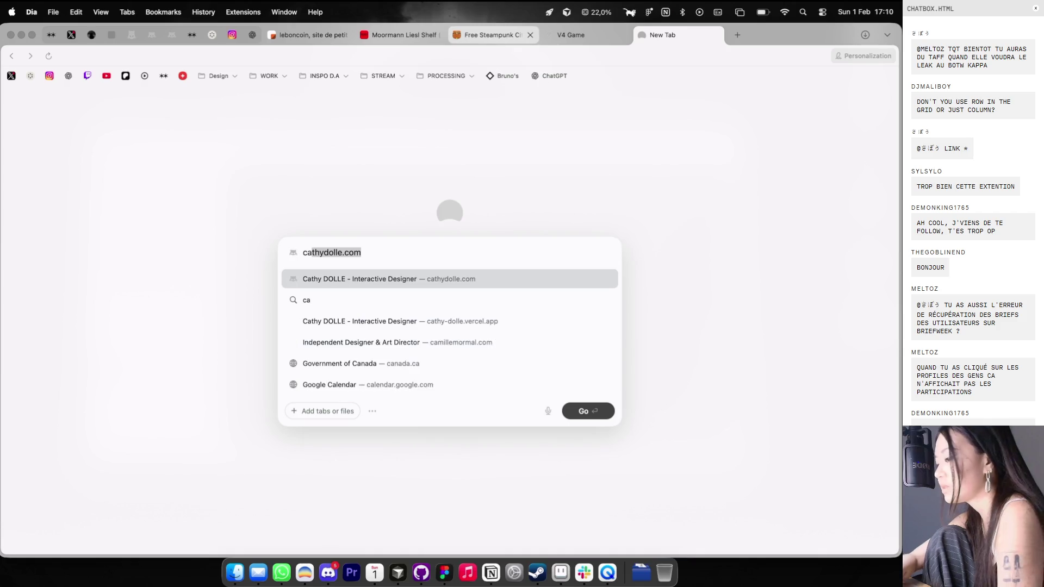
key(Return)
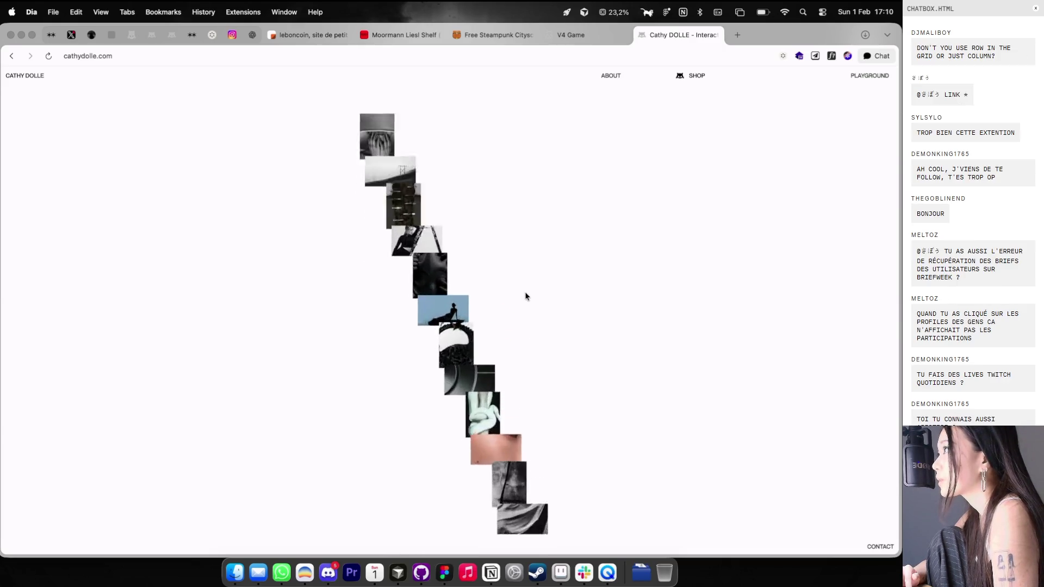
click(876, 76)
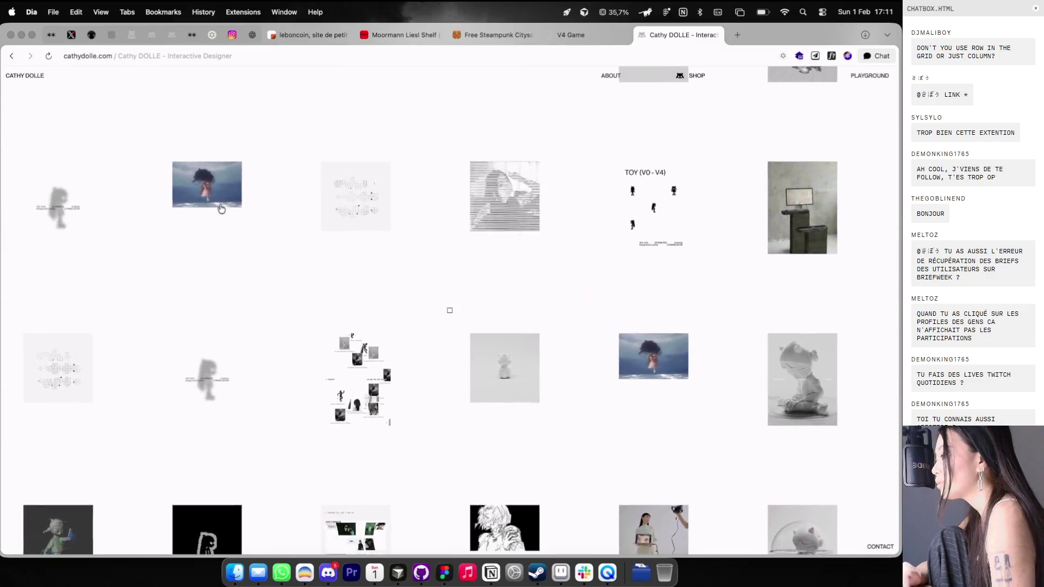
Step: Return to the portfolio home, scroll through the first project's case study, then close the tab
click(19, 77)
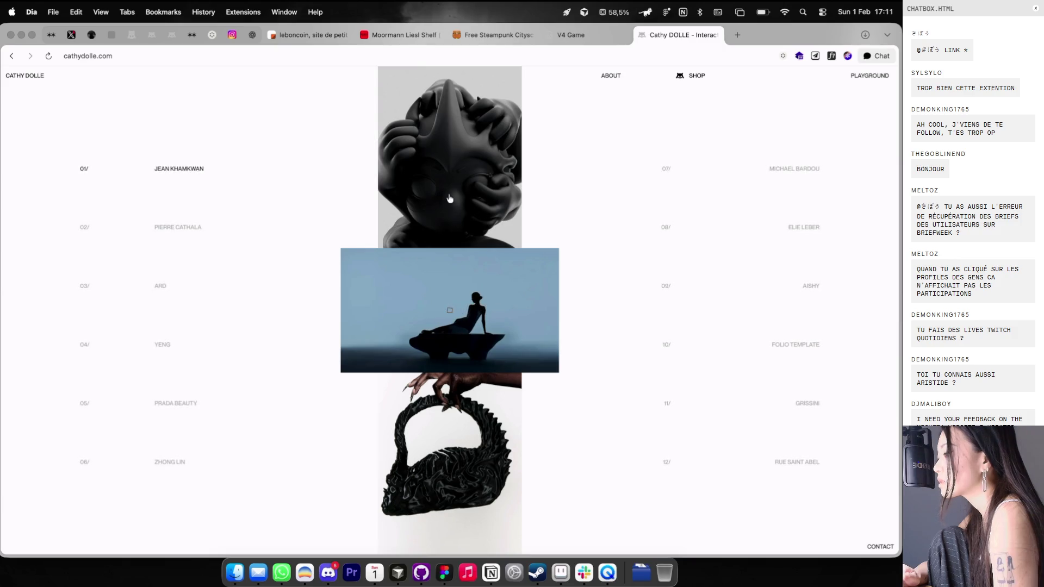
click(455, 313)
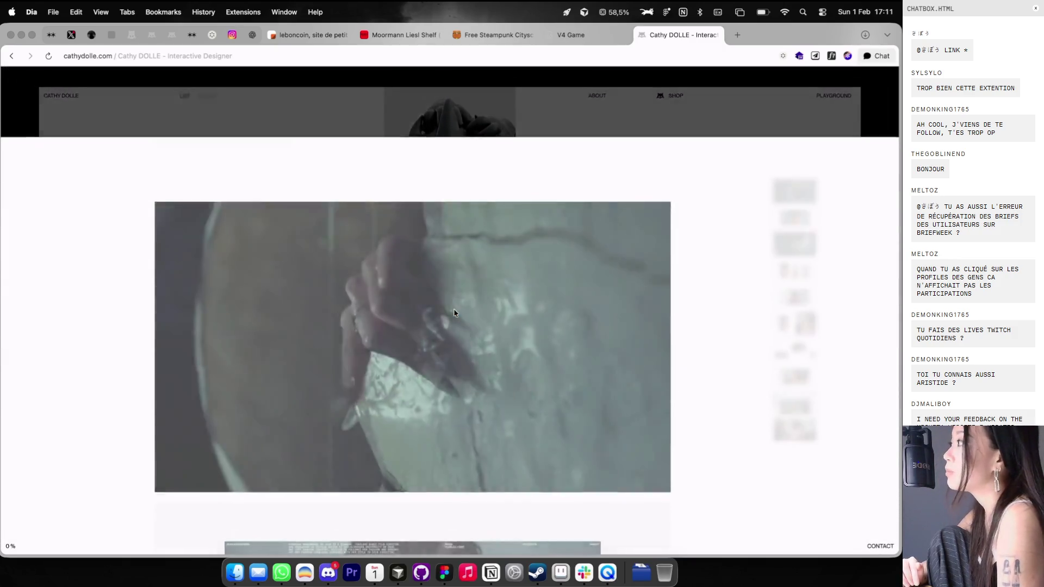
scroll(454, 314, down, 20)
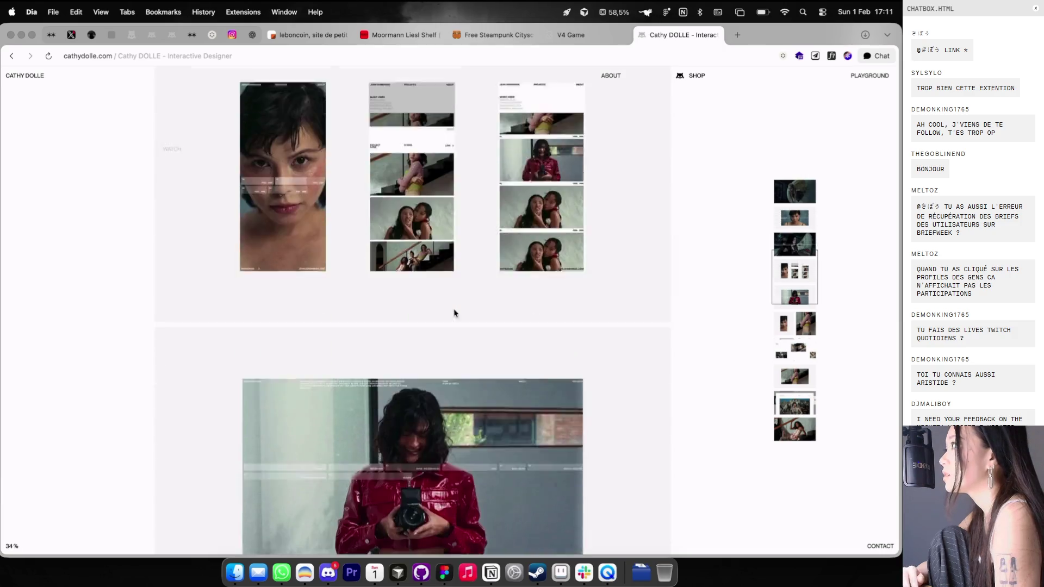
scroll(455, 313, down, 15)
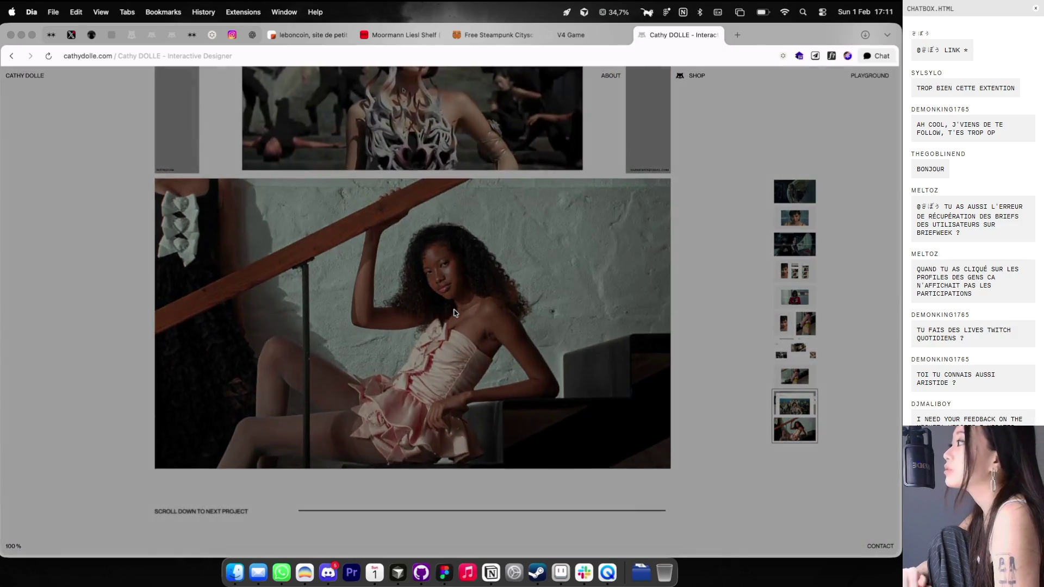
scroll(455, 313, down, 20)
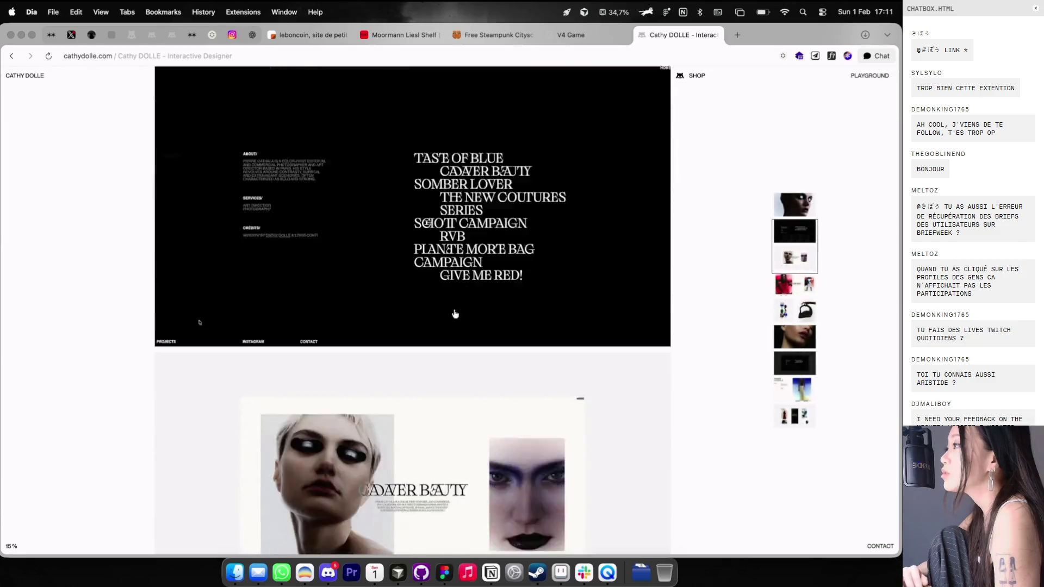
scroll(455, 313, up, 15)
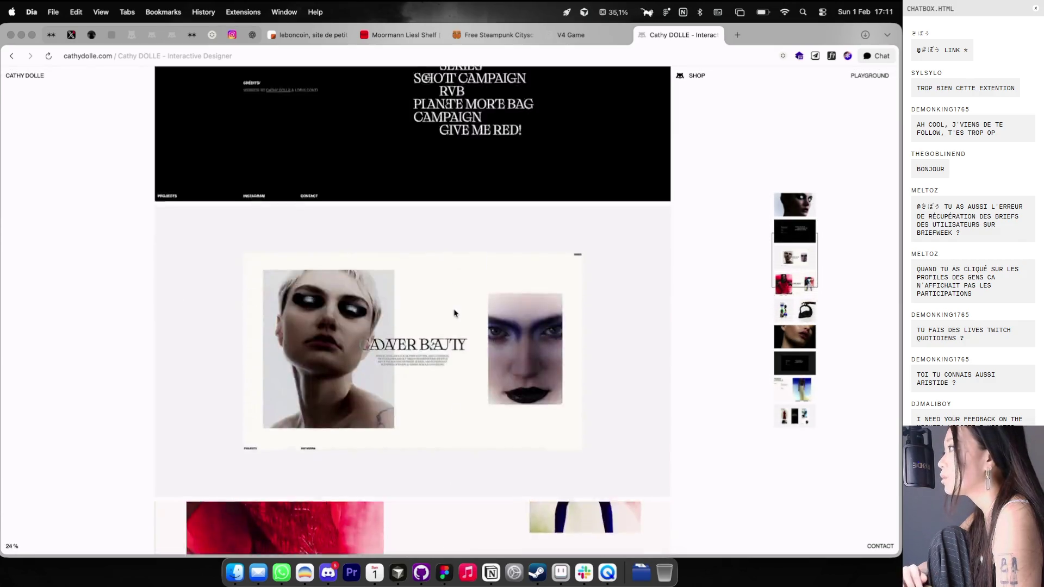
scroll(455, 313, down, 20)
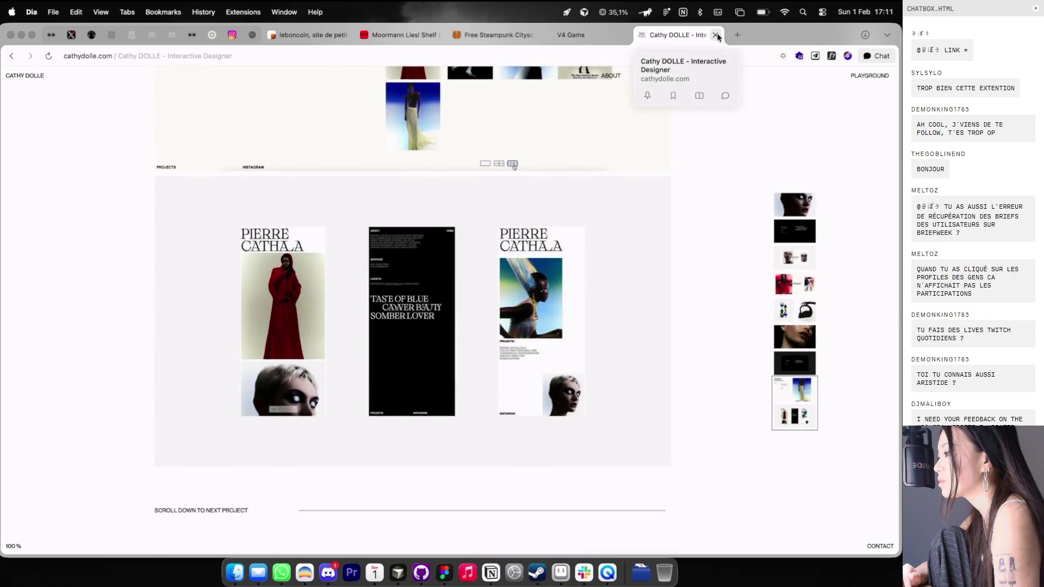
click(716, 35)
key(ctrl+Right)
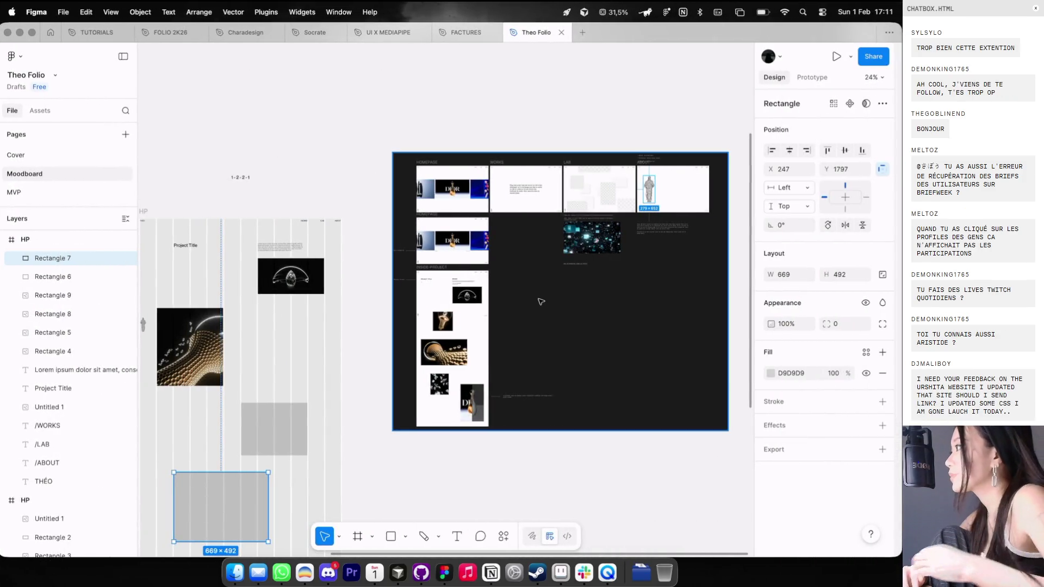
Step: Paste the diamonds image into the homepage frame's grey rectangle and resize it to 712×456
scroll(539, 298, left, 5)
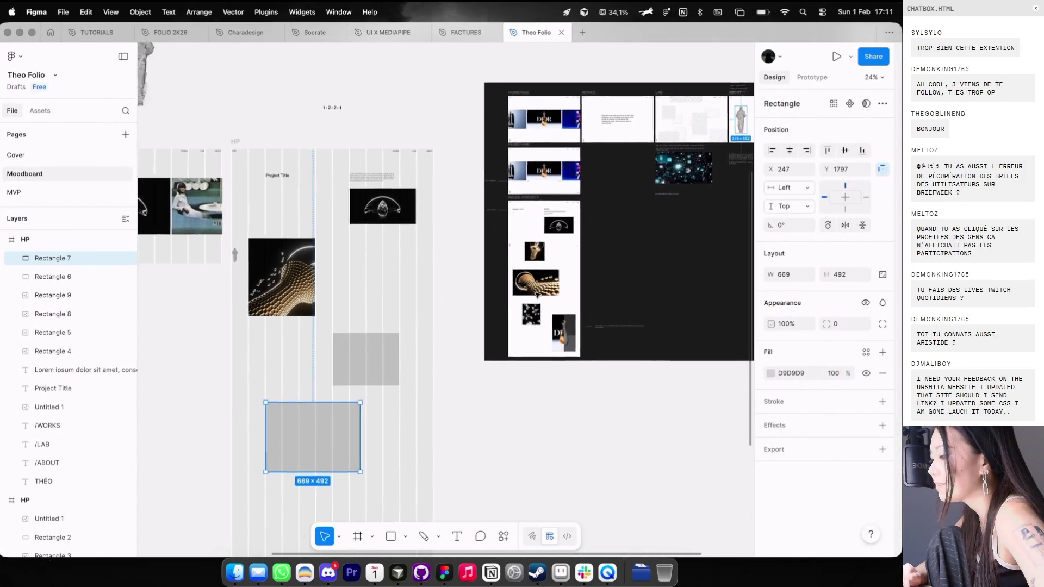
scroll(430, 360, down, 2)
scroll(426, 327, up, 5)
click(322, 181)
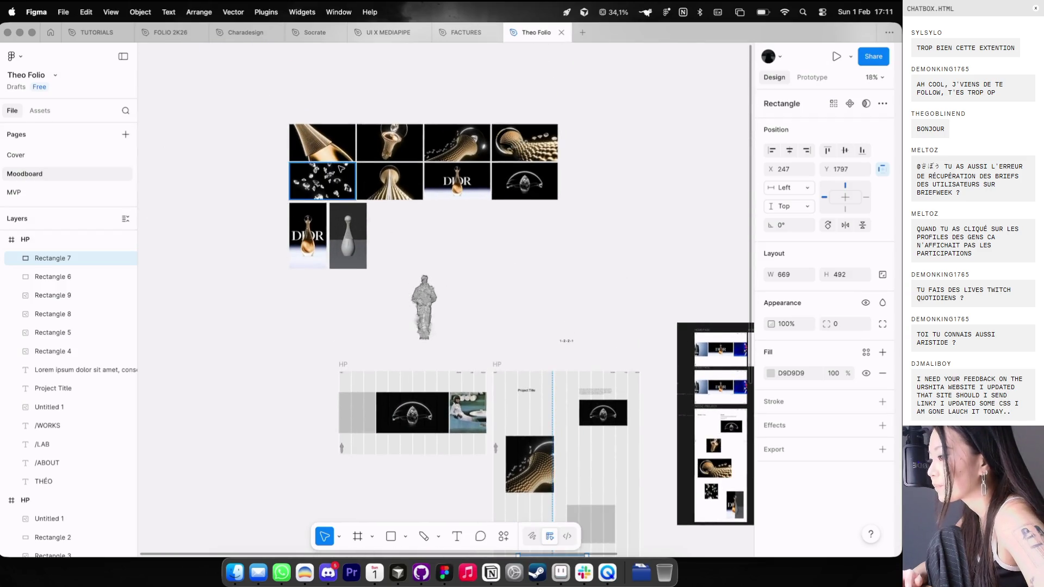
click(771, 336)
key(cmd+c)
scroll(653, 381, down, 3)
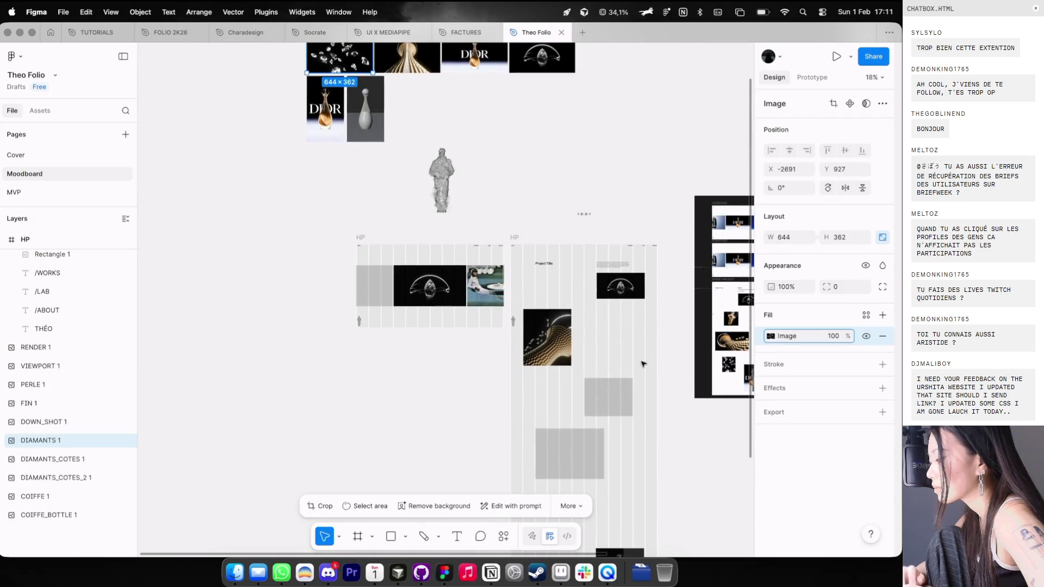
click(571, 455)
key(cmd+v)
scroll(615, 455, up, 2)
scroll(615, 455, up, 3)
drag(600, 392, 611, 390)
Step: Nudge the golden wave, diamonds image and grey rectangle down, then the grey block and diamonds further
scroll(611, 390, down, 3)
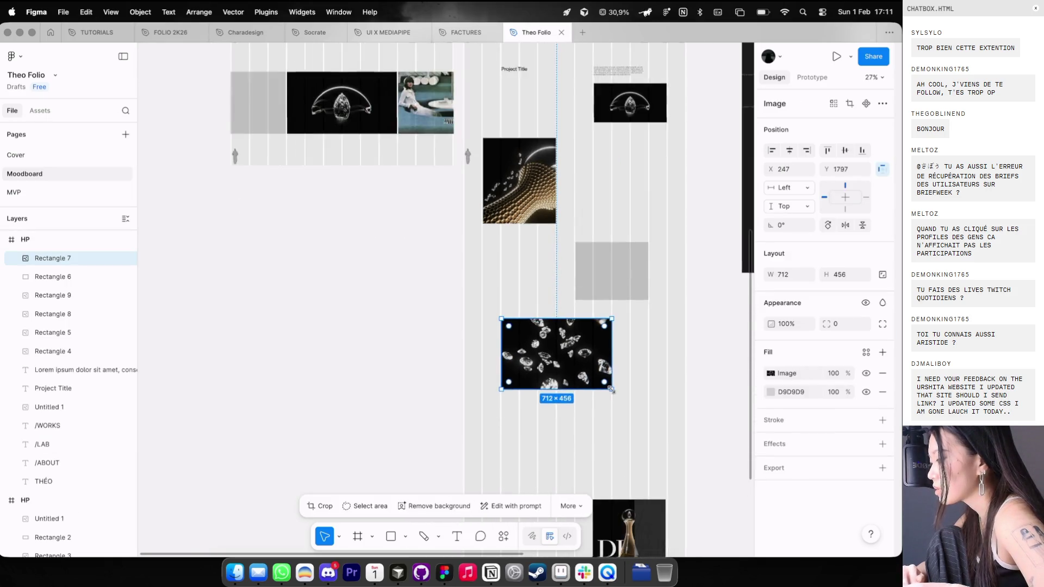
click(606, 321)
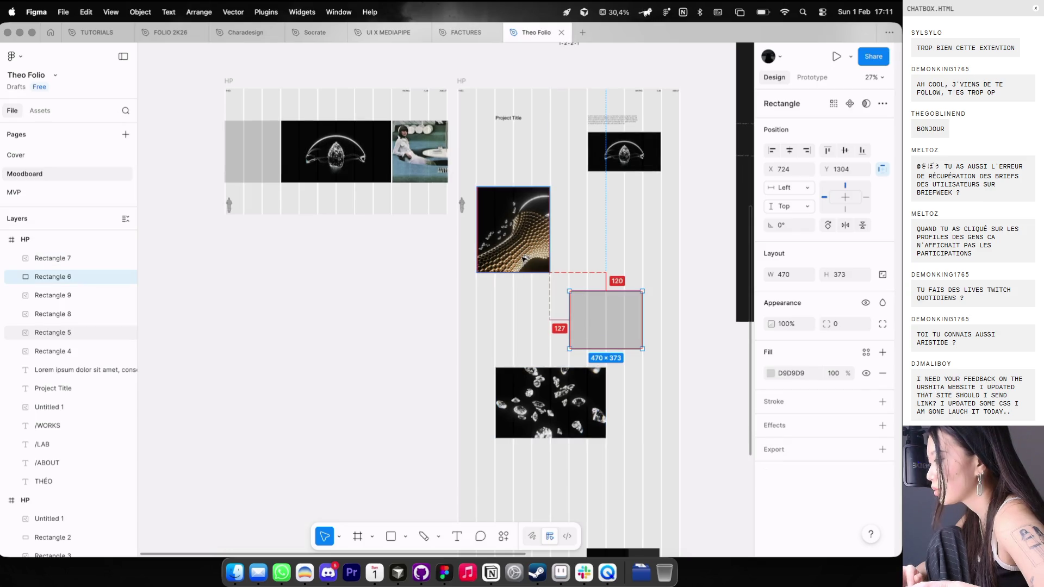
click(524, 258)
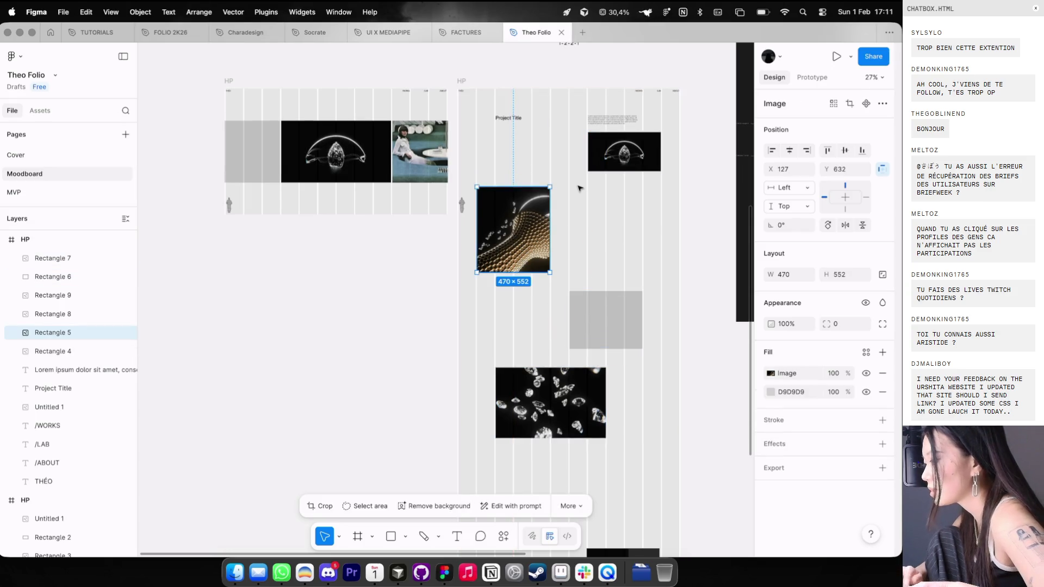
scroll(578, 185, down, 3)
shift+click(590, 329)
shift+click(596, 272)
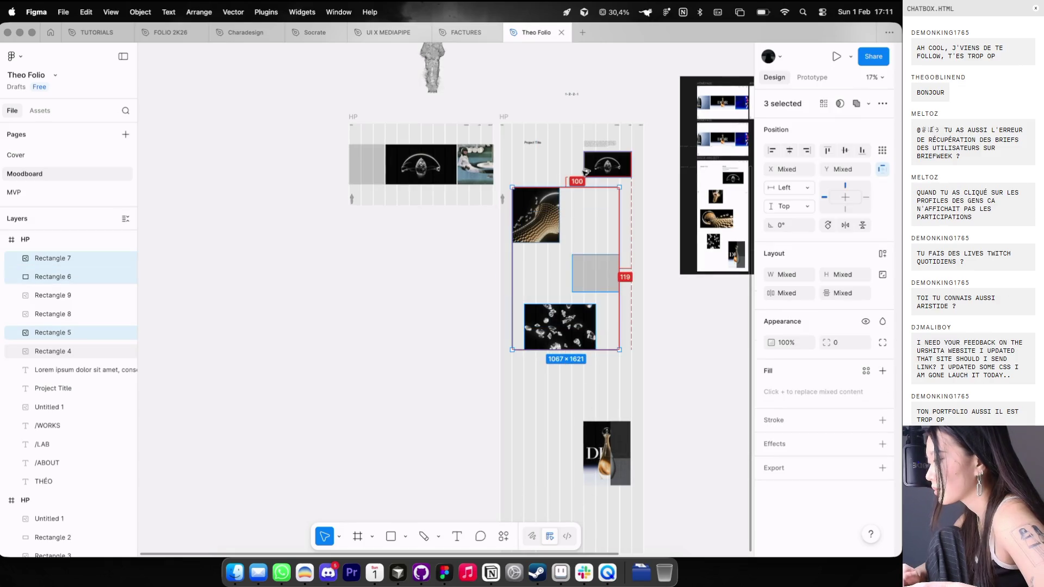
key(shift+Down)
key(shift+Down)
key(Down)
key(Down)
key(Down)
scroll(587, 172, up, 5)
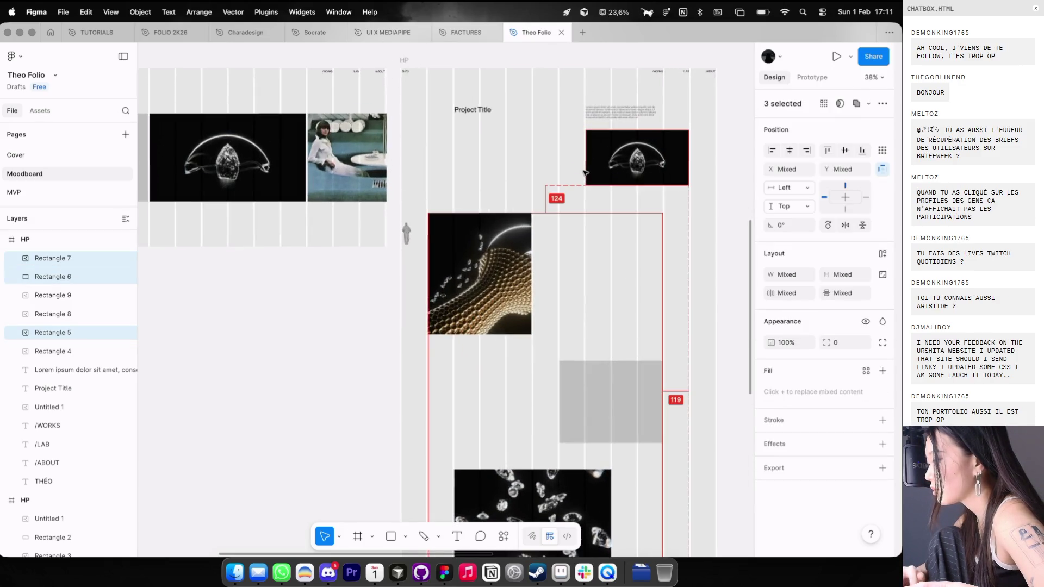
scroll(584, 173, down, 4)
shift+click(496, 139)
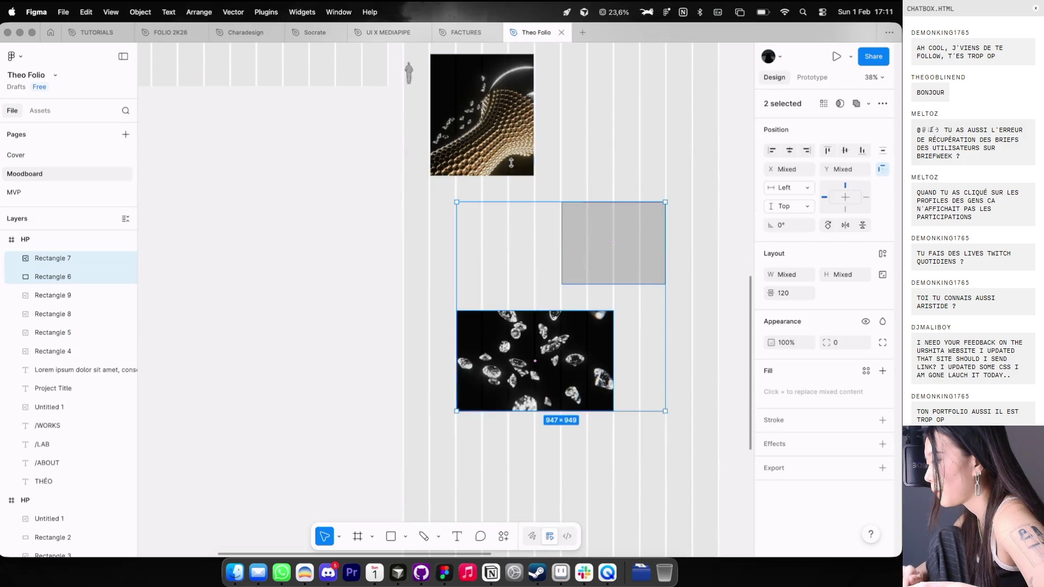
key(shift+Down)
key(shift+Down)
key(shift+Down)
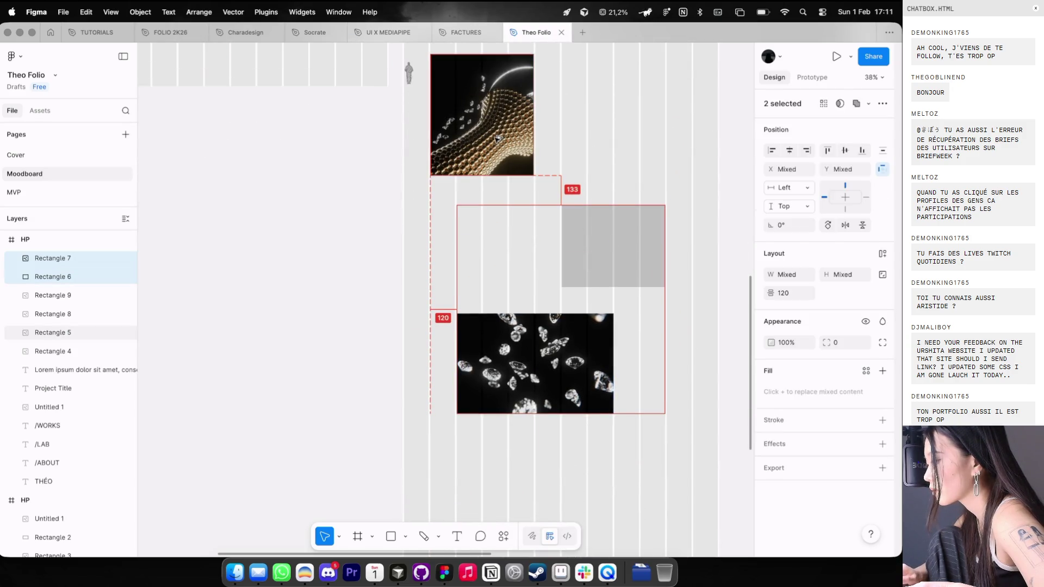
scroll(517, 305, down, 3)
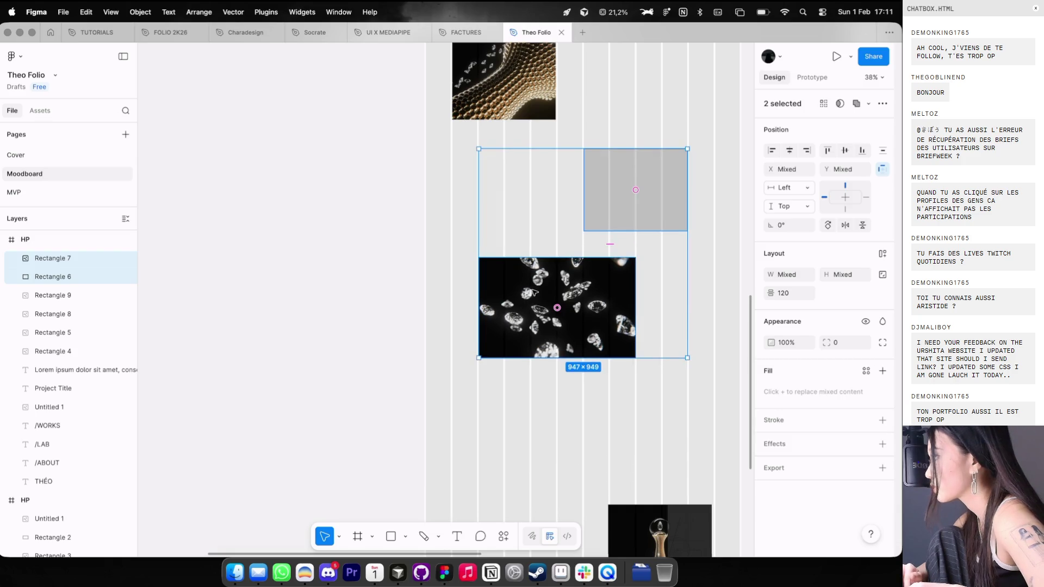
Step: Move the Dior image up, group it with Rectangle 8, and raise the group below the diamonds
click(535, 294)
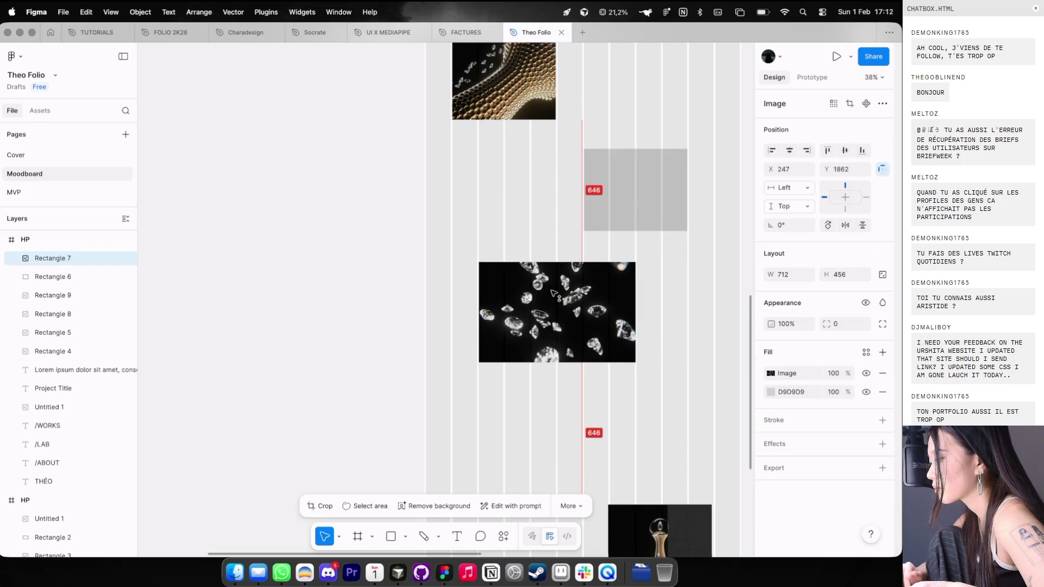
scroll(552, 294, down, 3)
click(597, 378)
drag(597, 378, 597, 340)
shift+click(620, 413)
key(super+g)
drag(618, 383, 603, 341)
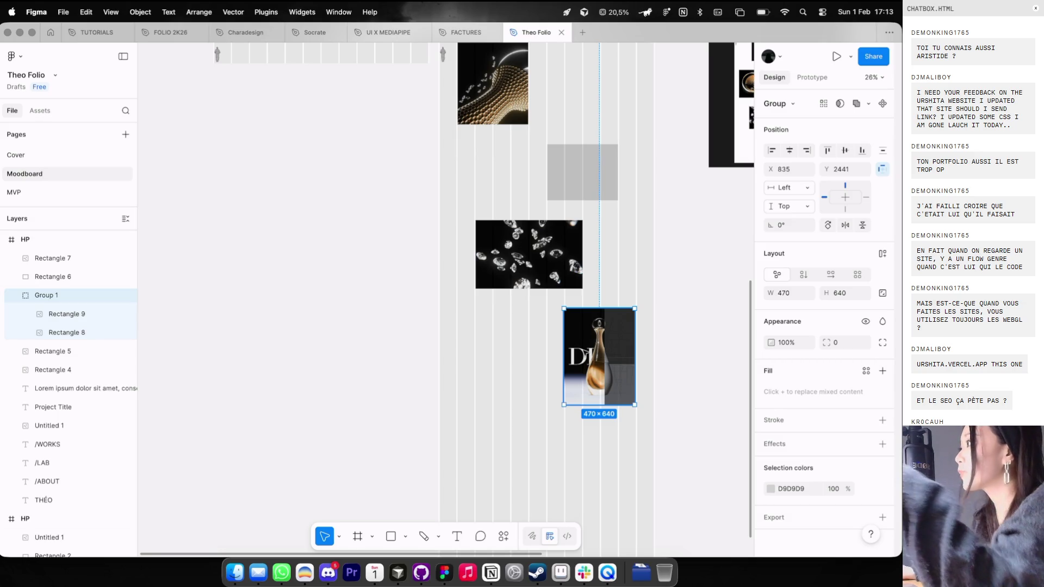
key(ctrl+Left)
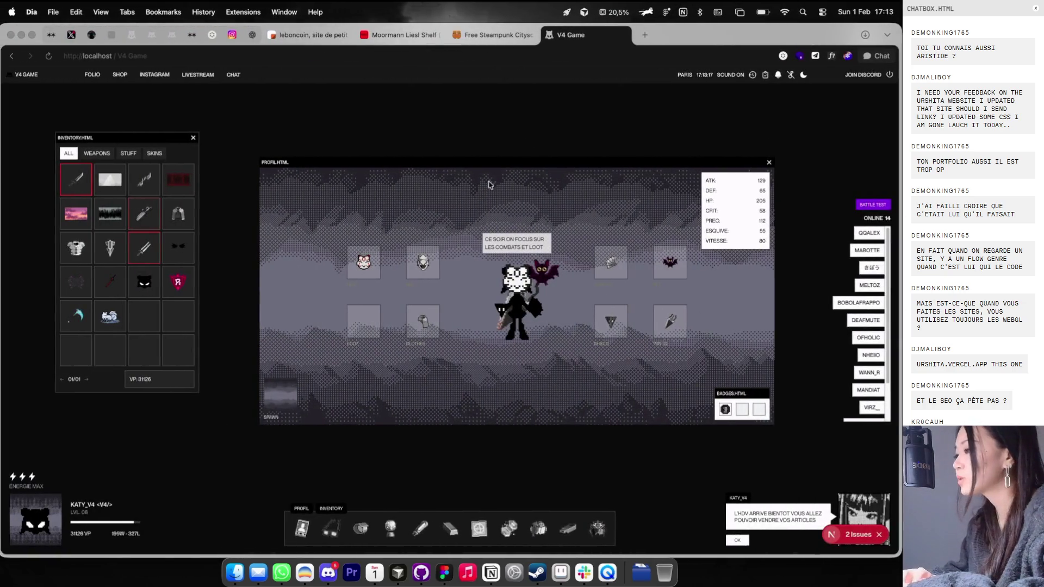
Step: Search for codrops in a new tab and open the WebGPU Gommage article
click(646, 35)
text(codedr)
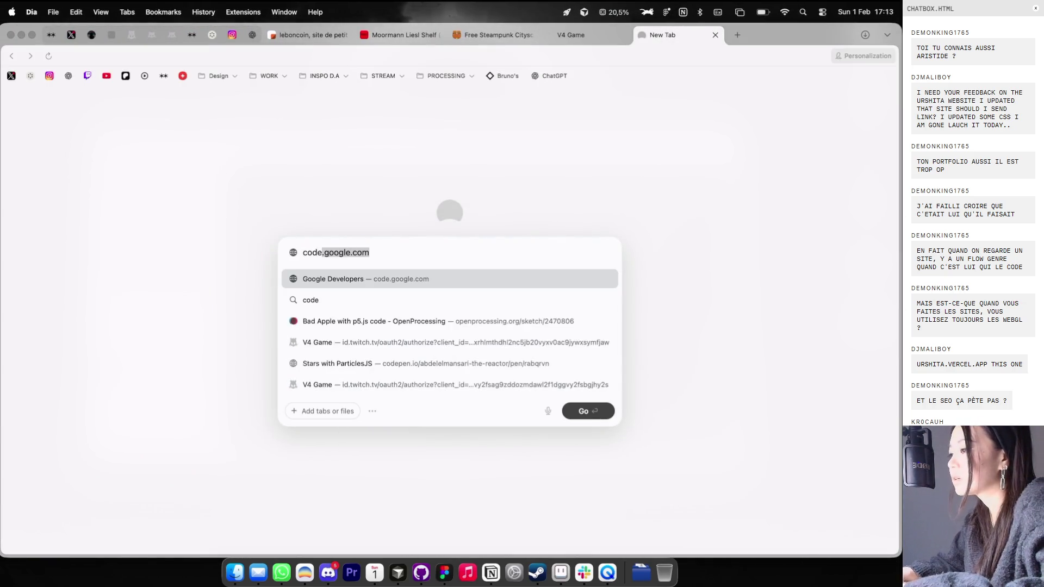
key(Return)
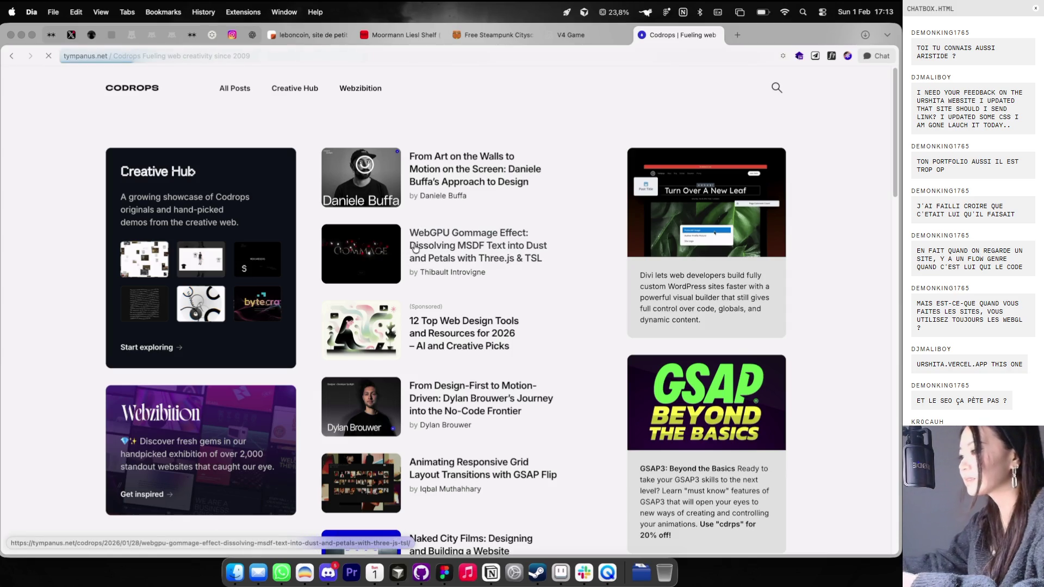
click(414, 249)
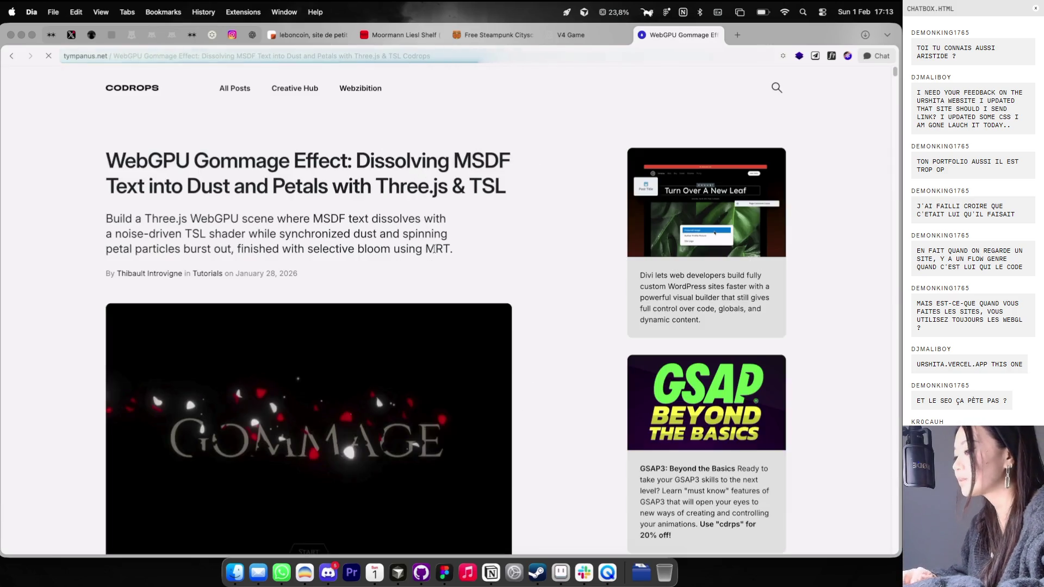
Step: Run the Gommage demo, dissolving and reassembling the GOMMAGE title, then close the demo tab
scroll(415, 289, down, 10)
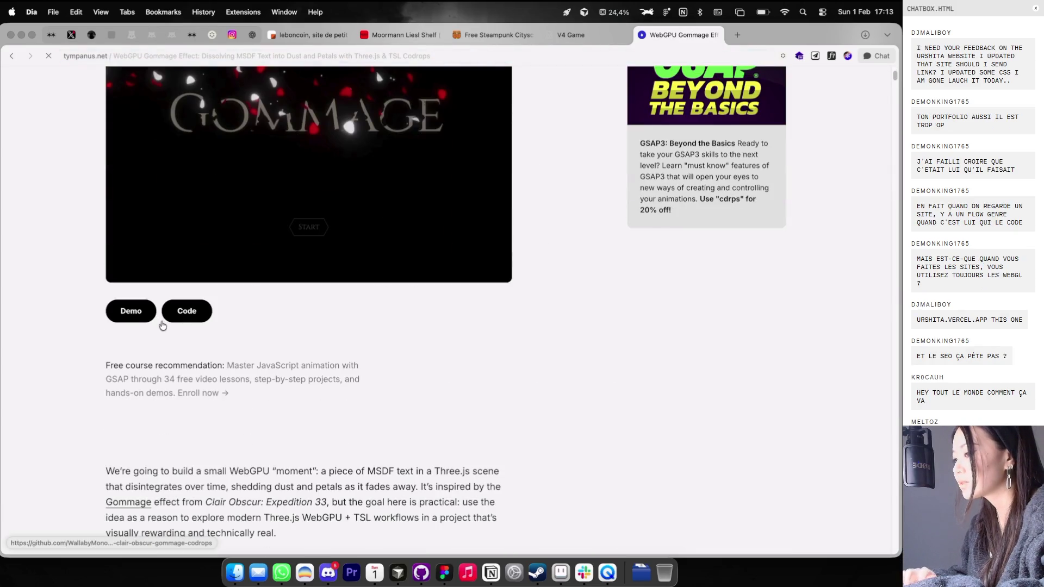
click(131, 310)
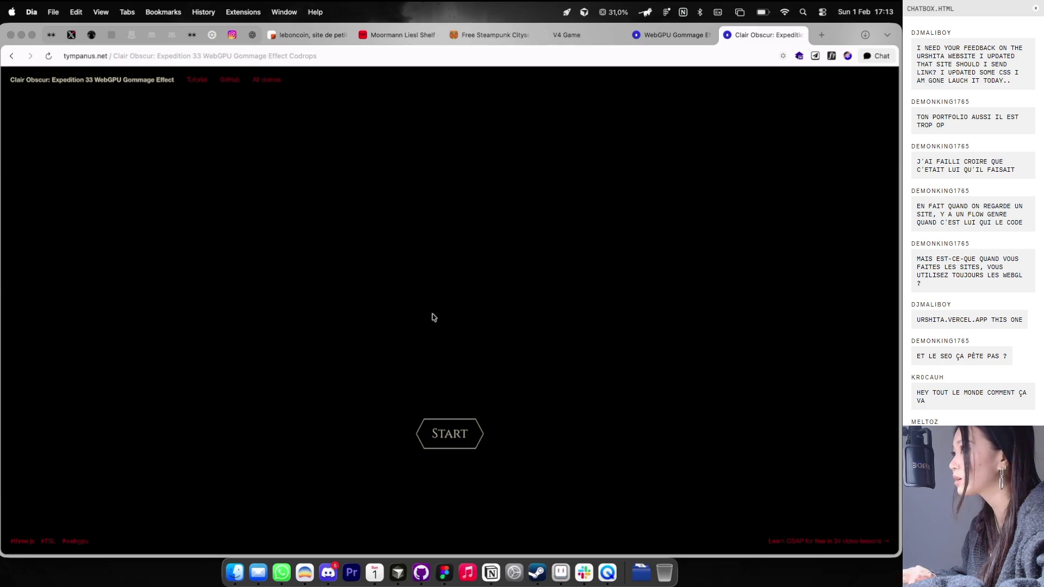
click(443, 451)
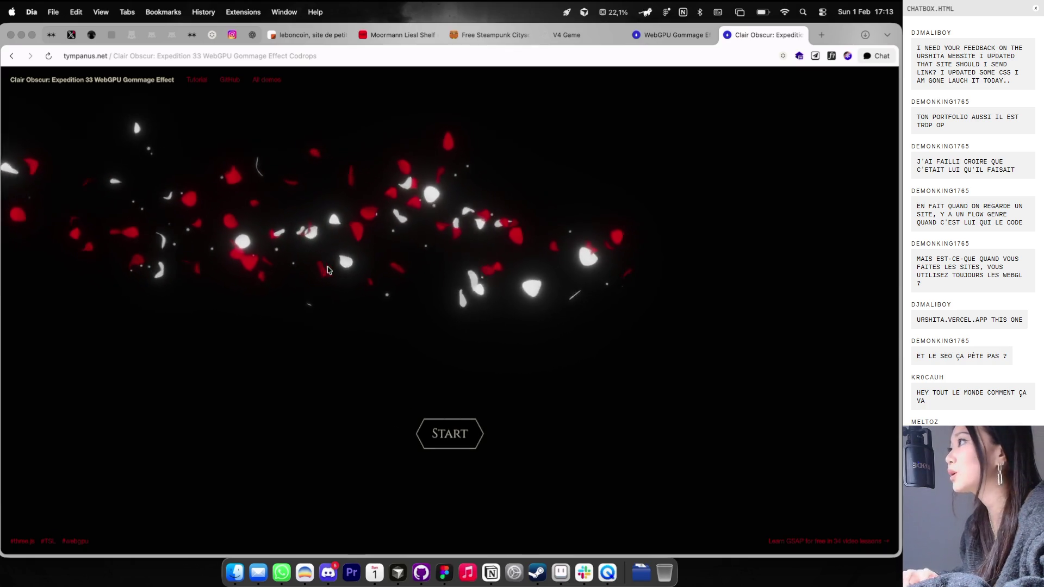
click(473, 434)
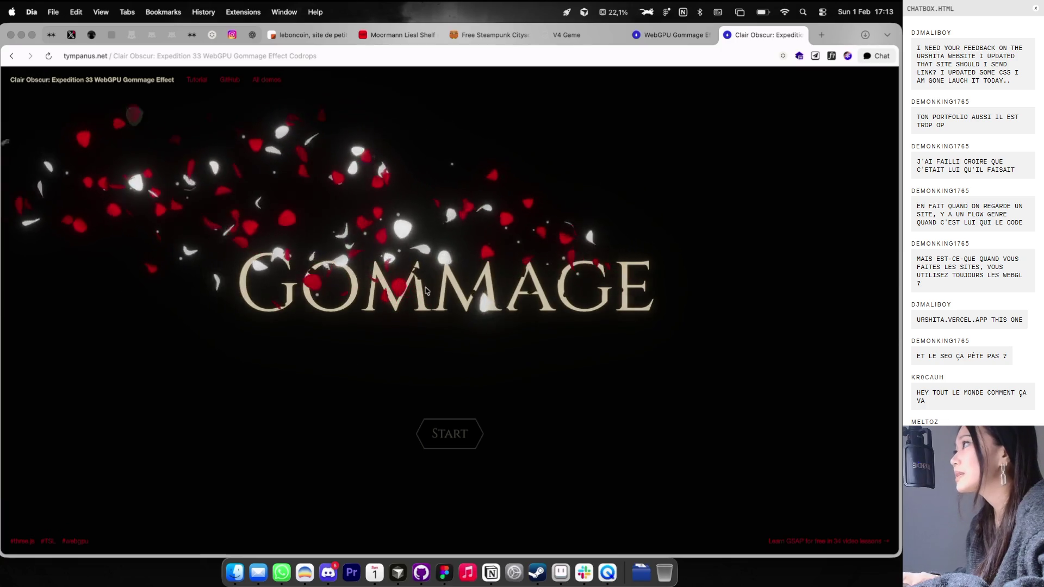
click(435, 434)
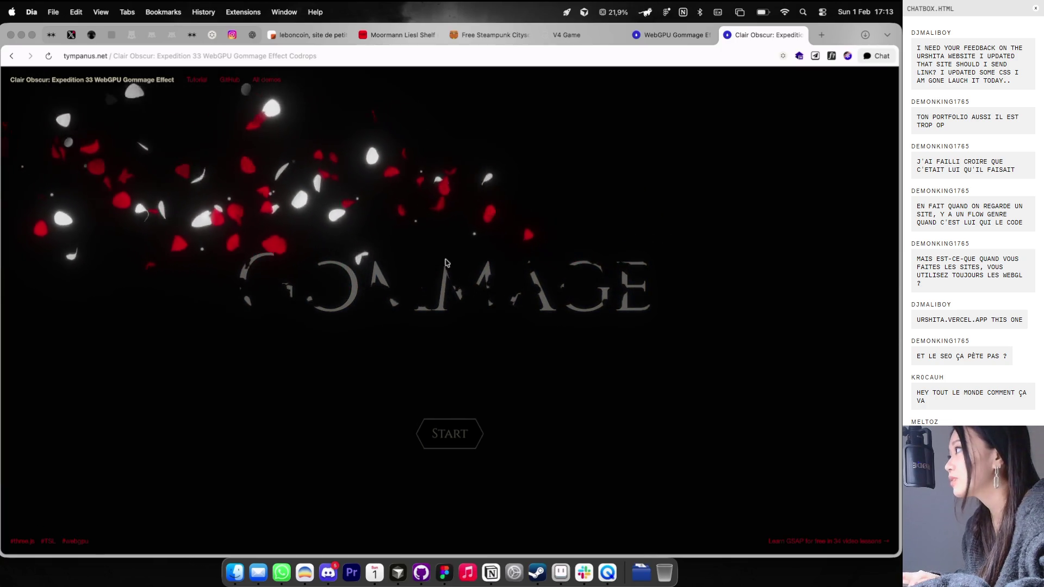
click(799, 34)
Step: Read down through the Gommage tutorial, then go back to the Codrops homepage
scroll(587, 201, down, 6)
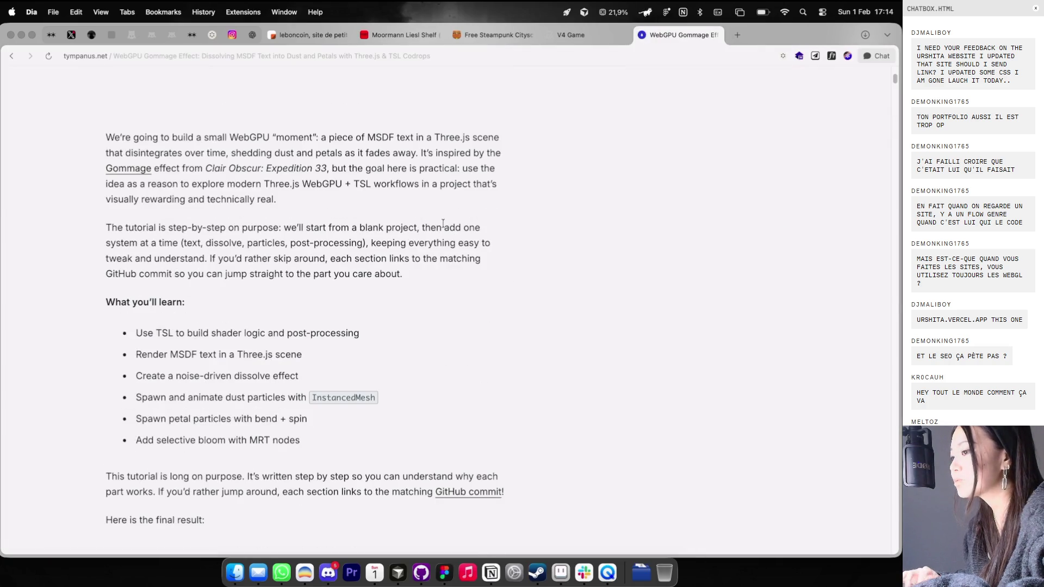
scroll(443, 223, down, 2)
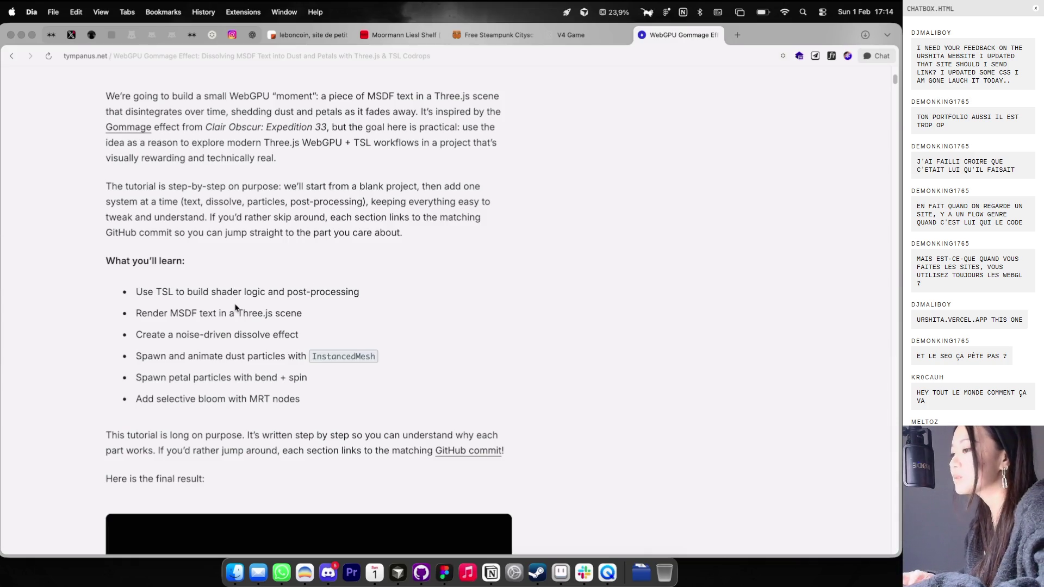
scroll(265, 318, down, 10)
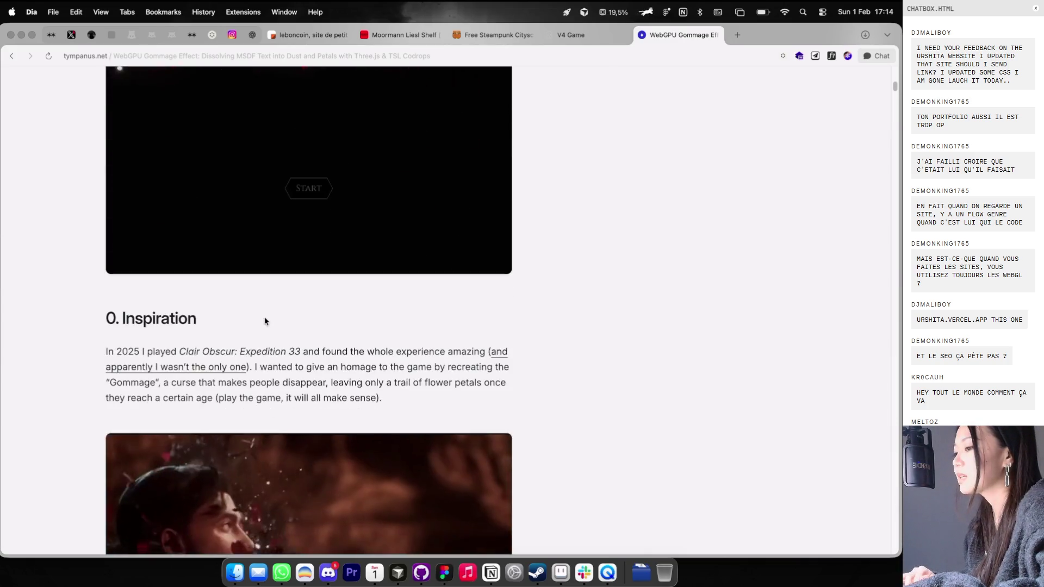
scroll(263, 316, up, 4)
scroll(298, 258, down, 9)
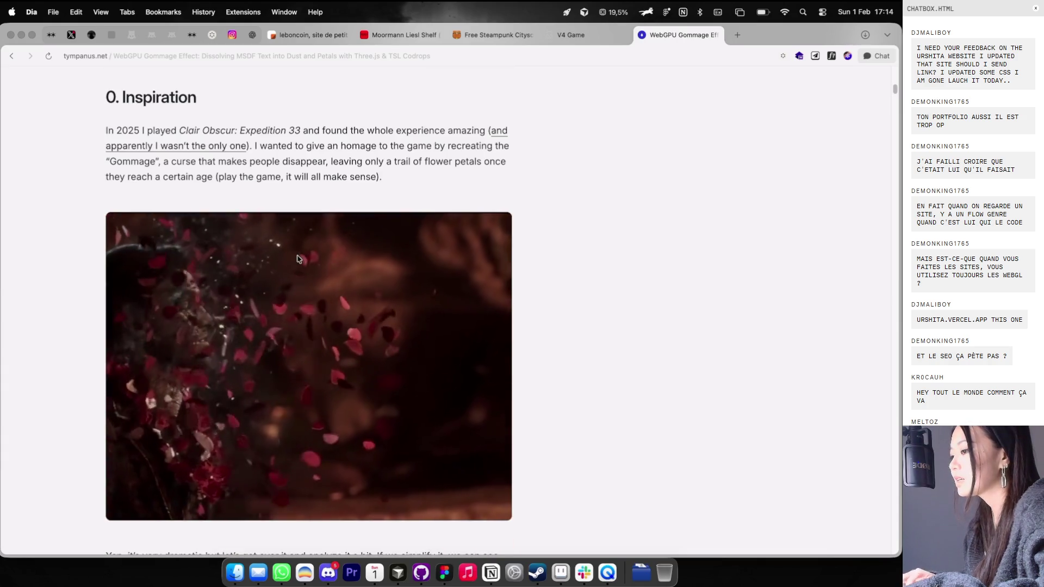
scroll(298, 258, down, 5)
scroll(298, 258, up, 15)
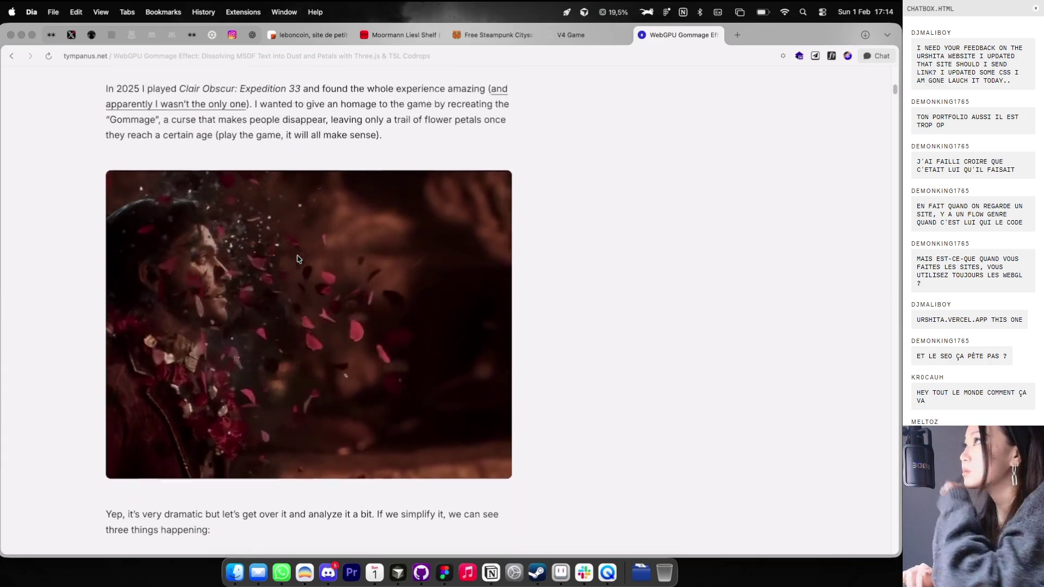
scroll(298, 258, down, 12)
scroll(298, 258, down, 12)
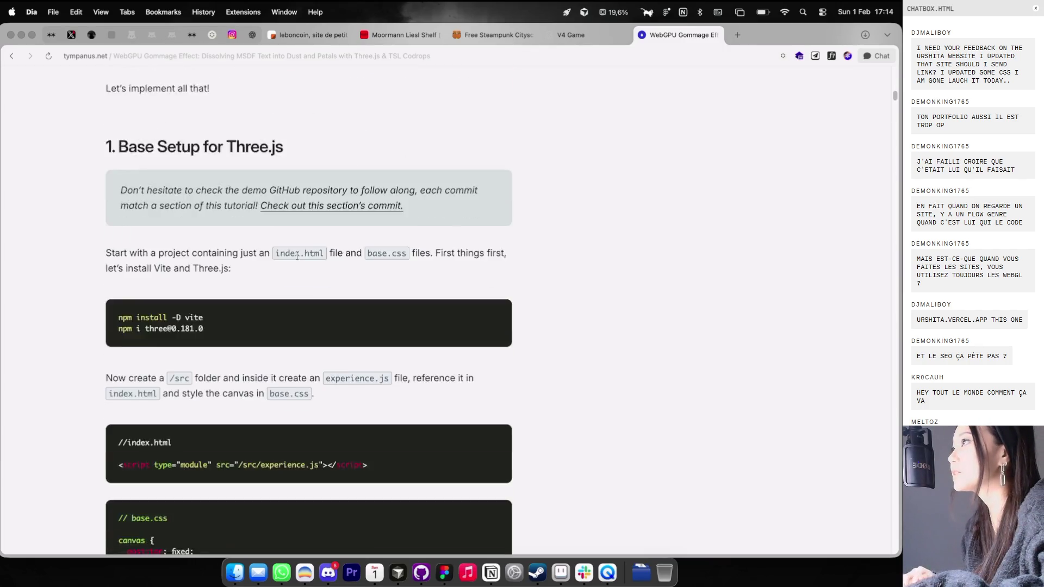
scroll(191, 170, up, 1)
scroll(191, 279, down, 16)
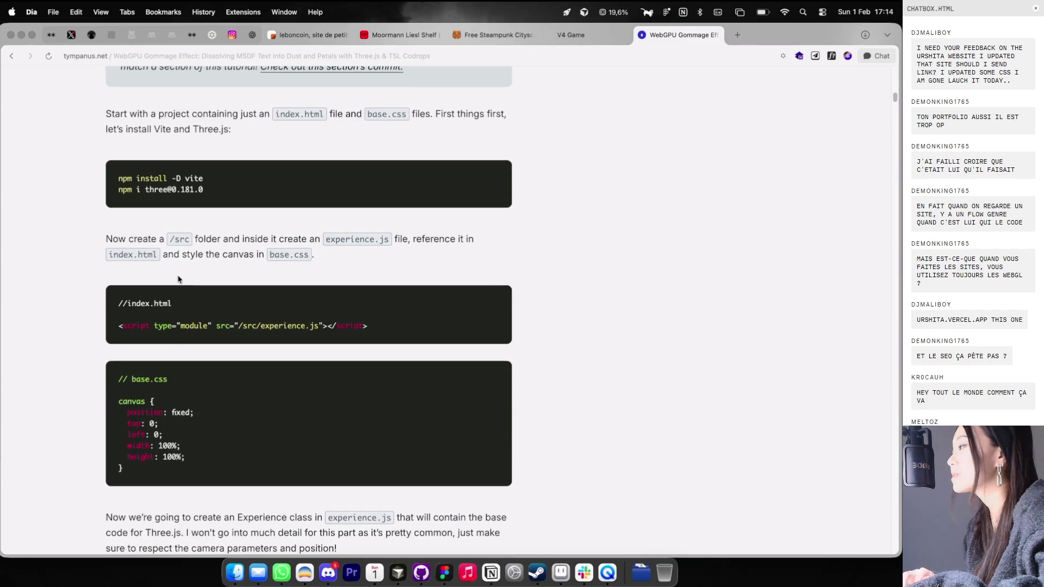
scroll(179, 307, down, 20)
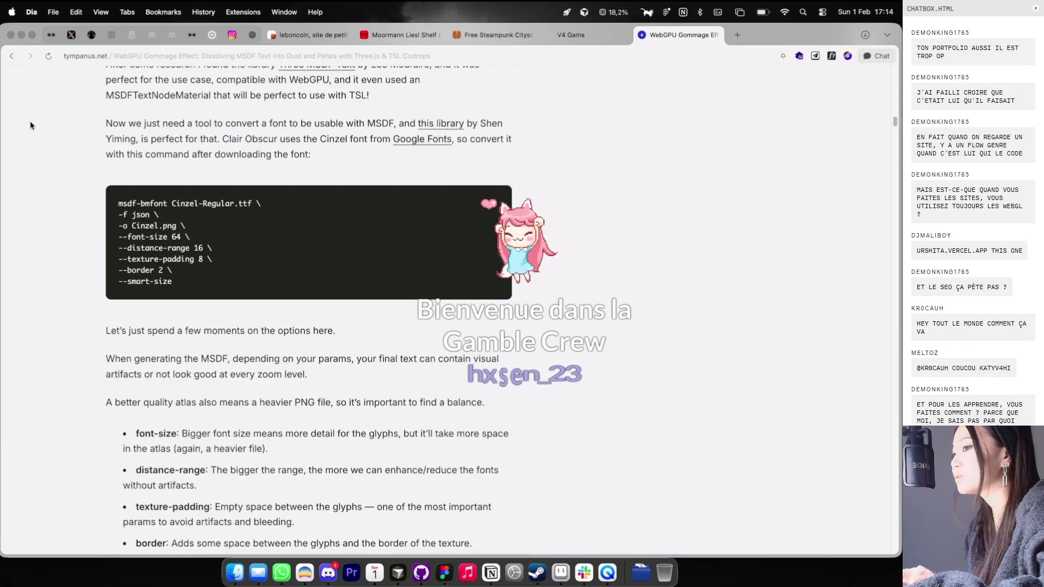
key(super+bracketleft)
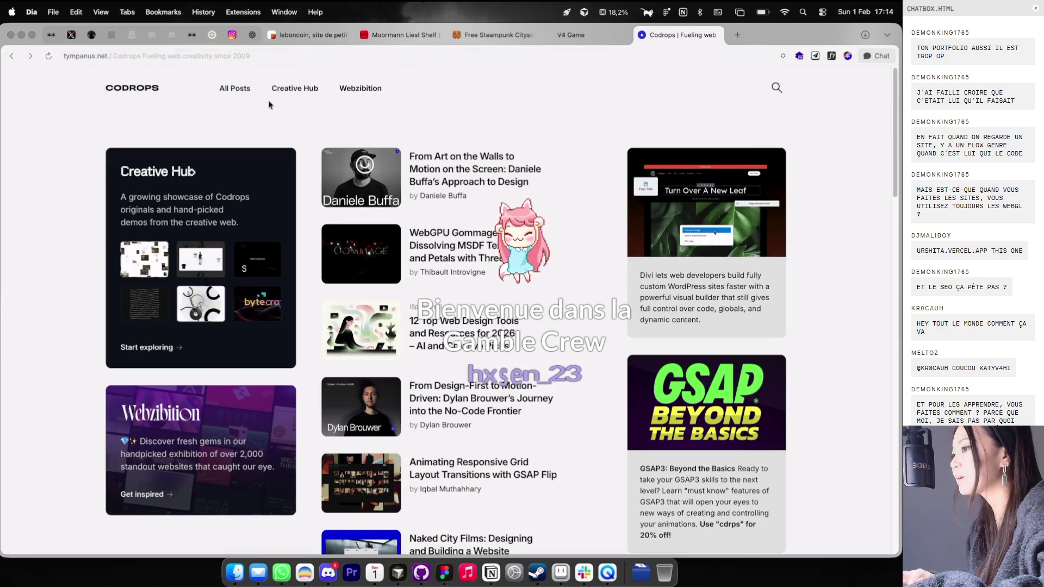
Step: Go via Creative Hub to All Posts and open the GSAP Flip responsive grid transitions article
click(295, 95)
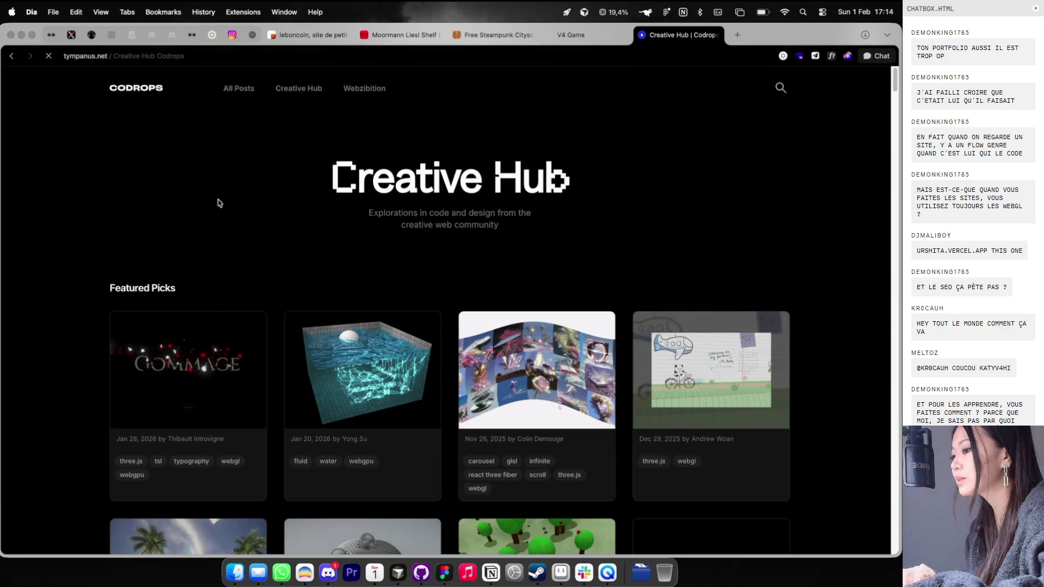
scroll(217, 203, down, 5)
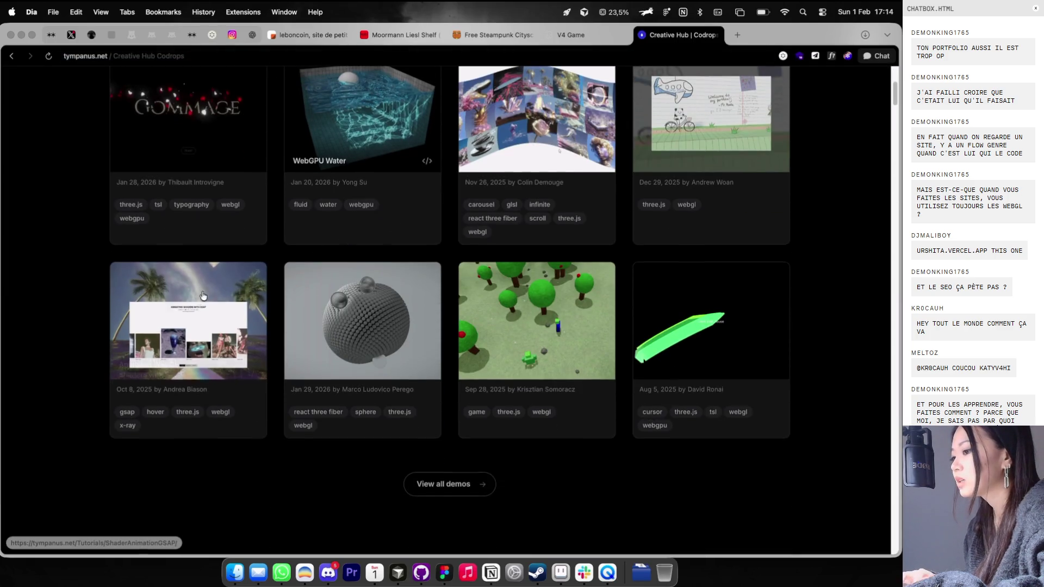
scroll(201, 288, up, 5)
click(249, 89)
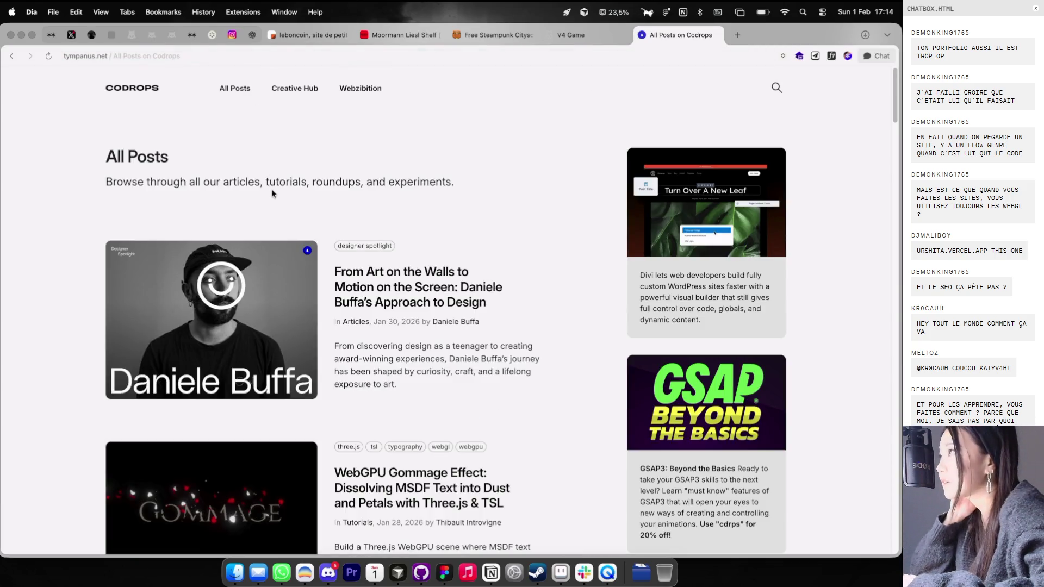
scroll(297, 284, down, 9)
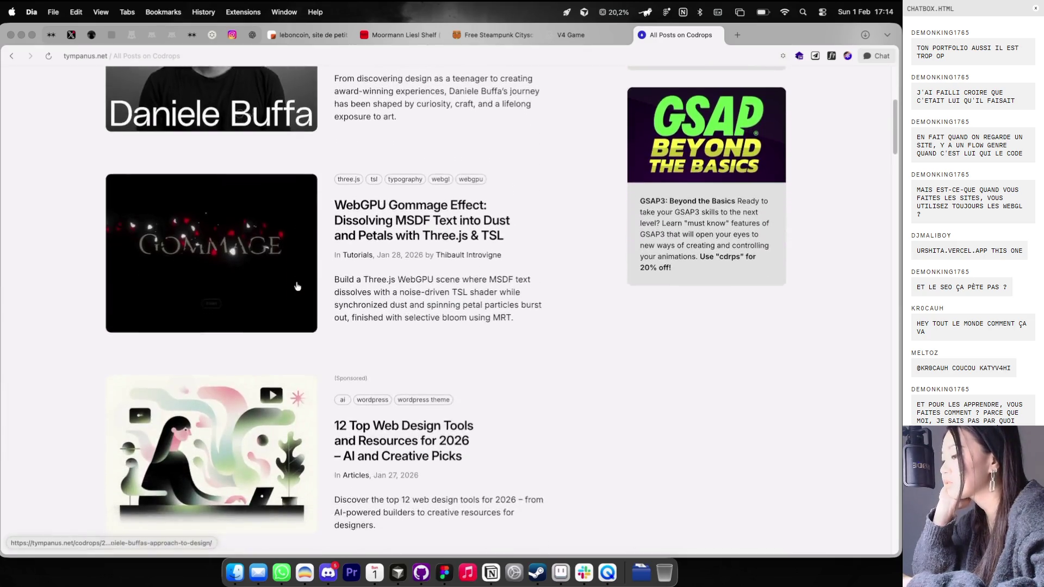
scroll(297, 284, down, 5)
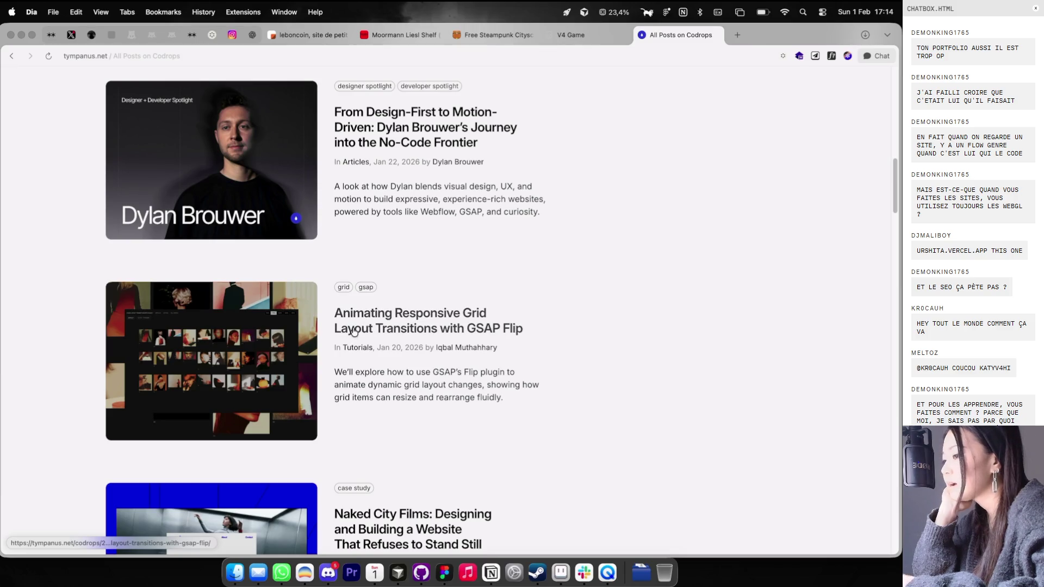
click(354, 333)
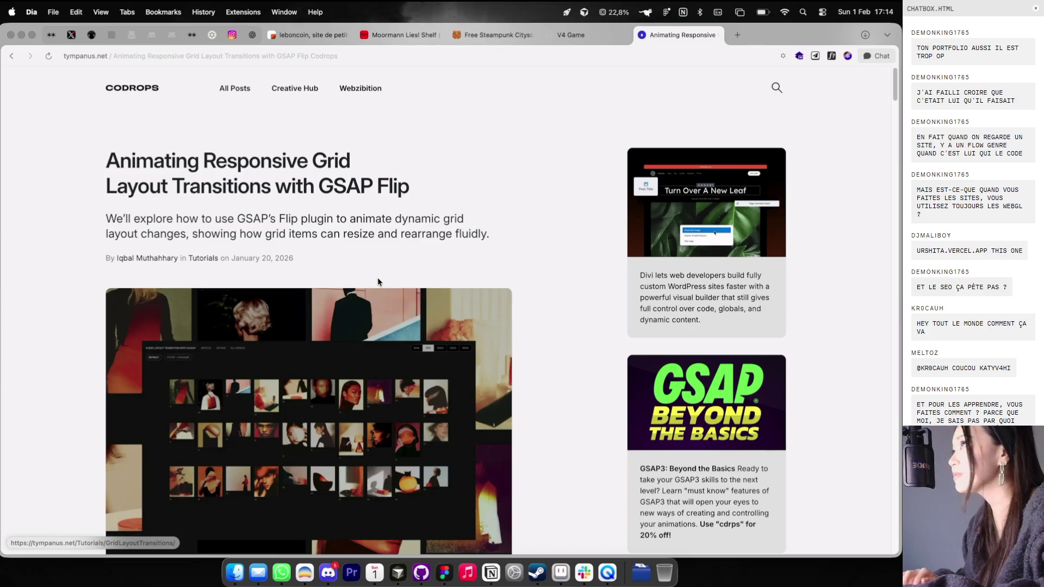
Step: Open the grid layout transition demo and try the 50%, 75%, 100%, 125% and 150% grid sizes
scroll(378, 278, down, 5)
scroll(359, 288, up, 4)
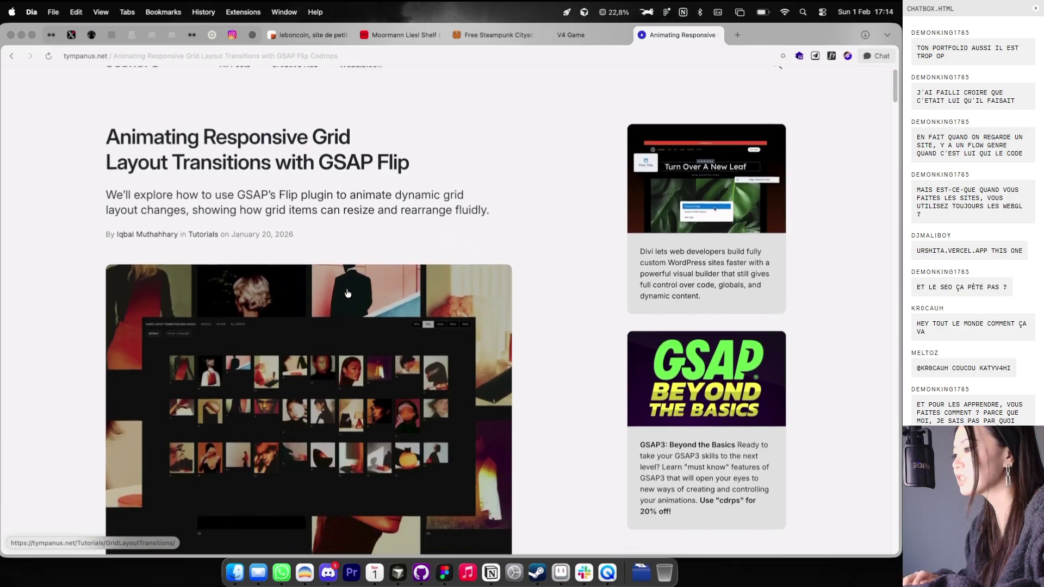
scroll(347, 294, down, 4)
click(135, 413)
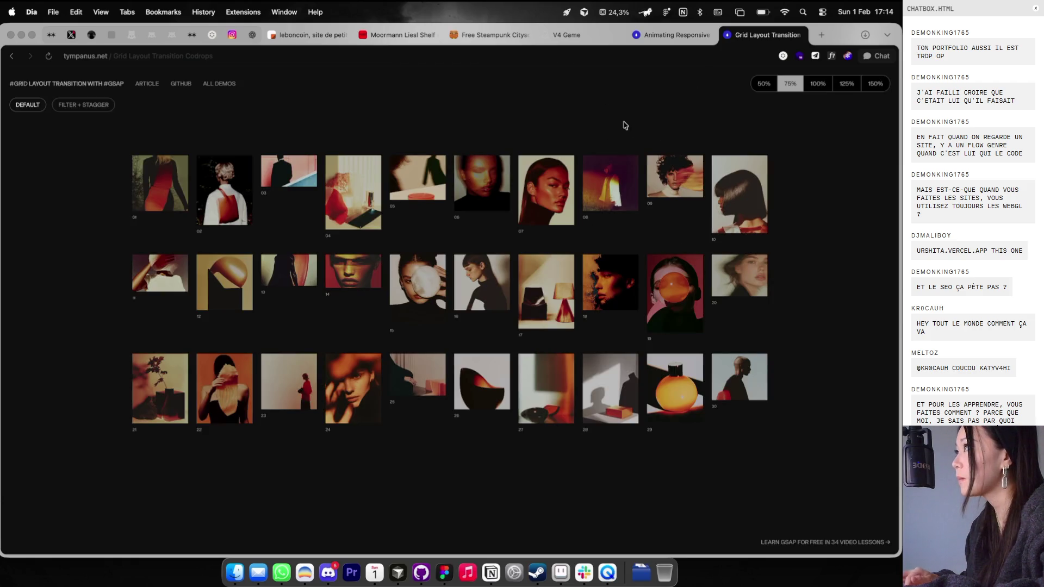
click(822, 82)
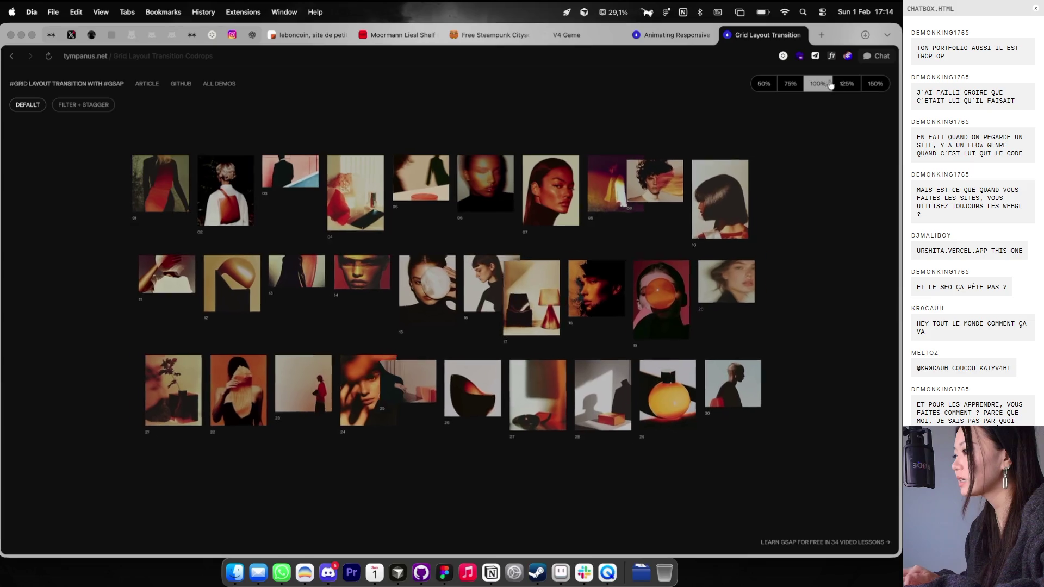
click(849, 84)
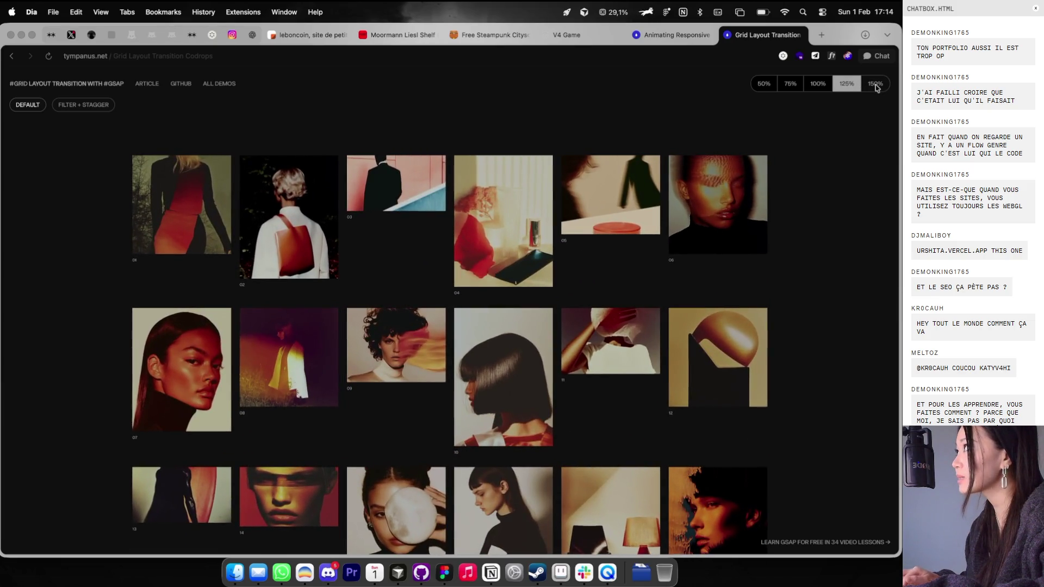
click(875, 84)
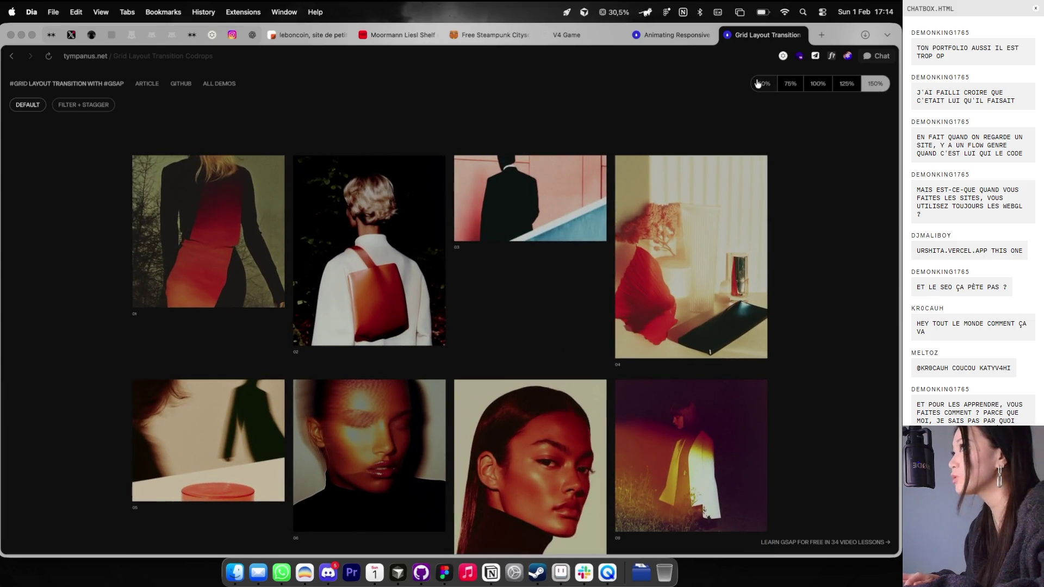
click(761, 83)
click(818, 83)
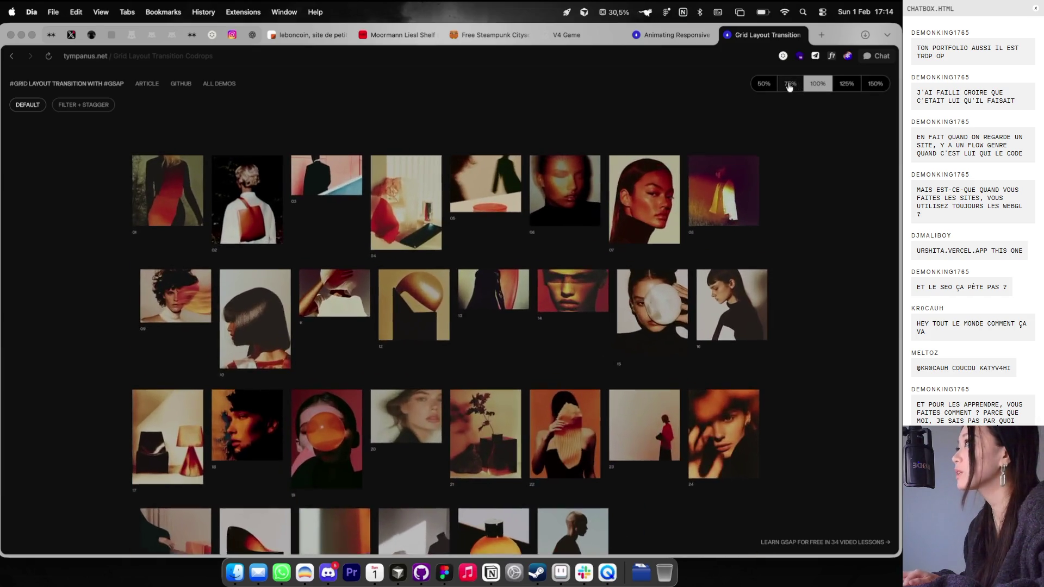
click(844, 86)
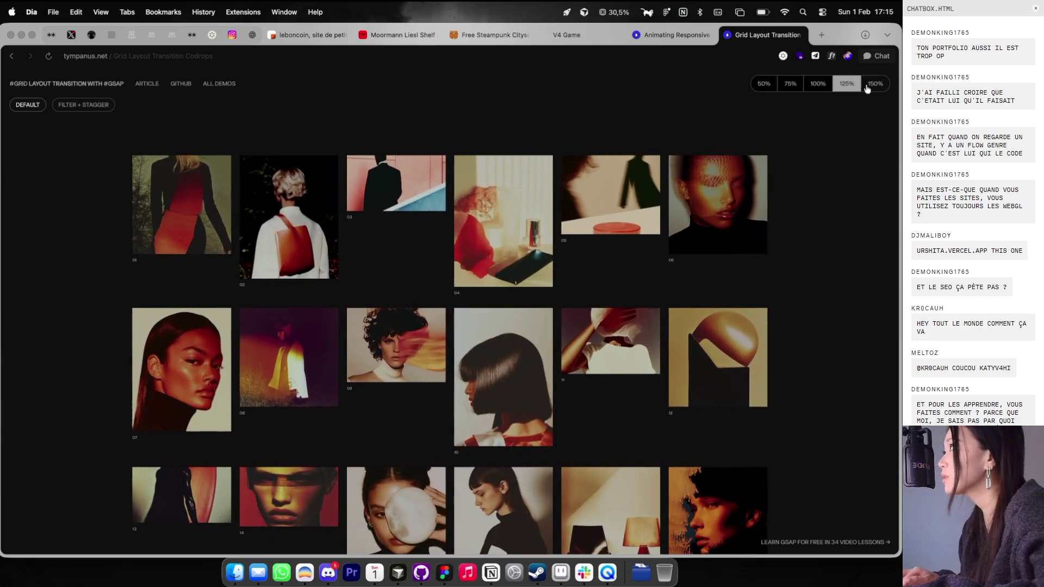
click(792, 86)
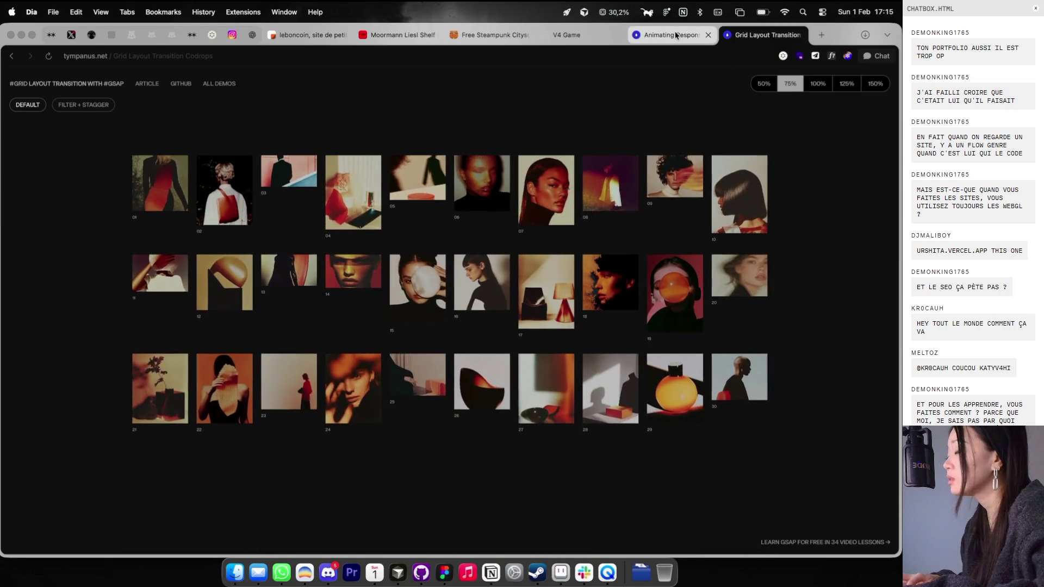
Step: Scroll through the Animating Responsive Grid Layout Transitions tutorial article
click(680, 34)
scroll(580, 197, down, 15)
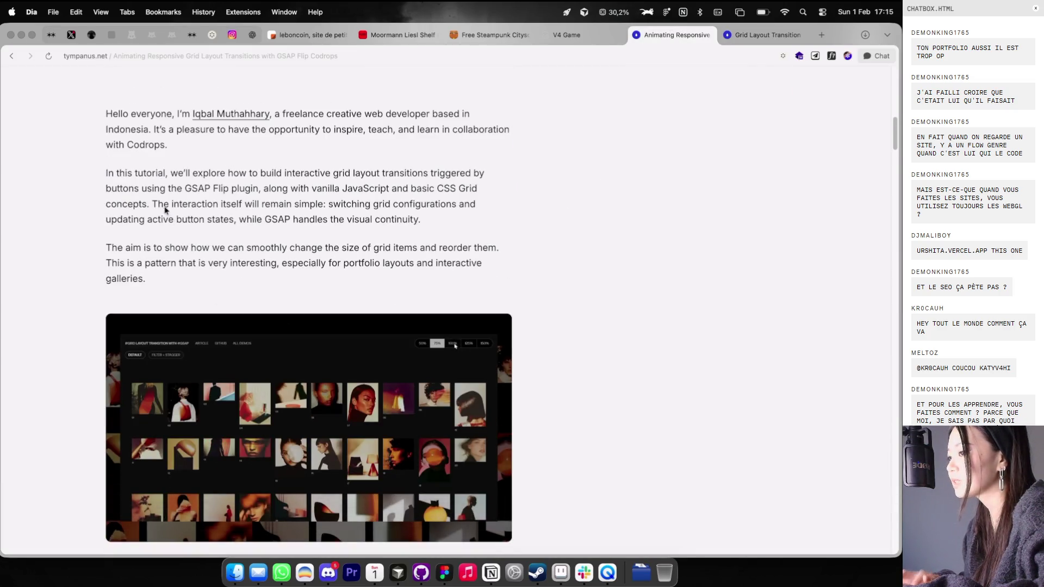
scroll(158, 210, down, 3)
scroll(150, 192, down, 20)
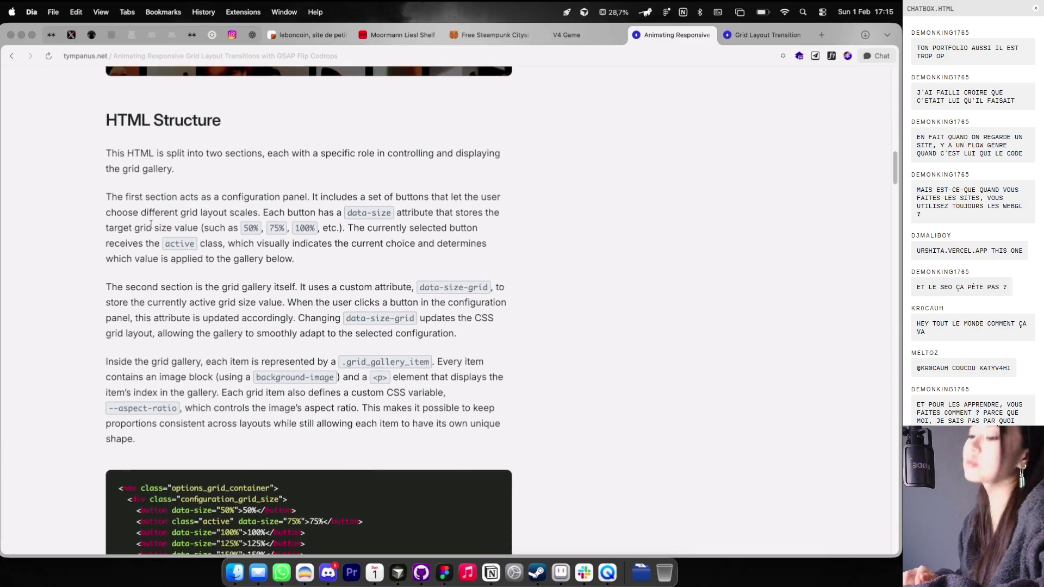
scroll(160, 235, down, 2)
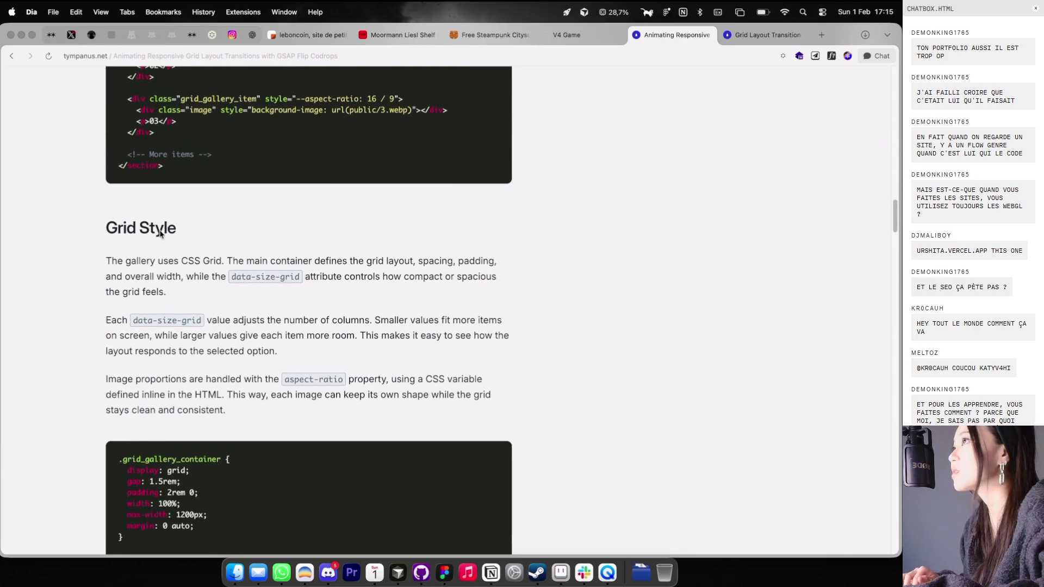
scroll(148, 244, down, 20)
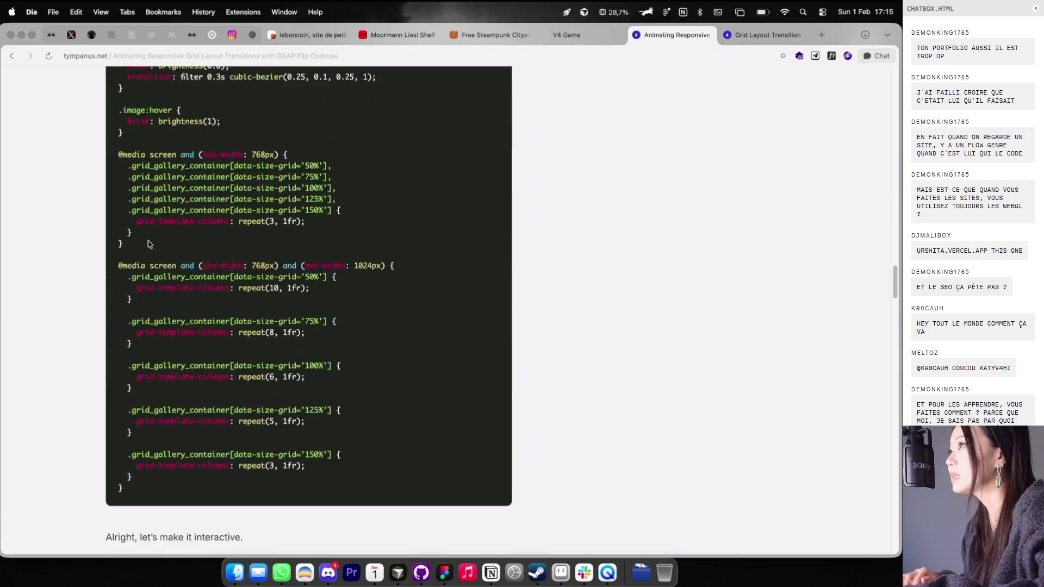
scroll(148, 244, down, 20)
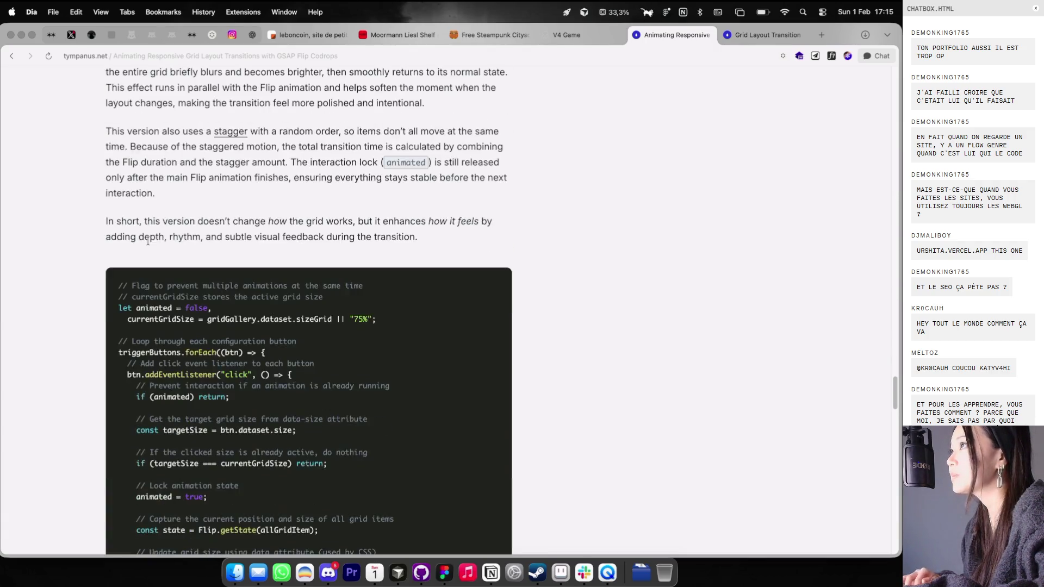
scroll(148, 241, down, 15)
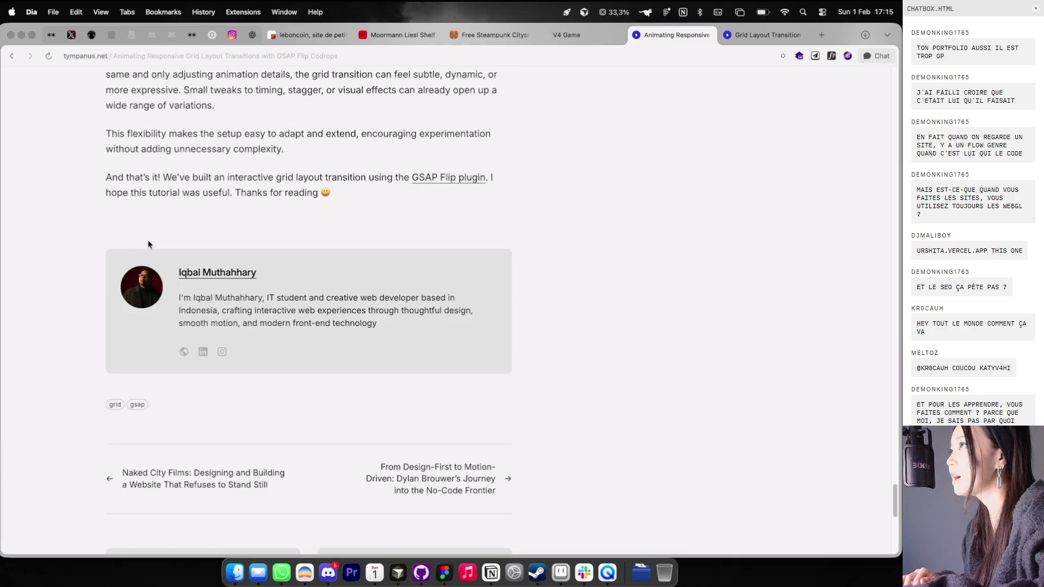
scroll(327, 163, up, 14)
Step: Close the grid layout demo tab and return to the Codrops All Posts listing
click(724, 38)
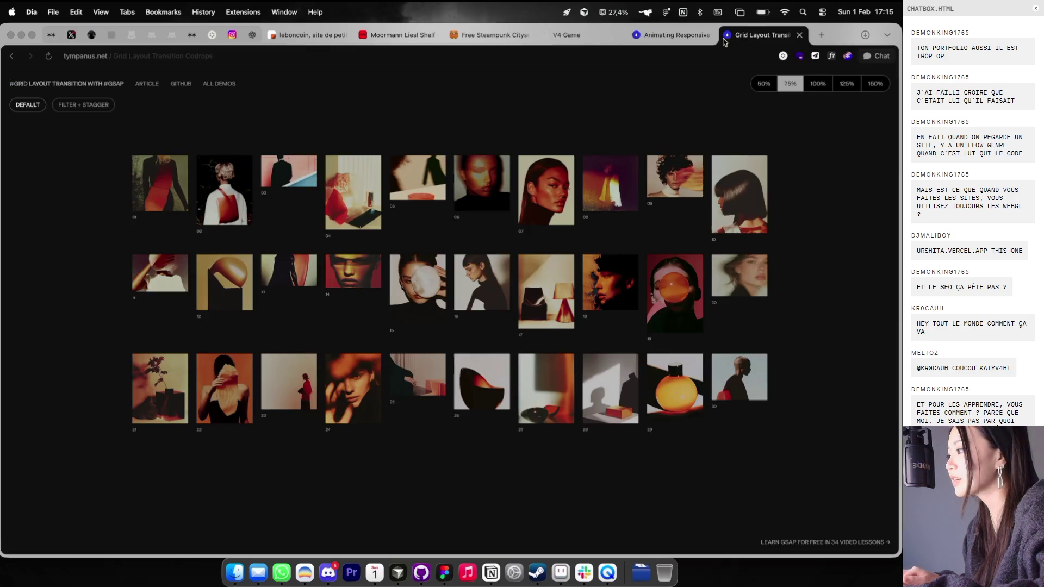
click(800, 34)
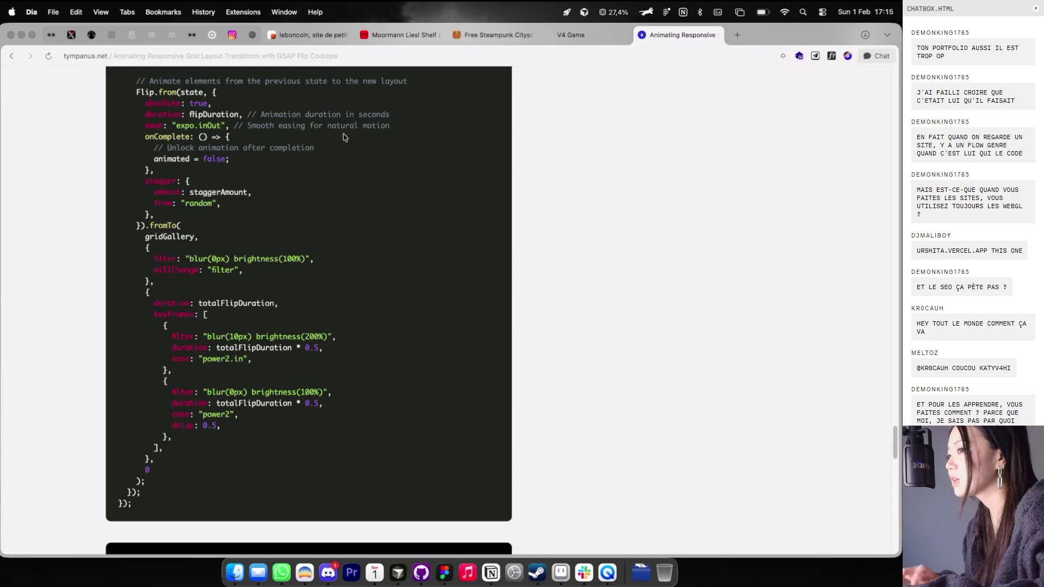
click(7, 57)
scroll(217, 174, up, 10)
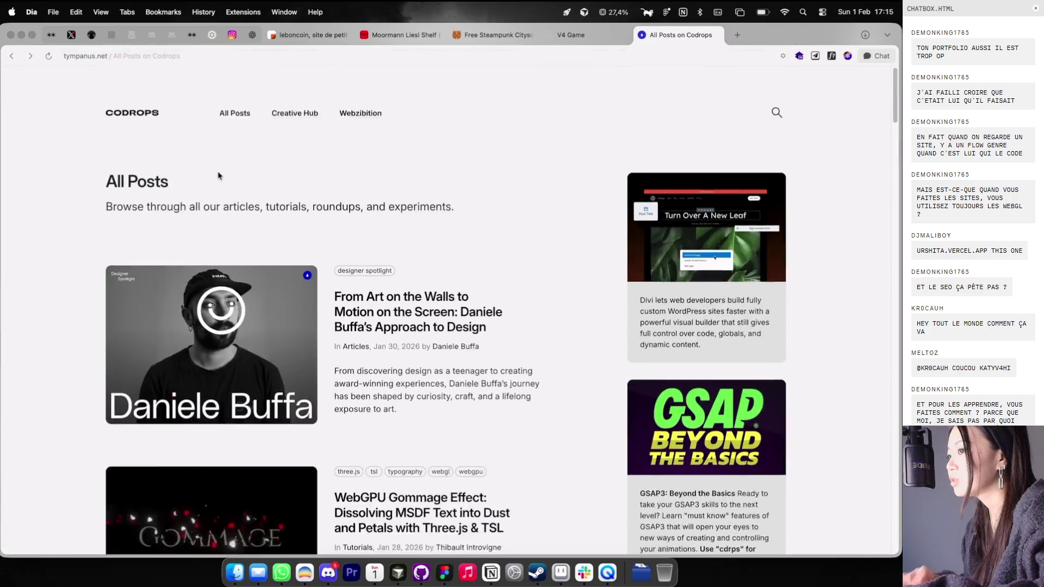
Step: Open the Scroll-Driven Dual-Wave Text Animation article from All Posts and launch its demo
scroll(264, 112, down, 20)
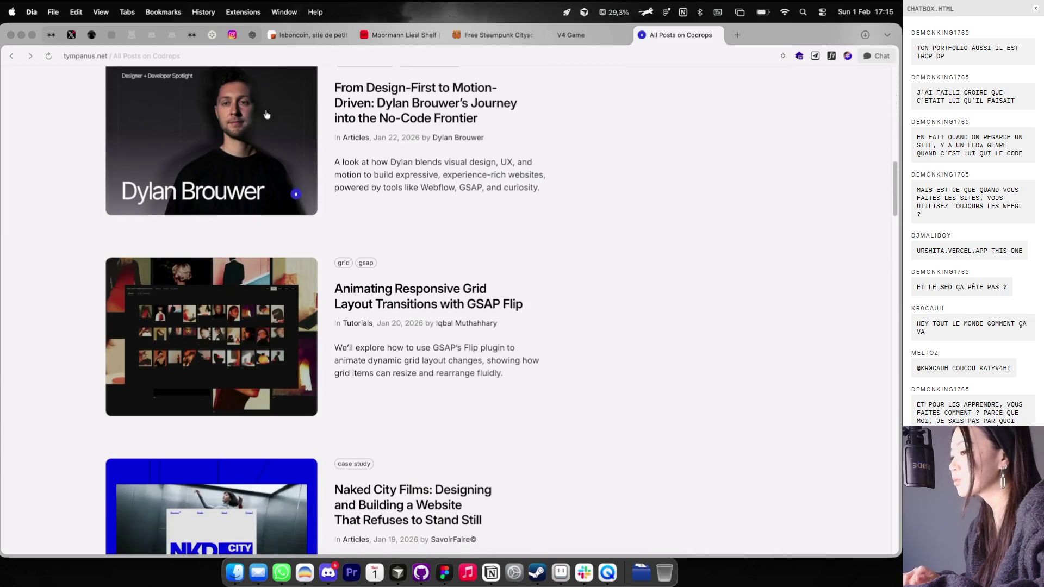
scroll(266, 114, down, 6)
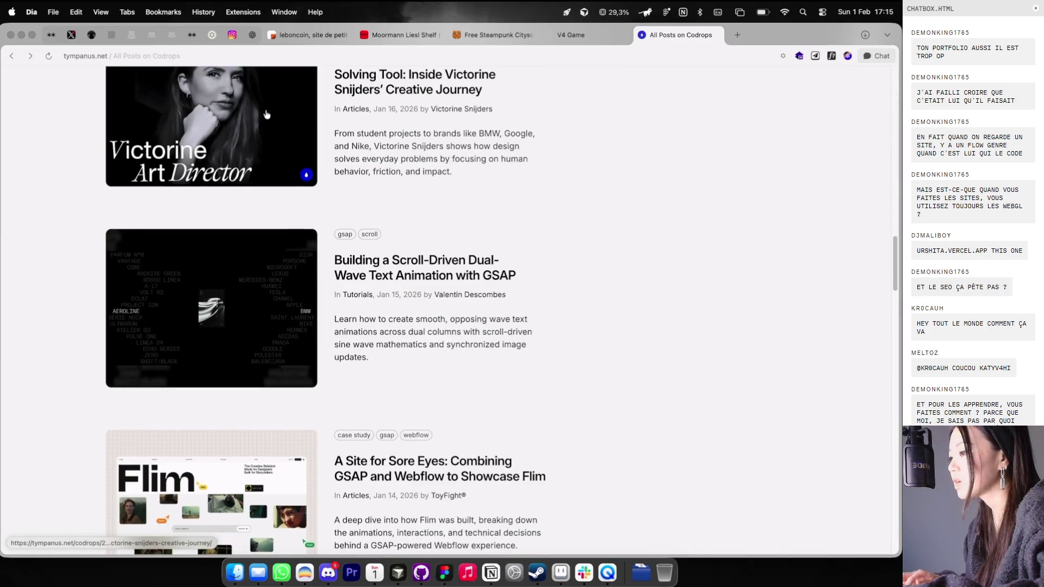
click(371, 291)
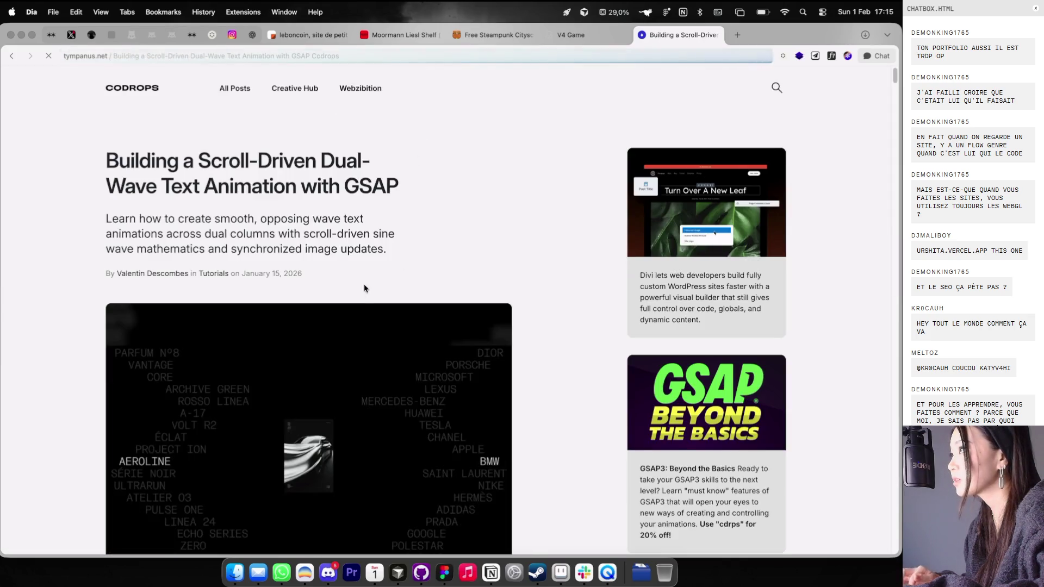
scroll(259, 368, down, 4)
click(140, 415)
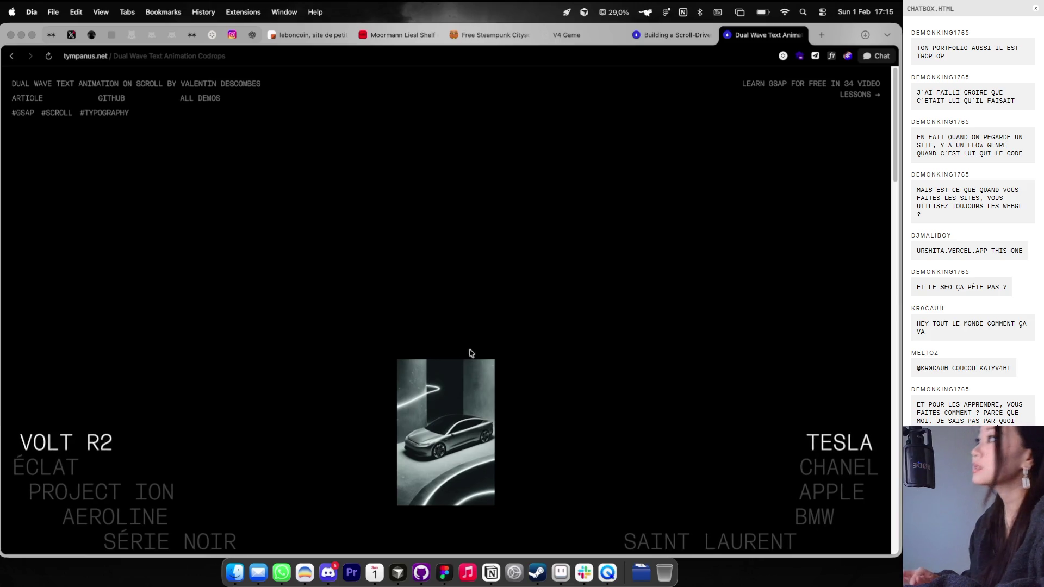
Step: Scroll through the Dual Wave demo, then close it and return to the V4 Game tab
scroll(466, 300, down, 10)
scroll(466, 302, down, 10)
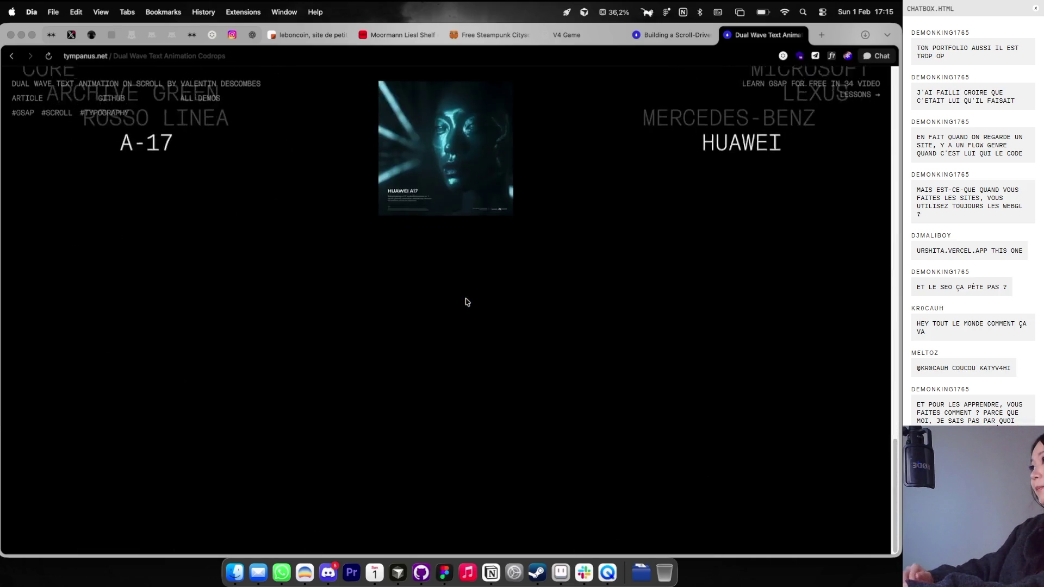
scroll(466, 302, up, 5)
scroll(466, 302, up, 10)
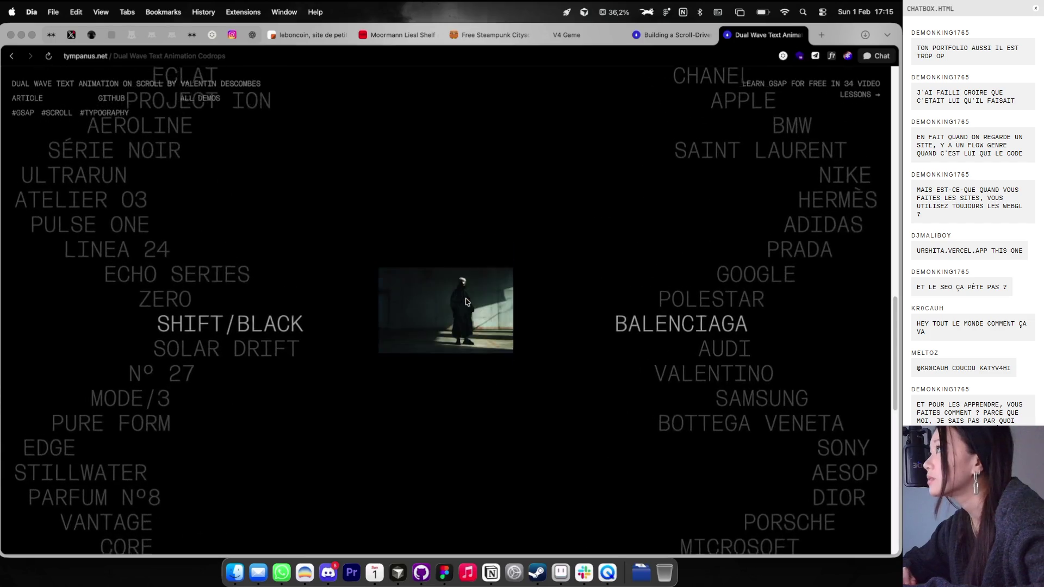
scroll(486, 298, up, 10)
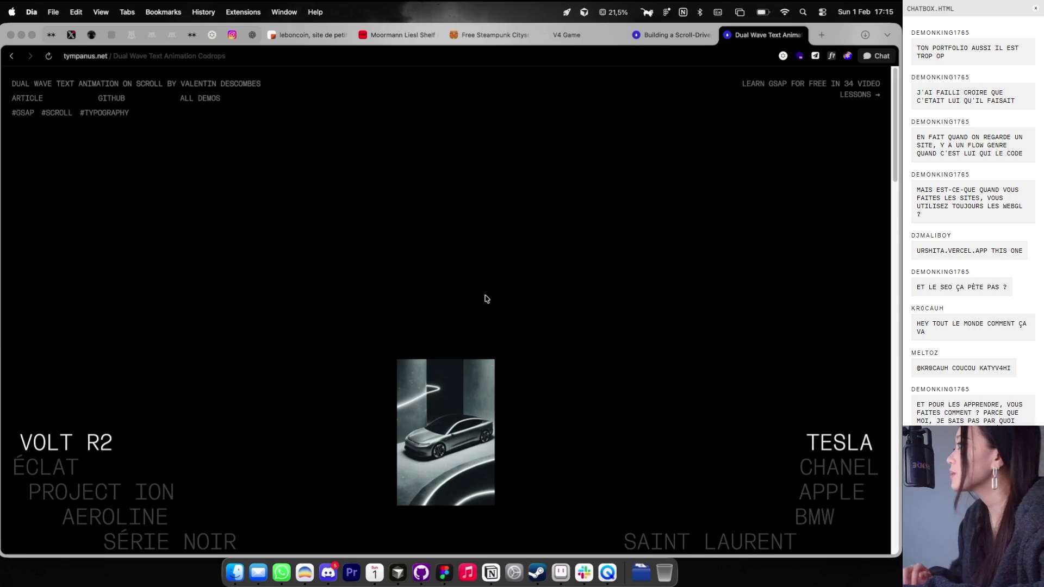
scroll(486, 298, down, 10)
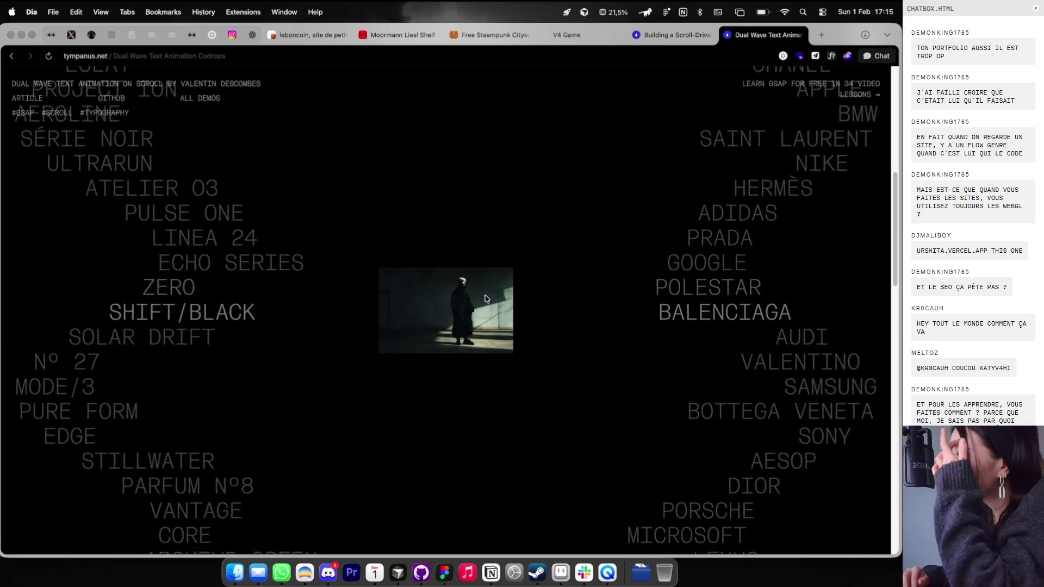
scroll(486, 298, down, 5)
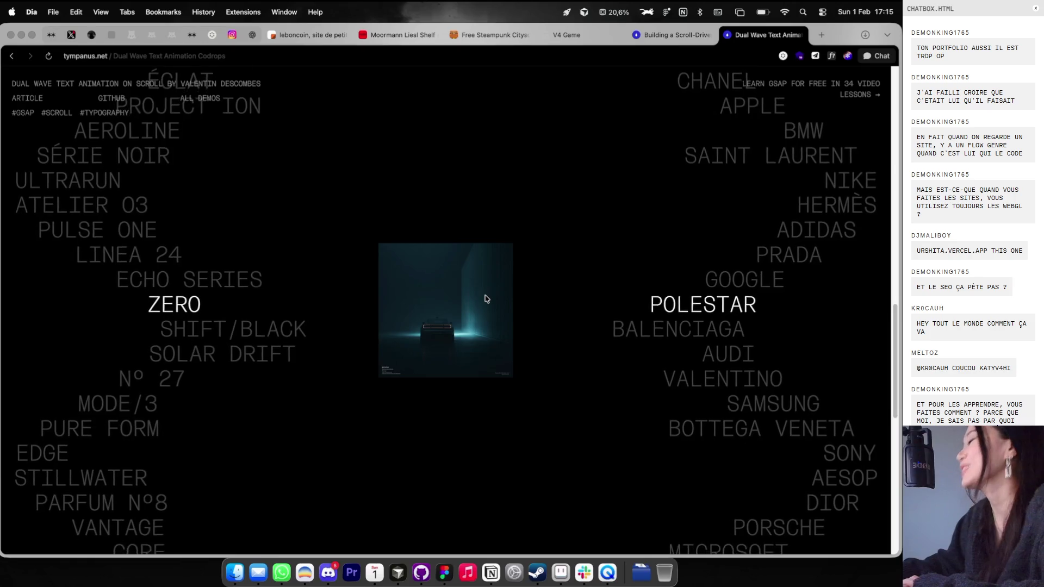
scroll(486, 299, up, 5)
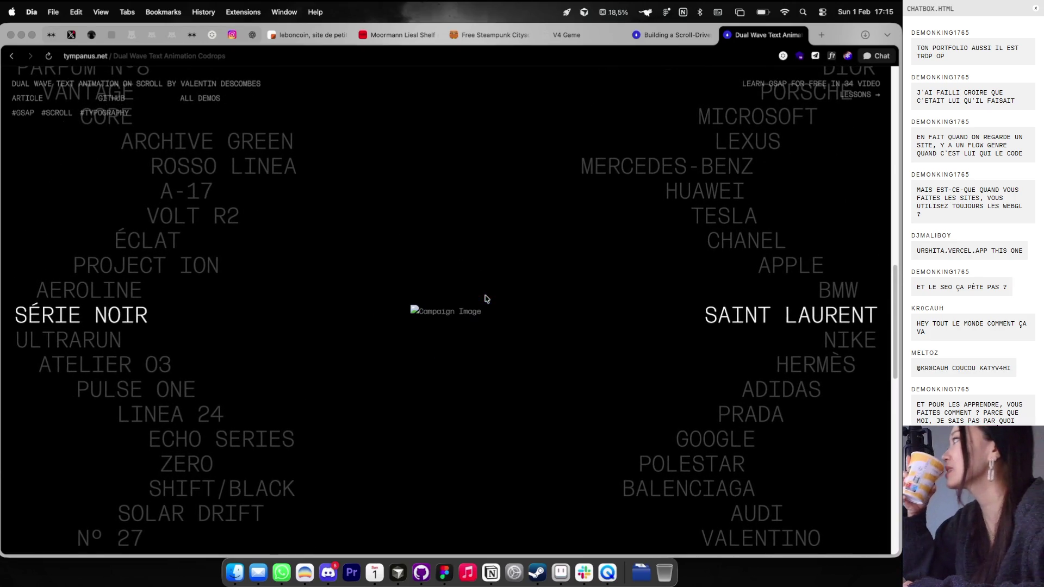
scroll(485, 298, up, 3)
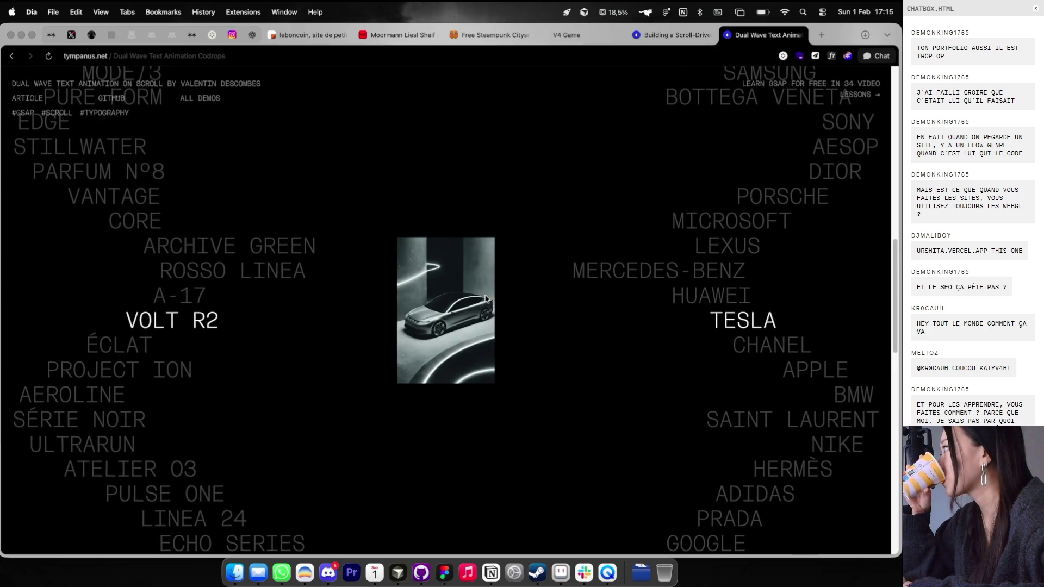
scroll(486, 298, up, 3)
scroll(485, 298, up, 2)
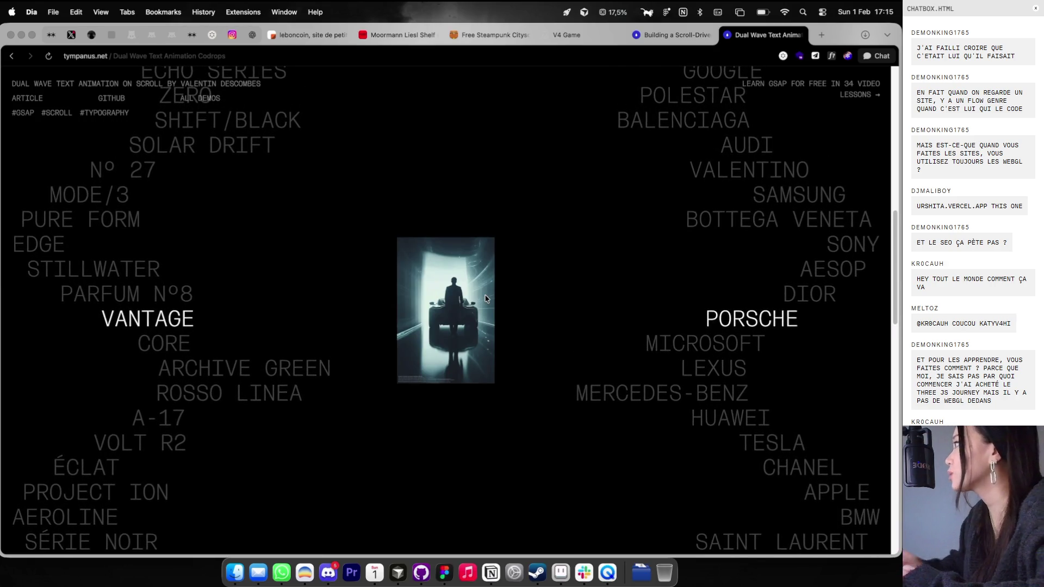
scroll(486, 299, up, 4)
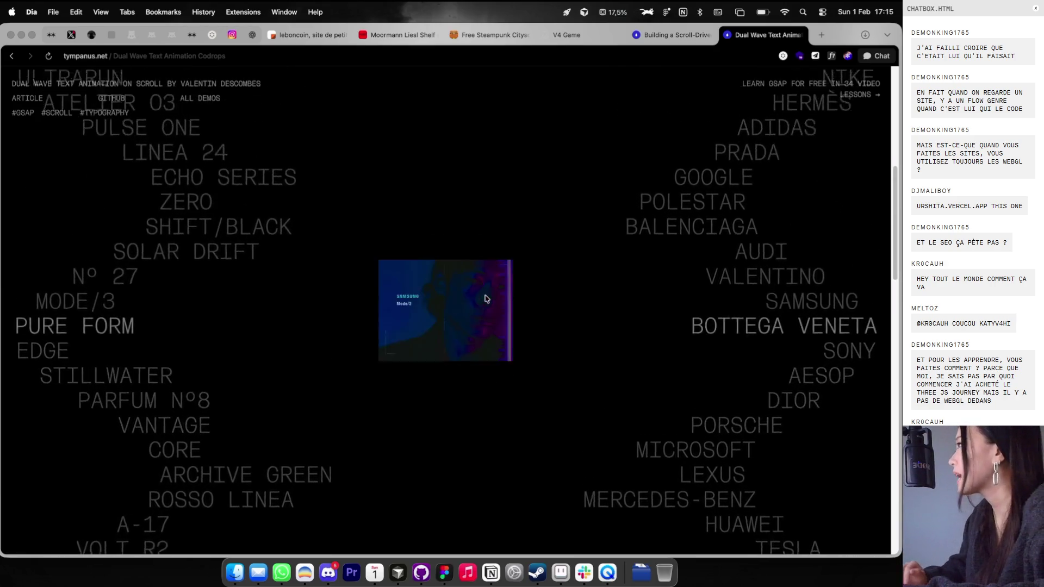
scroll(488, 304, up, 3)
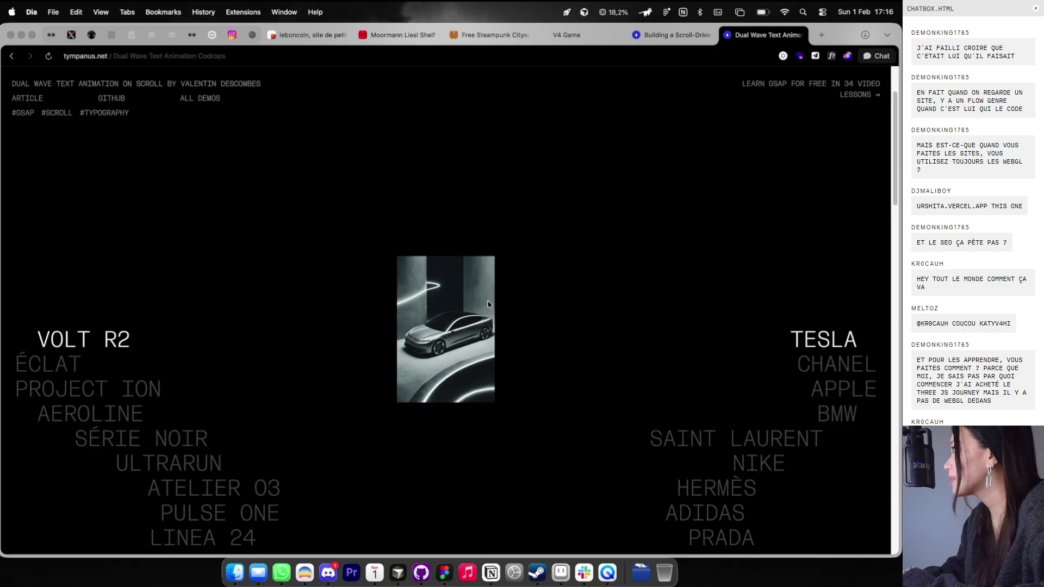
scroll(487, 302, up, 3)
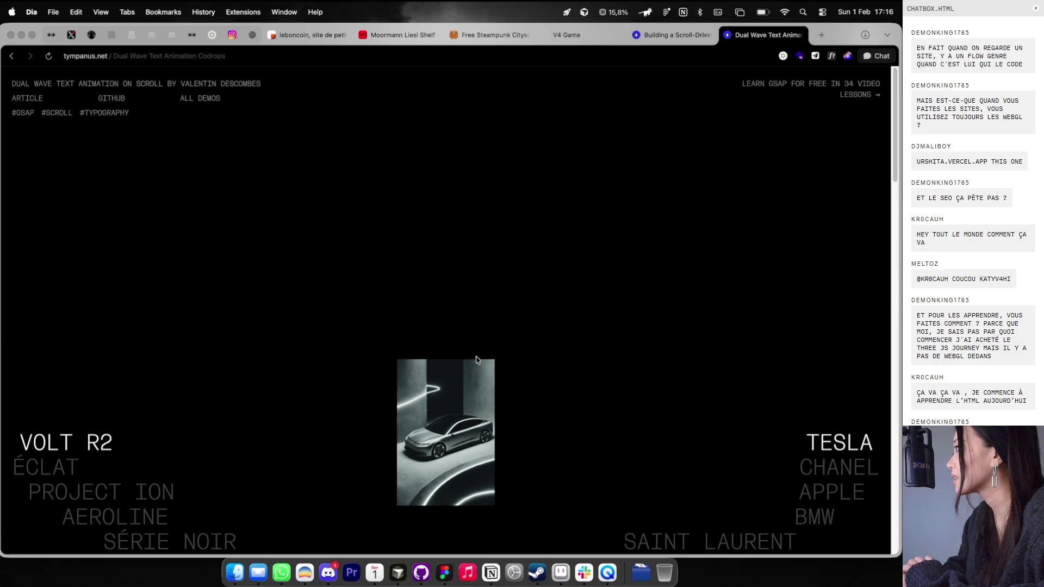
scroll(476, 359, down, 20)
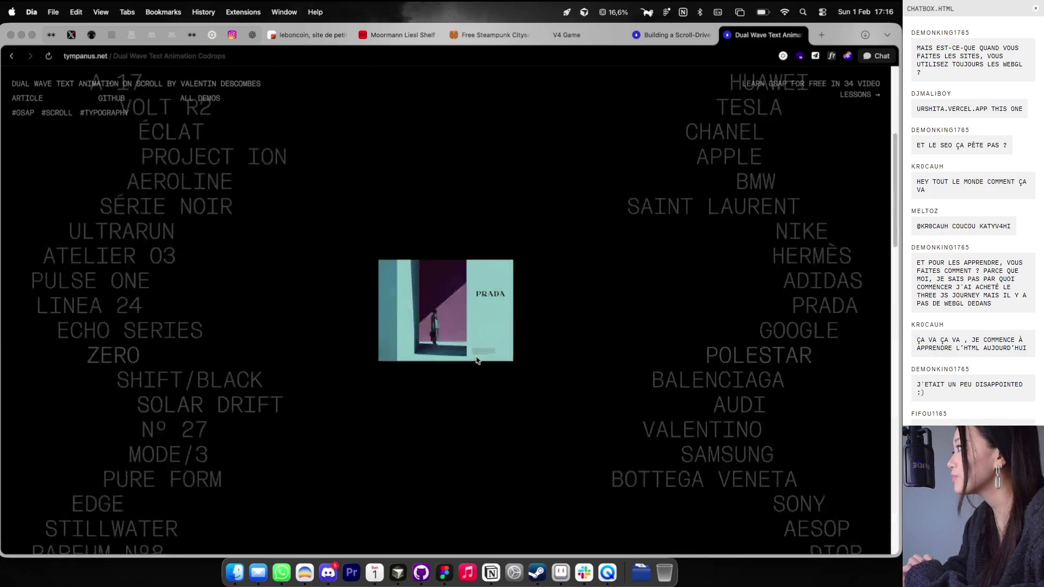
scroll(477, 360, up, 15)
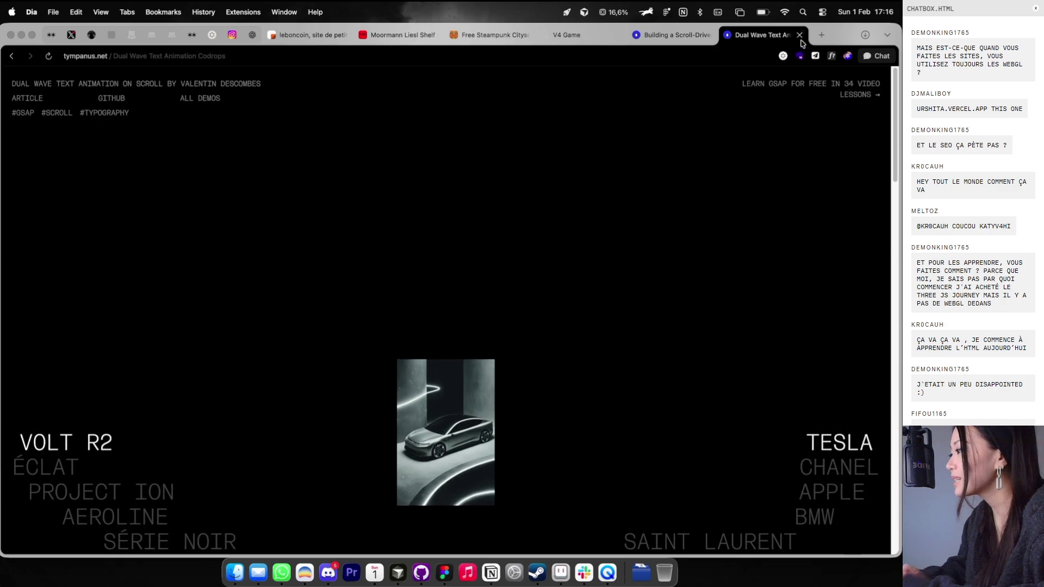
click(800, 36)
click(605, 34)
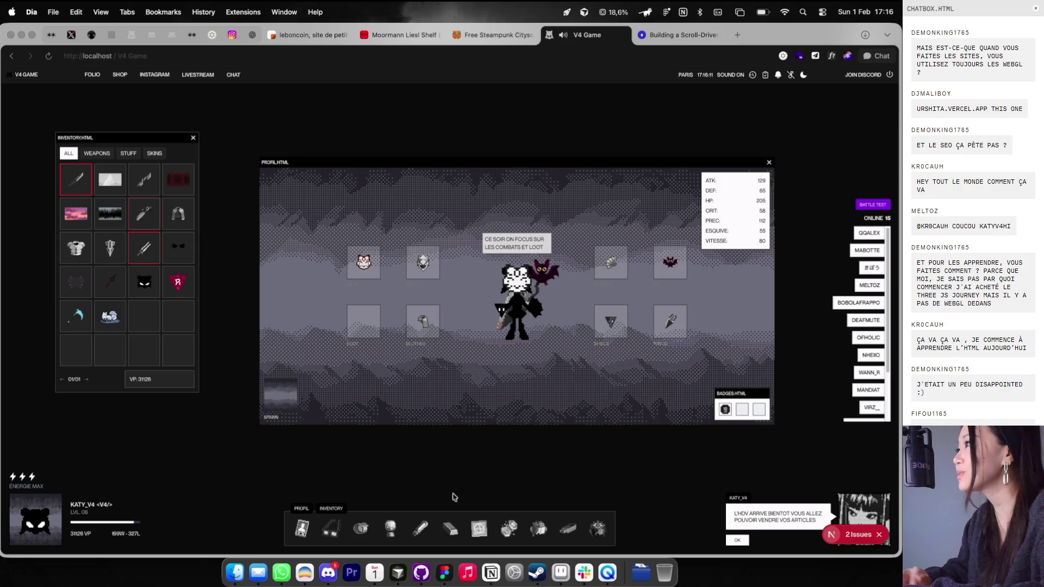
Step: Open the game's HDV panel, then in Figma hide the layout guides and inspect the fountain and COIFFE 1 images
click(389, 537)
key(ctrl+Right)
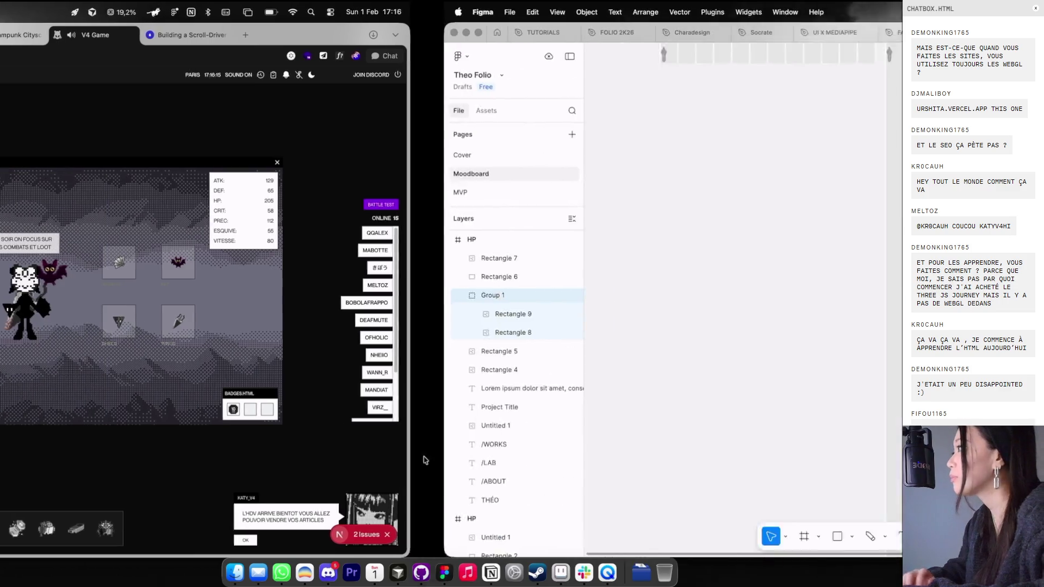
key(ctrl+g)
scroll(496, 359, down, 3)
scroll(523, 326, up, 5)
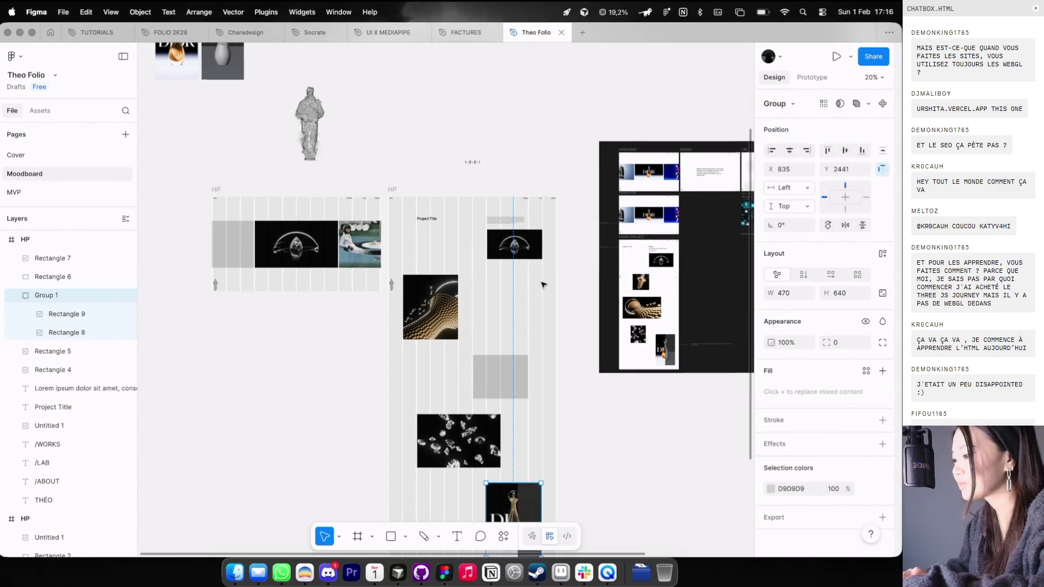
scroll(443, 192, up, 4)
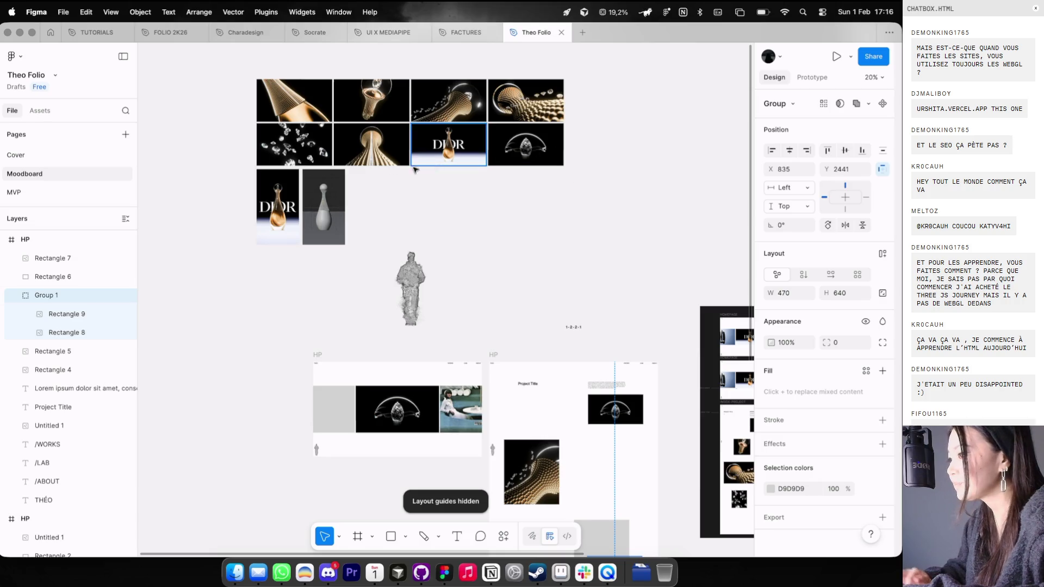
click(375, 126)
scroll(375, 108, down, 1)
right_click(375, 107)
click(376, 103)
scroll(731, 283, down, 4)
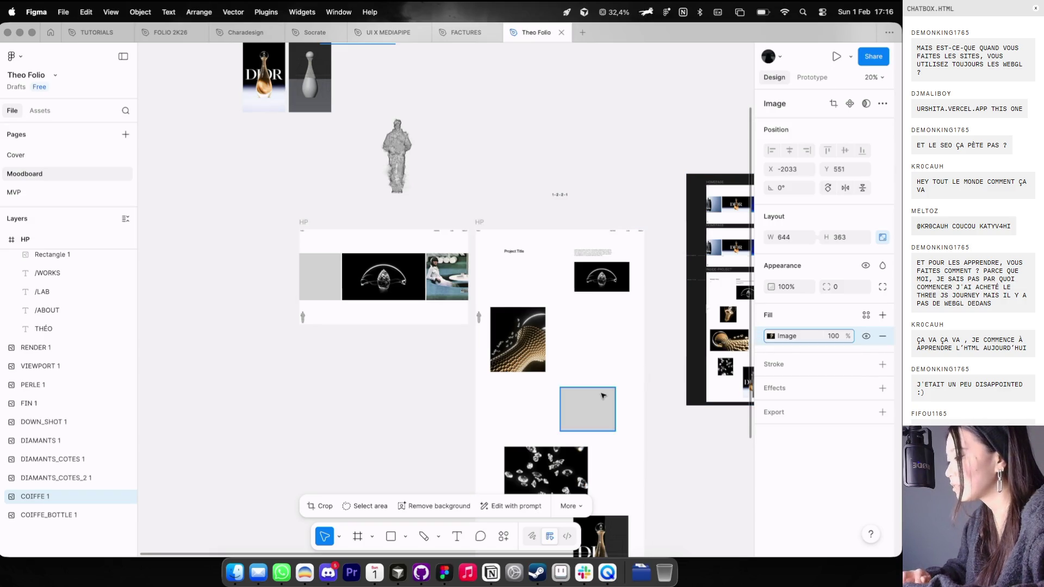
click(625, 380)
scroll(624, 360, down, 5)
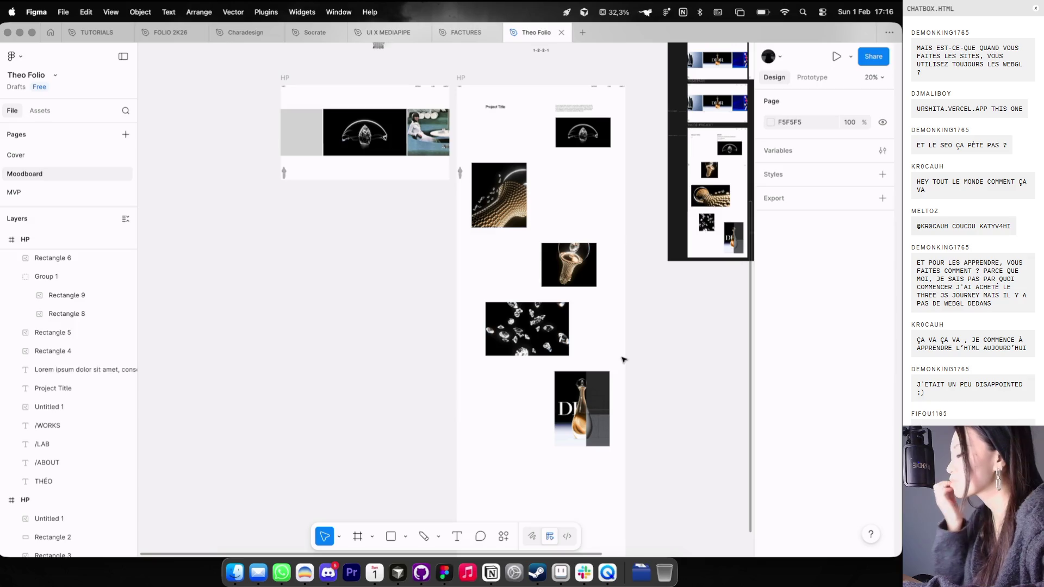
scroll(584, 283, down, 2)
Step: With layout guides shown, duplicate the golden image below the Dior image and nudge it up to Y 3223
key(ctrl+g)
mouse_move(516, 138)
mouse_down()
mouse_move(519, 435)
mouse_move(518, 424)
mouse_up()
scroll(518, 424, up, 2)
key(Escape)
click(491, 435)
drag(514, 443, 514, 431)
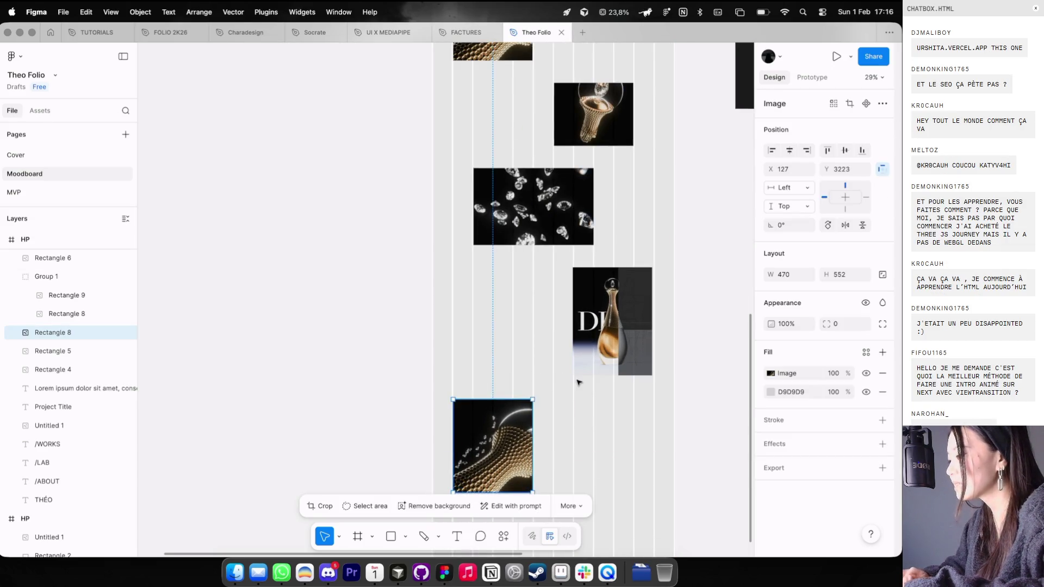
click(593, 365)
click(493, 435)
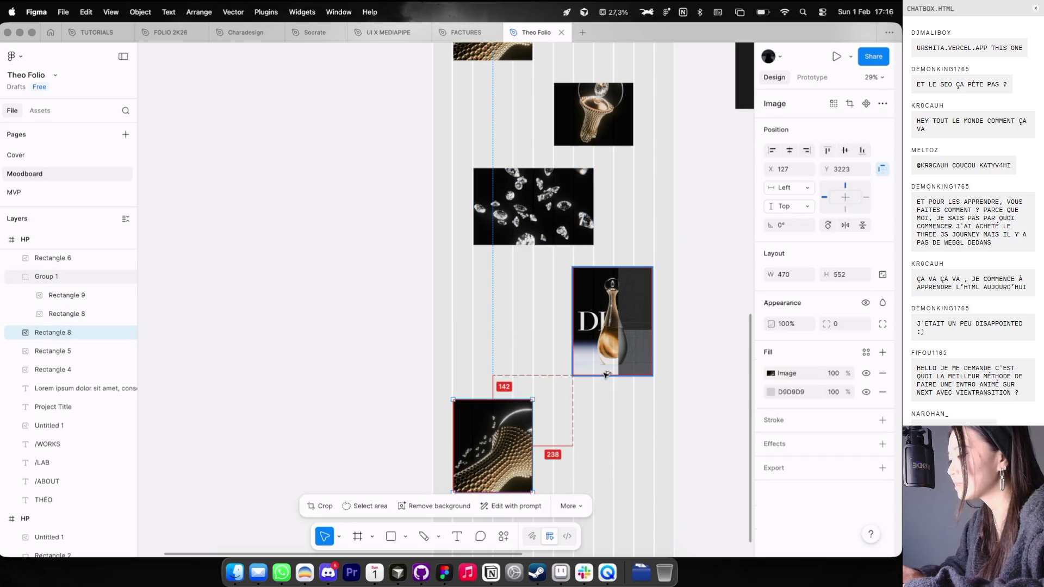
key(Up)
key(Up)
key(Up)
key(Escape)
scroll(597, 422, down, 3)
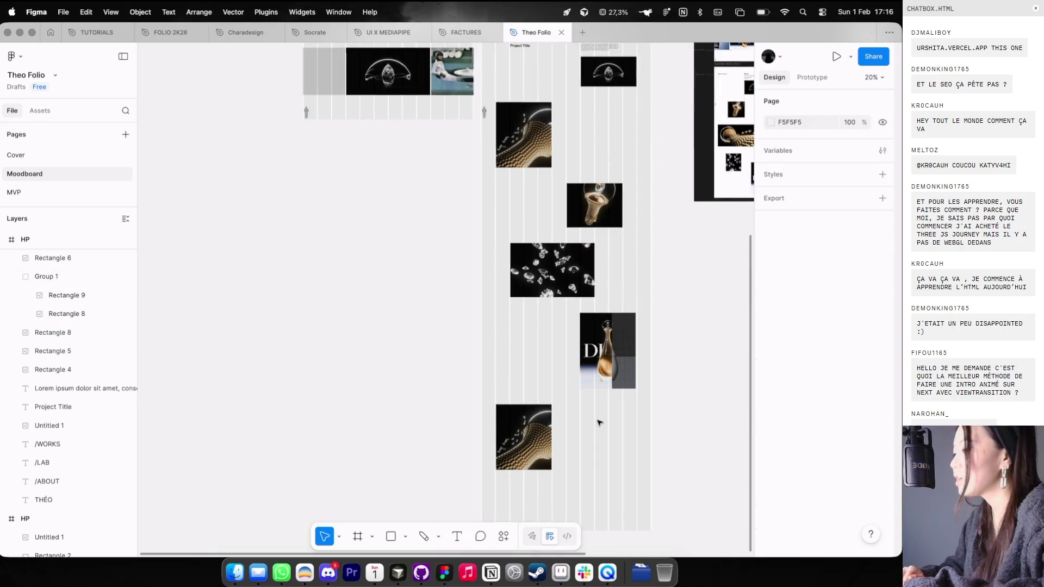
scroll(535, 414, up, 10)
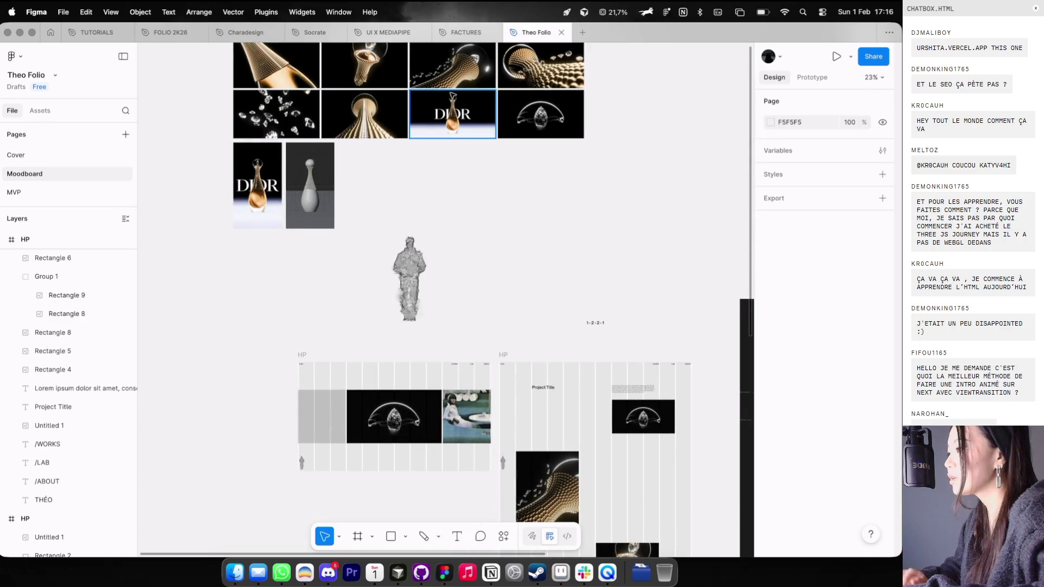
Step: Review the top moodboard grid images and the golden image copy in the HP frame
click(452, 97)
key(Tab)
key(Tab)
key(Tab)
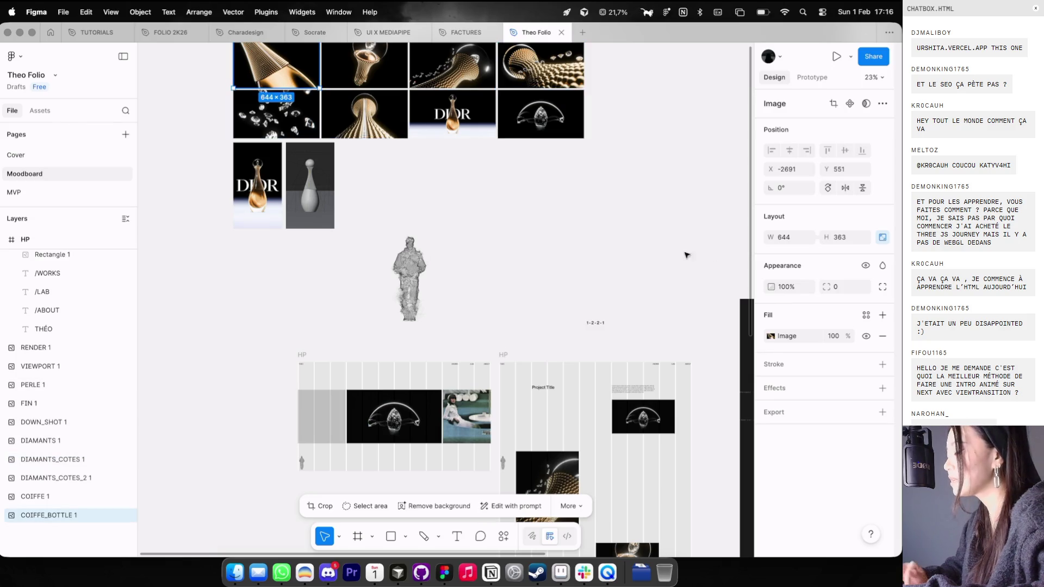
scroll(511, 88, up, 2)
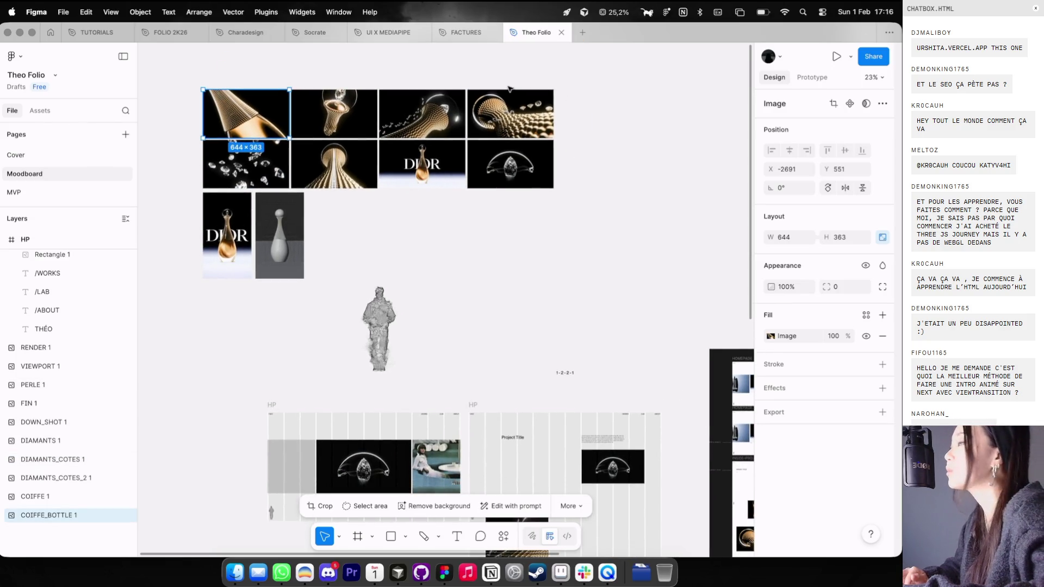
click(510, 108)
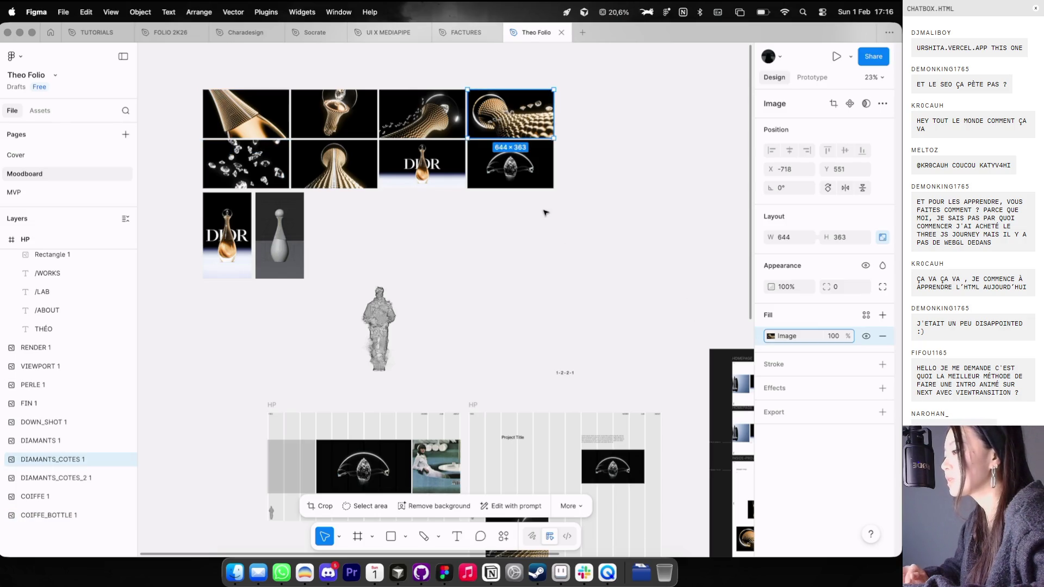
scroll(553, 236, down, 15)
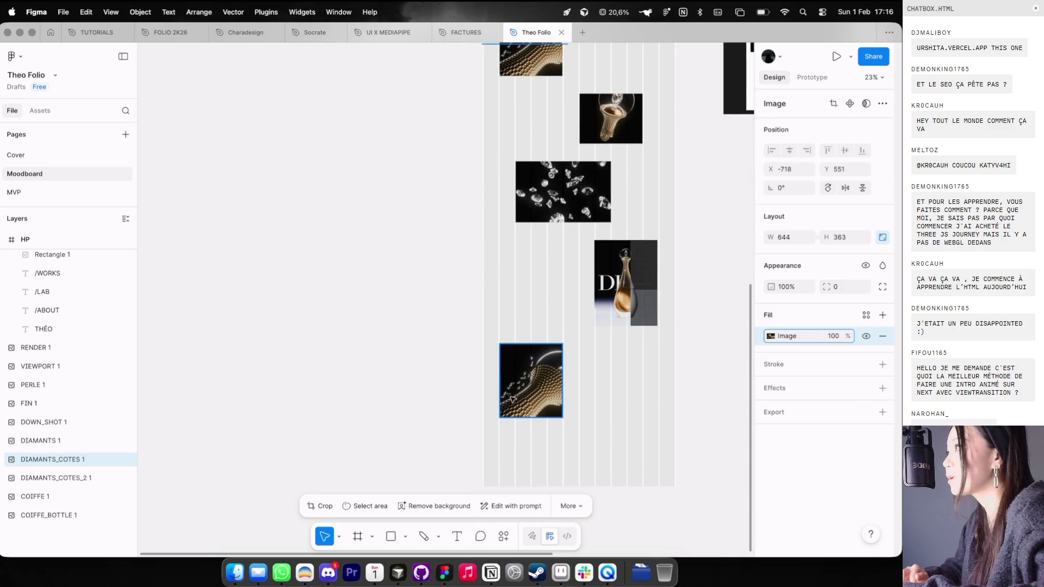
click(512, 392)
click(597, 369)
scroll(544, 368, up, 15)
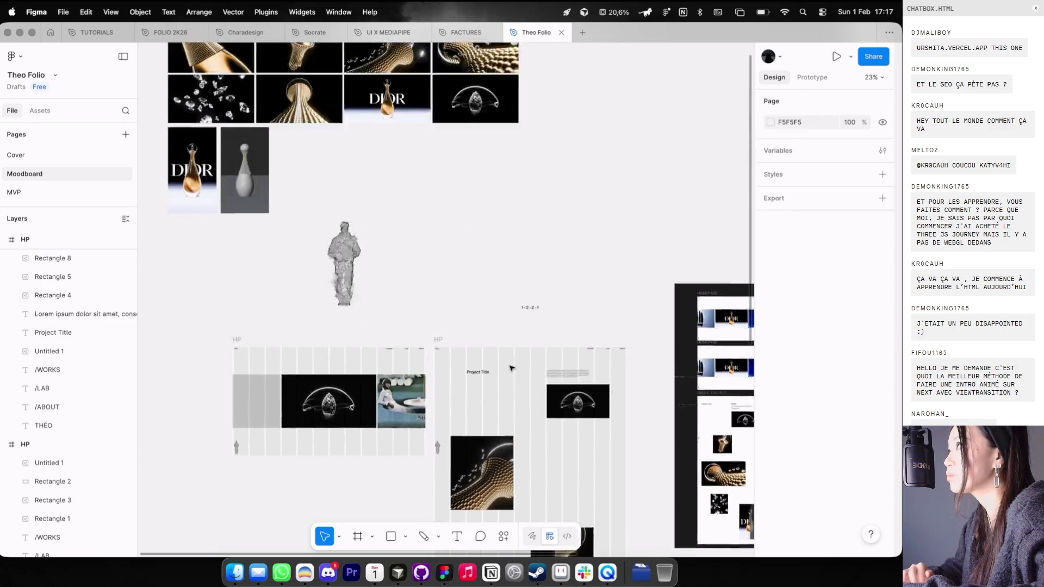
scroll(496, 348, up, 5)
Step: Review the down-shot and Dior portrait images, then switch to the browser
click(363, 311)
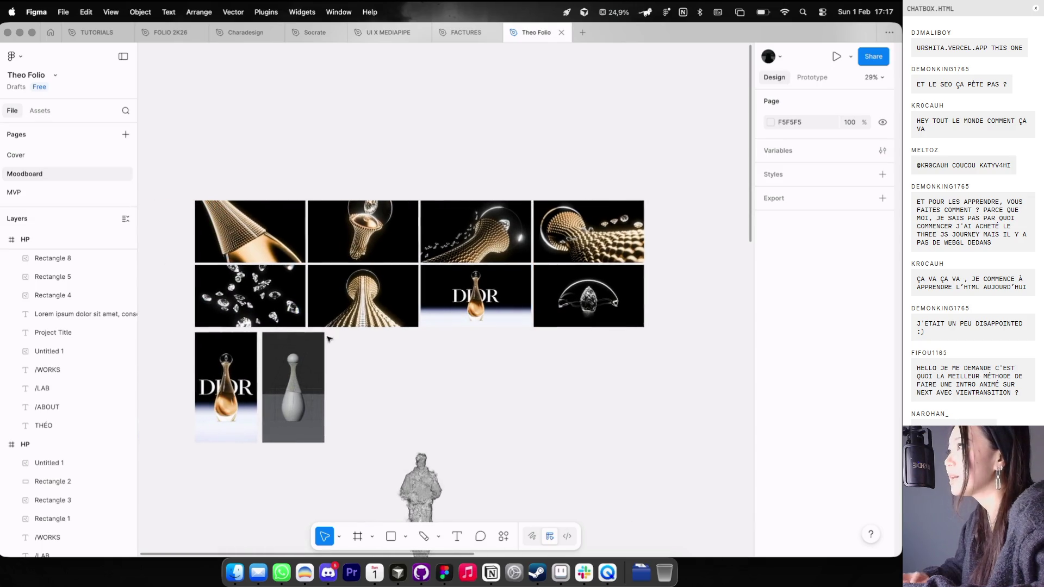
scroll(363, 310, down, 5)
scroll(363, 311, down, 6)
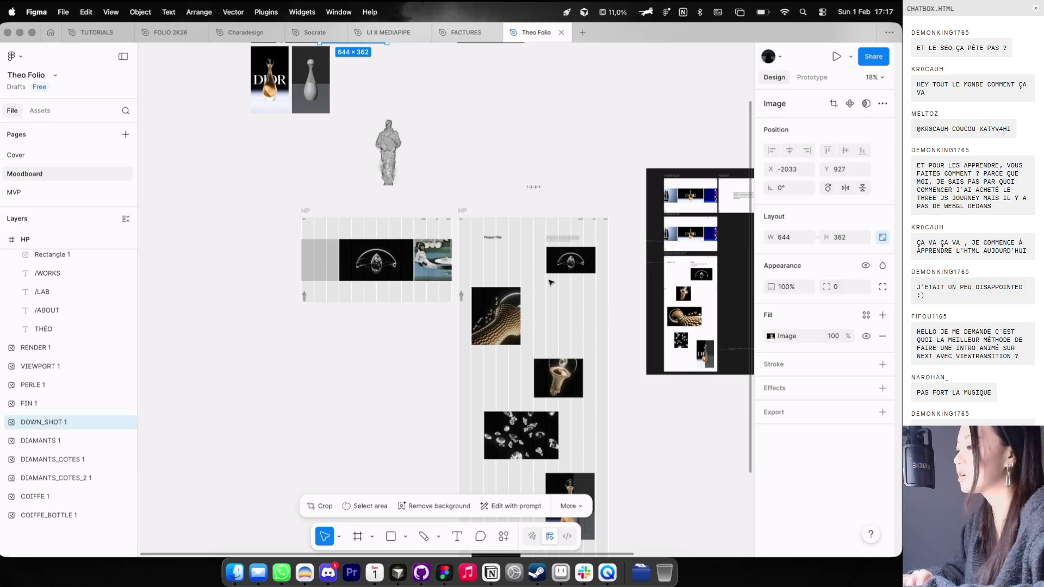
scroll(550, 282, down, 5)
scroll(551, 283, up, 10)
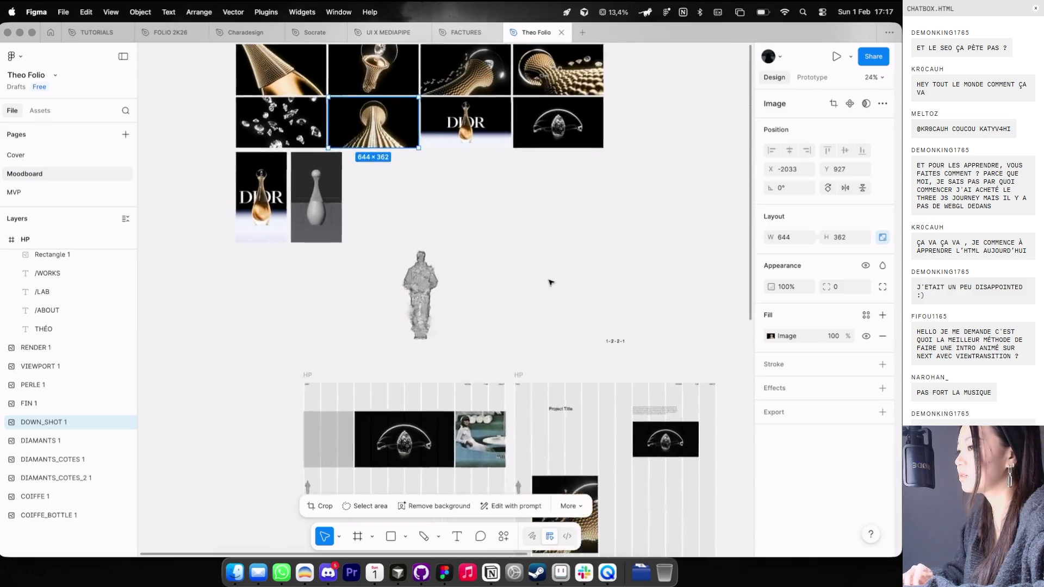
scroll(551, 282, up, 5)
scroll(514, 186, up, 3)
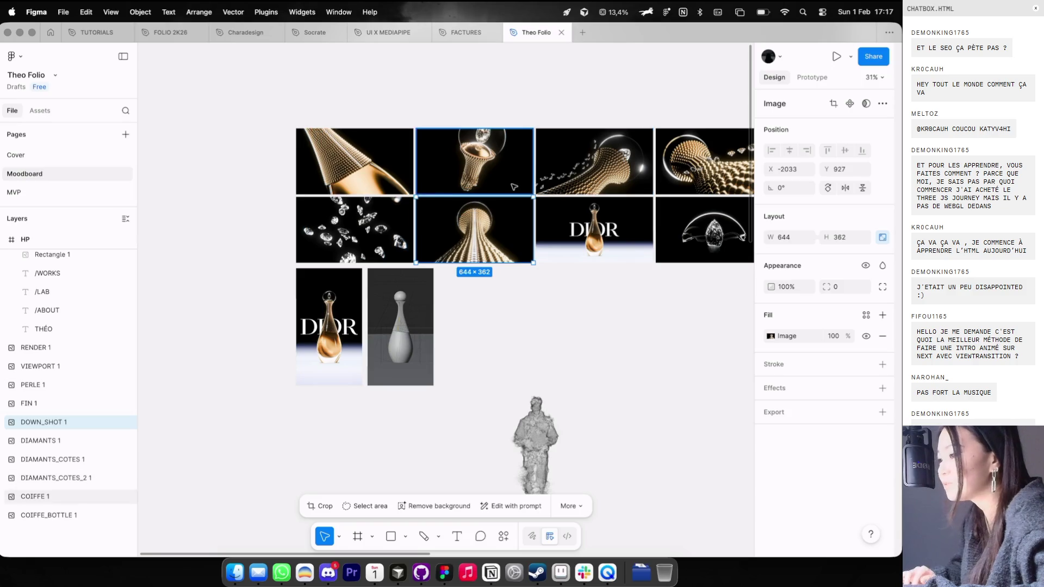
scroll(513, 187, right, 4)
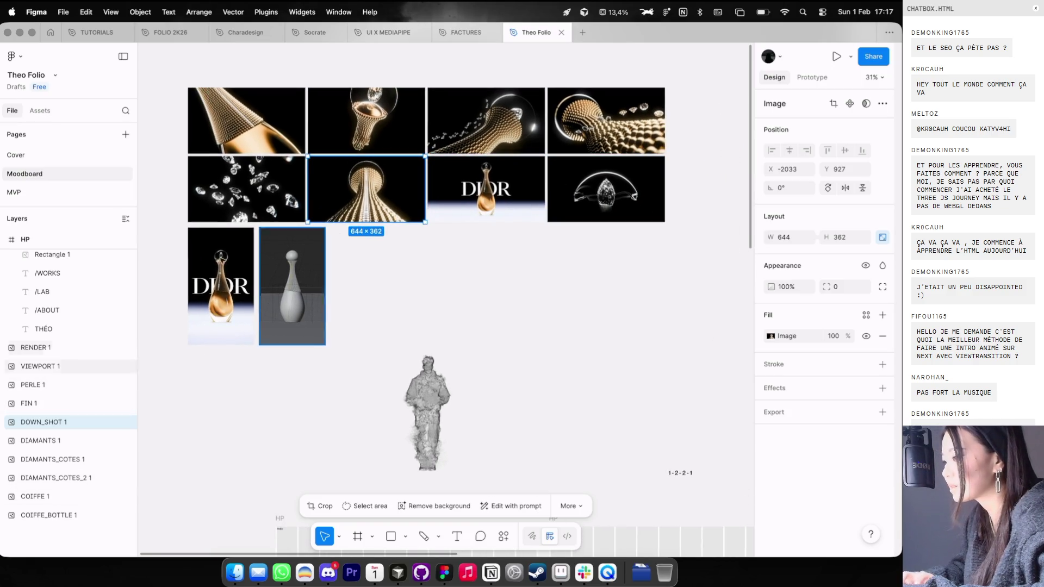
click(36, 347)
scroll(361, 277, down, 3)
scroll(357, 282, down, 4)
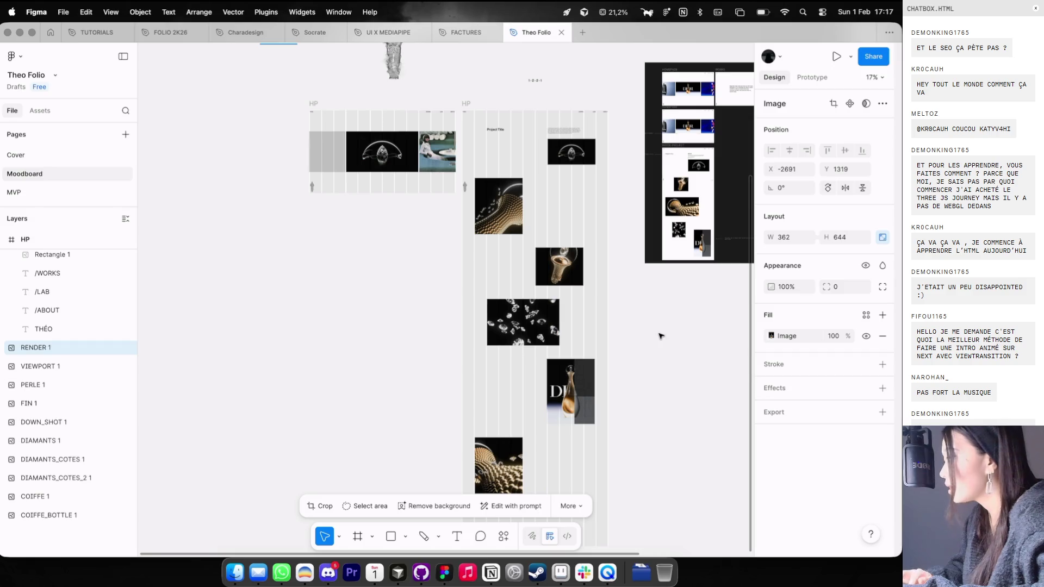
scroll(657, 330, up, 5)
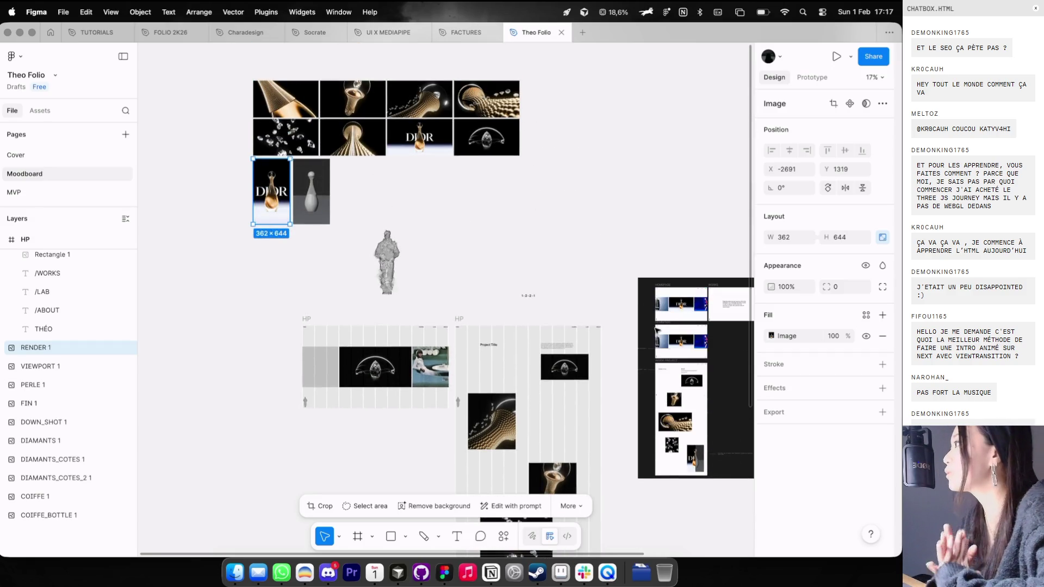
key(super+Tab)
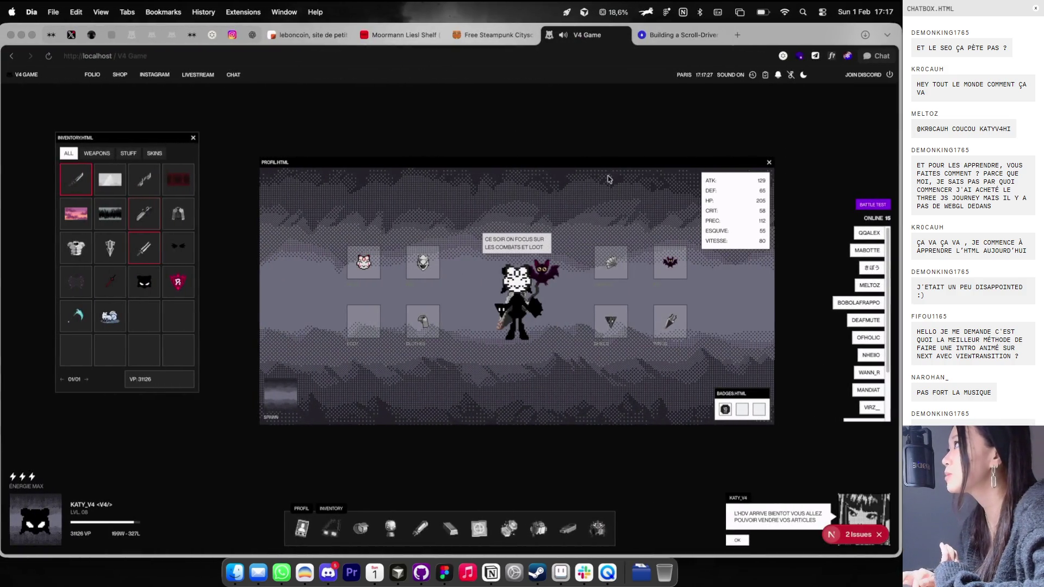
Step: Move the PROFIL window right and open the HDV marketplace window
drag(605, 164, 673, 158)
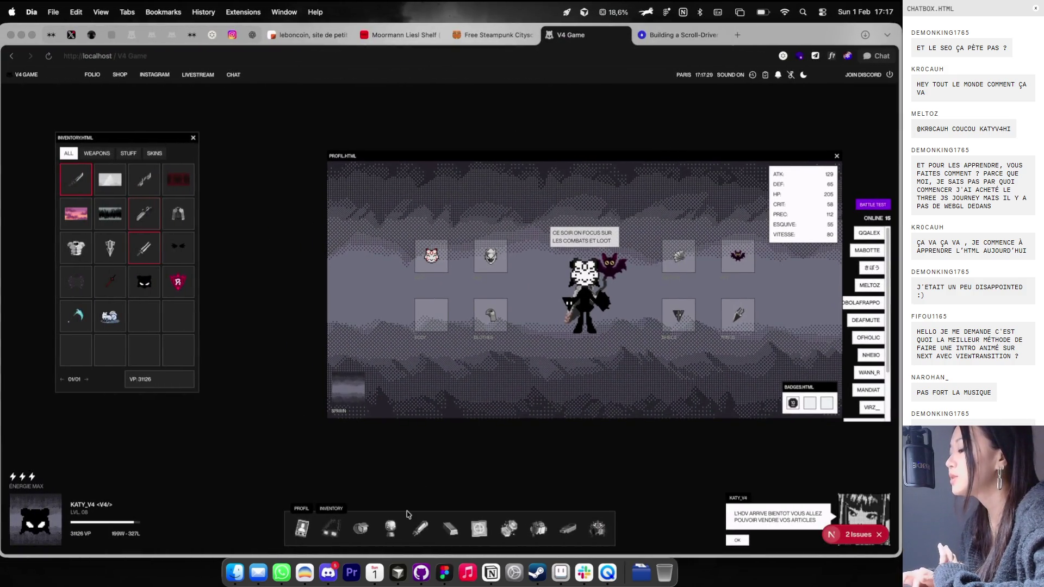
click(390, 528)
key(super+Tab)
key(super+Tab)
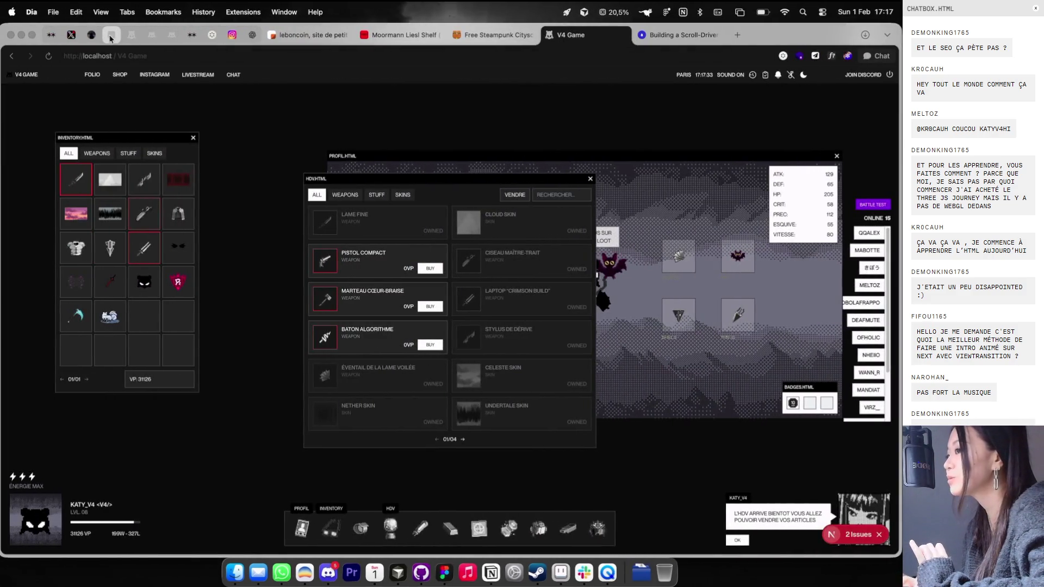
Step: Check the admin dashboard's Badges page, then open the Codrops scroll-driven animation article tab
click(110, 35)
click(48, 254)
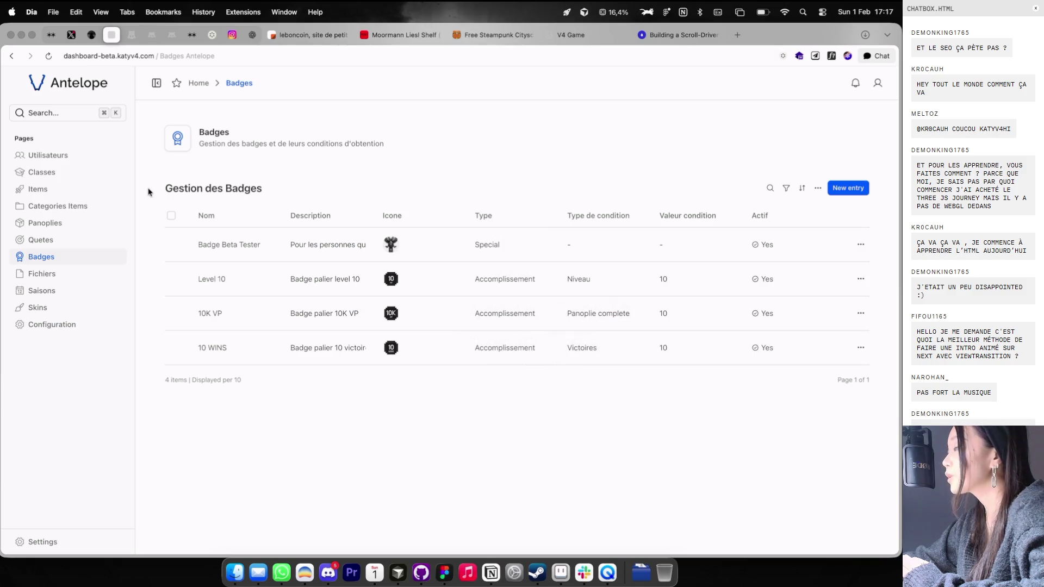
click(558, 35)
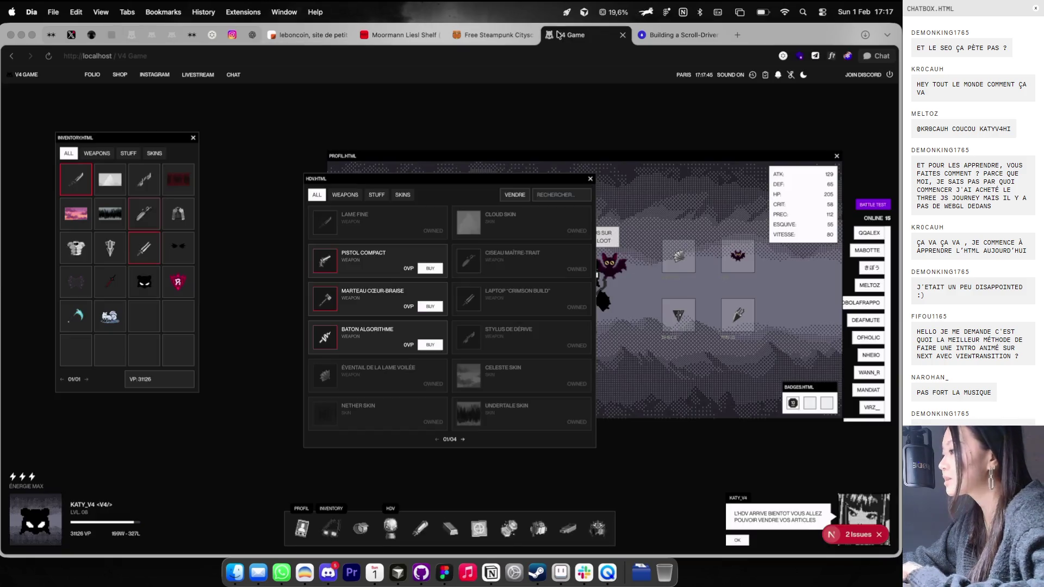
click(683, 34)
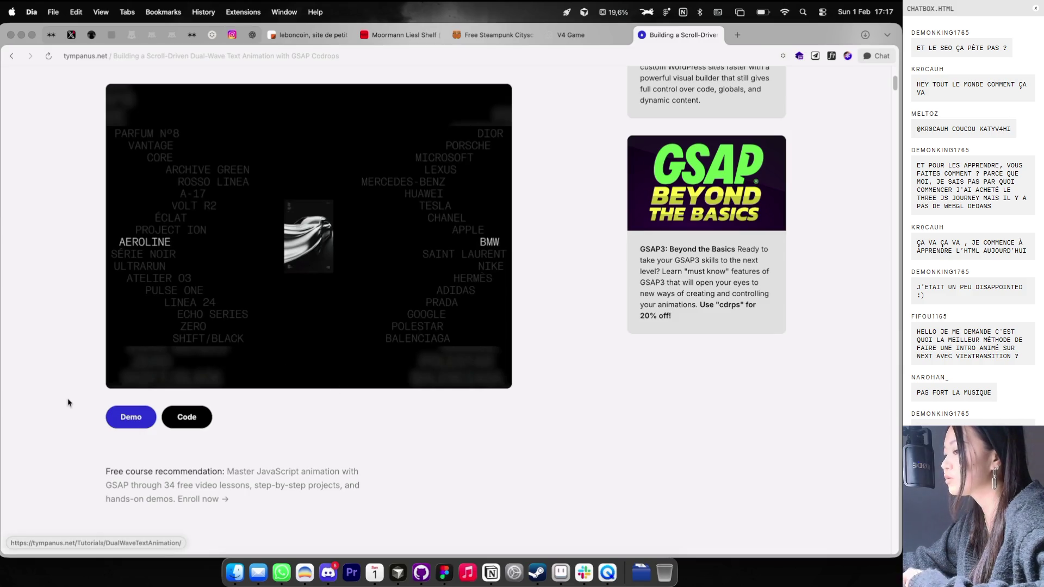
Step: Drive the car around bruno-simon.com past the Black Hole and Three.js Journey boards
click(131, 417)
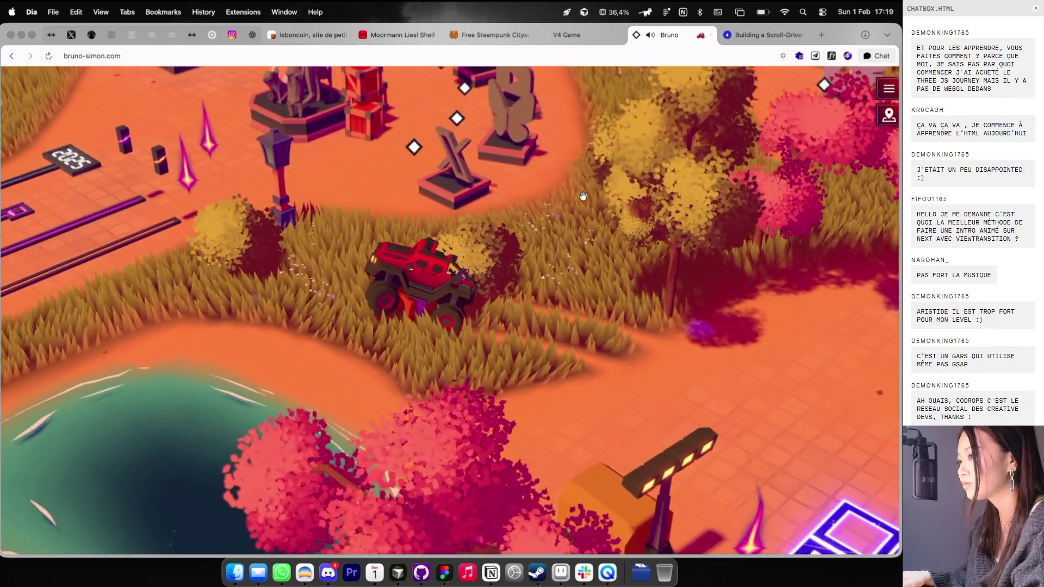
key(Up)
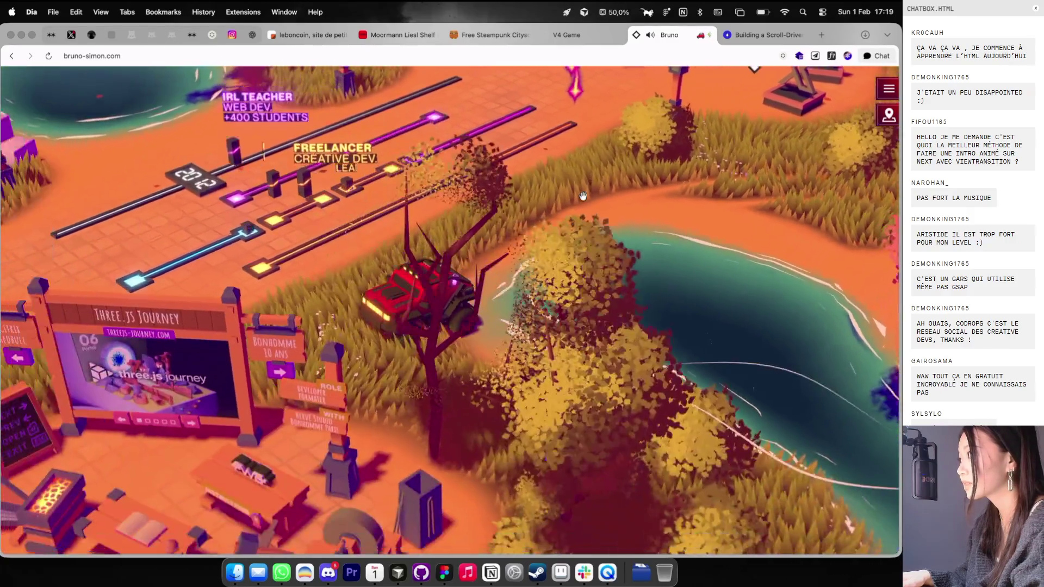
key(Up)
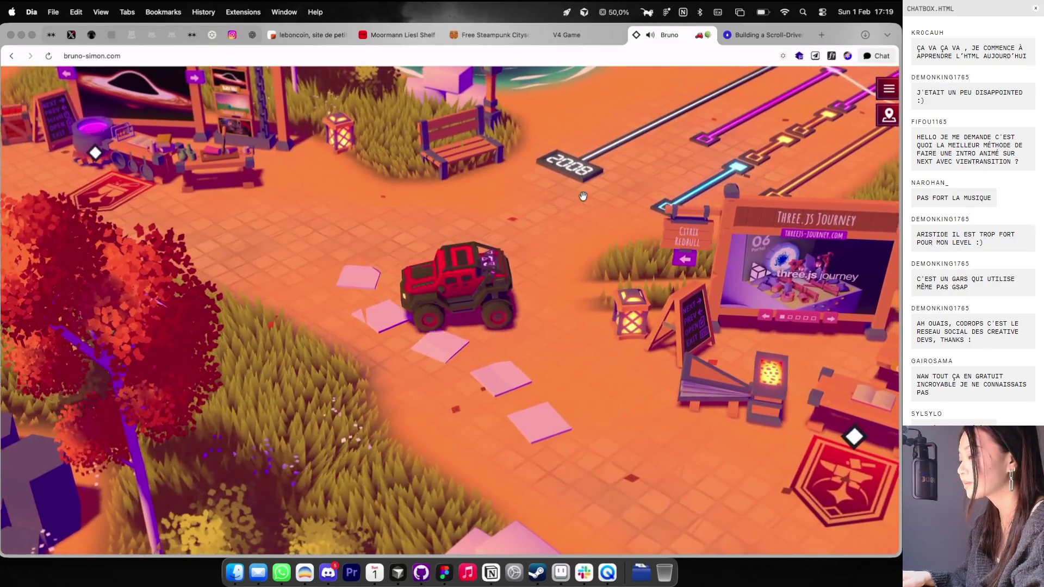
key(Up)
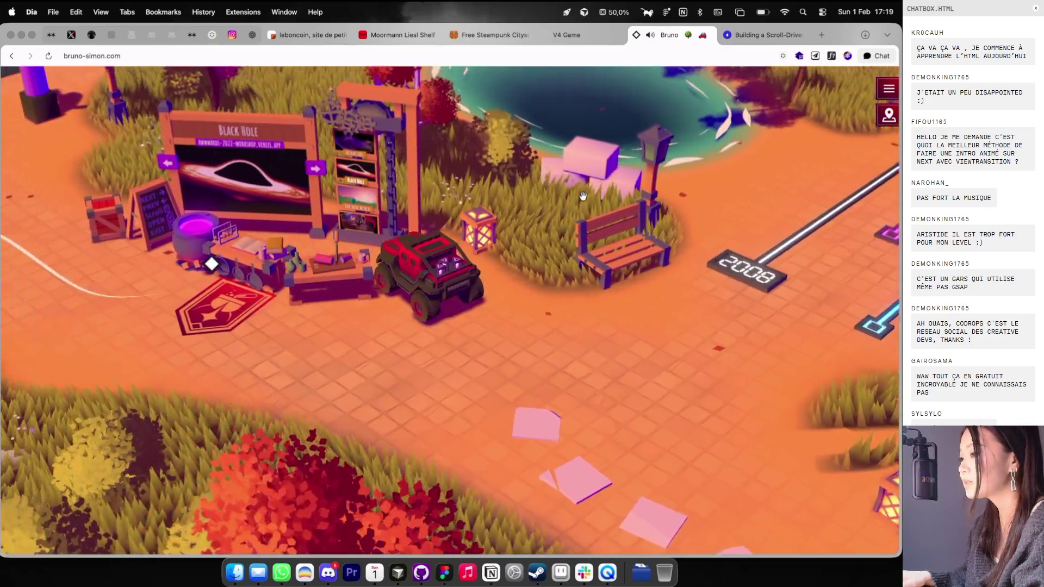
key(Up)
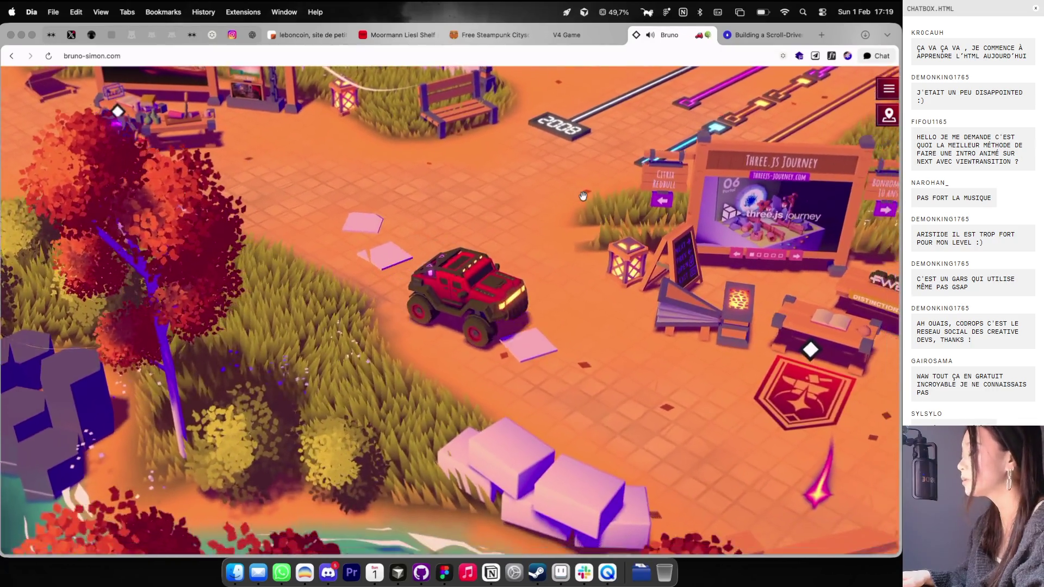
key(Up)
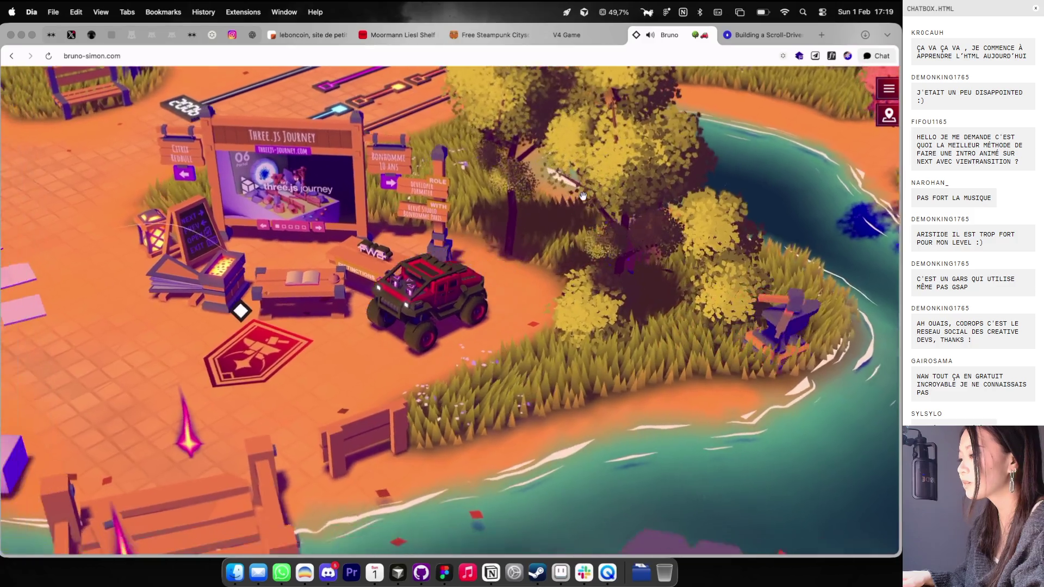
key(Up)
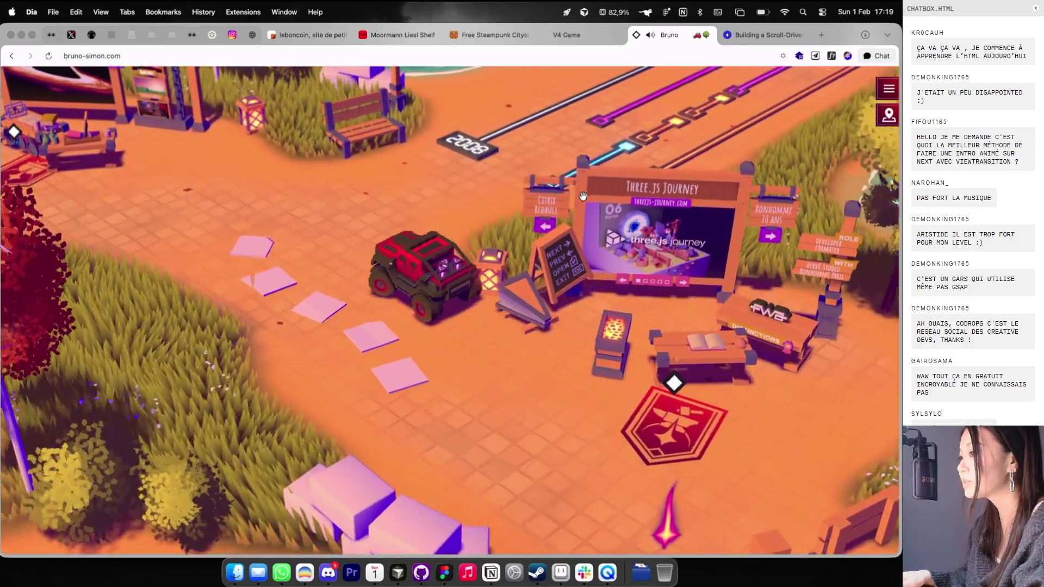
key(Up)
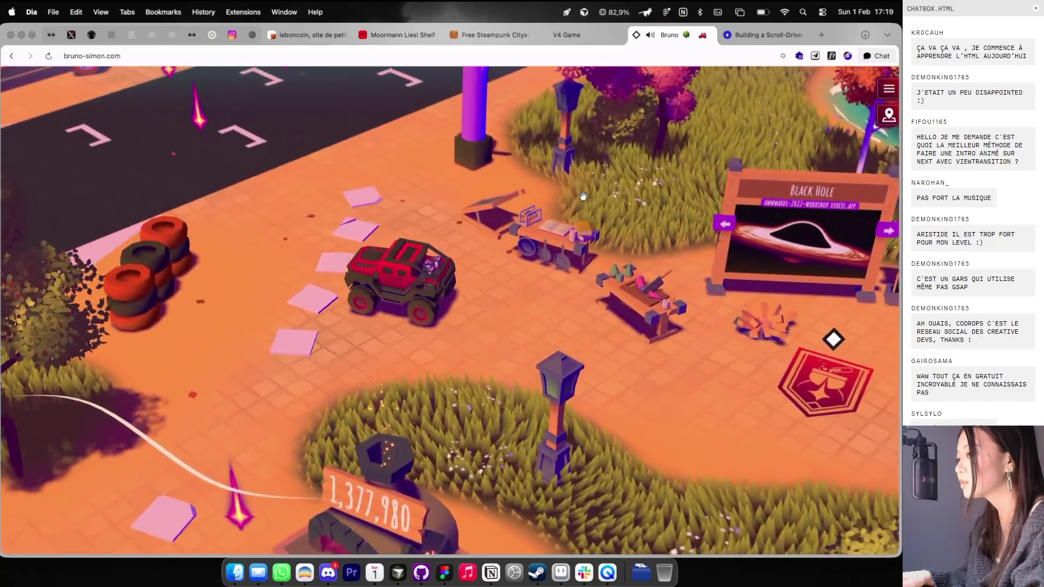
key(Up)
key(Up)
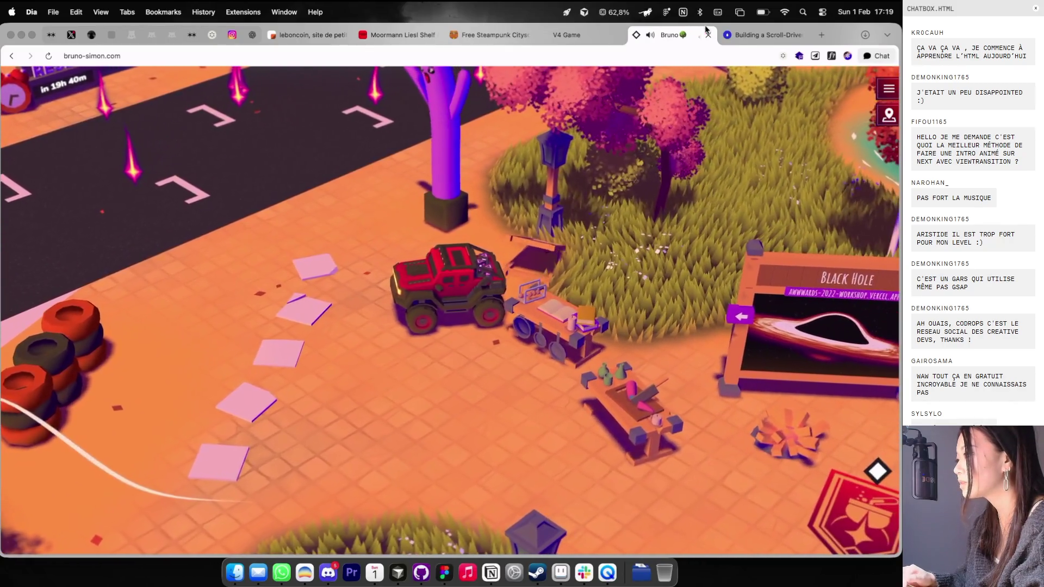
Step: Leave the 3D portfolio page and bring the Figma Theo Folio file back to the front
click(703, 36)
key(ctrl+Right)
key(ctrl+Right)
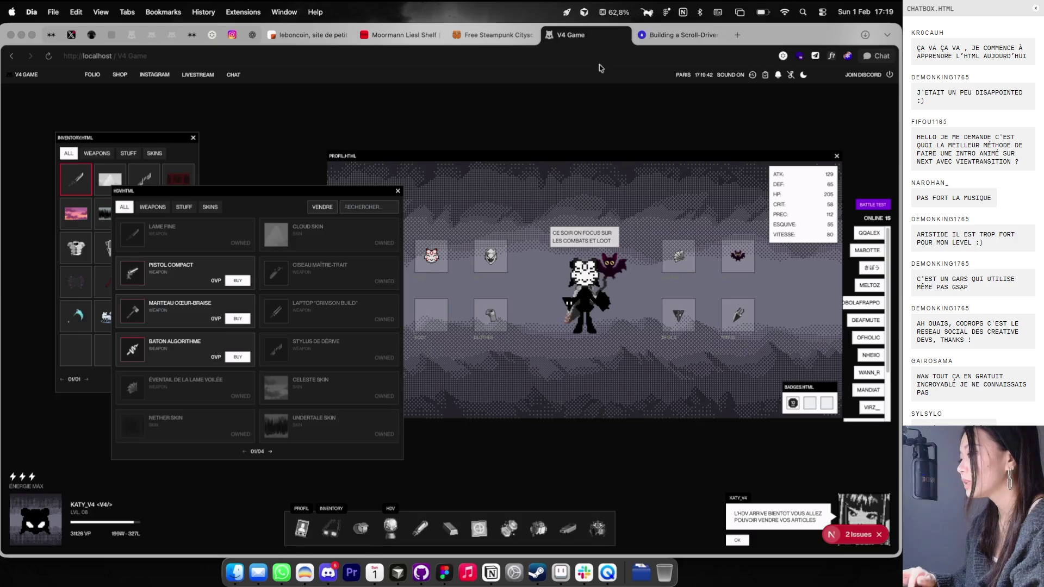
scroll(595, 81, right, 2)
scroll(530, 150, up, 2)
scroll(531, 150, down, 3)
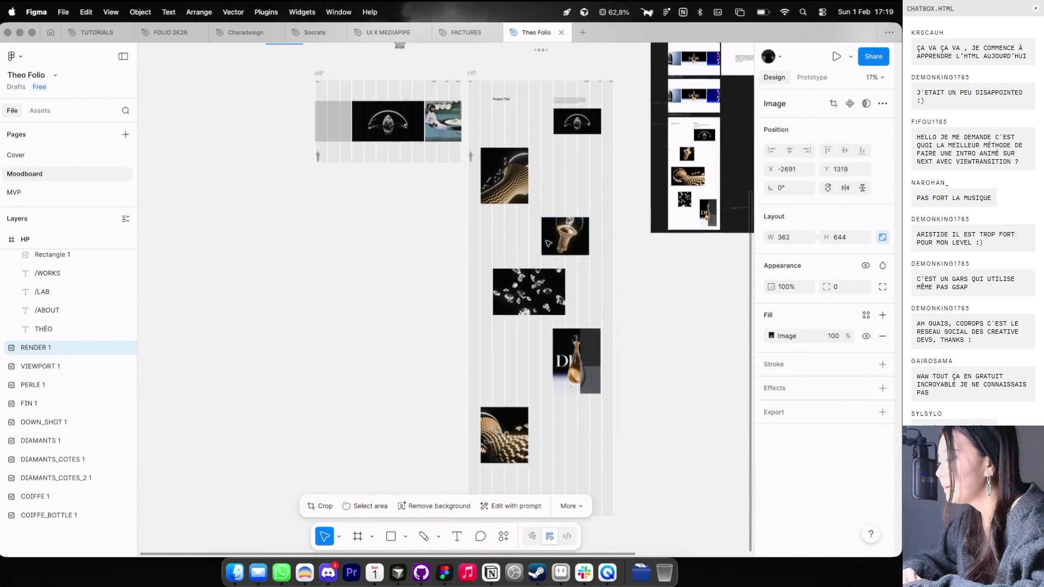
Step: Toggle the layout grid and select the falling-diamonds image along with the perfume and gold sphere images
scroll(544, 190, up, 2)
scroll(550, 223, up, 1)
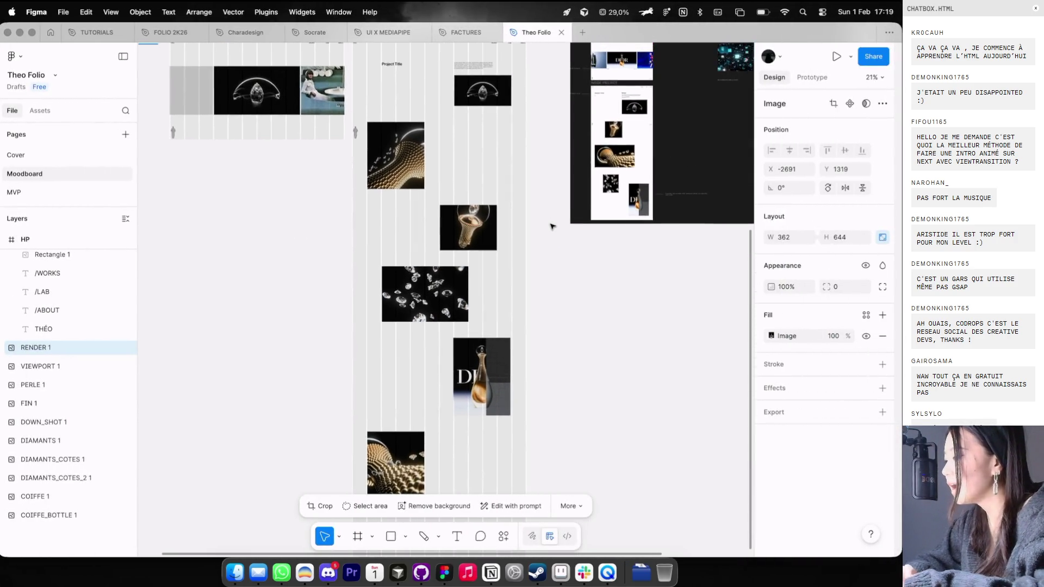
key(ctrl+g)
scroll(546, 228, up, 2)
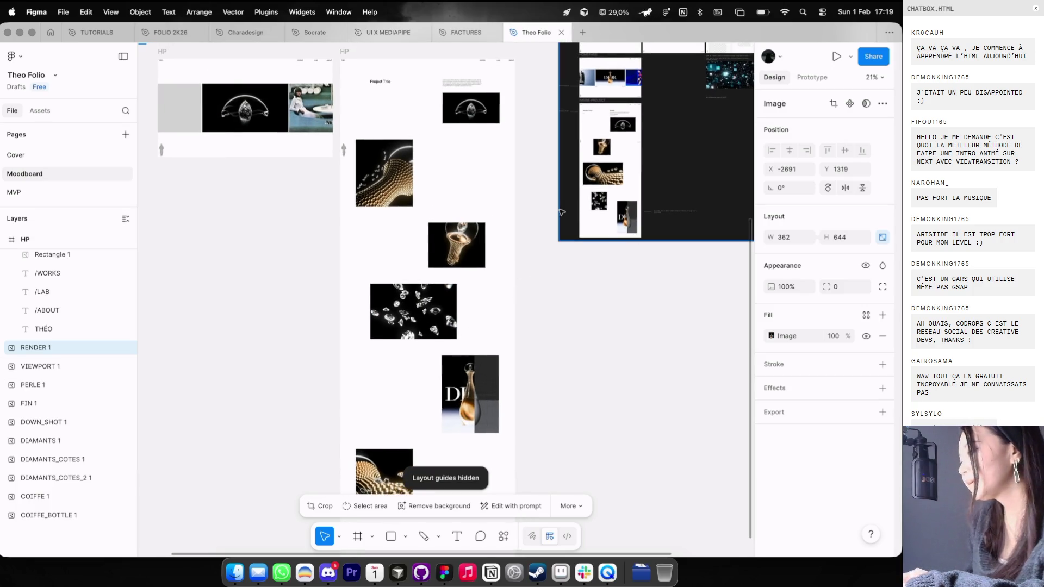
scroll(562, 212, up, 5)
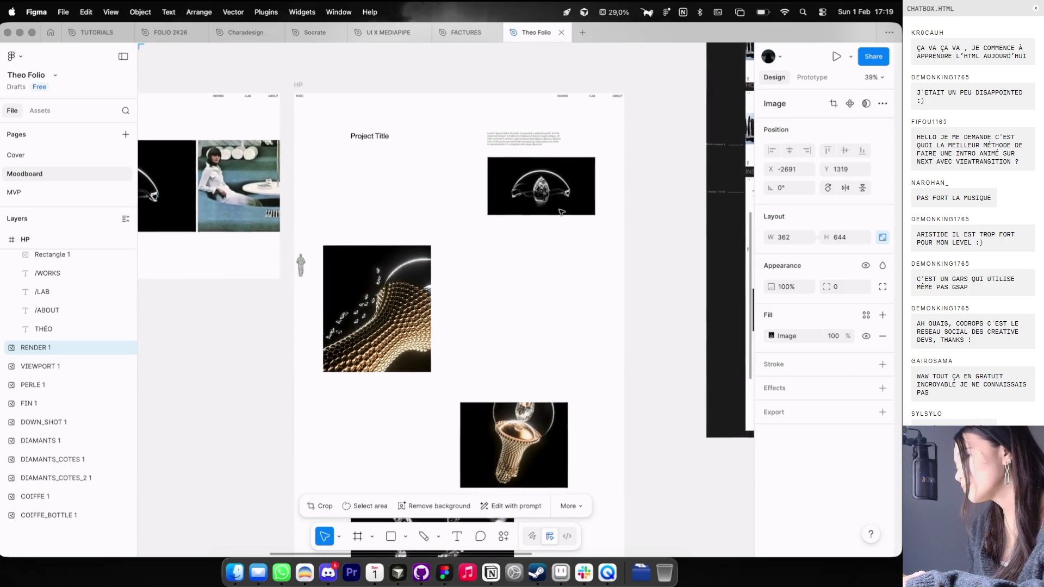
scroll(562, 212, down, 4)
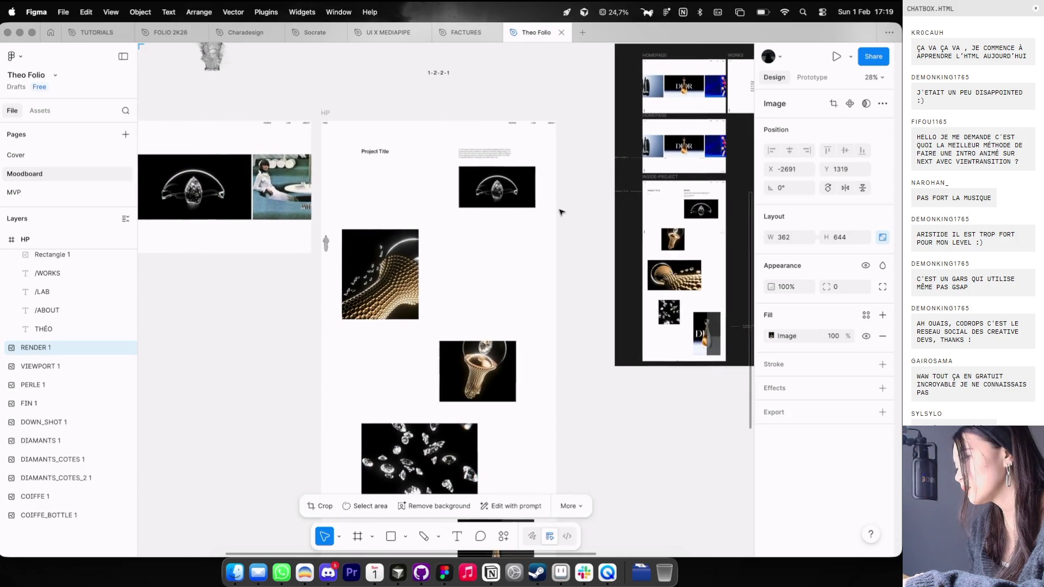
scroll(562, 212, down, 5)
scroll(544, 294, up, 3)
key(ctrl+g)
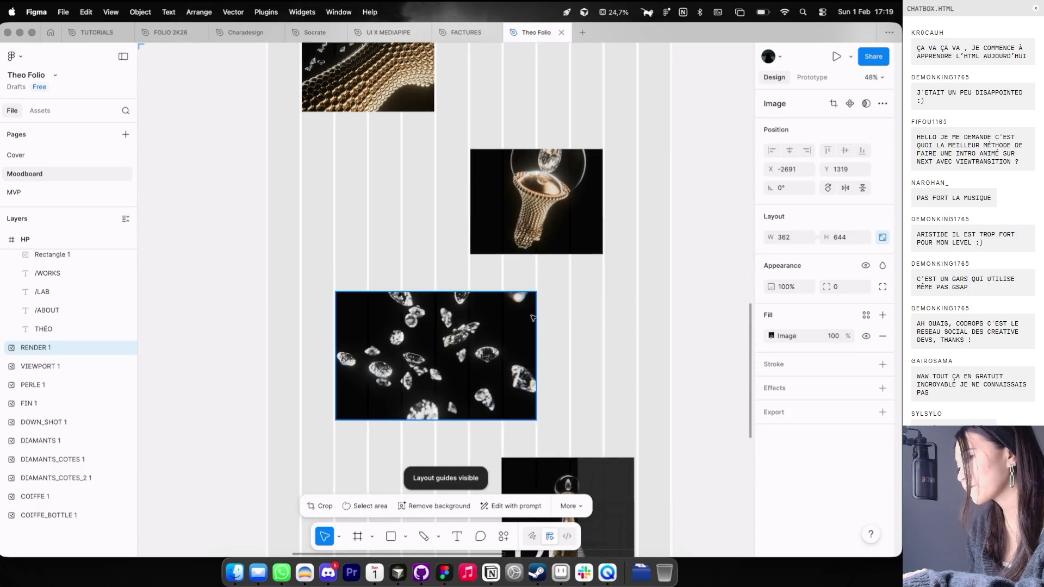
click(532, 317)
scroll(541, 320, down, 5)
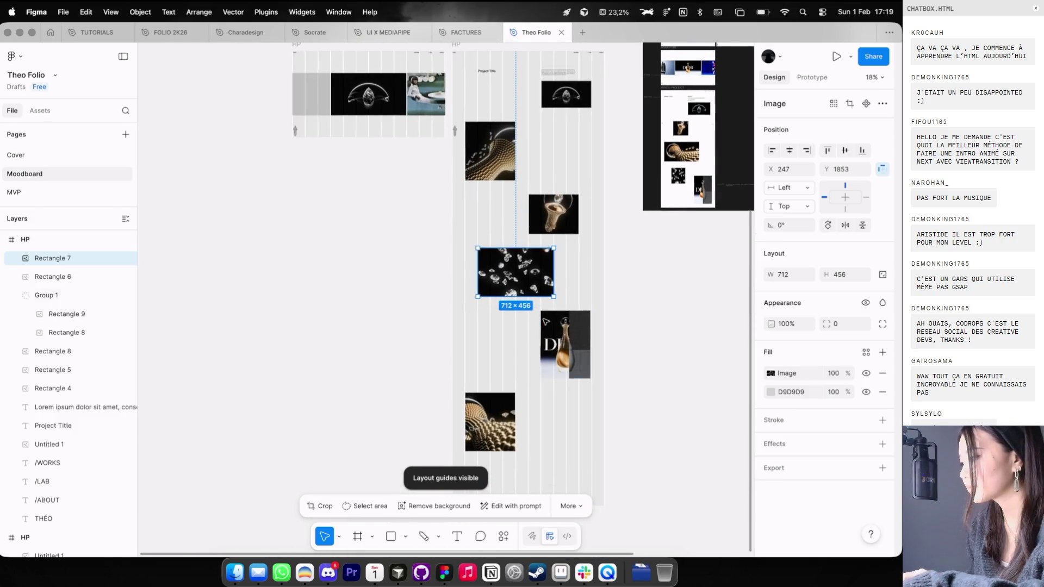
scroll(555, 297, up, 3)
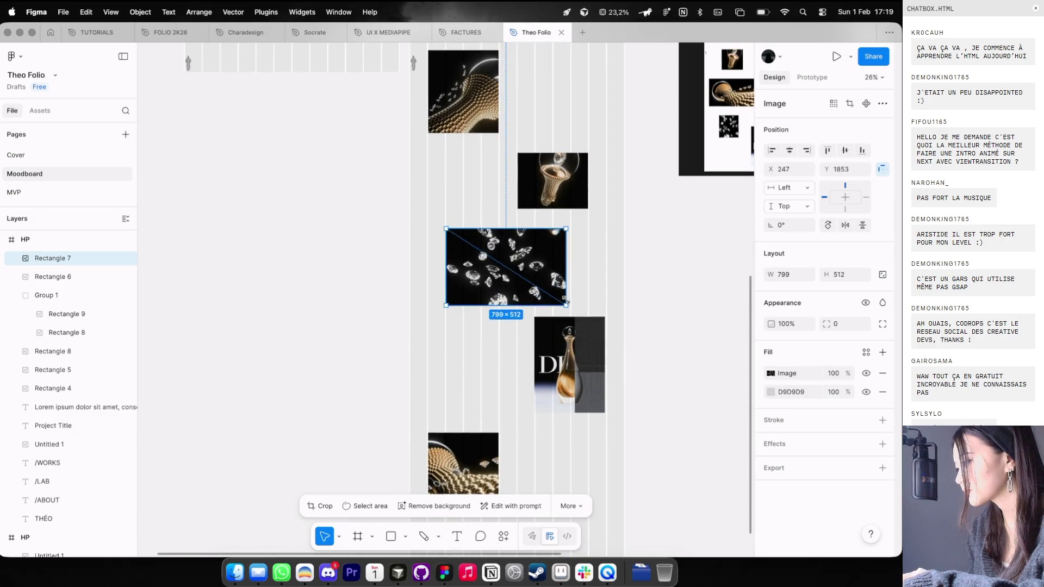
scroll(570, 302, down, 3)
scroll(560, 380, down, 2)
drag(560, 422, 513, 256)
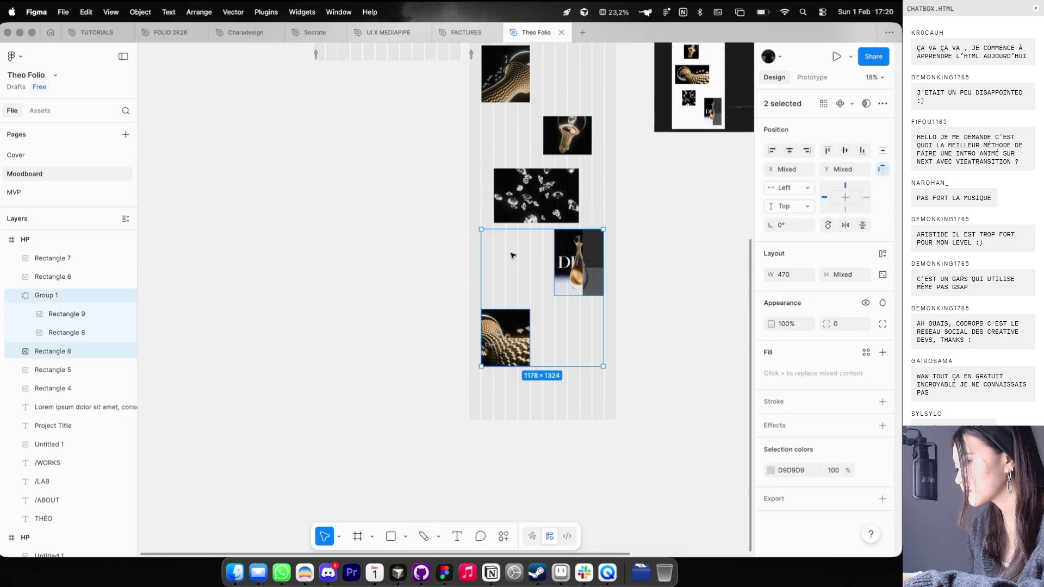
click(617, 214)
Step: Hide the layout grid, pan the canvas, then open the Cosmos moodboard page in the browser
scroll(599, 204, up, 3)
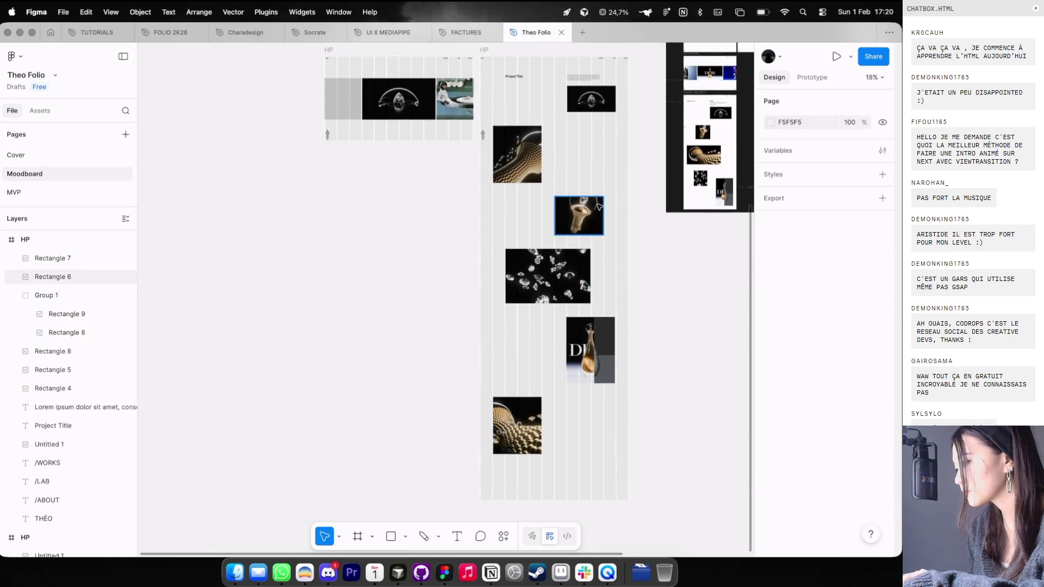
scroll(599, 206, up, 3)
key(ctrl+g)
scroll(590, 178, up, 4)
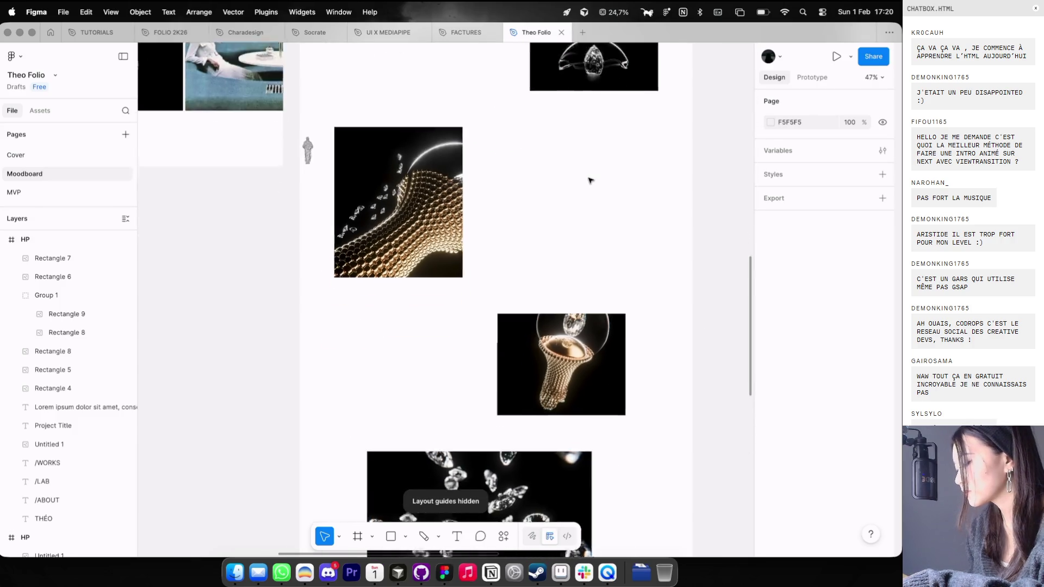
scroll(590, 180, up, 3)
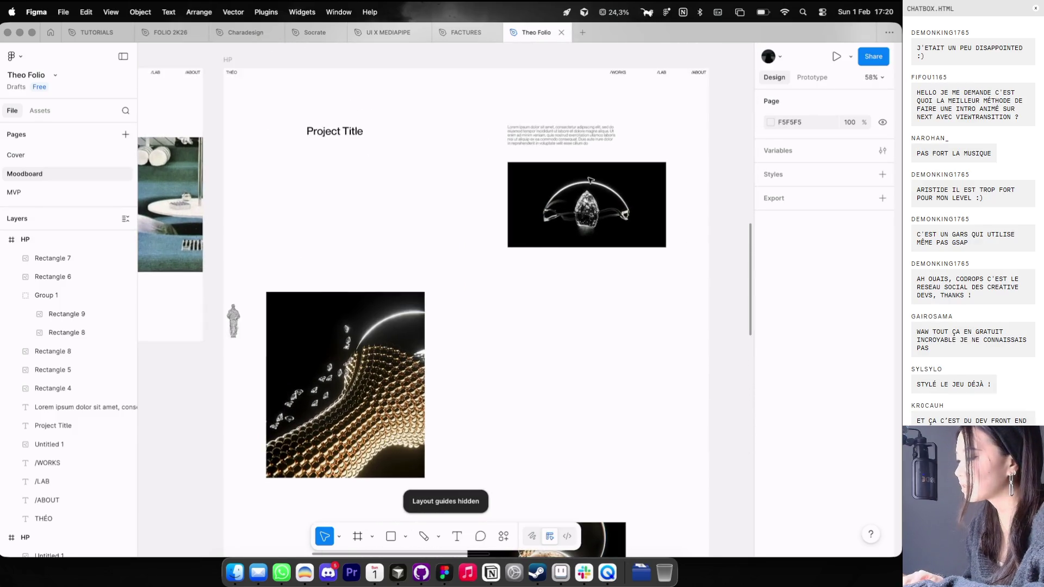
scroll(591, 180, down, 1)
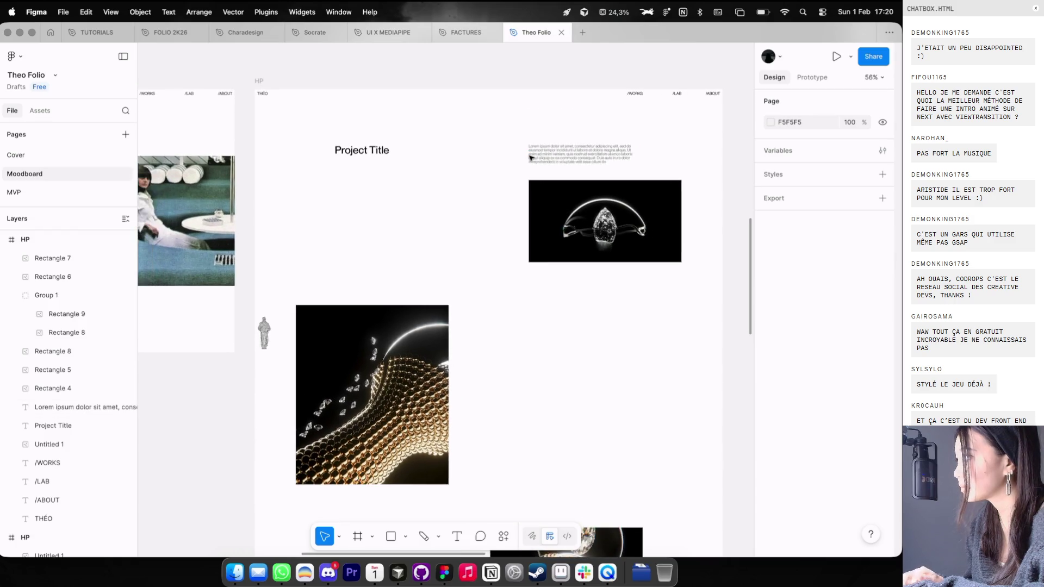
scroll(532, 159, down, 5)
scroll(531, 158, up, 5)
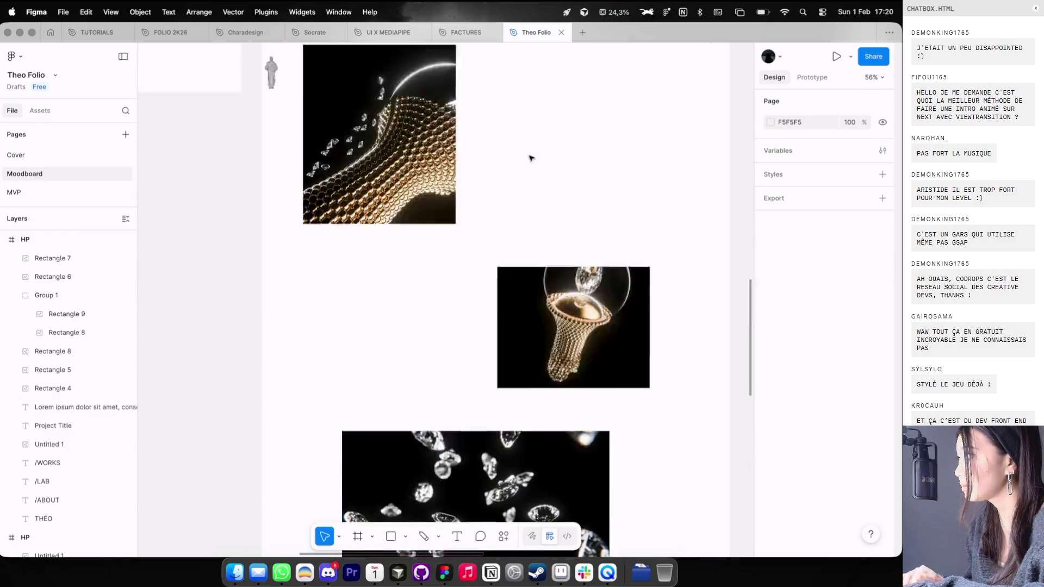
scroll(532, 159, left, 4)
scroll(532, 158, left, 3)
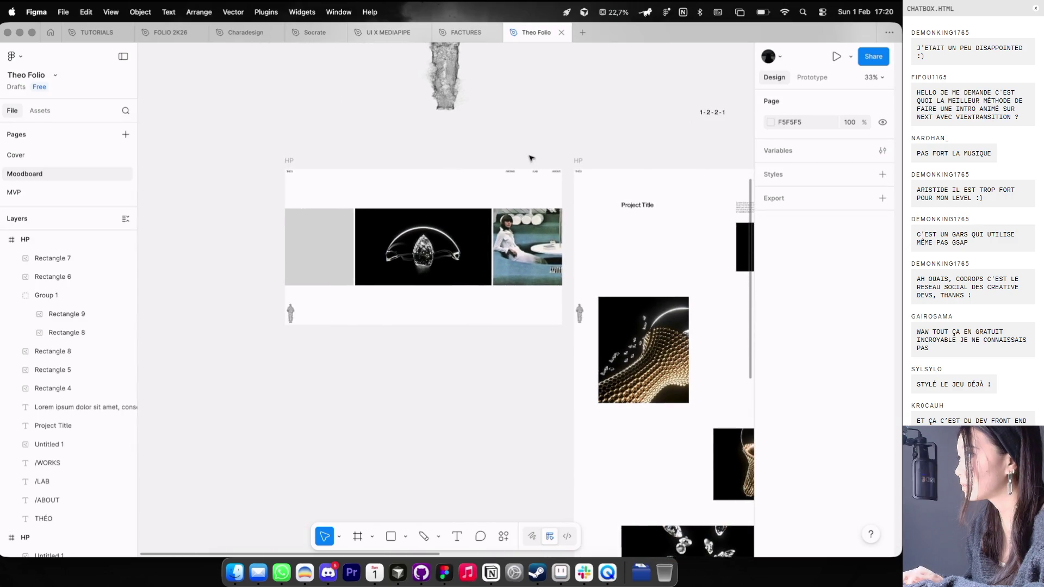
key(super+Tab)
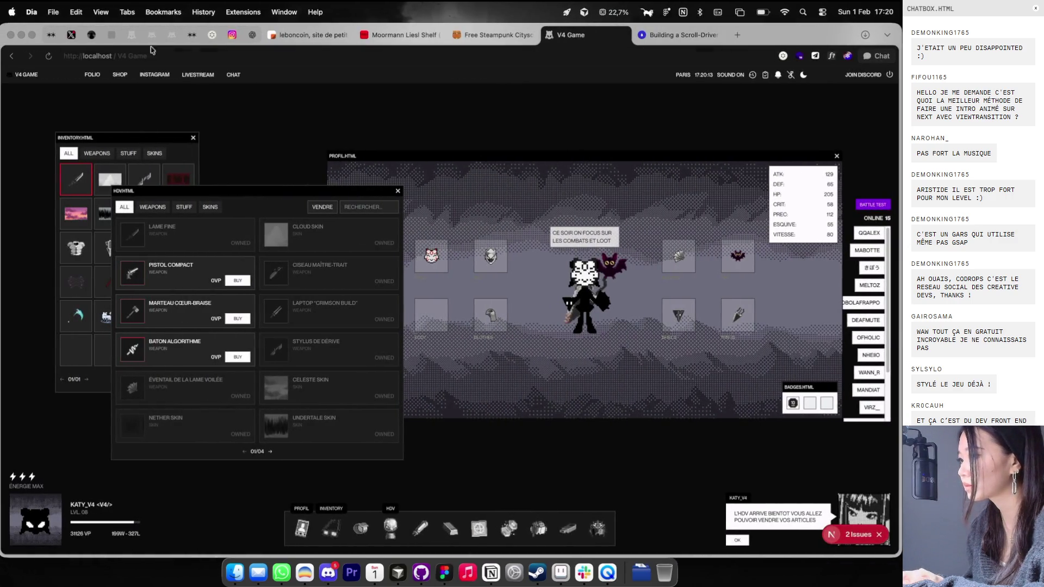
click(213, 35)
Step: Scroll the Cosmos grid and open the black-and-white Taccia lamp photo
scroll(431, 300, down, 5)
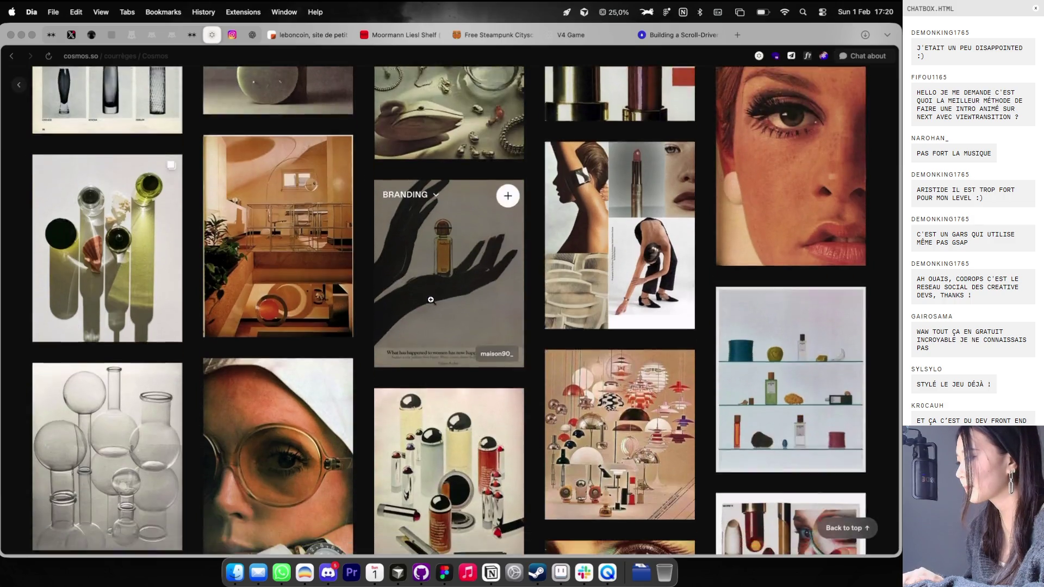
scroll(431, 300, down, 8)
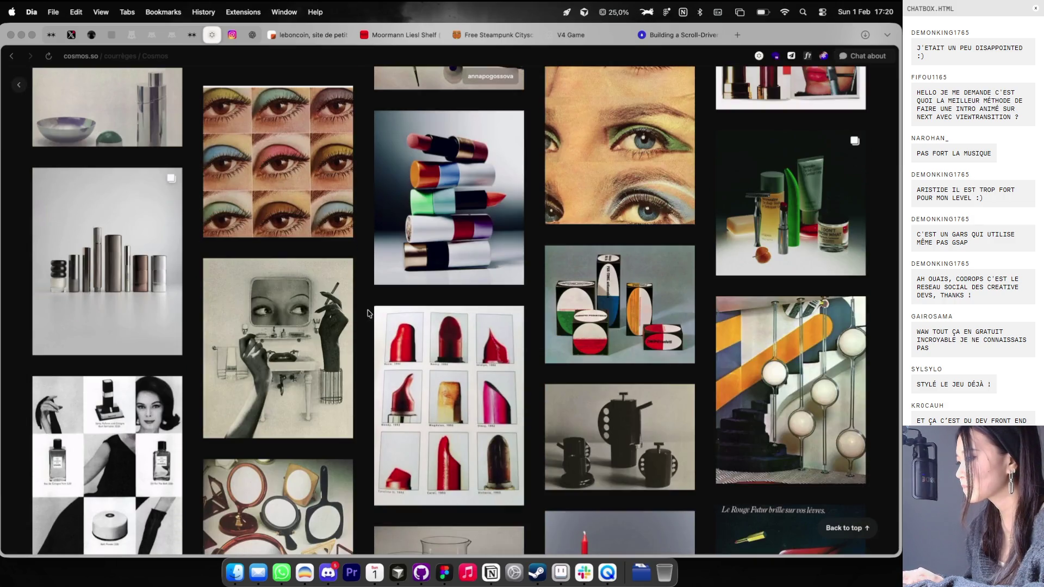
scroll(356, 345, down, 10)
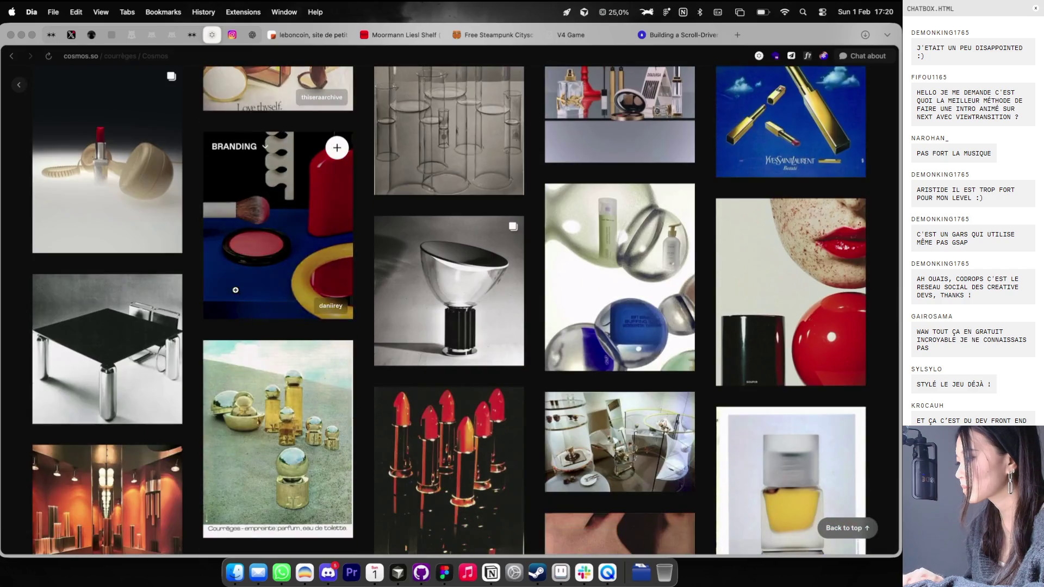
click(471, 309)
Step: Copy the lamp image and select the grey placeholder in Figma's first HP frame
right_click(360, 296)
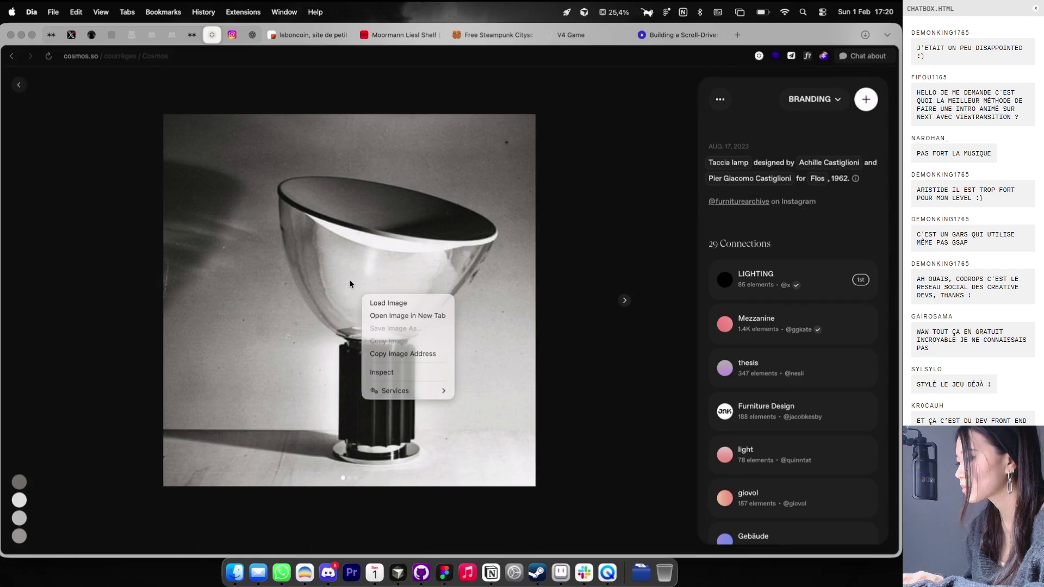
right_click(370, 274)
click(398, 304)
key(ctrl+Right)
click(303, 233)
Step: Paste the Taccia lamp photo into Rectangle 2, then open a fresh tab in the browser
key(cmd+v)
key(Escape)
scroll(419, 187, down, 1)
scroll(421, 184, right, 2)
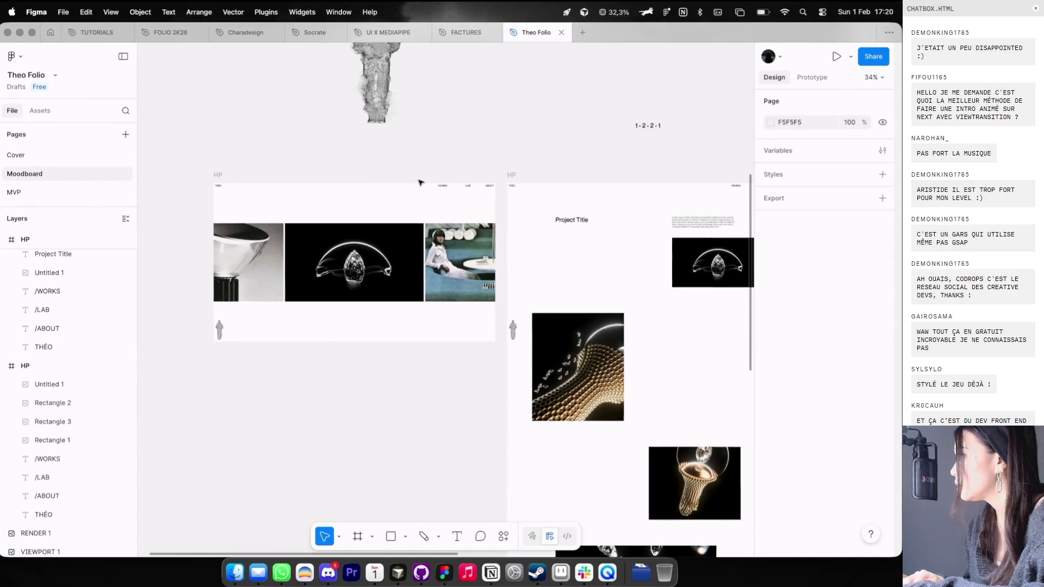
scroll(420, 183, right, 2)
scroll(420, 182, down, 1)
scroll(420, 183, right, 5)
scroll(420, 183, down, 1)
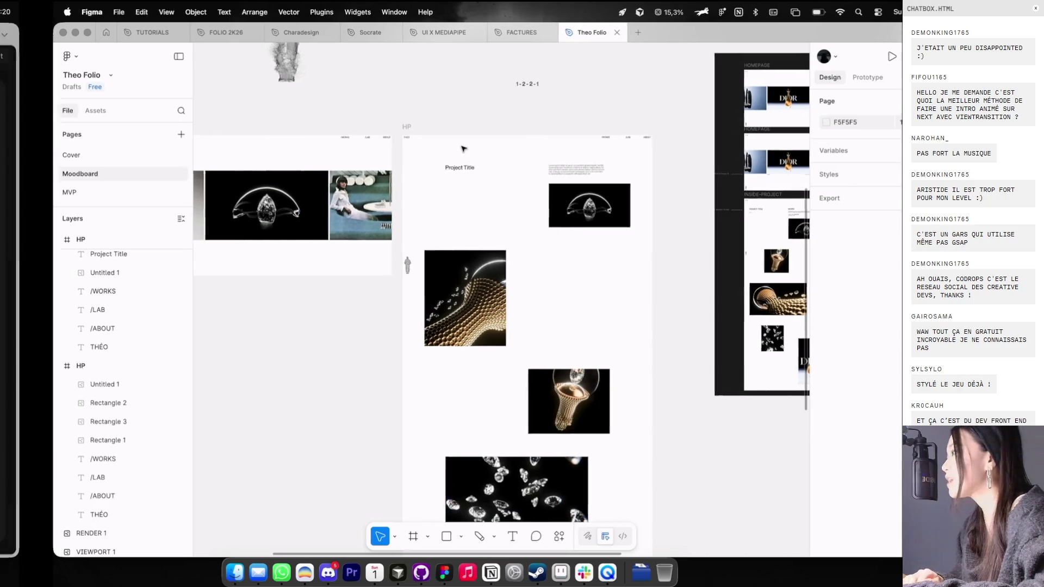
key(ctrl+Left)
click(738, 34)
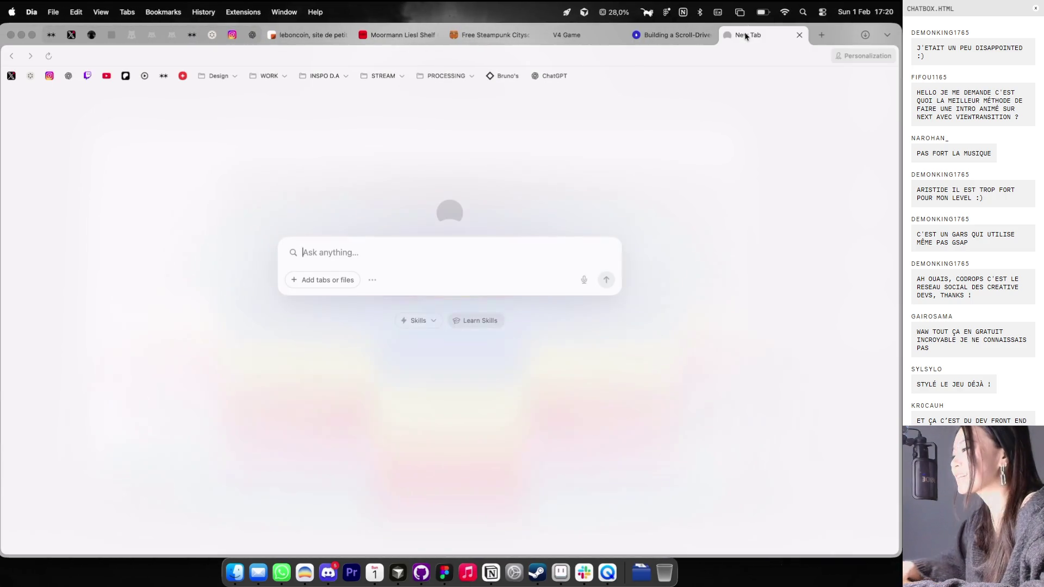
Step: Go to Instagram and show the profile's reels grid
text(i/ka)
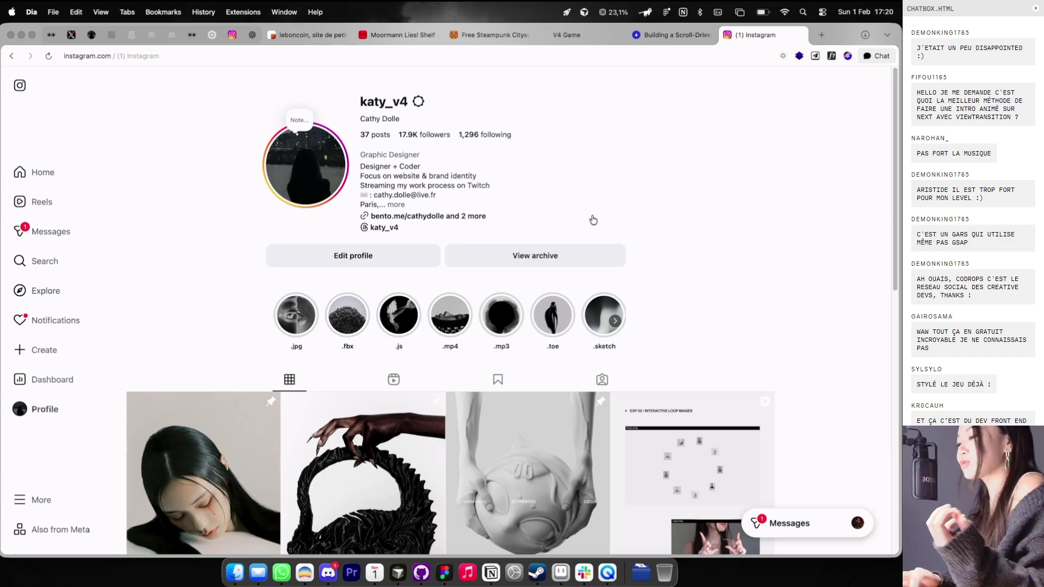
click(394, 379)
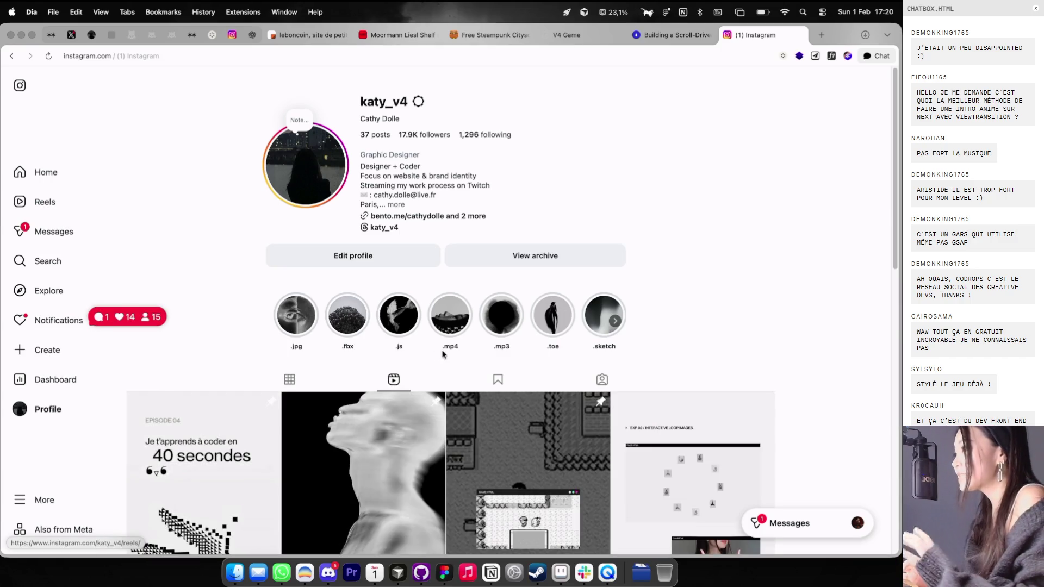
scroll(442, 353, down, 3)
Step: Open the Episode 04 coding reel, pause it on the CSS video-sizing code, and move its tab beside the pinned tabs
click(251, 345)
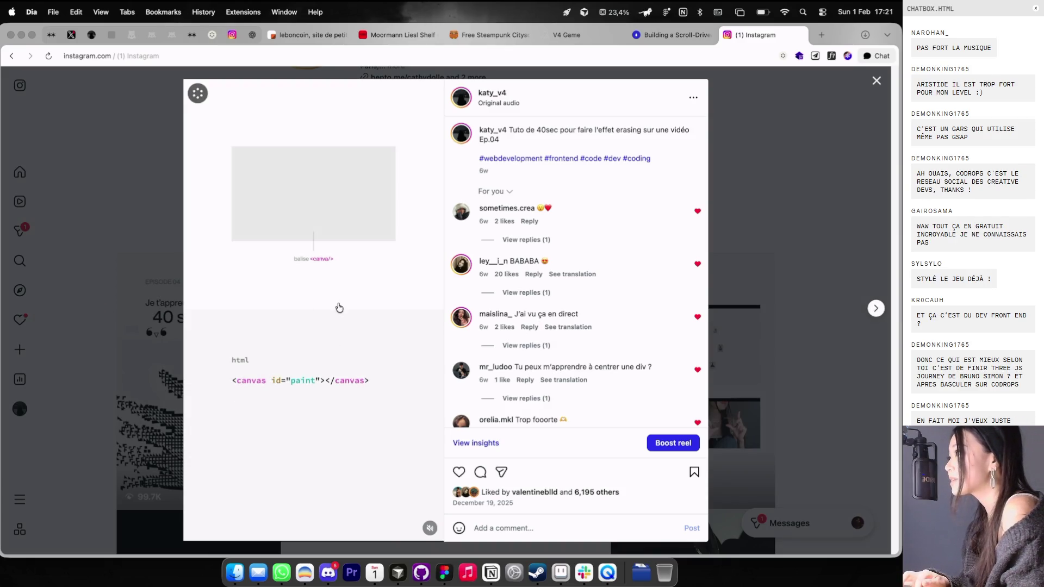
click(339, 308)
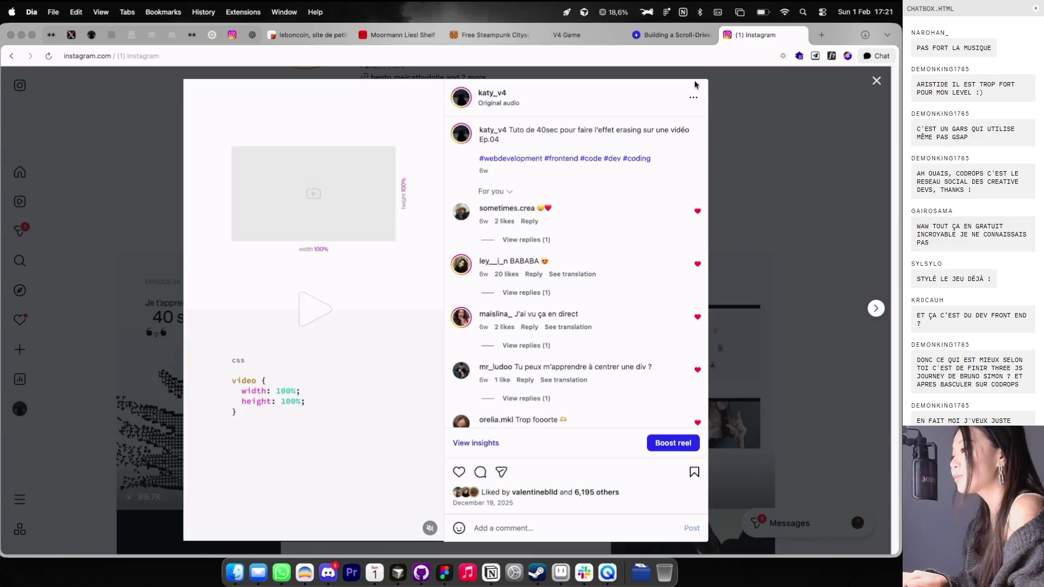
drag(752, 37, 299, 37)
click(98, 36)
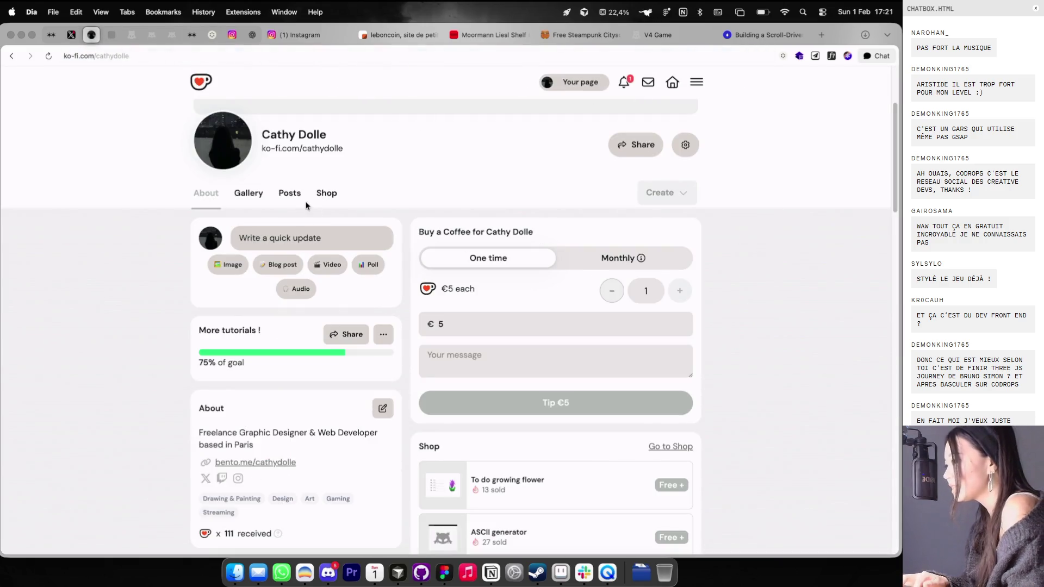
Step: Open the Ko-fi shop of creative-coding freebies and scroll back up to the profile header and category chips
click(327, 194)
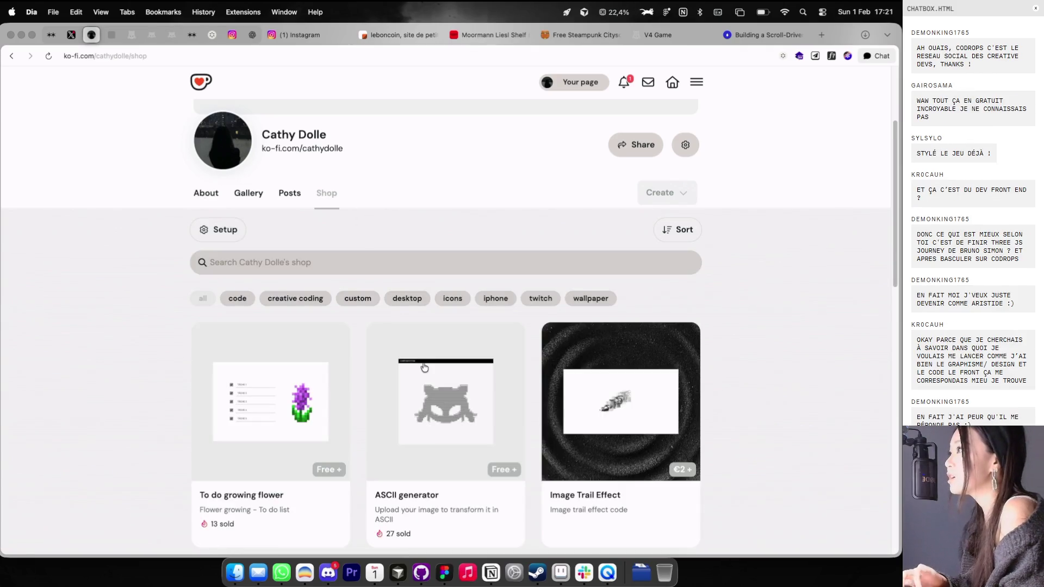
scroll(373, 372, down, 5)
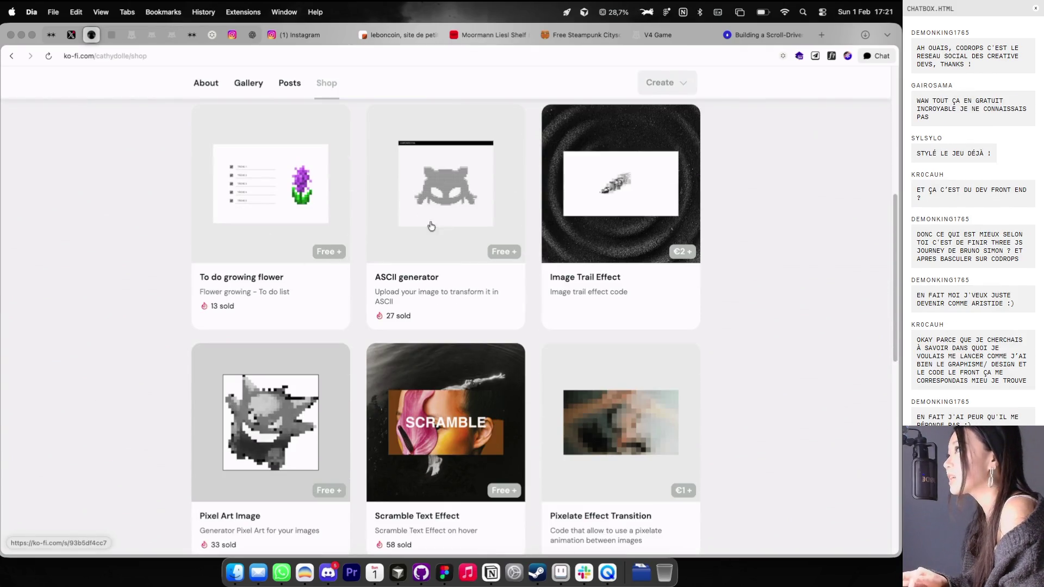
scroll(518, 294, down, 4)
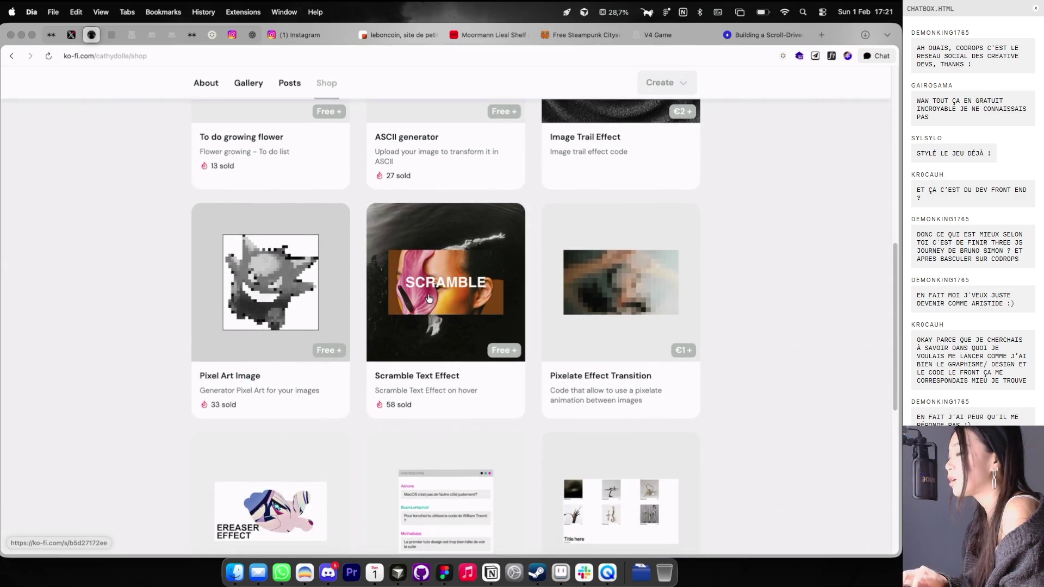
scroll(309, 250, up, 5)
scroll(309, 250, up, 4)
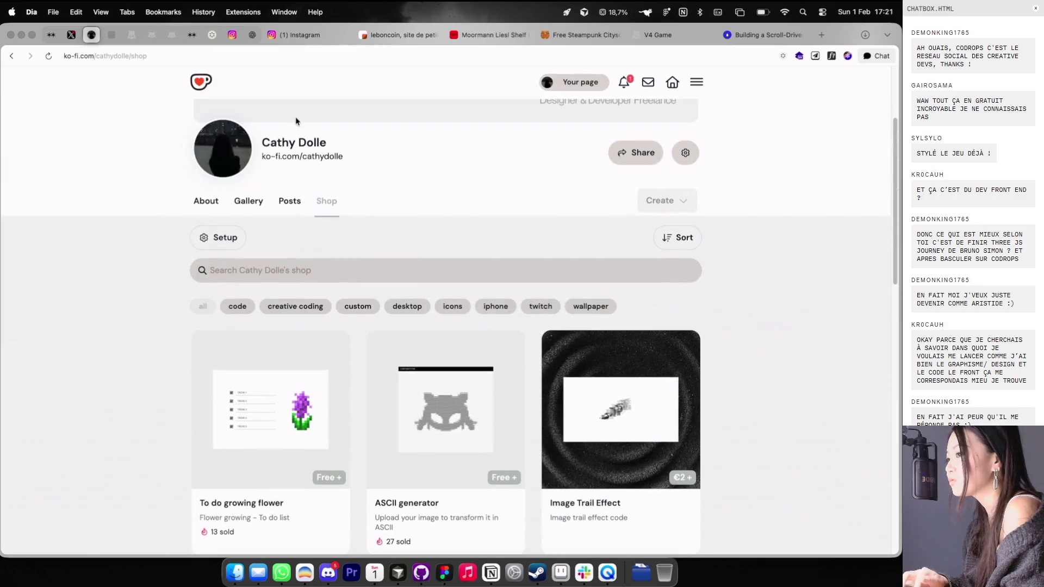
click(299, 36)
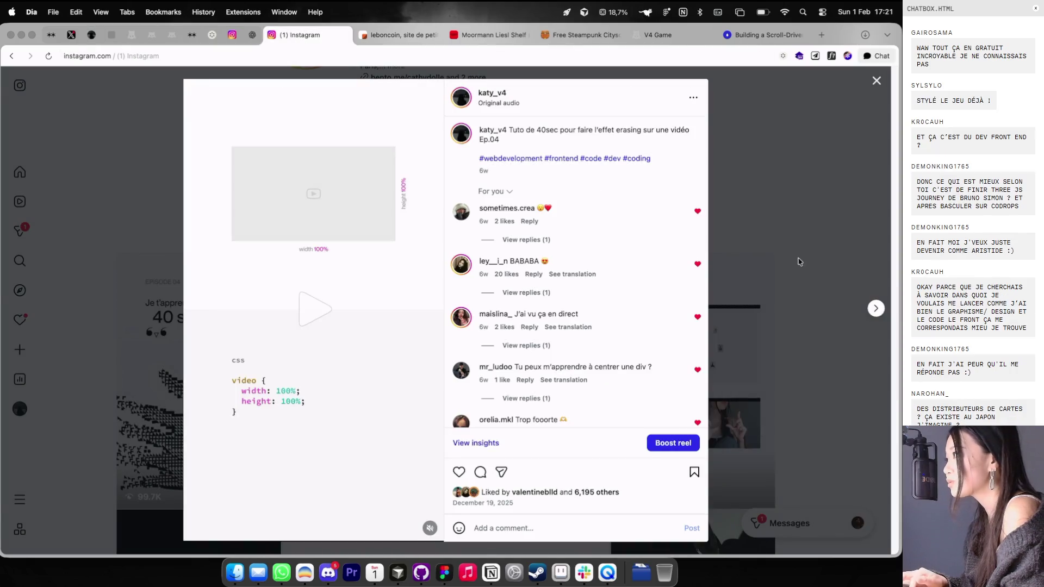
Step: Advance two reels to the 'Je t'apprends à coder en 40 sec! Ep.02' pixel-art game post
click(876, 309)
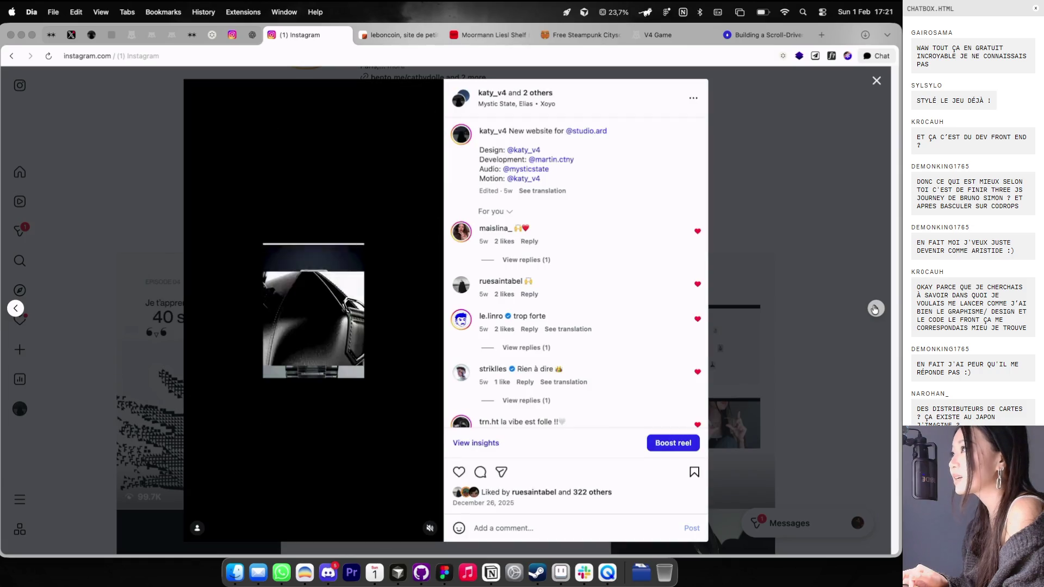
click(875, 309)
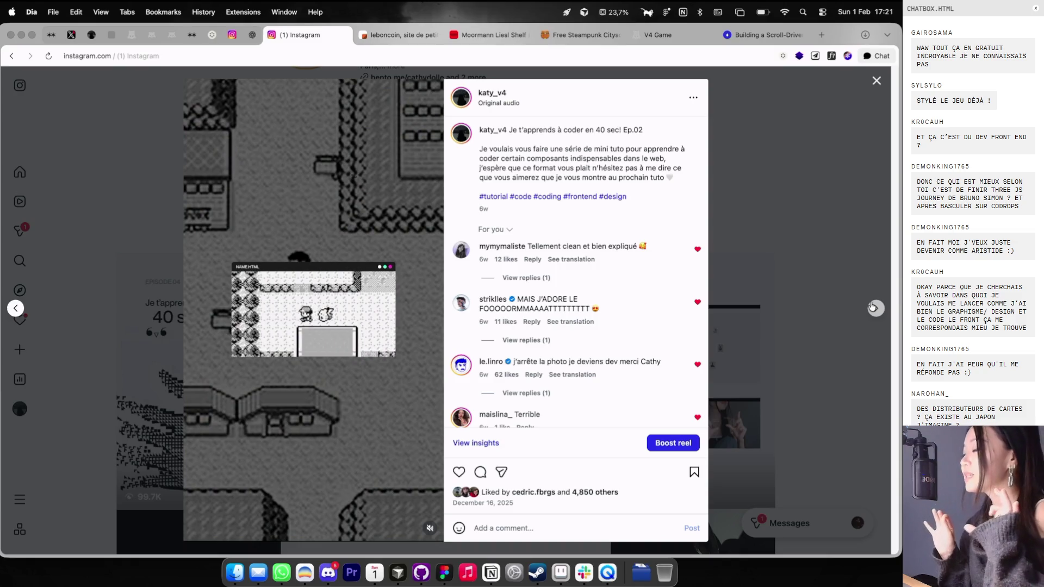
Step: Place the V4 Game tab beside Instagram and drag the HDV marketplace window to the centre, uncovering the inventory
drag(655, 34, 423, 37)
mouse_move(337, 192)
mouse_down()
mouse_move(552, 146)
mouse_move(571, 122)
mouse_up()
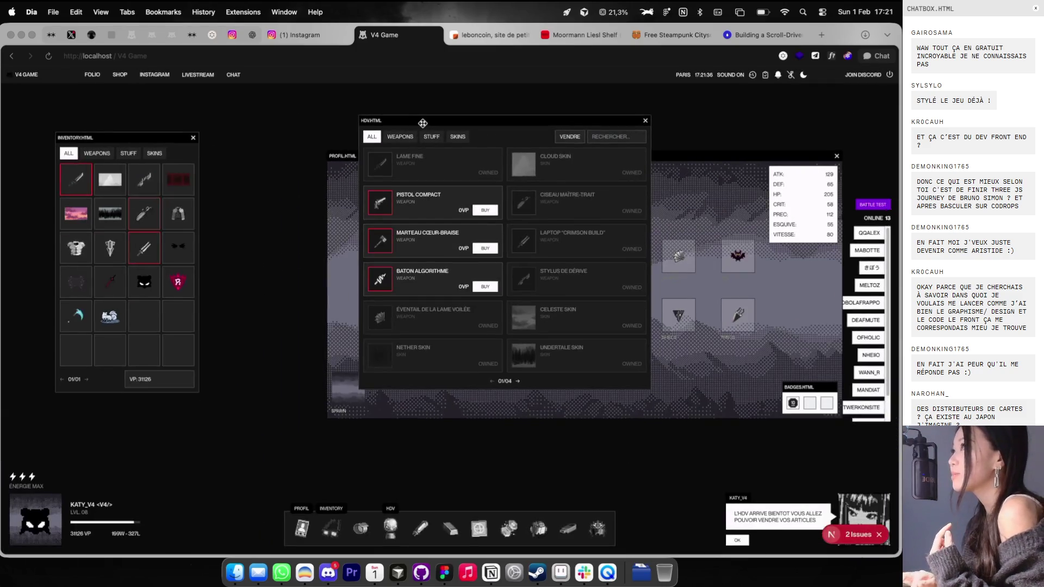
mouse_move(422, 122)
mouse_down()
mouse_move(481, 185)
mouse_move(459, 188)
mouse_move(526, 188)
mouse_move(339, 258)
mouse_move(511, 256)
mouse_move(484, 305)
mouse_up()
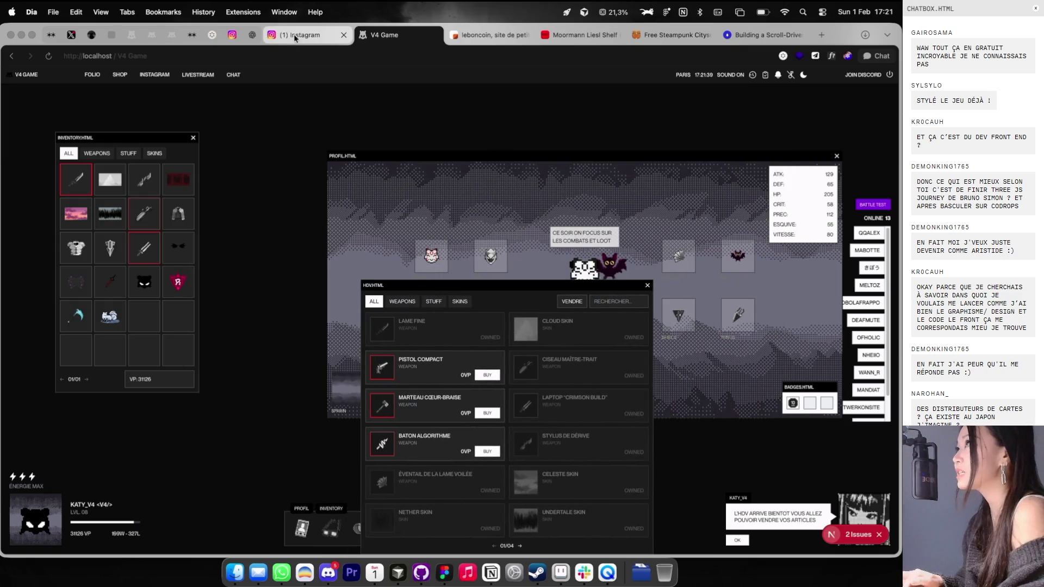
click(300, 36)
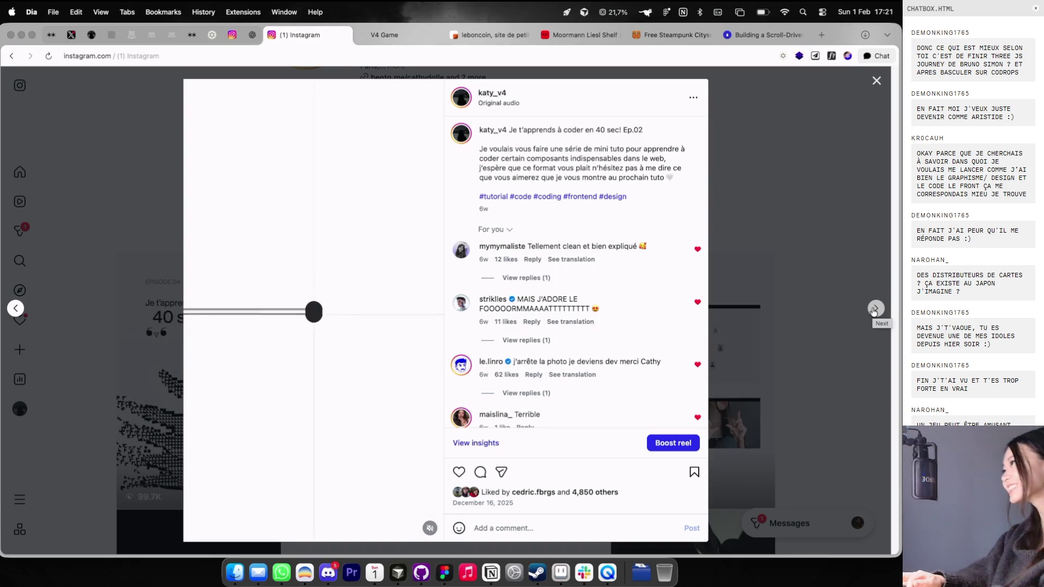
Step: Browse forward and back through the latest reels, then close the reel viewer to show the profile grid
click(874, 310)
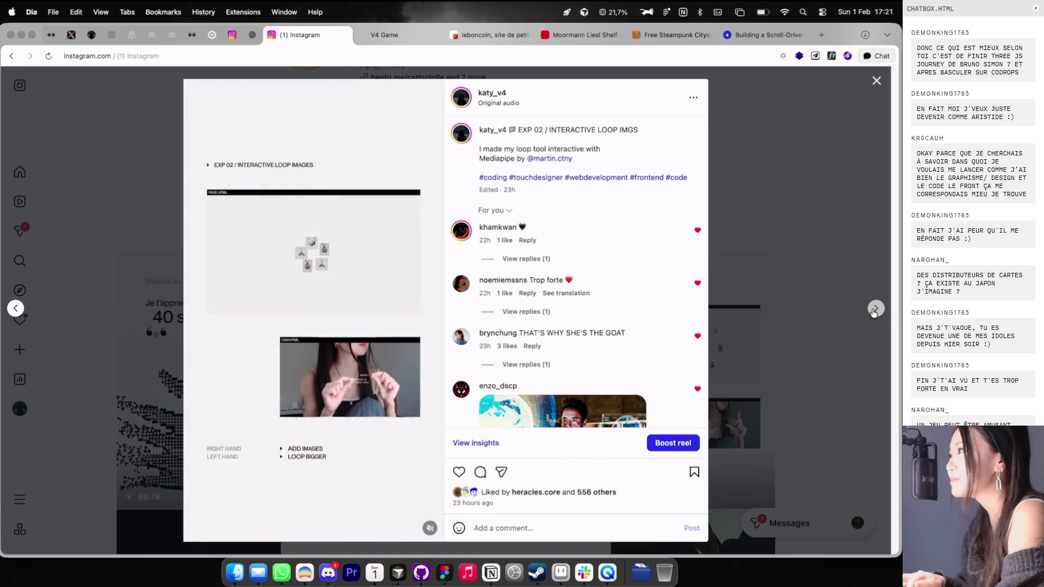
click(874, 310)
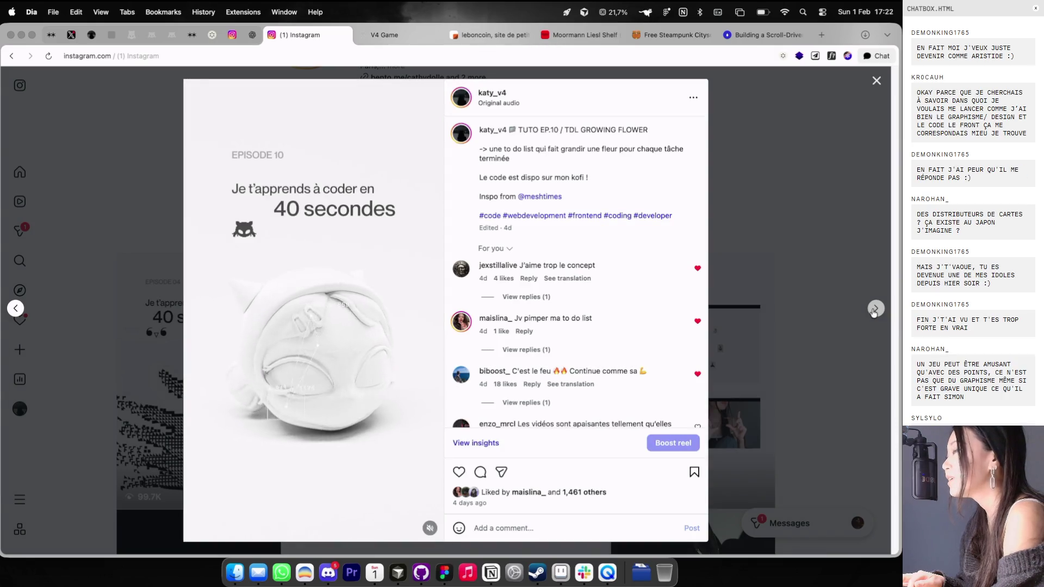
click(15, 309)
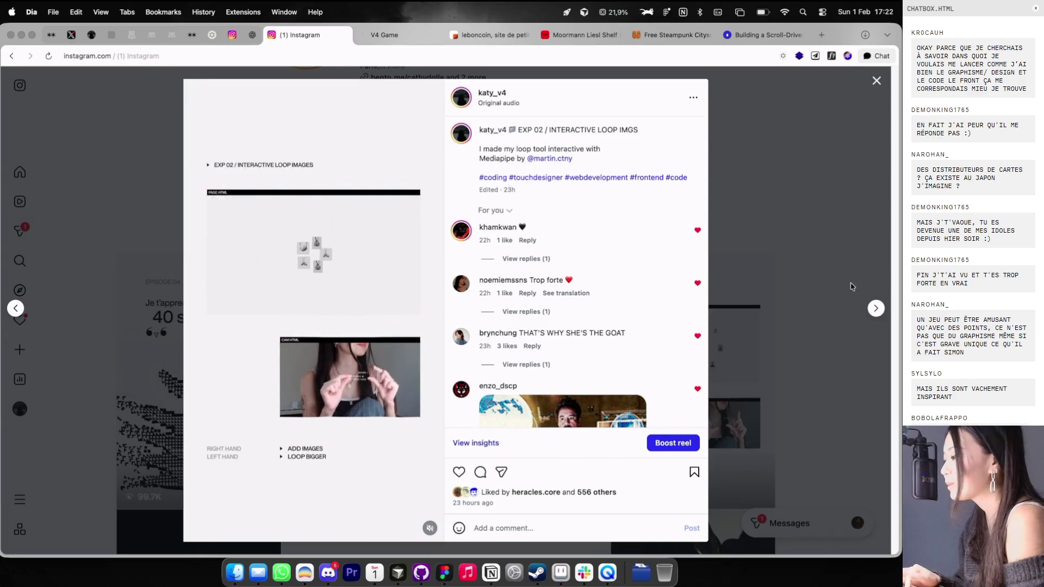
click(876, 309)
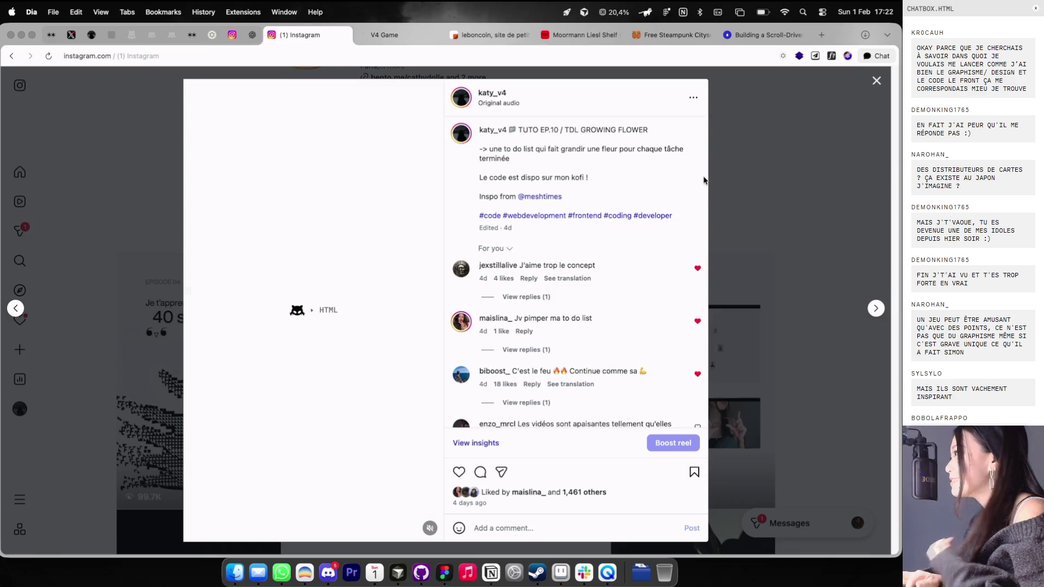
click(713, 180)
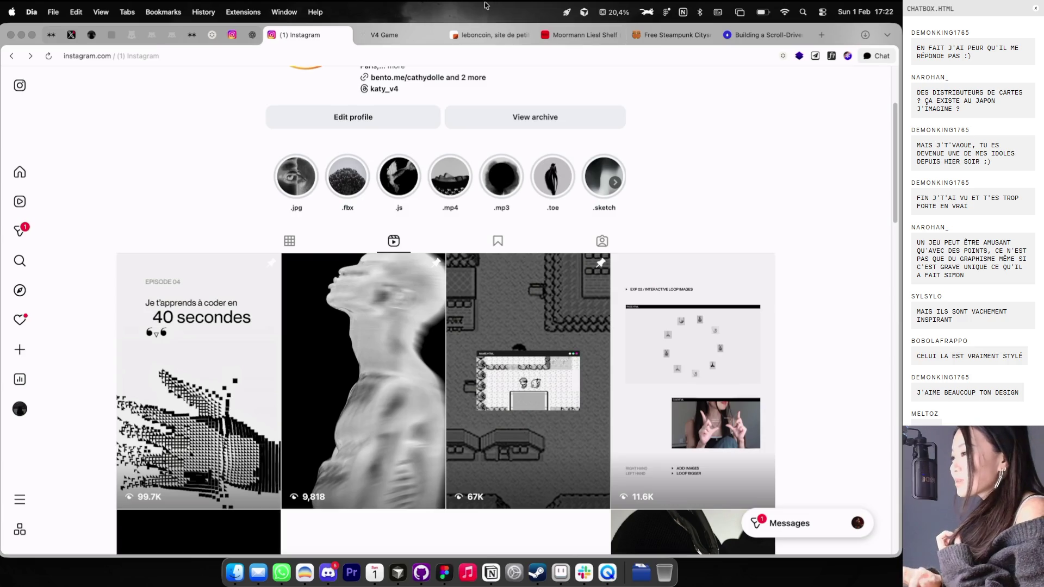
Step: Close the Instagram tab, shift the HDV window up and left, and return to the Figma workspace
click(384, 36)
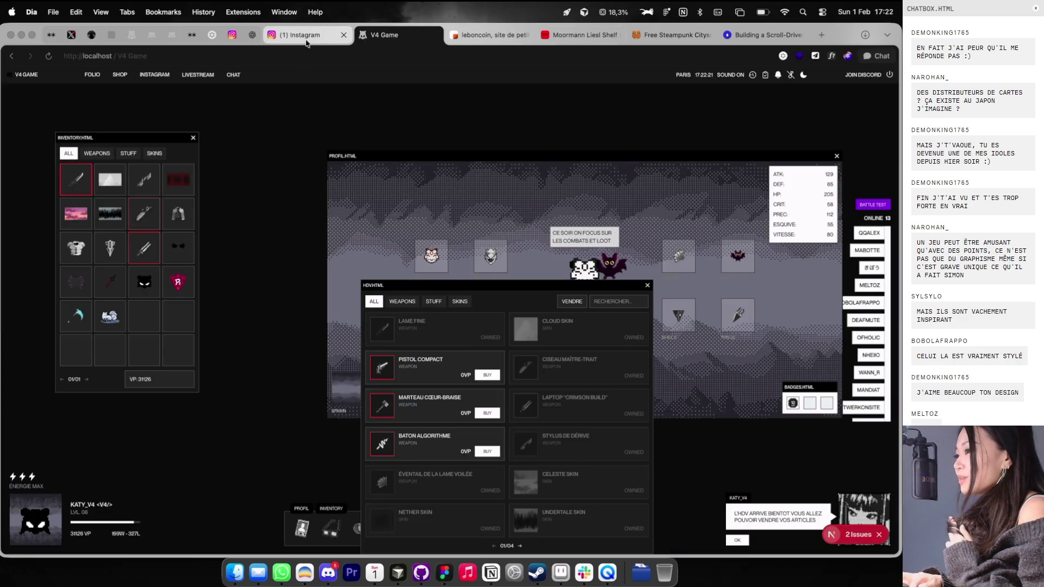
click(325, 41)
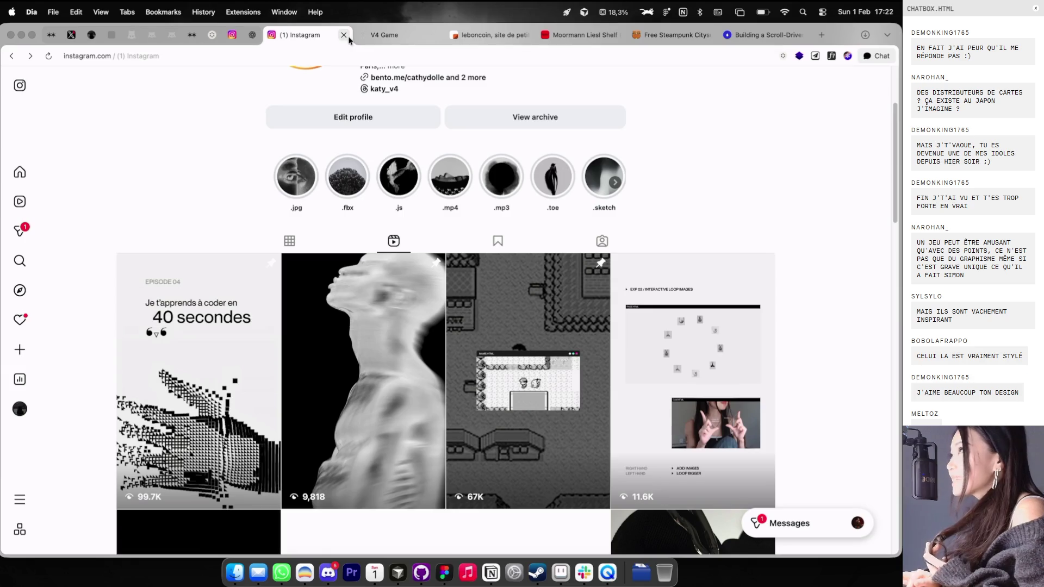
click(344, 35)
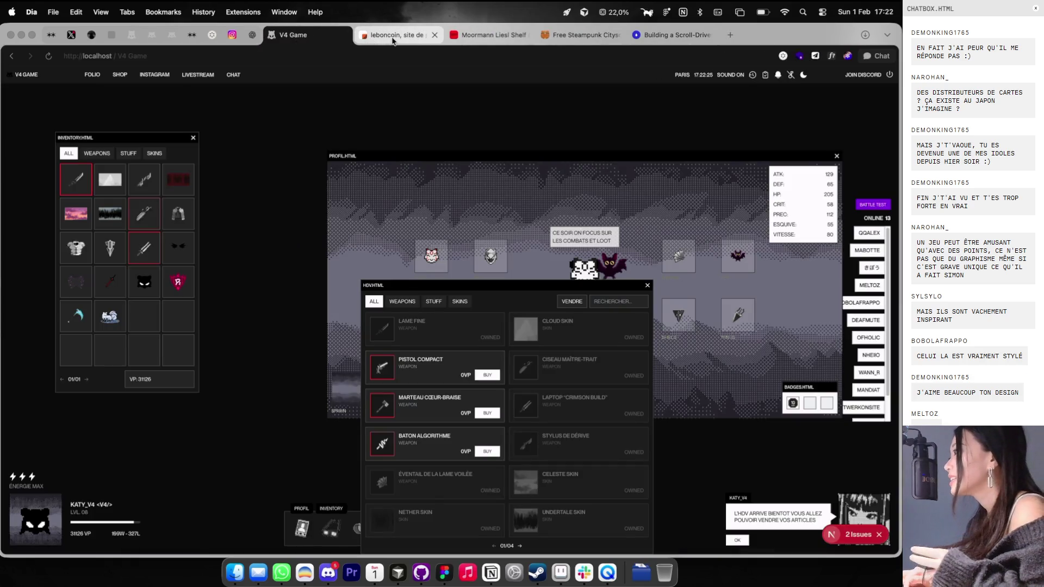
mouse_move(490, 285)
mouse_down()
mouse_move(268, 149)
mouse_move(315, 199)
mouse_up()
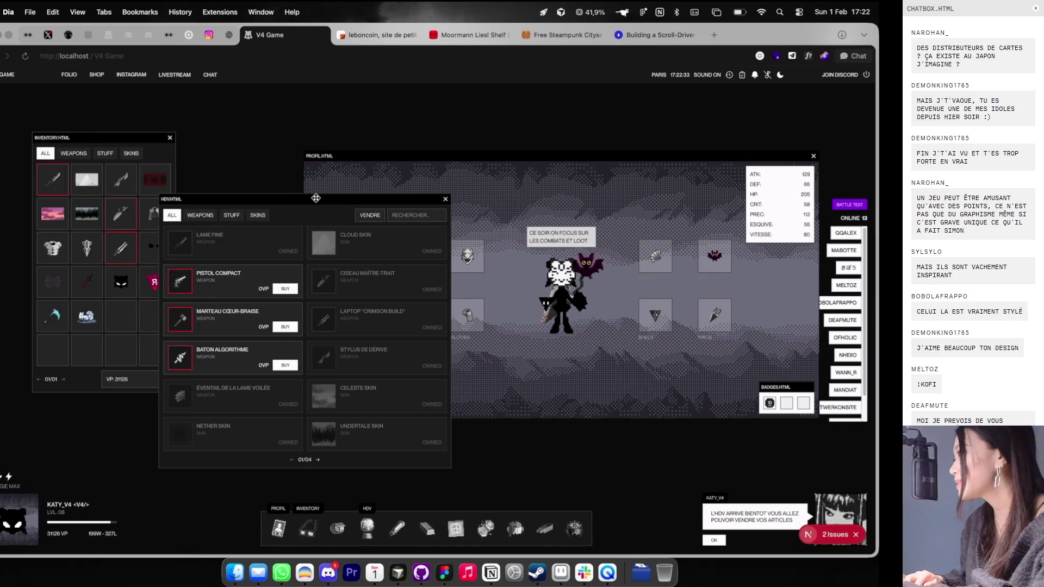
key(ctrl+Right)
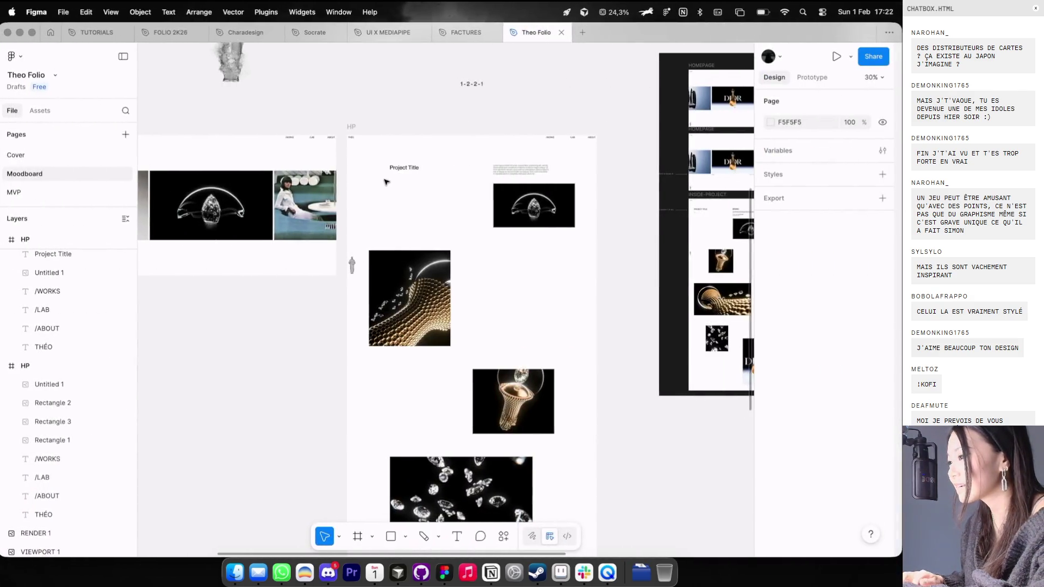
Step: Draw a grey square on the empty canvas
scroll(494, 132, up, 5)
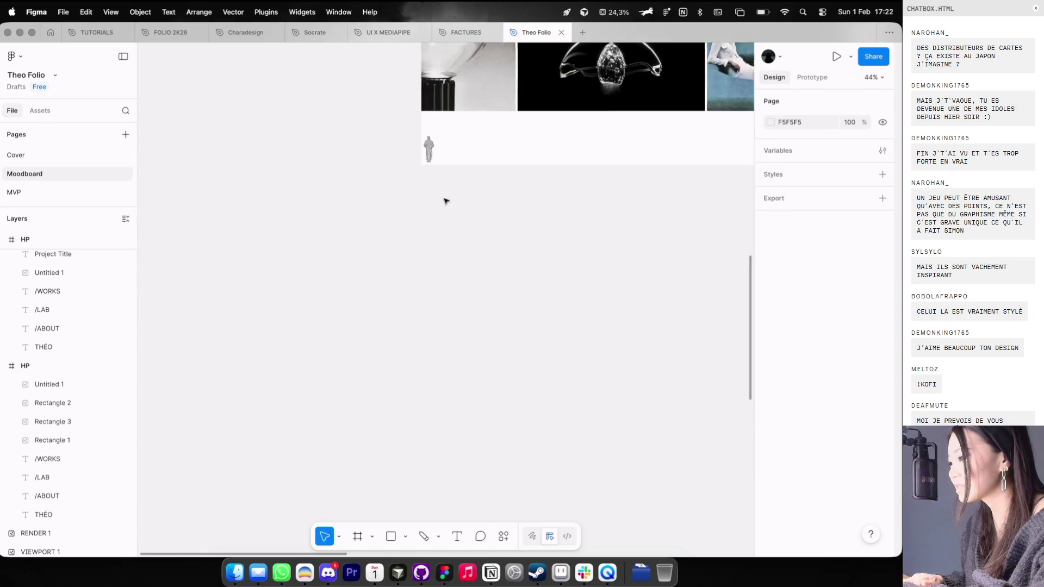
key(r)
drag(445, 210, 507, 272)
scroll(508, 289, up, 3)
Step: Add a div markup text note below the square and fix its closing tag
key(Escape)
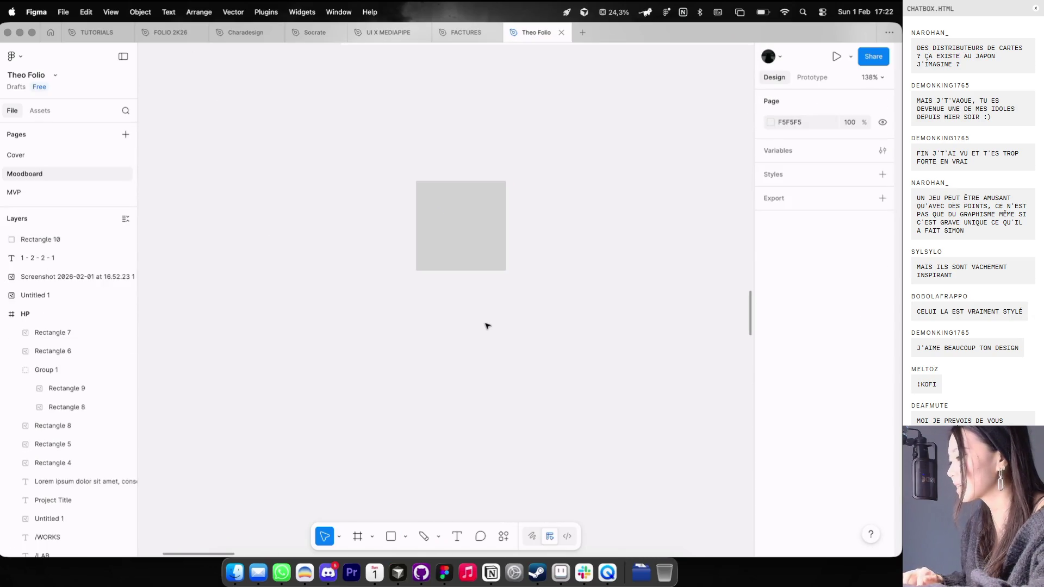
key(t)
click(481, 326)
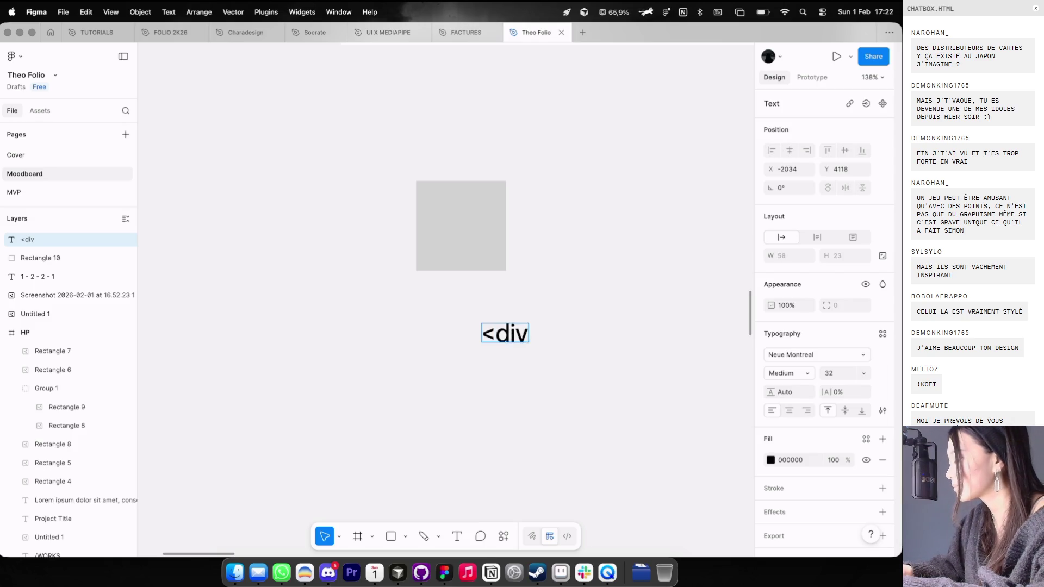
text(<div><di)
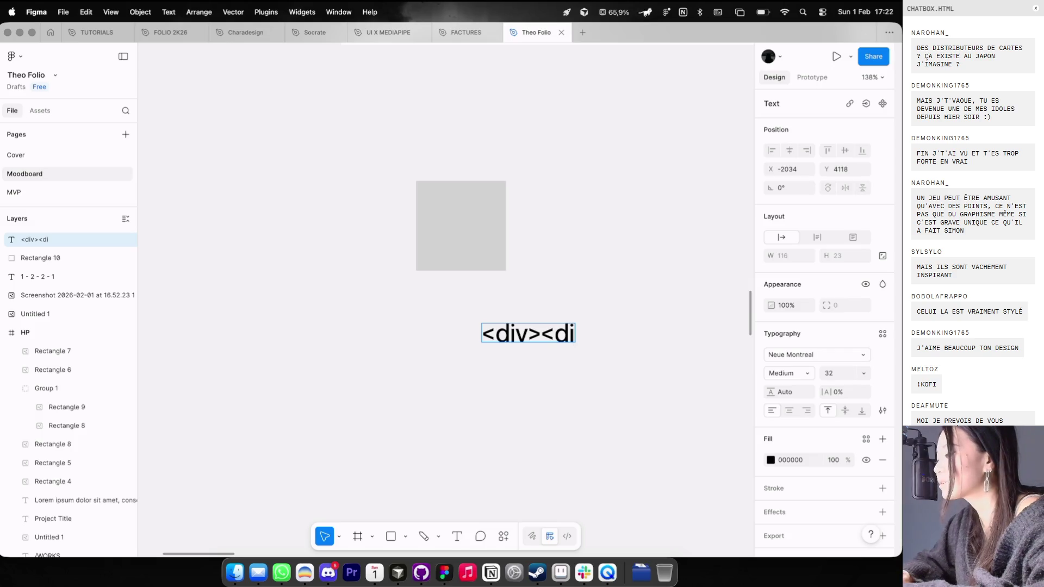
key(Escape)
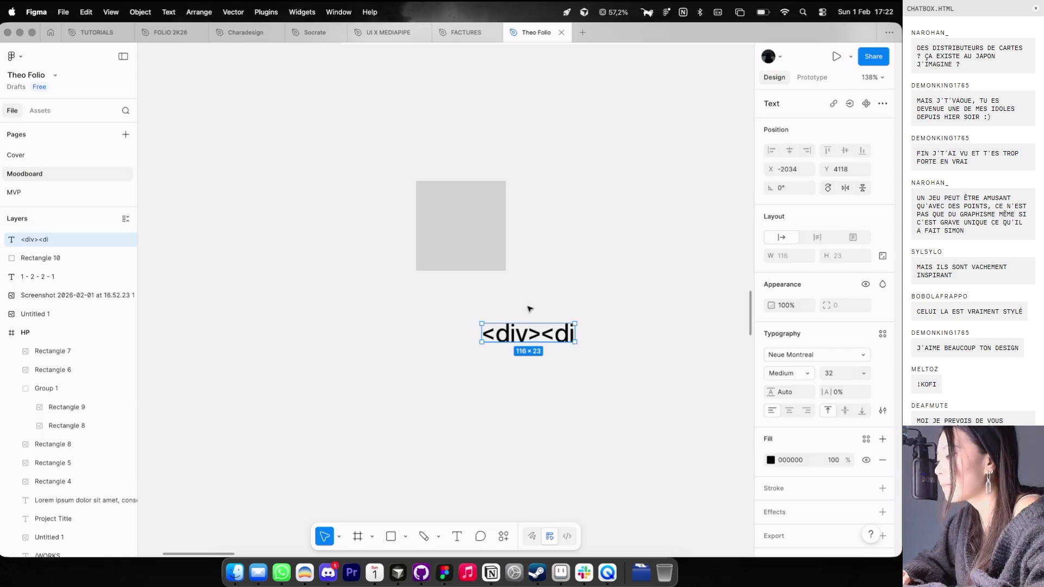
double_click(560, 338)
click(560, 330)
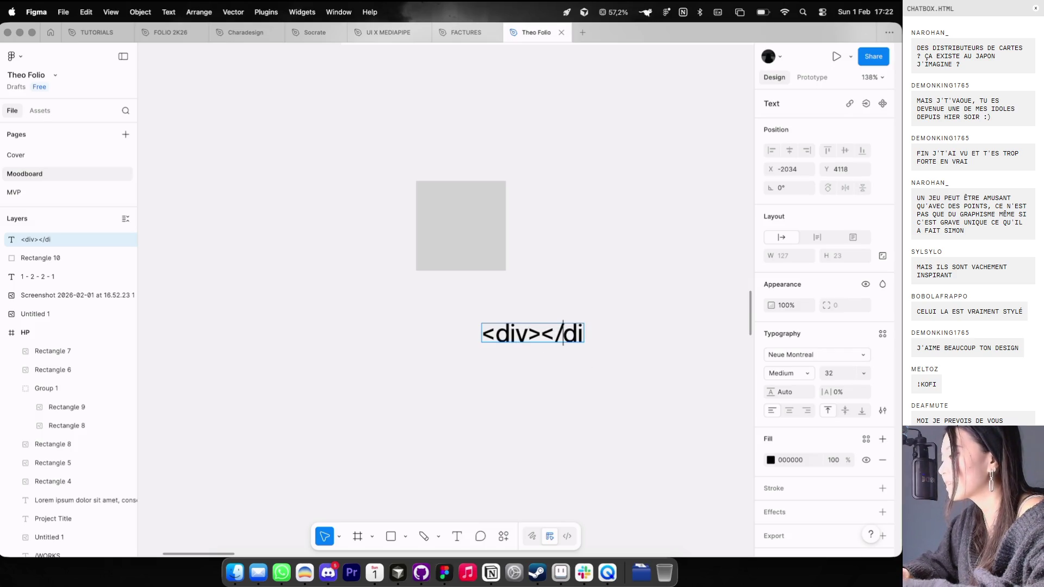
key(Escape)
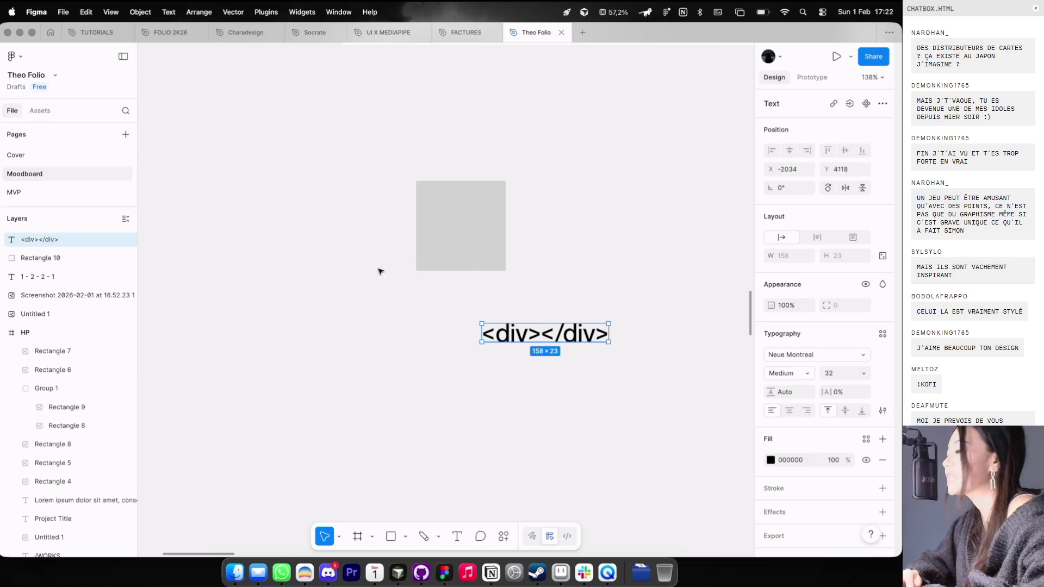
Step: Add class="carré" to the div tag in the text note
scroll(503, 308, up, 3)
double_click(520, 341)
click(531, 342)
text(class=)
text(")
scroll(539, 341, down, 5)
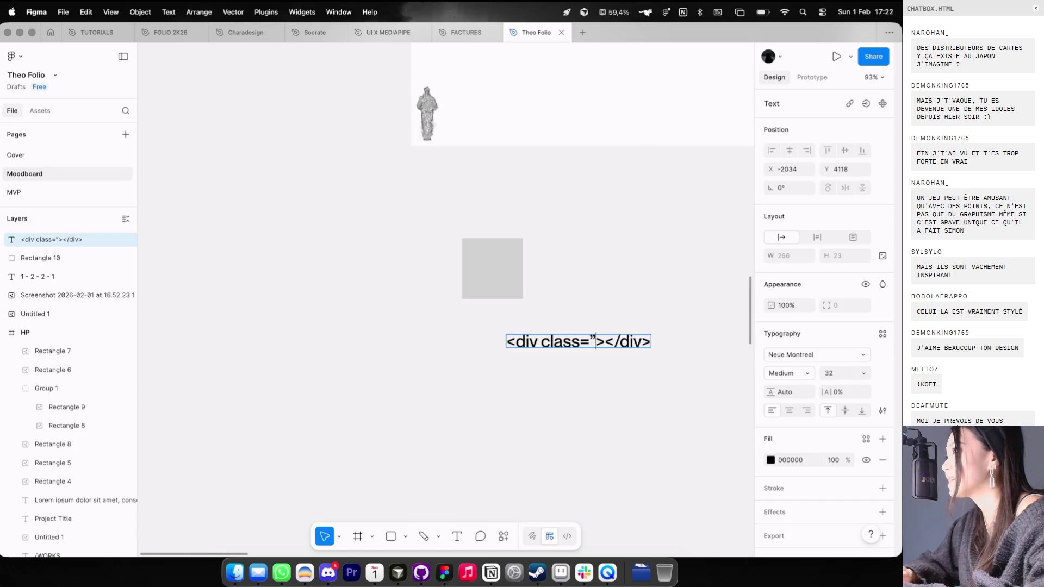
text(carré”)
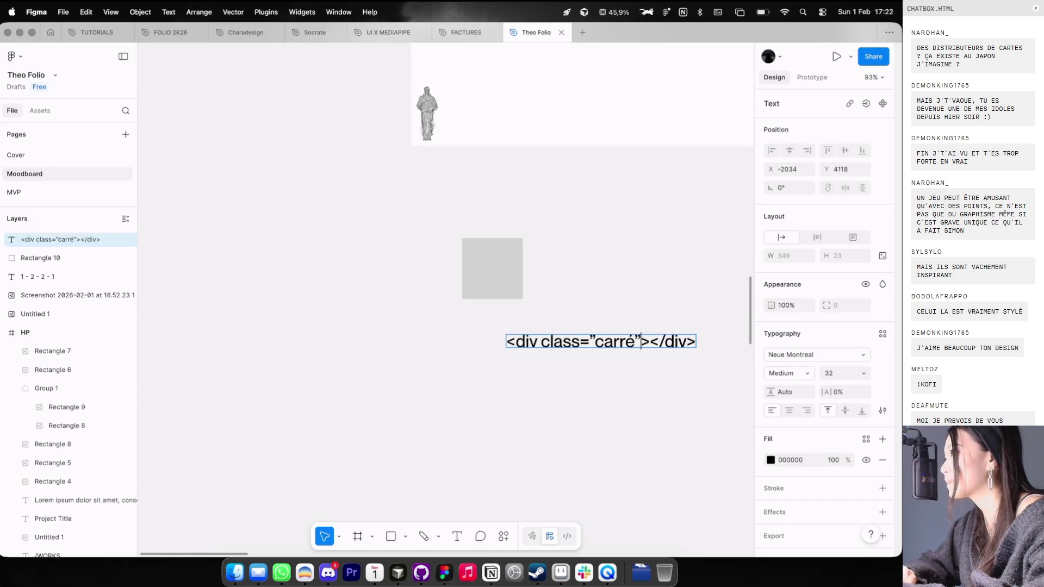
key(Escape)
Step: Move the div text note into place below the grey square
drag(466, 346, 692, 380)
mouse_move(666, 343)
mouse_down()
mouse_move(546, 359)
mouse_move(729, 242)
mouse_up()
click(559, 380)
click(578, 359)
Step: Duplicate the div text, rename its class to 'square', and add 'width' to the note beside the square
key(Return)
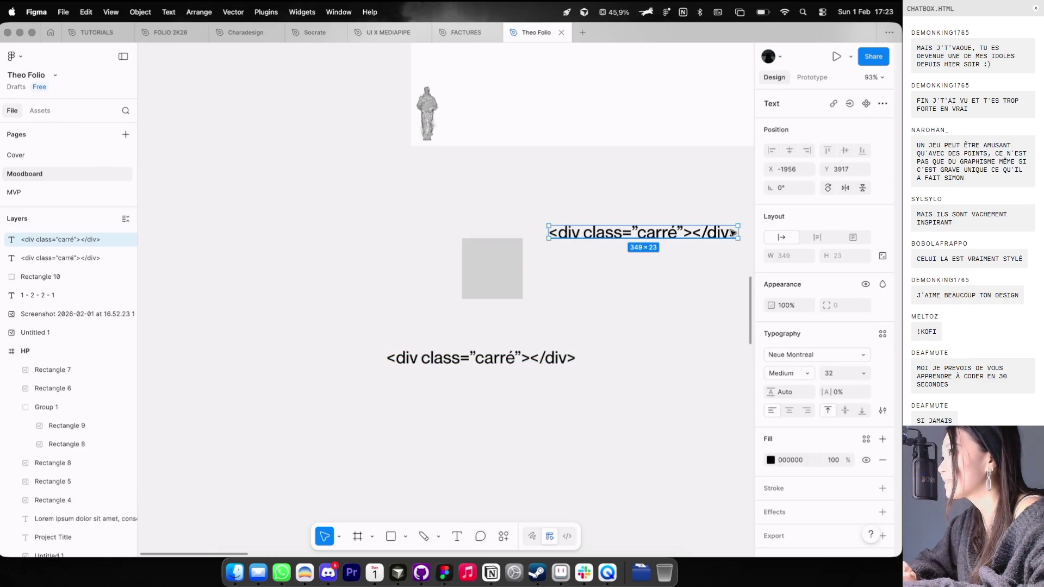
key(BackSpace)
text(.carr)
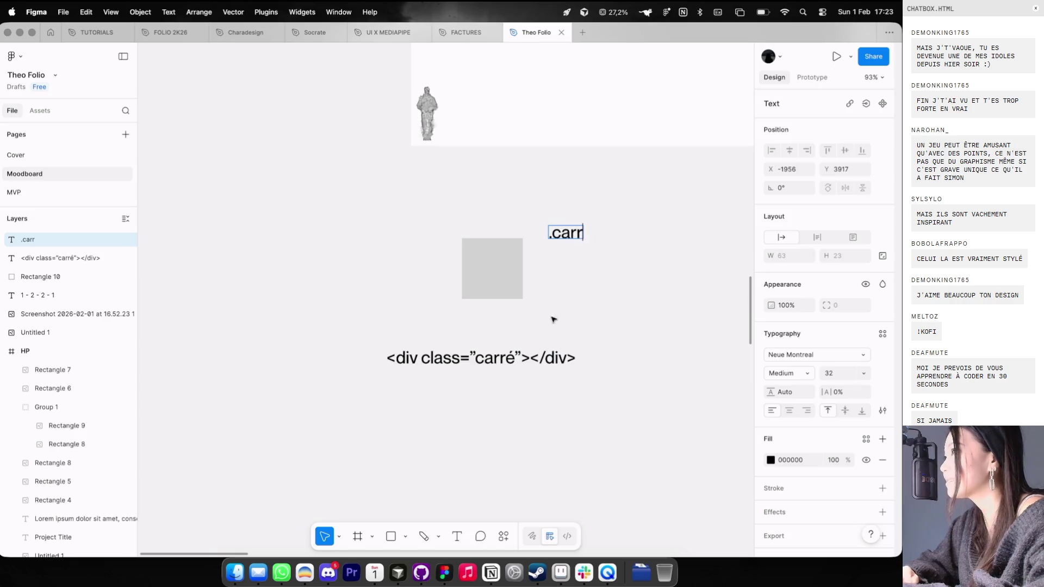
double_click(518, 355)
key(BackSpace)
key(BackSpace)
key(BackSpace)
key(BackSpace)
key(BackSpace)
text(square)
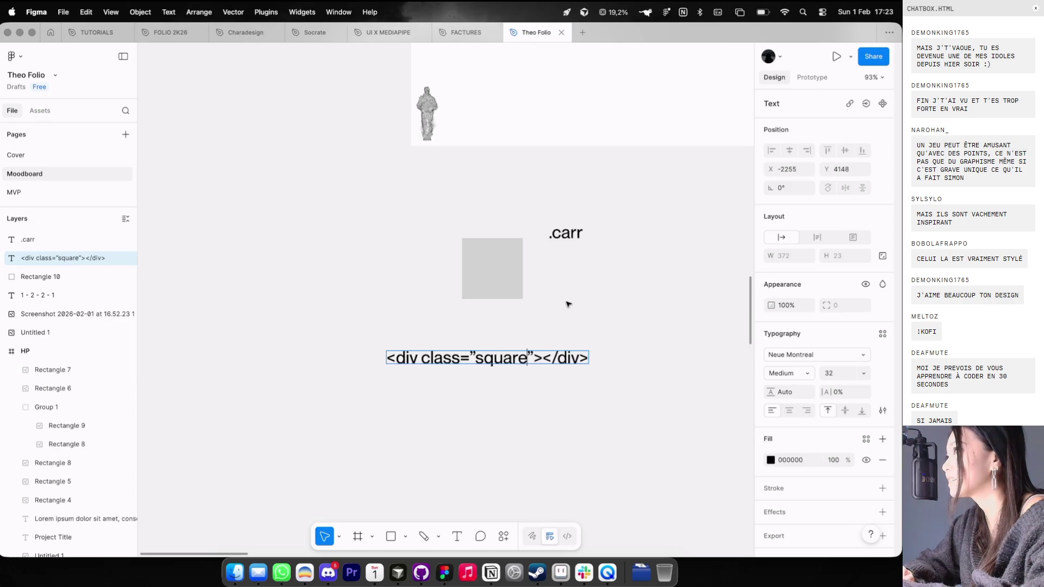
double_click(570, 232)
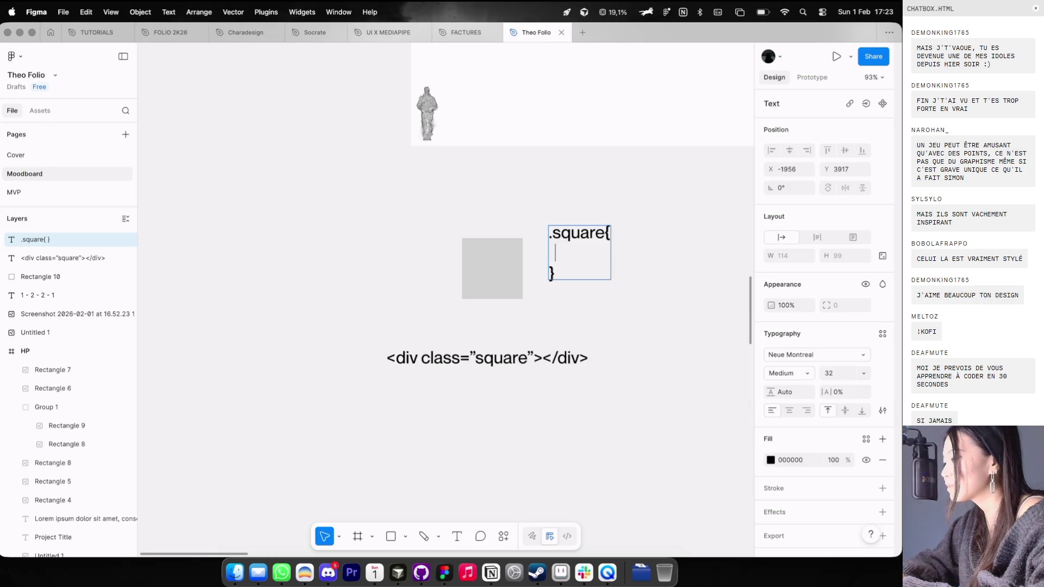
text(width:)
Step: Start a 'virtual cotage' search in a new browser tab
key(super+Tab)
key(super+t)
text(vir)
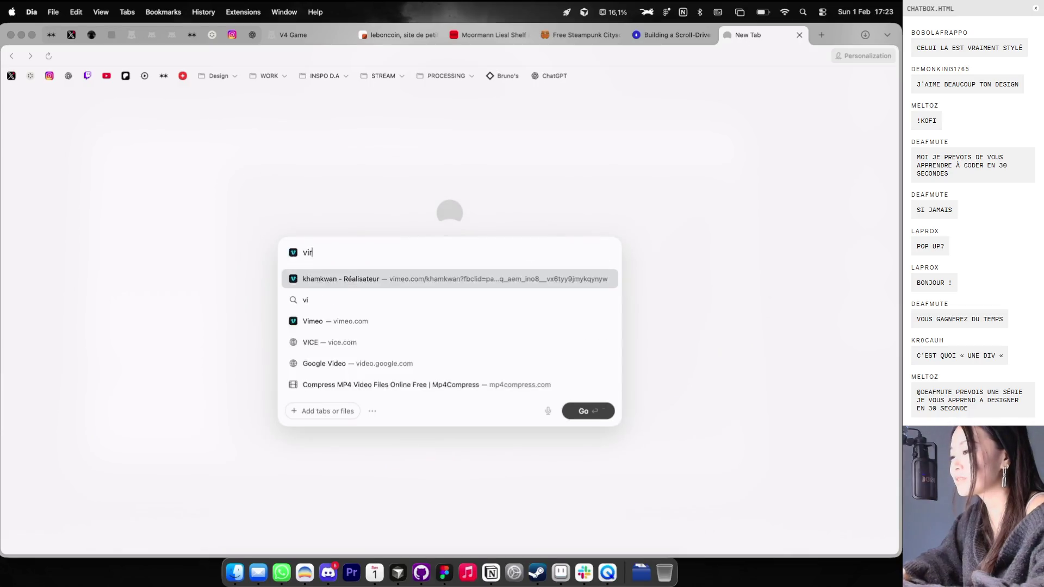
text(tual cotage)
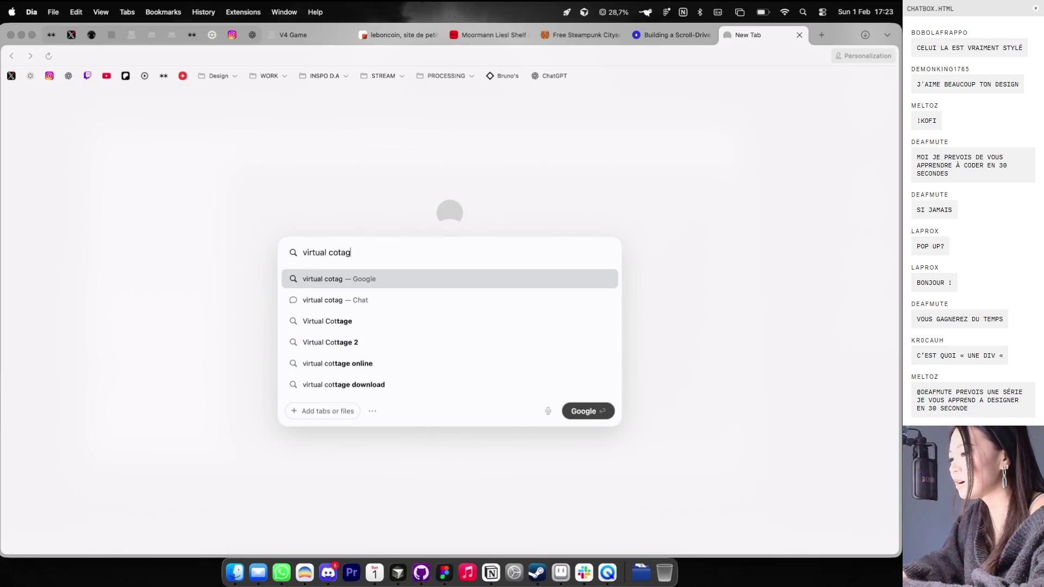
Step: Search for Virtual Cottage and view its welcome, interior and Meditate screenshots
key(Return)
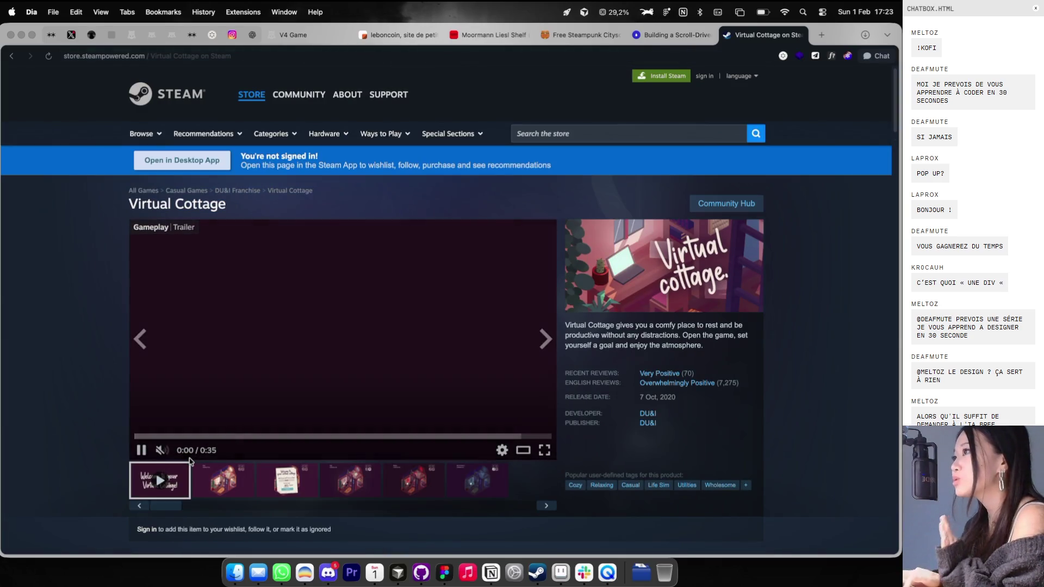
click(234, 485)
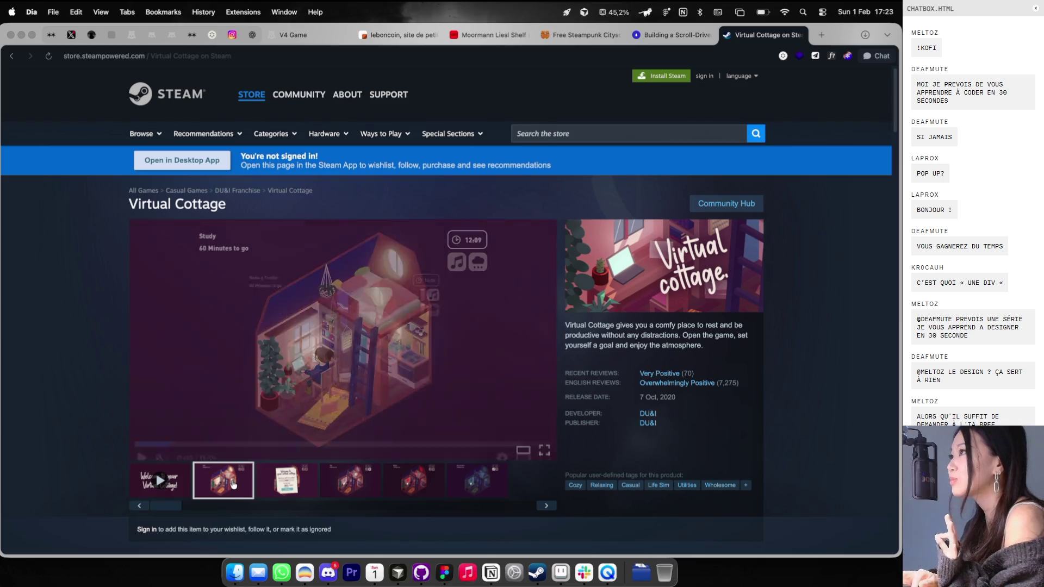
click(286, 487)
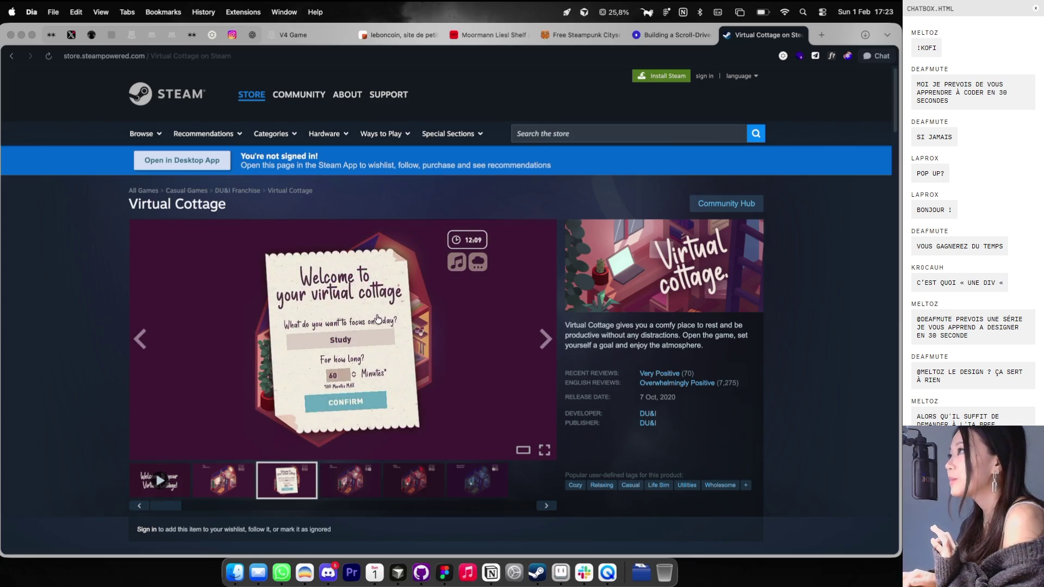
click(343, 474)
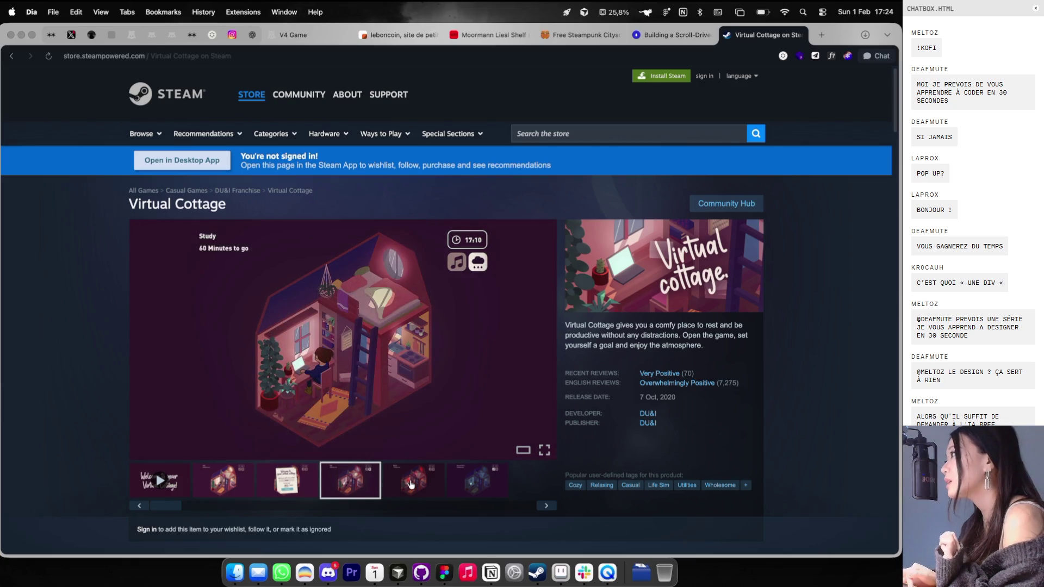
click(410, 485)
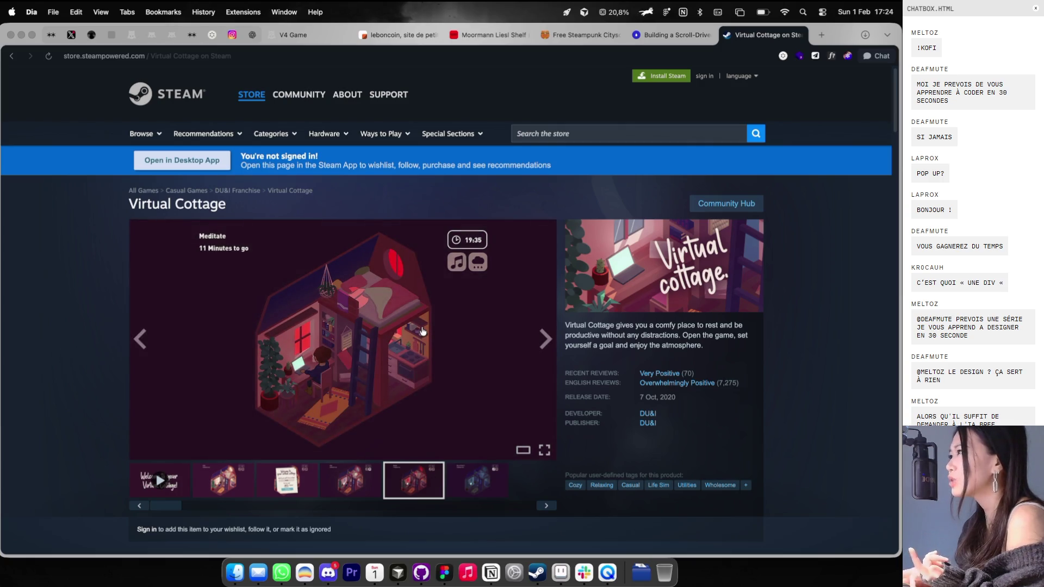
Step: Search the web for 'lofi girl steam work', scroll the results, then close that tab
key(super+l)
text(lo)
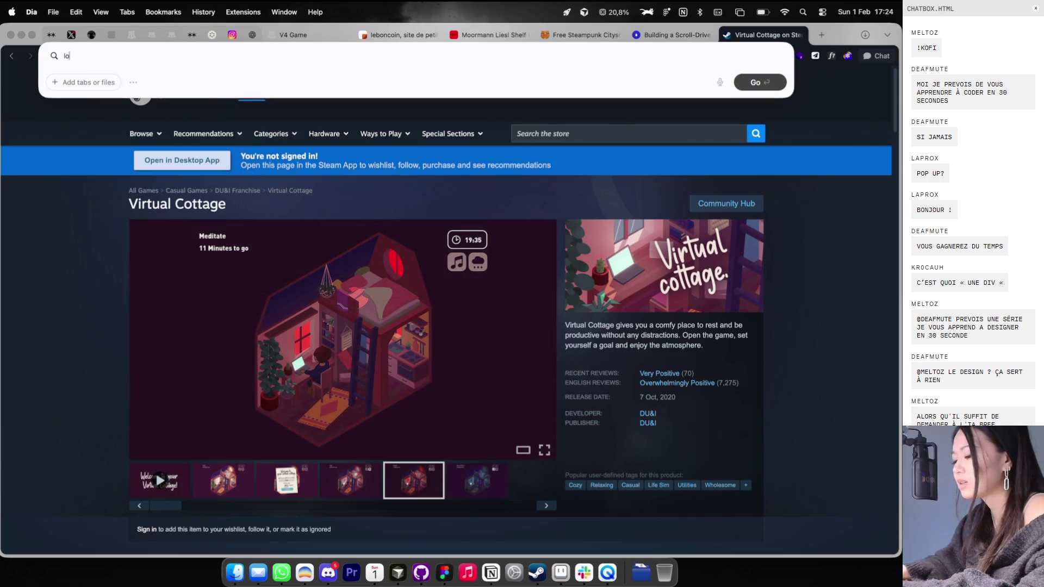
text(fi girl stream w)
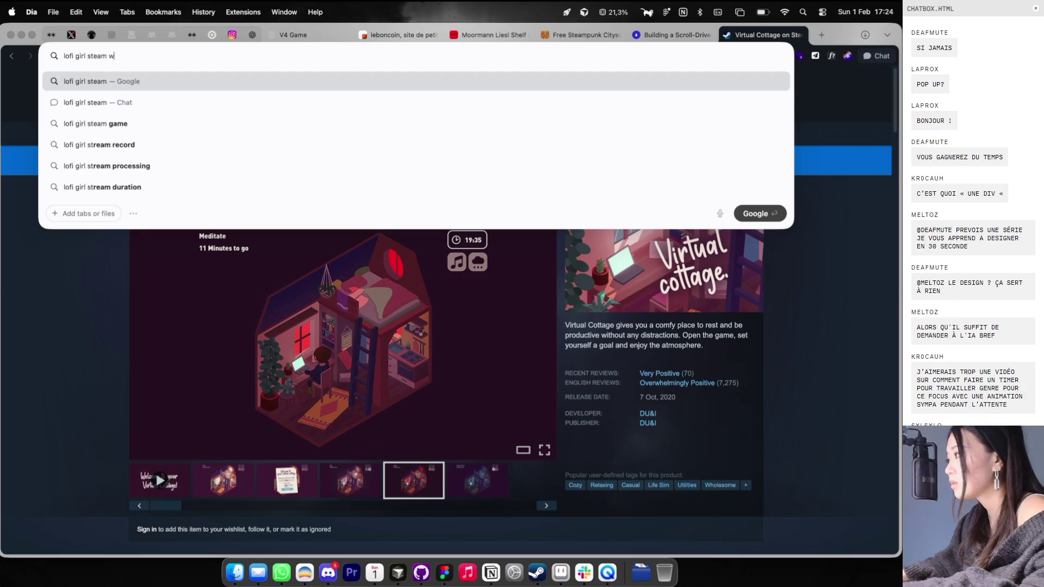
key(Escape)
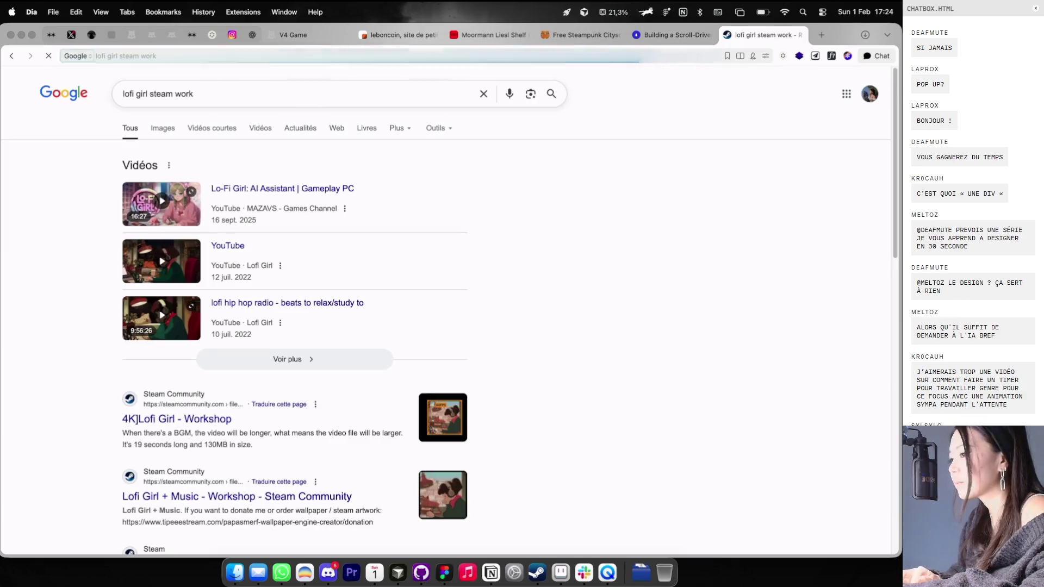
scroll(231, 71, down, 5)
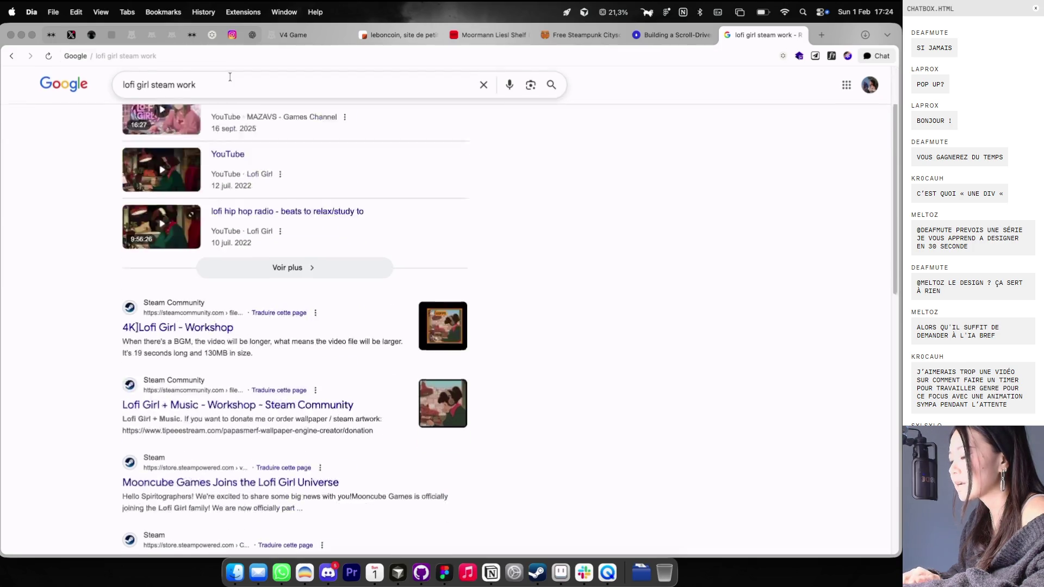
scroll(229, 76, up, 10)
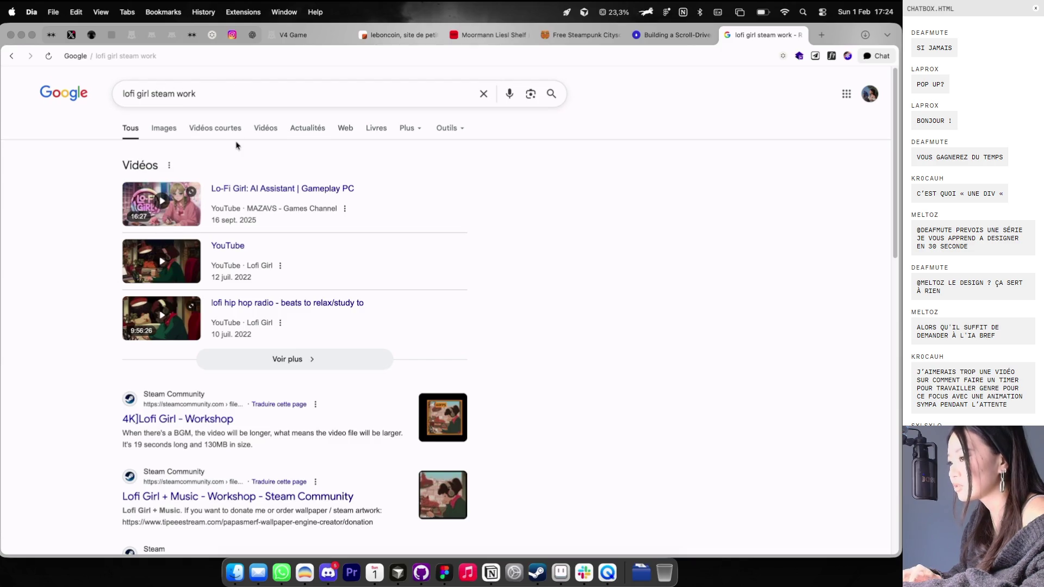
scroll(234, 144, down, 1)
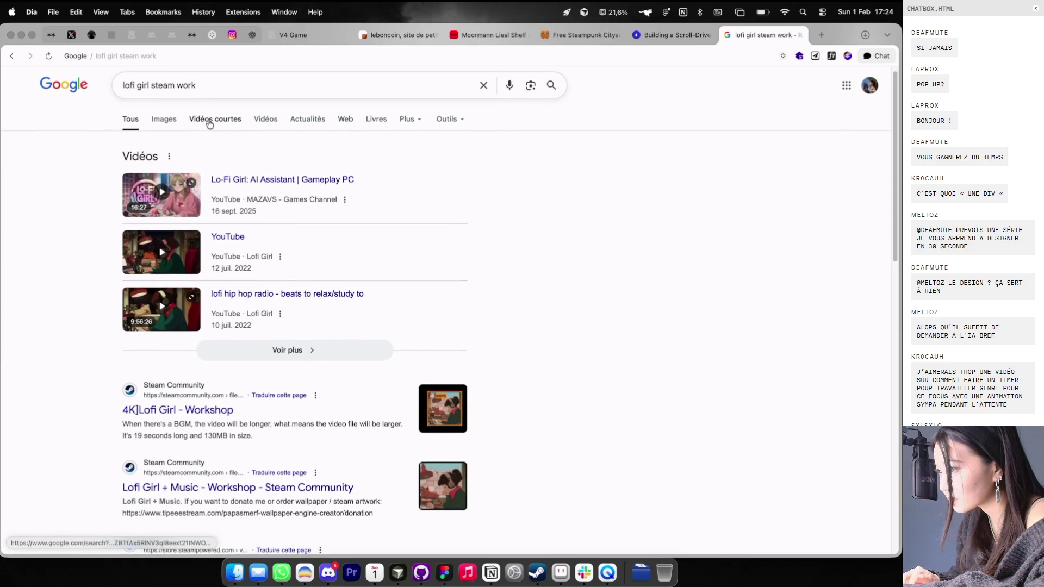
scroll(202, 125, down, 10)
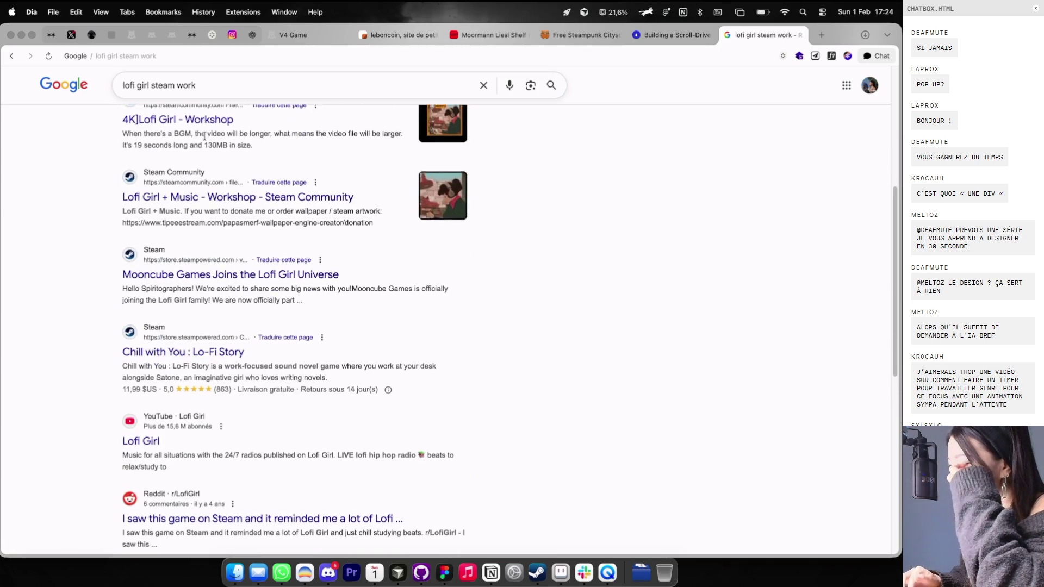
click(799, 35)
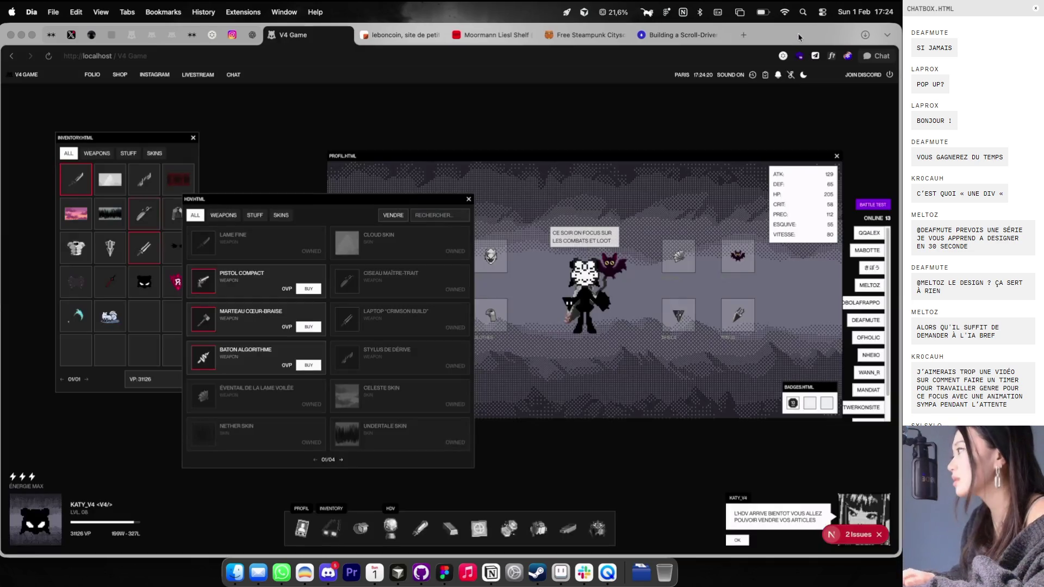
Step: Launch Steam from Spotlight and go to the library's Collections
key(super+space)
text(stre)
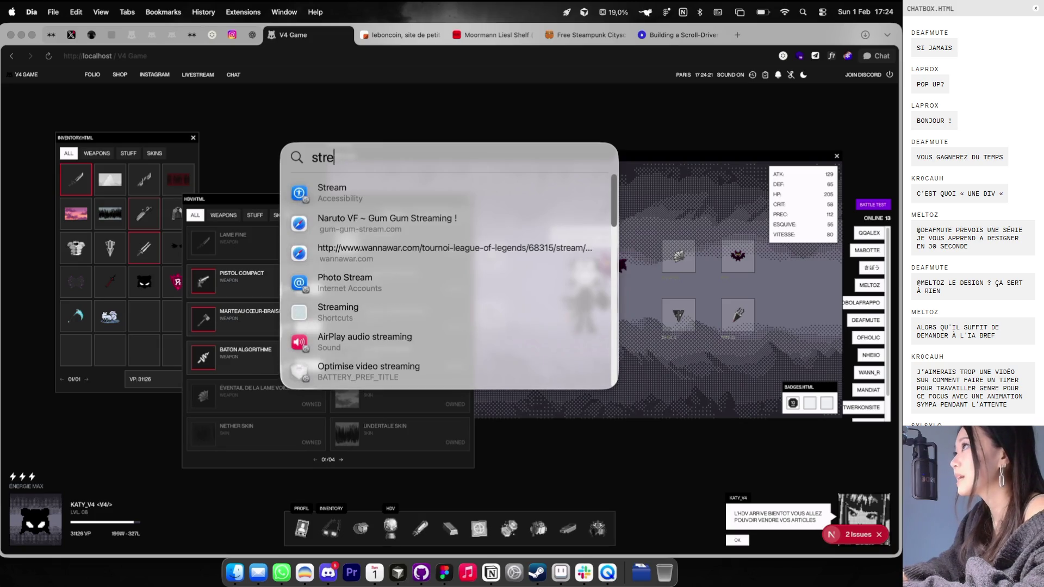
text(m)
key(Return)
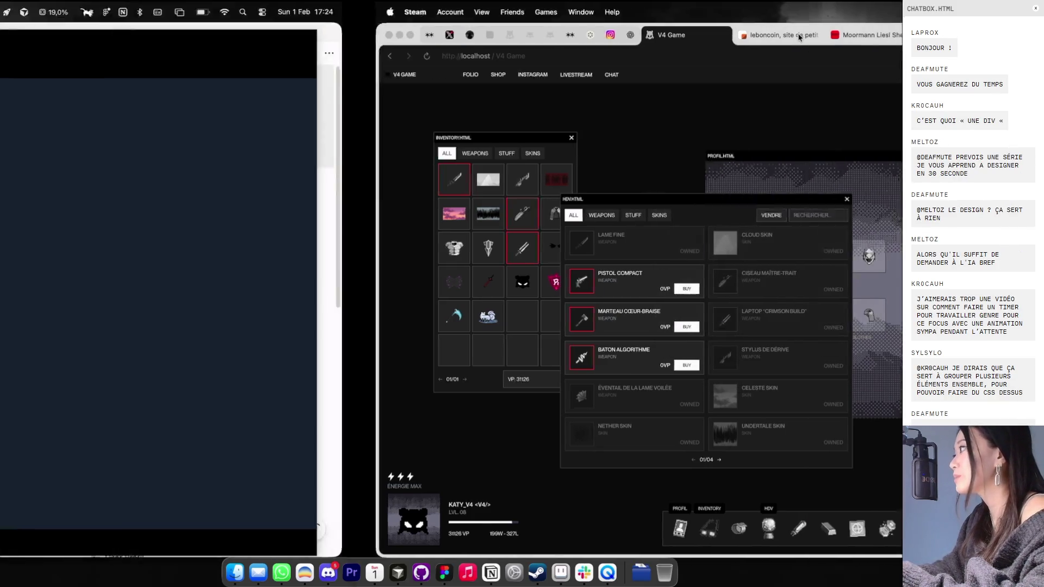
mouse_move(202, 56)
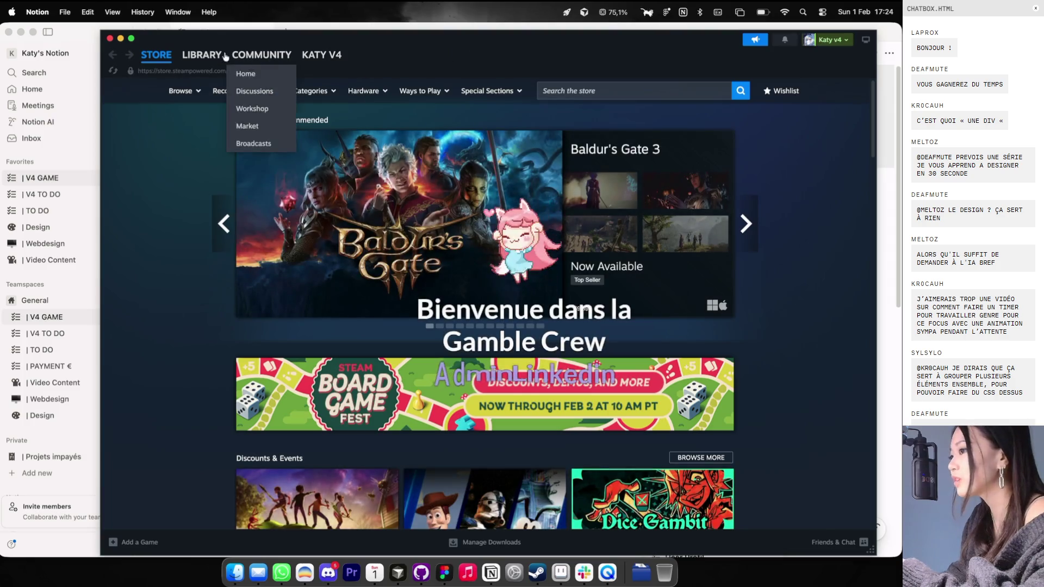
mouse_move(319, 59)
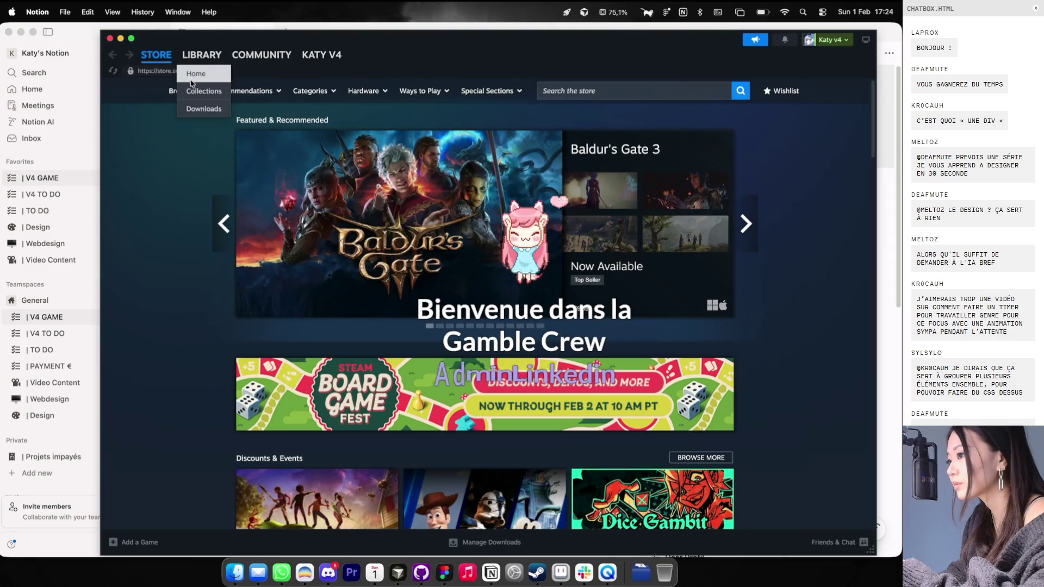
click(204, 91)
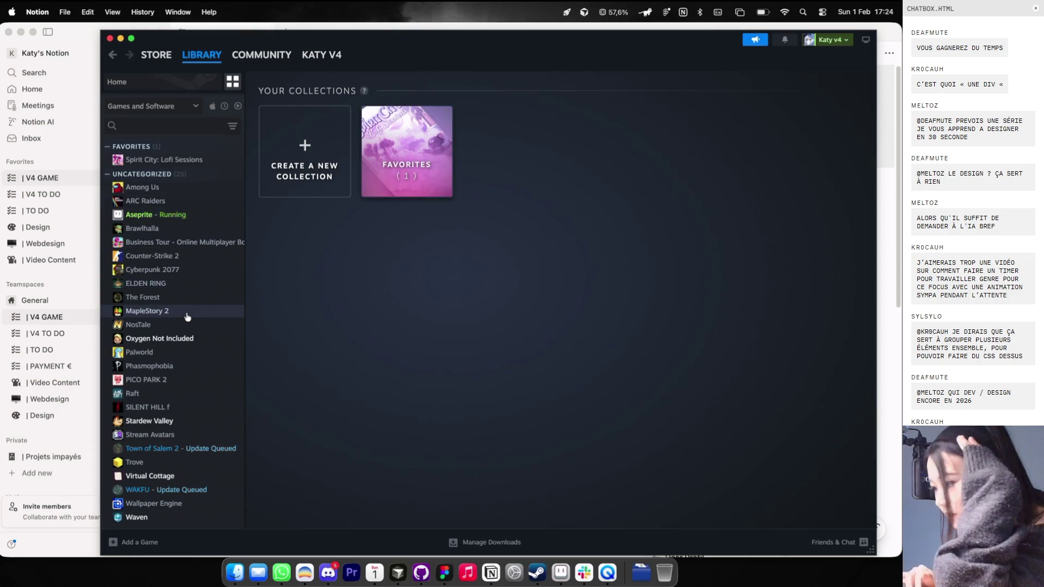
Step: Open the Virtual Cottage library page and scroll through its update news
click(166, 475)
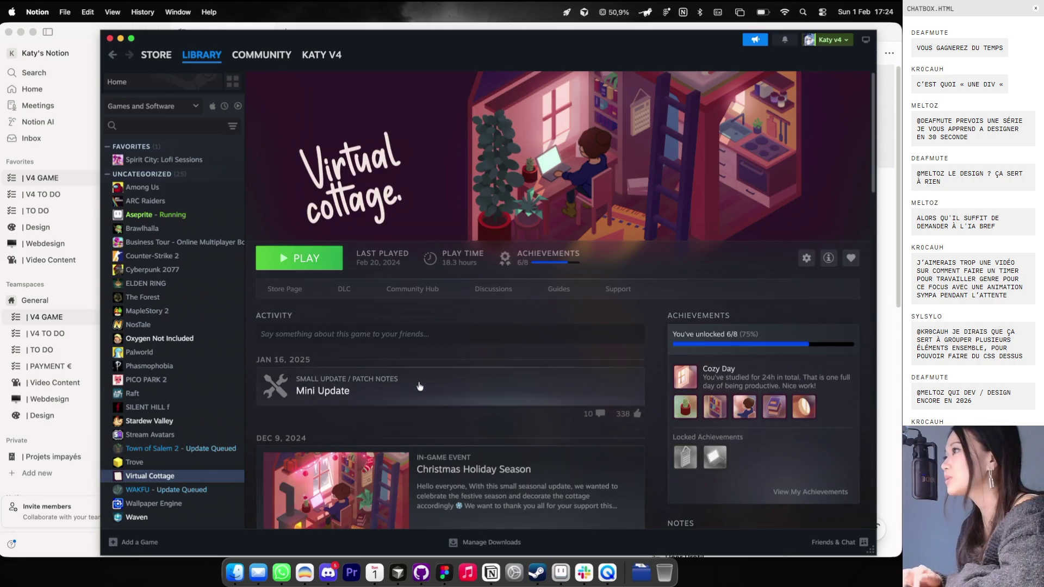
scroll(424, 391, down, 5)
scroll(424, 390, down, 6)
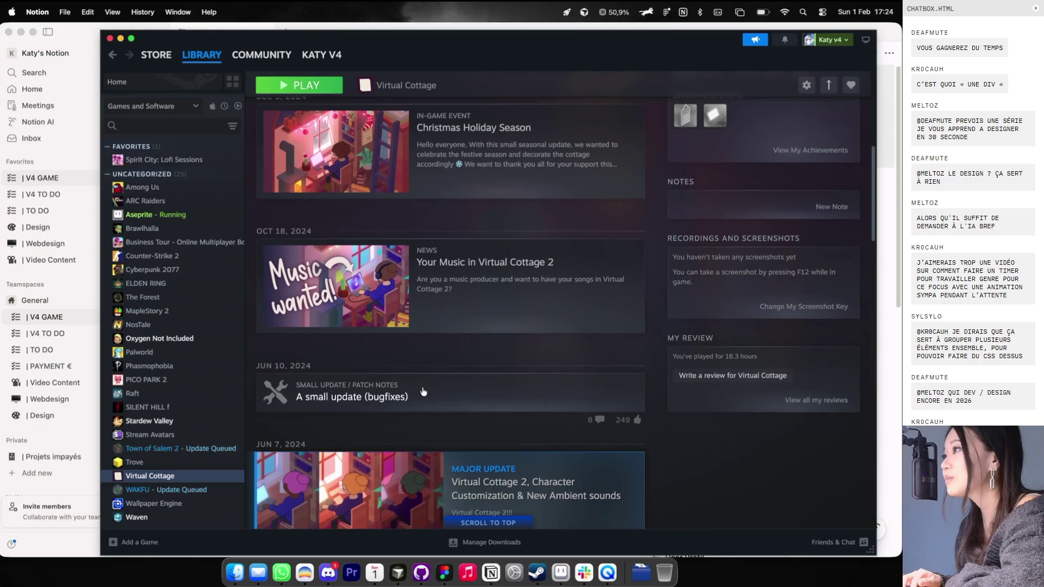
scroll(424, 390, down, 7)
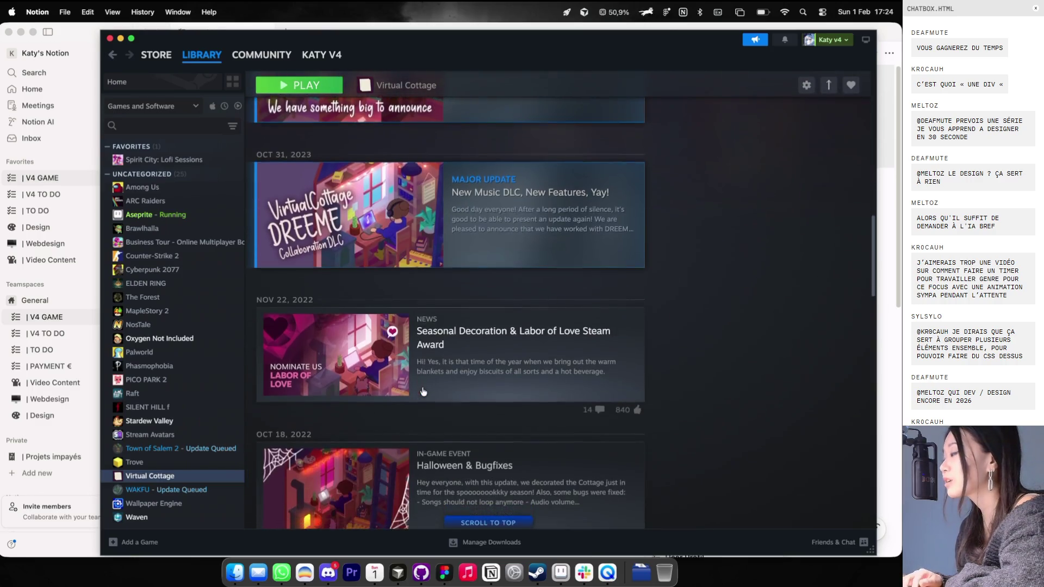
scroll(424, 390, up, 5)
scroll(423, 391, up, 5)
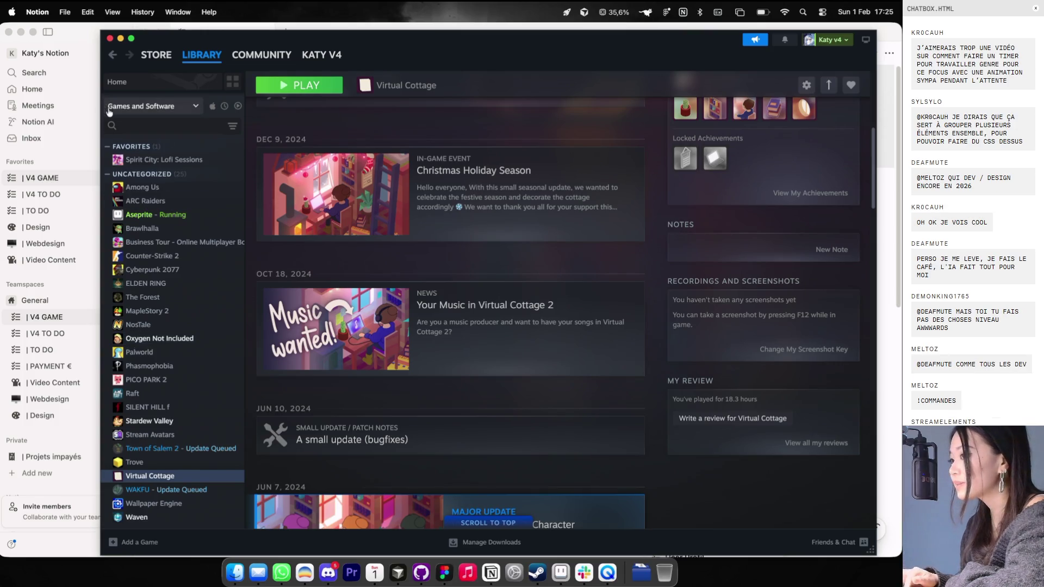
Step: View the Spirit City: Lofi Sessions library page, then close Steam and bring Dia forward
click(145, 161)
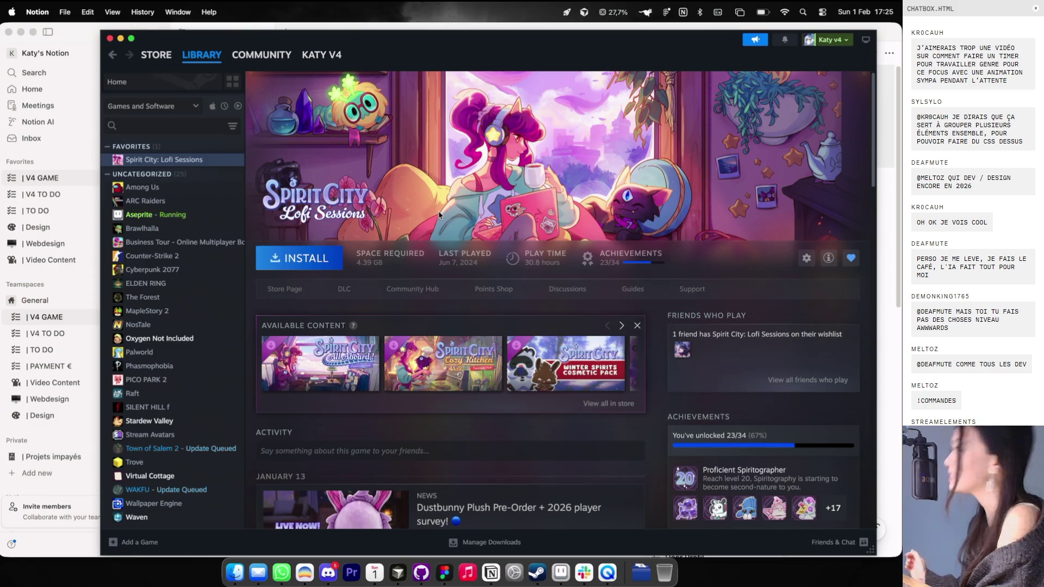
scroll(596, 276, down, 5)
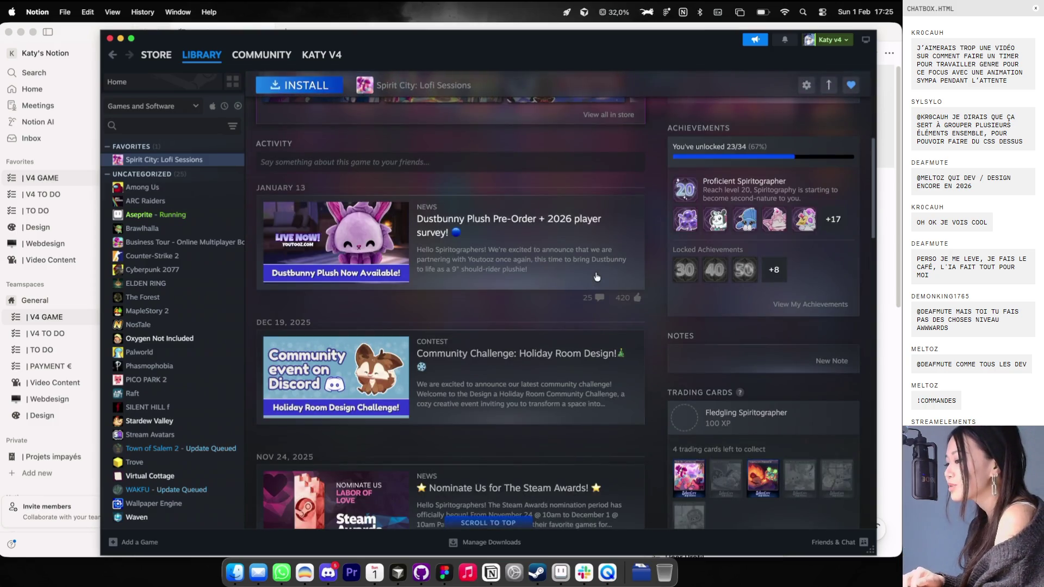
scroll(506, 287, up, 5)
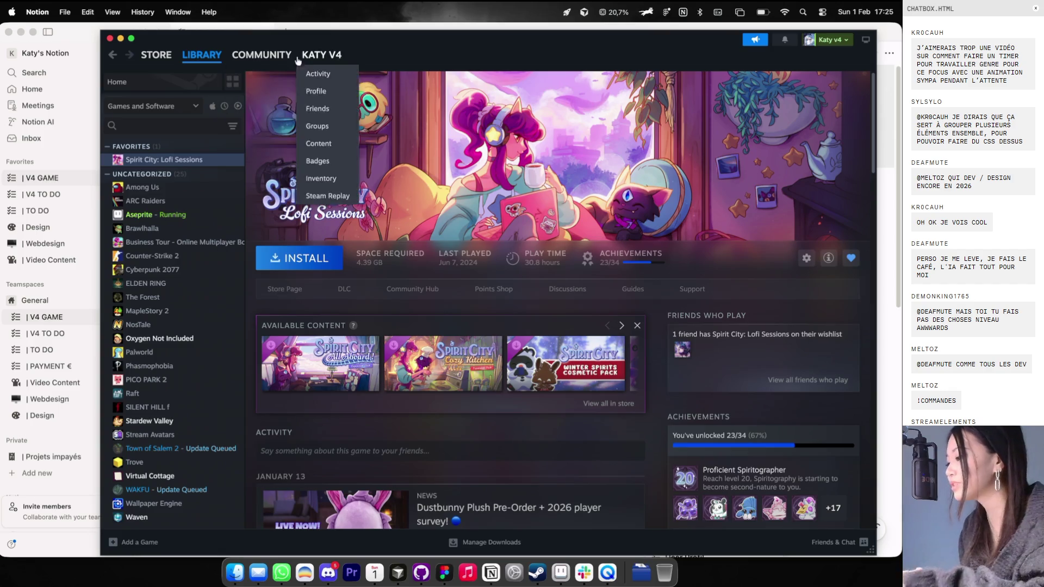
click(110, 39)
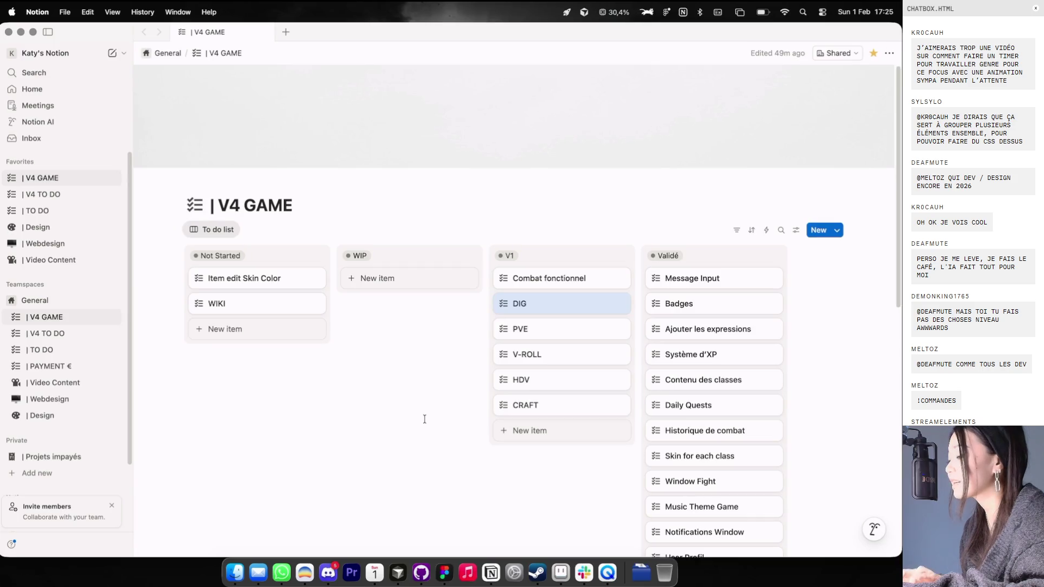
click(329, 569)
Step: Return to the Theo Folio file and delete the 112×112 grey square Rectangle 10
key(ctrl+Right)
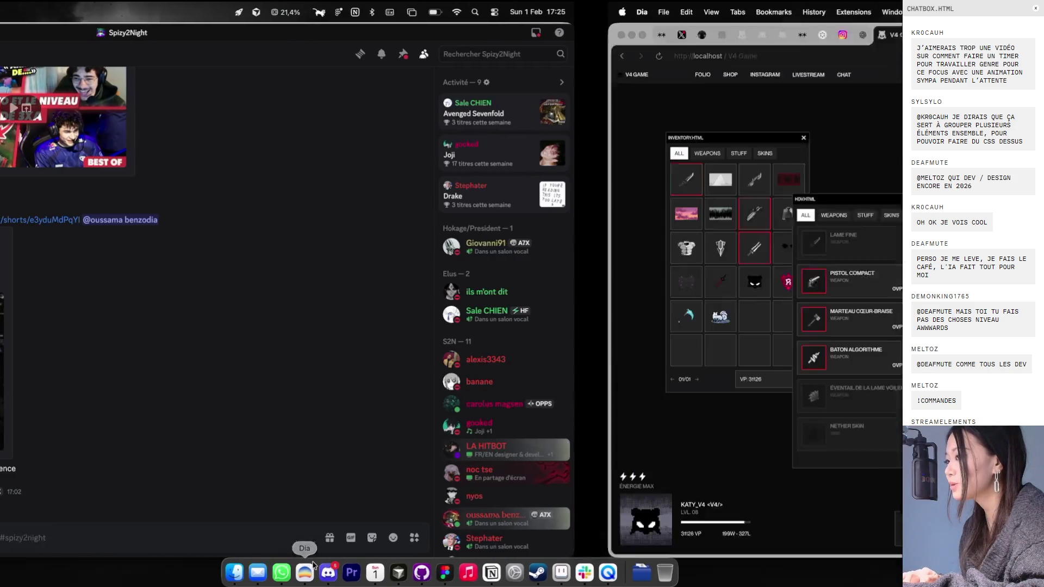
click(444, 571)
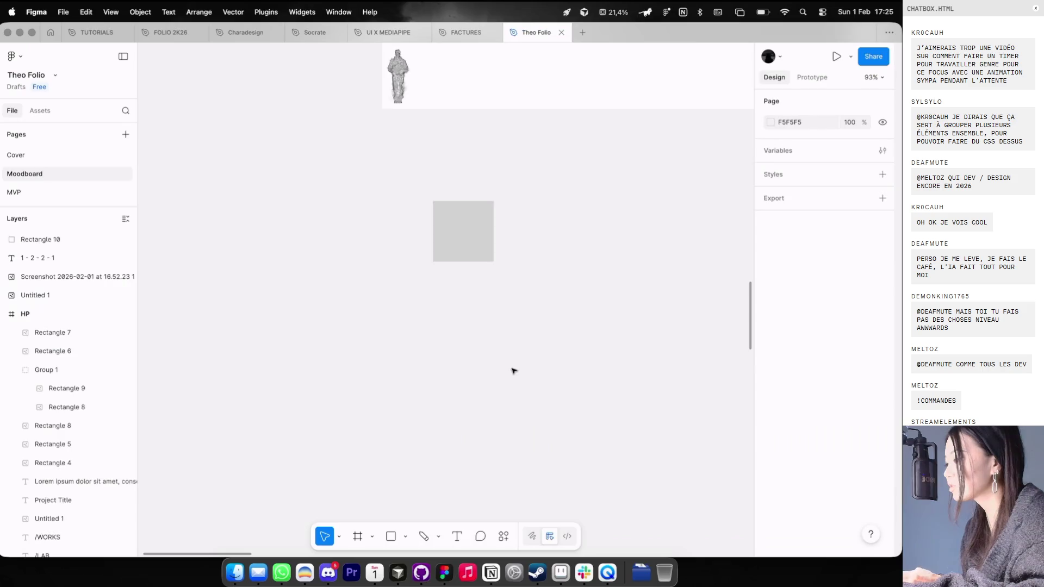
scroll(510, 338, down, 5)
click(308, 428)
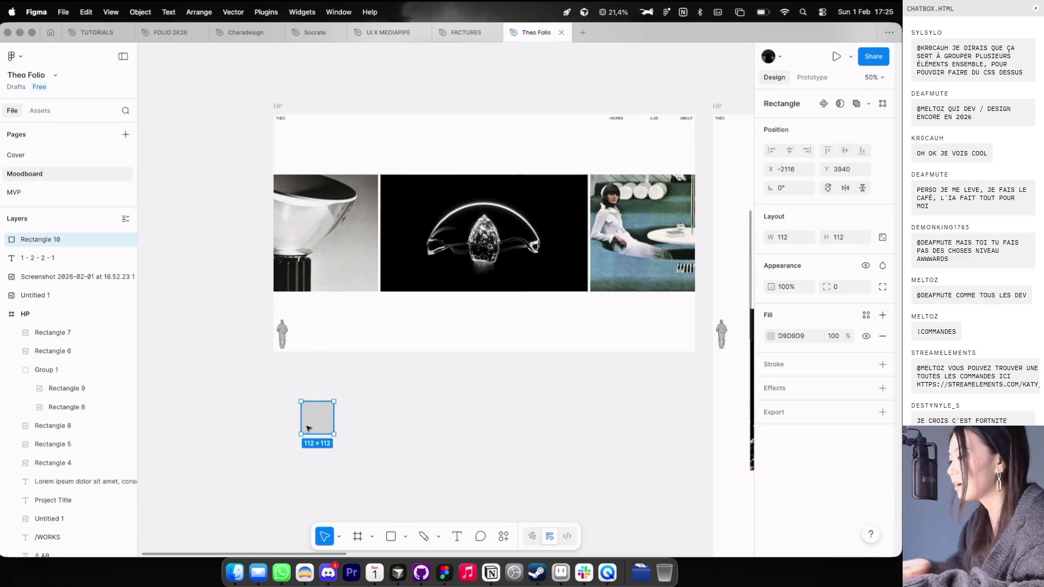
key(Delete)
scroll(391, 380, right, 5)
scroll(406, 378, down, 3)
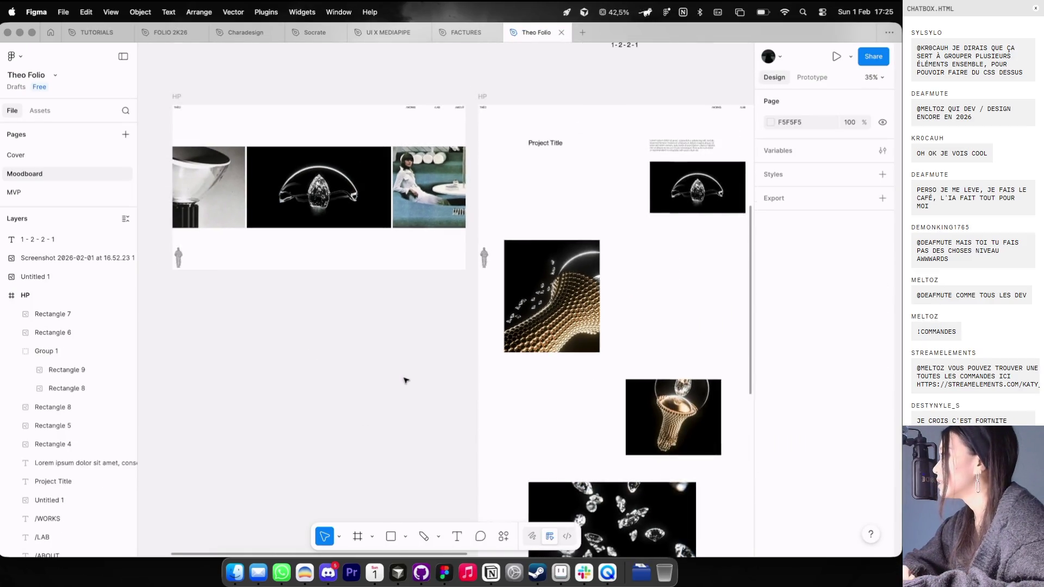
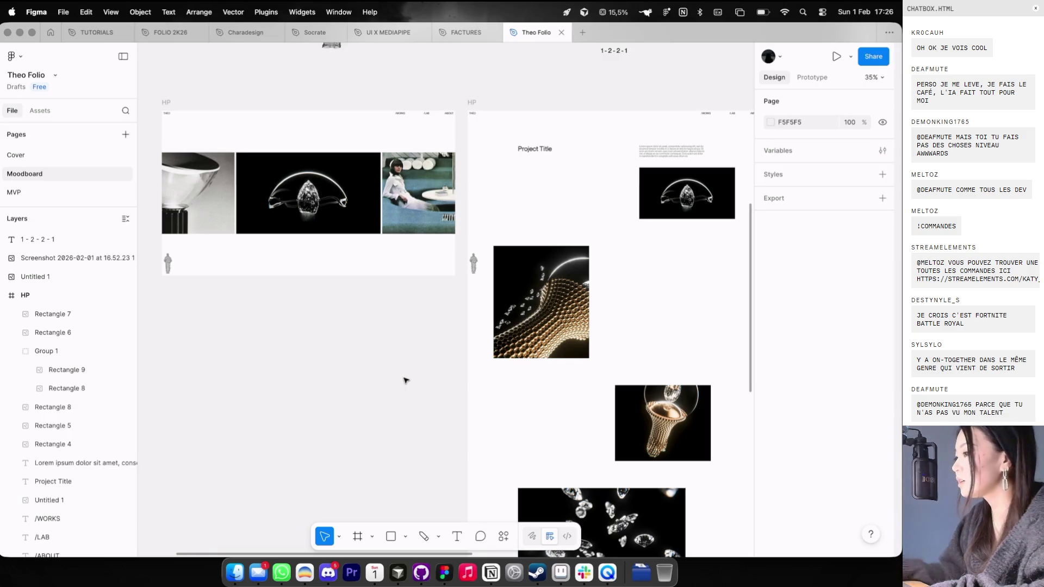
Step: In V4 Game, move the HDV market window aside and open the Explorakit dig window
key(ctrl+Left)
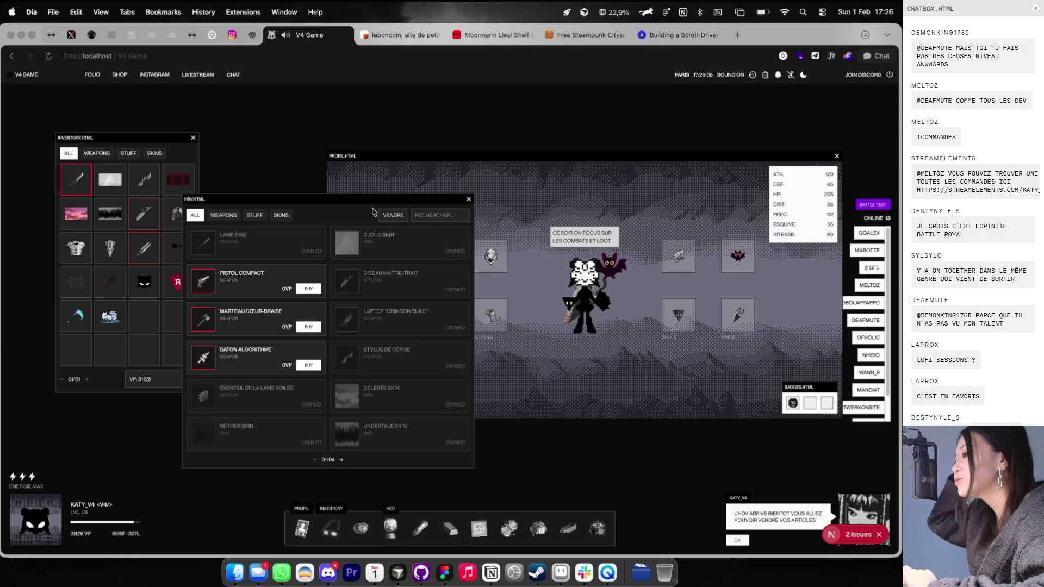
drag(380, 203, 449, 194)
key(ctrl+Right)
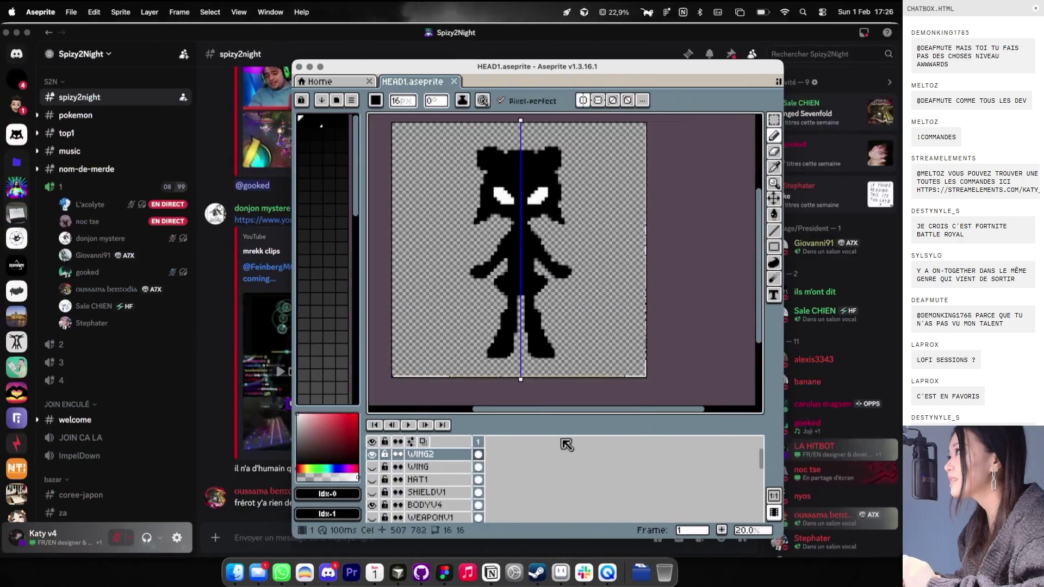
key(ctrl+Left)
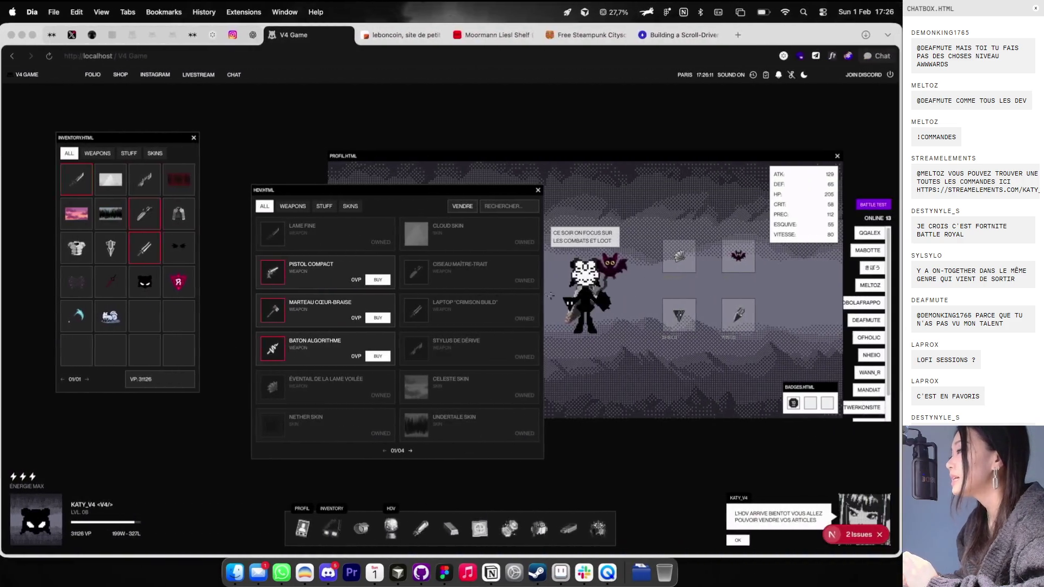
click(501, 532)
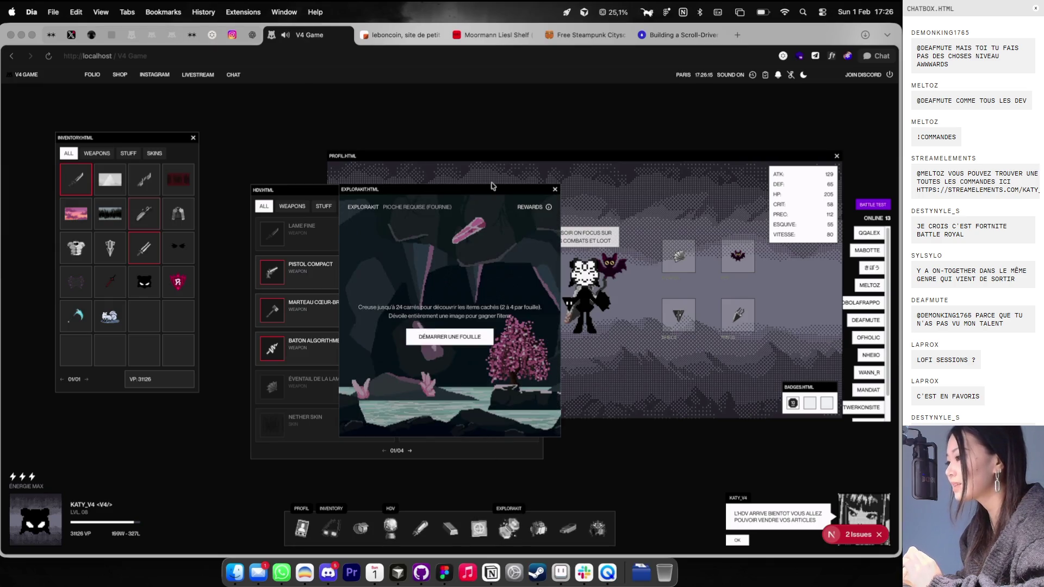
Step: Move the Explorakit window up and dig all 24 squares of a first round
mouse_move(492, 188)
mouse_down()
mouse_move(605, 105)
mouse_move(593, 115)
mouse_up()
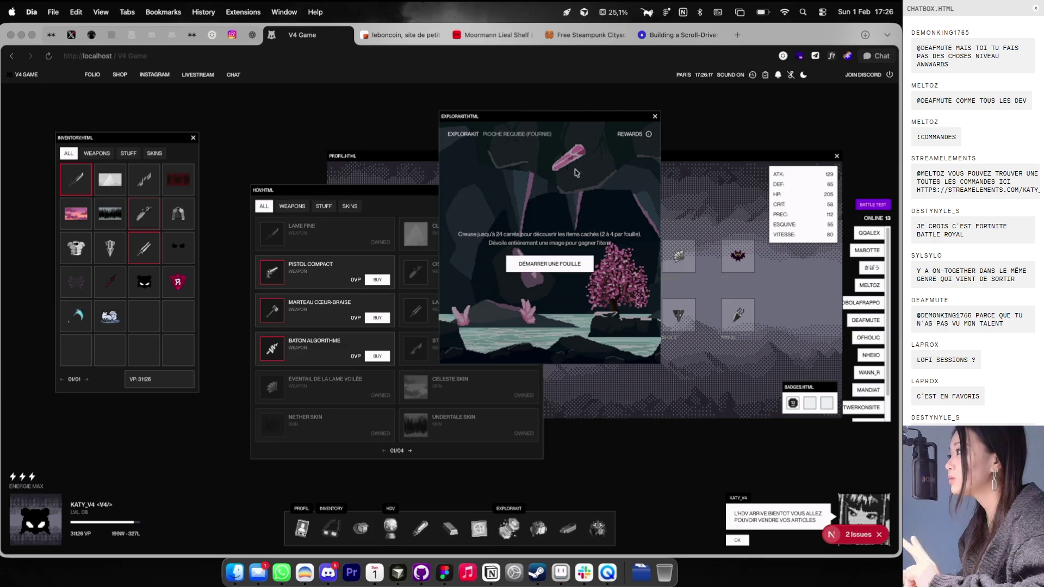
click(550, 261)
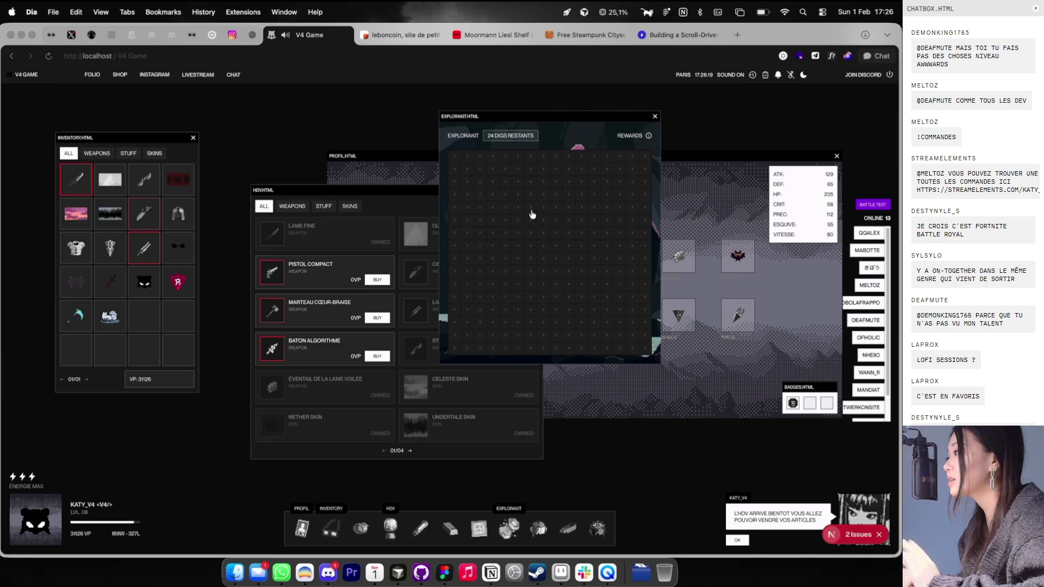
click(493, 232)
click(543, 297)
click(594, 246)
click(531, 220)
click(568, 207)
click(581, 272)
click(594, 312)
click(632, 335)
click(507, 325)
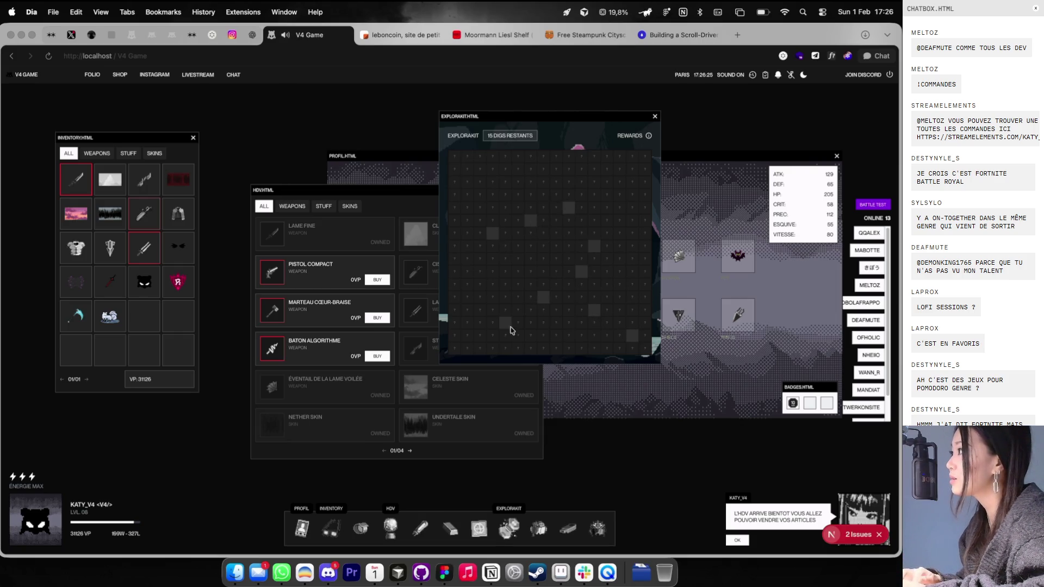
click(493, 310)
click(518, 233)
click(493, 195)
click(632, 182)
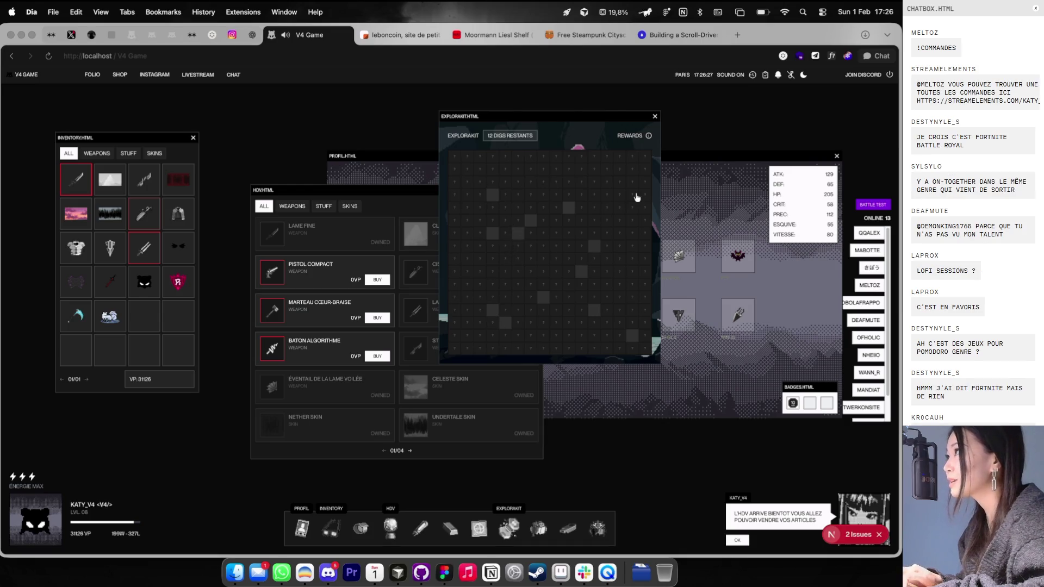
click(607, 196)
click(608, 209)
click(620, 260)
click(618, 322)
click(518, 325)
click(469, 335)
click(468, 297)
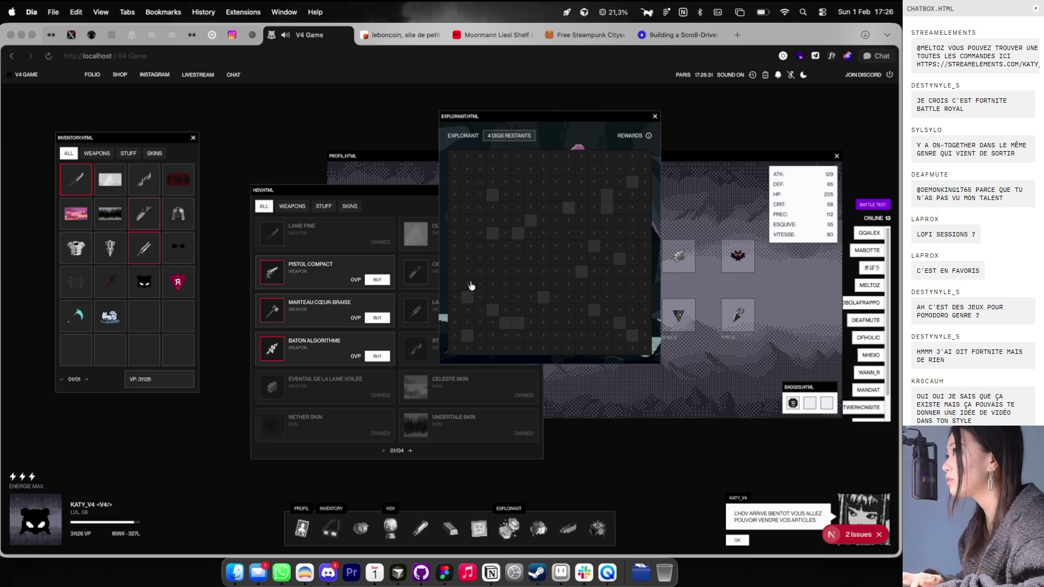
click(521, 263)
click(596, 265)
click(573, 246)
click(546, 187)
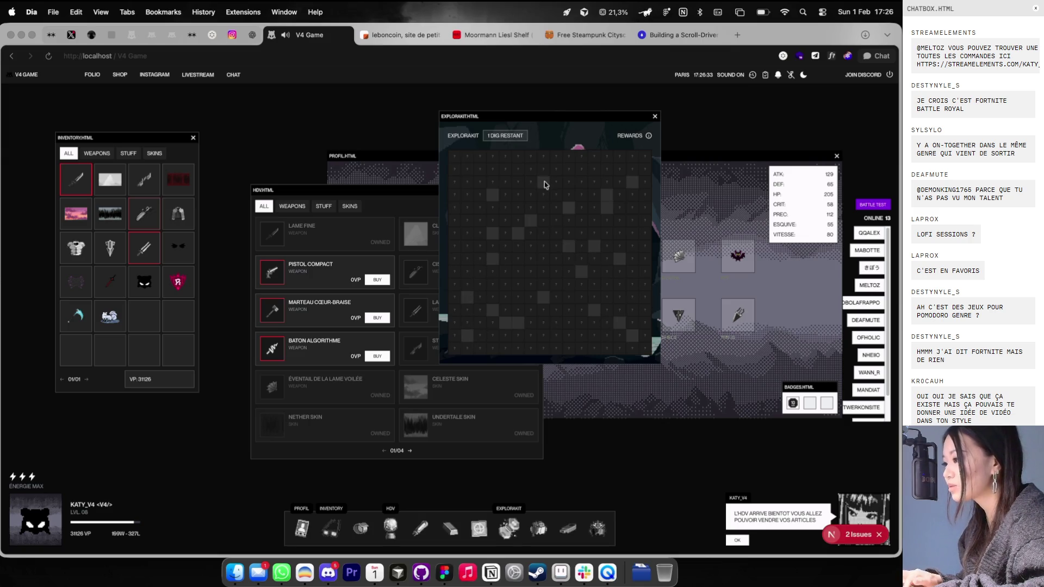
Step: Start a second dig round and dig eight cells across the grid
click(528, 253)
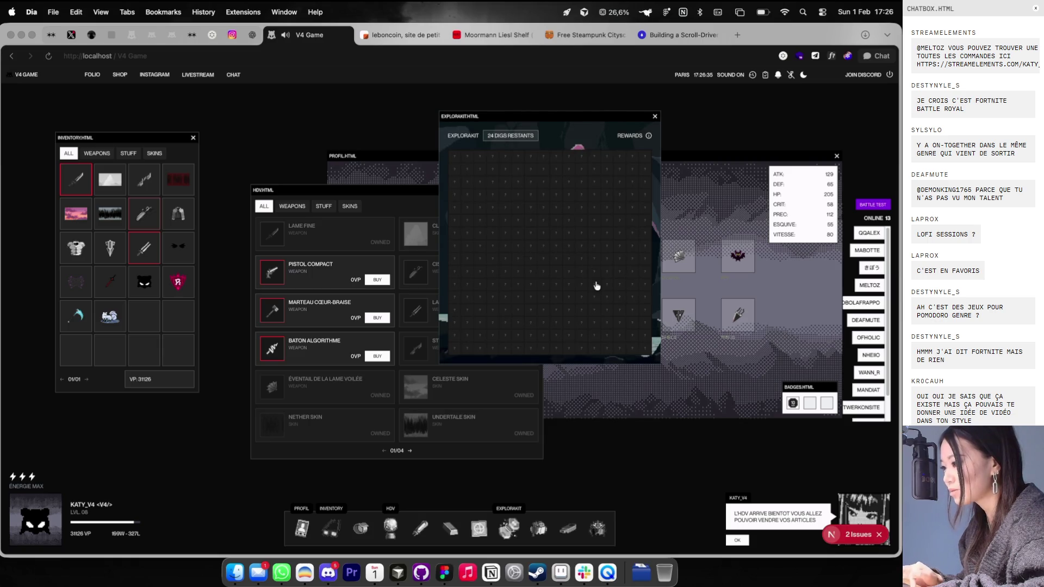
click(582, 310)
click(492, 233)
click(519, 209)
click(620, 195)
click(582, 194)
click(480, 182)
click(492, 297)
click(492, 335)
Step: Dig around to uncover the red item, then dig three more cells, leaving 6 digs
click(531, 322)
click(518, 322)
click(518, 310)
click(530, 310)
click(544, 311)
click(544, 322)
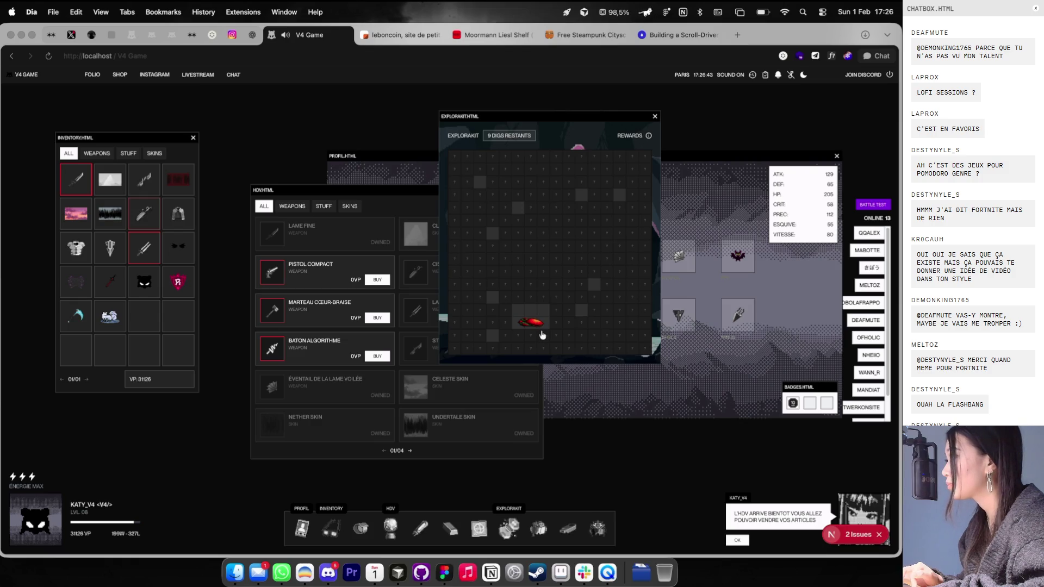
click(543, 259)
click(581, 259)
click(583, 208)
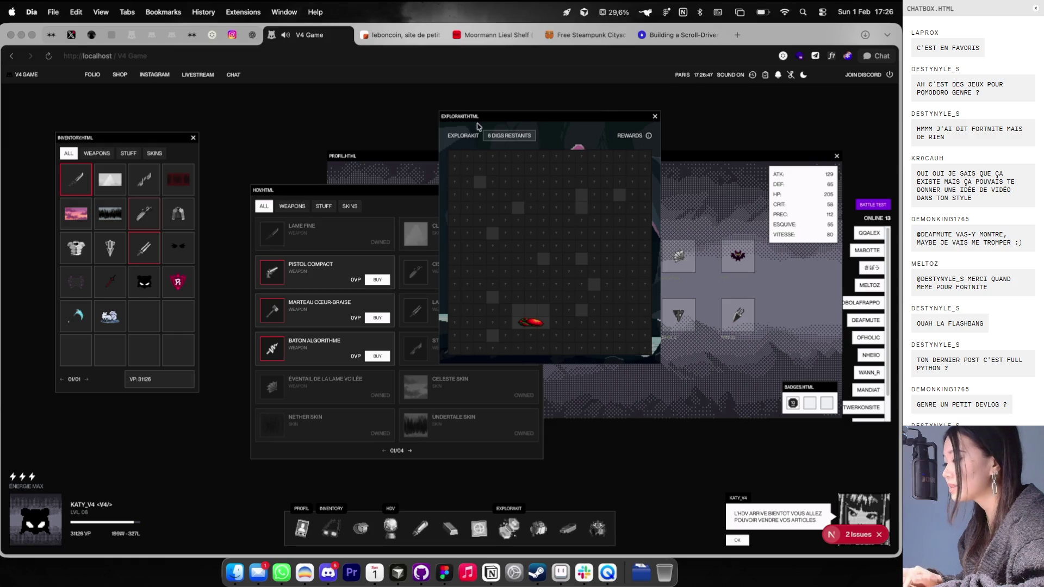
Step: Look over the Theo Folio HP frames in Figma at 44%, then open a new browser tab
key(ctrl+Right)
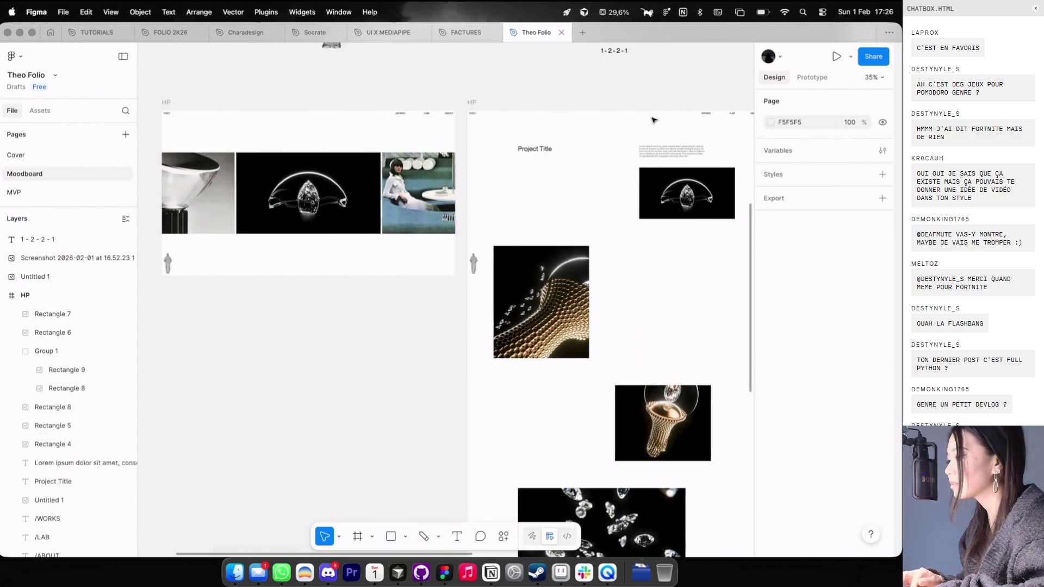
scroll(616, 165, right, 3)
scroll(616, 165, down, 2)
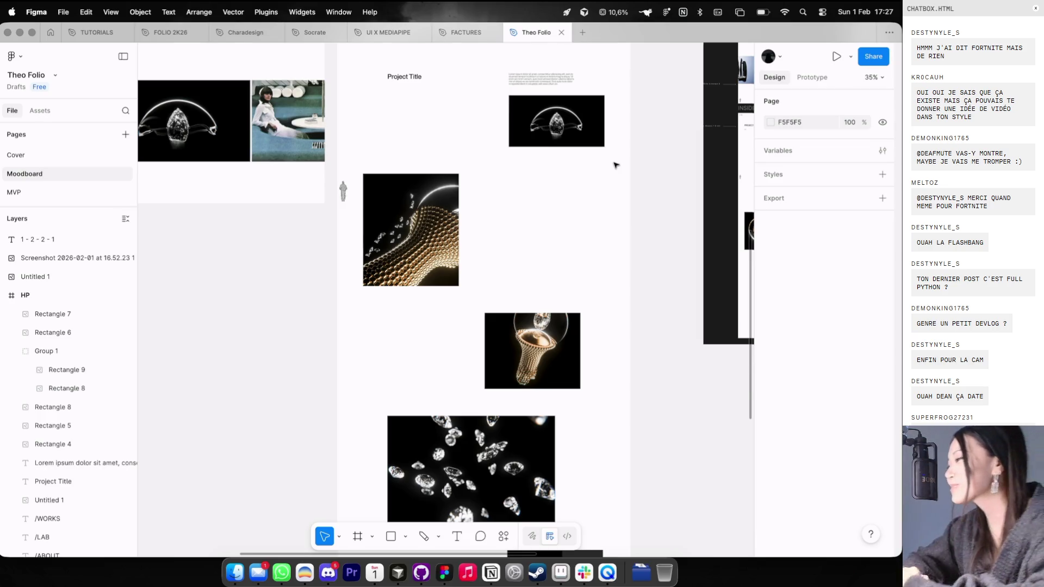
scroll(616, 165, up, 3)
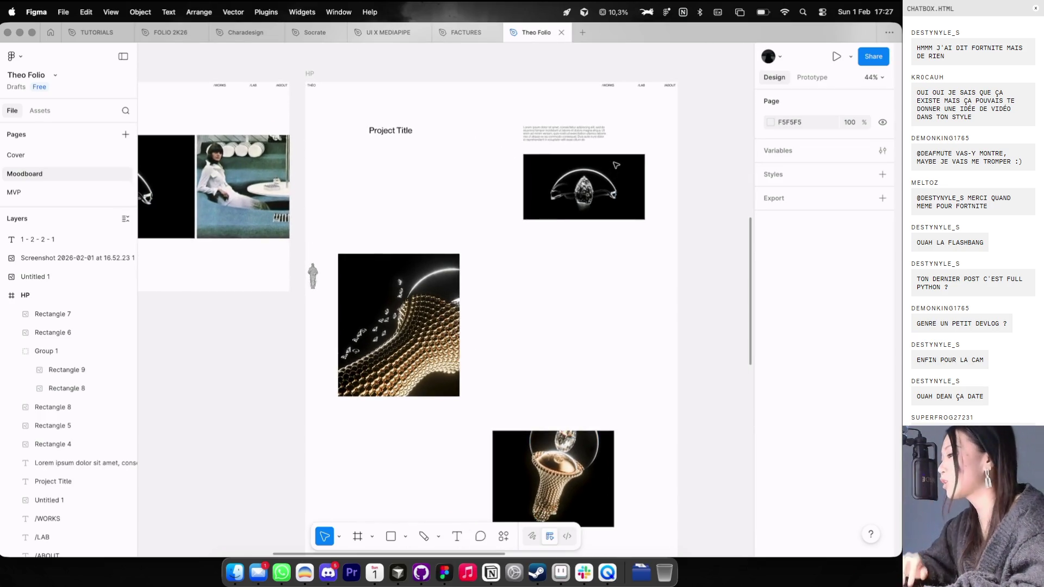
key(super+Tab)
key(super+t)
Step: Search Google for 'ayn thor' and enlarge a Notebookcheck image in the image results
text(ayn thor)
key(Return)
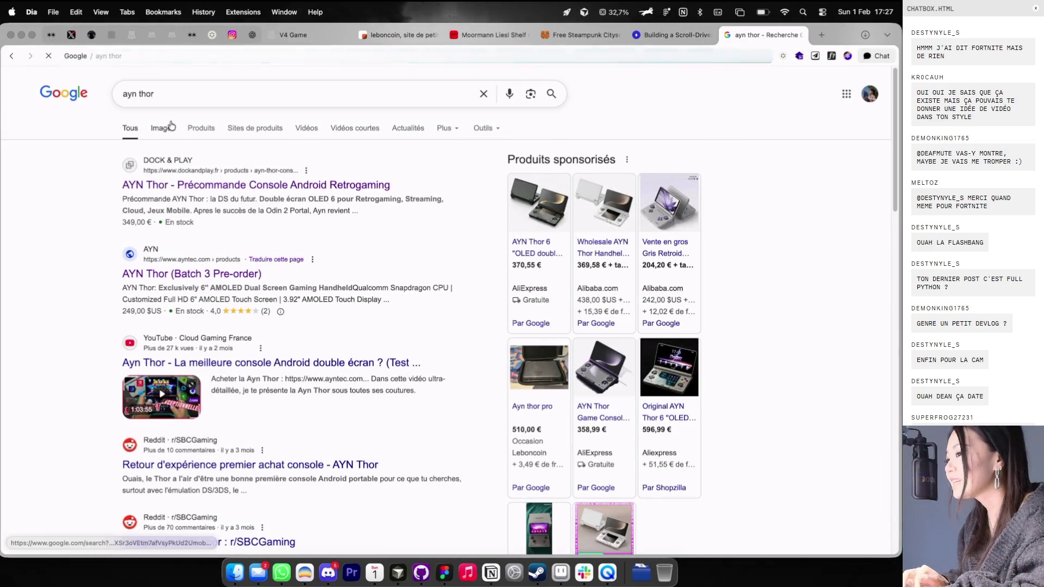
click(170, 127)
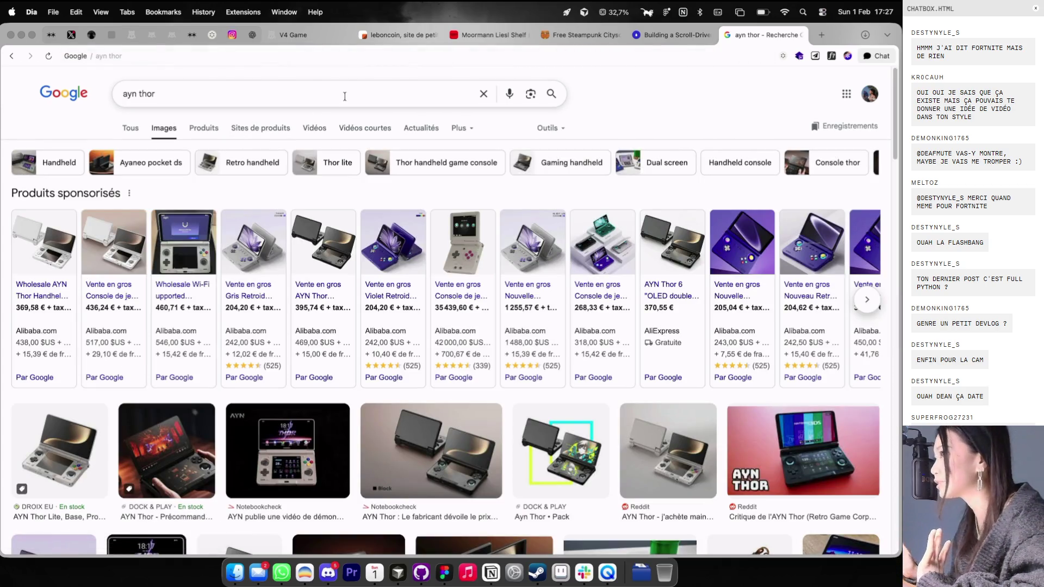
click(132, 130)
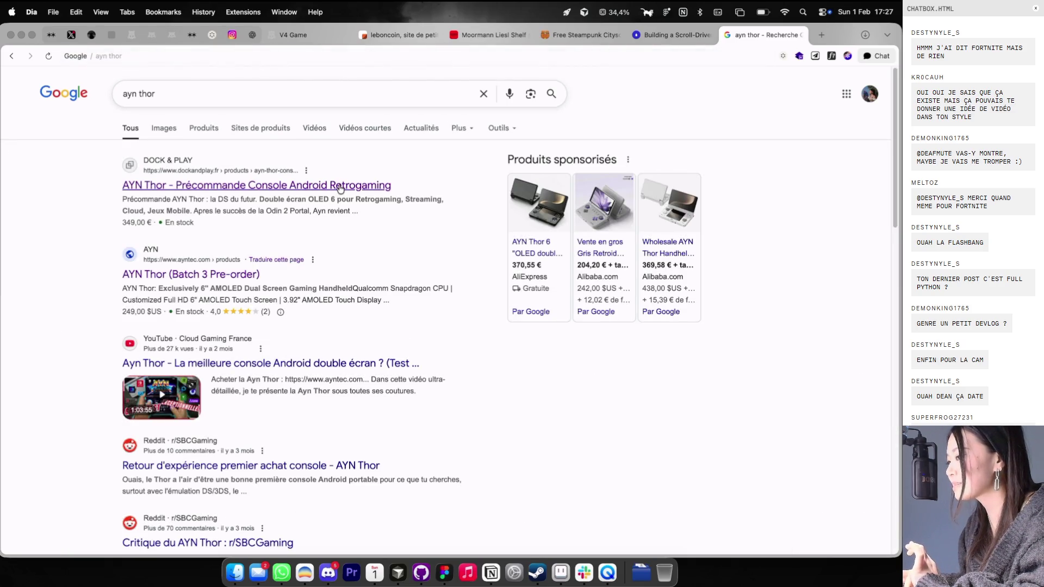
click(177, 127)
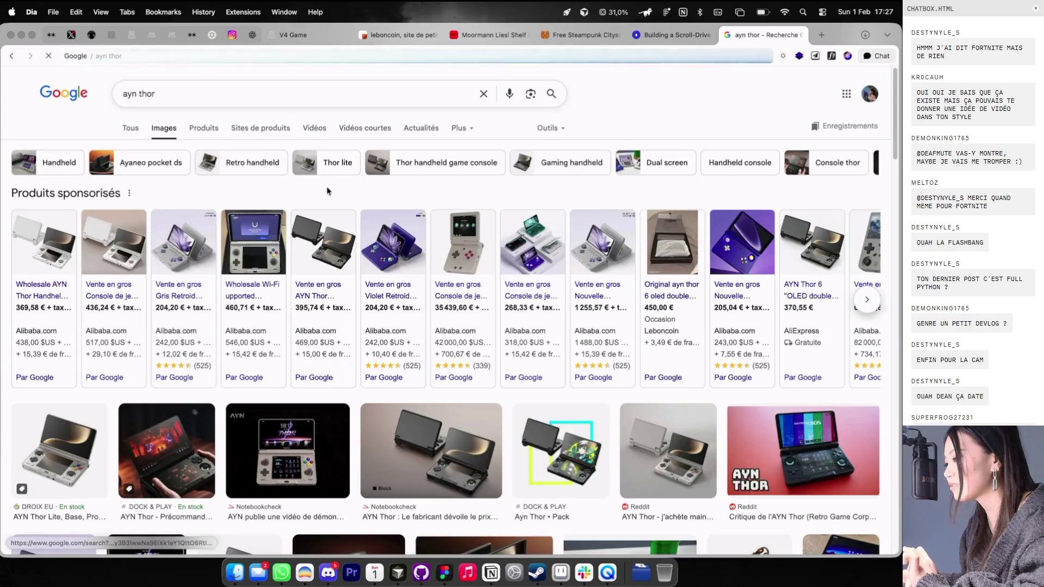
scroll(348, 240, down, 5)
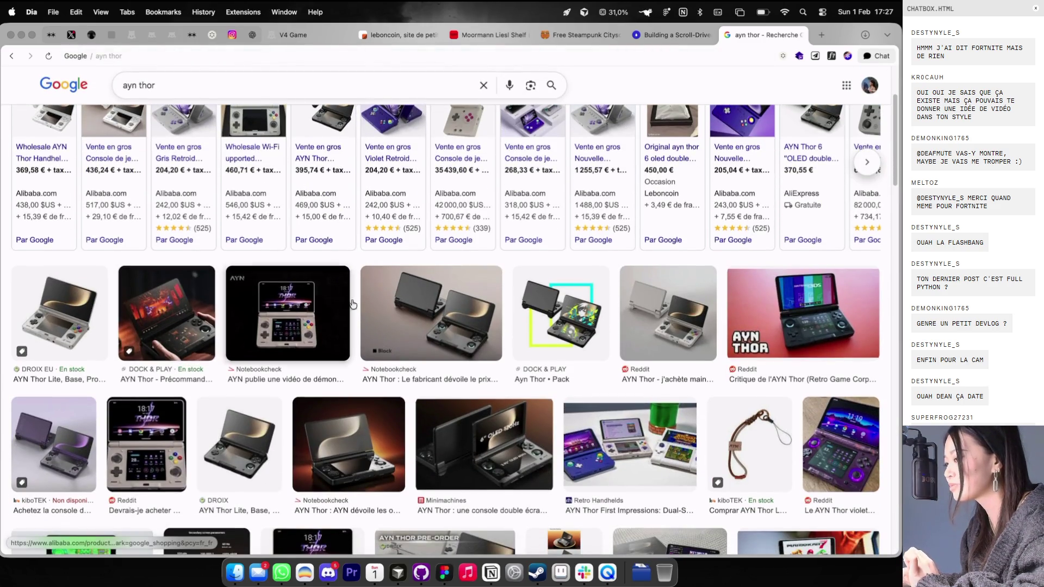
click(403, 324)
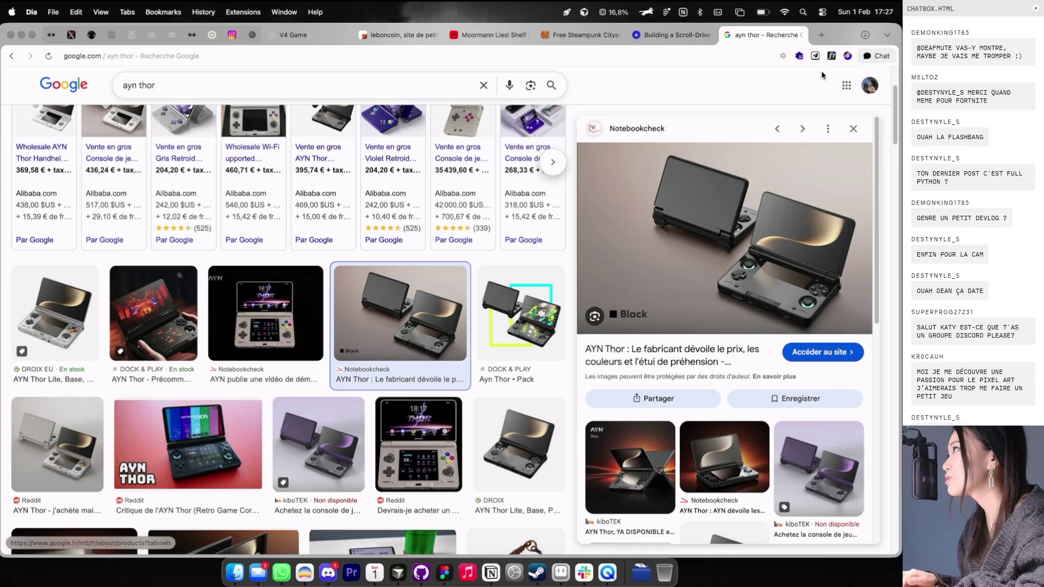
Step: Move the screenshot image up and nudge the small text layer beside the frames
key(ctrl+Tab)
key(ctrl+Right)
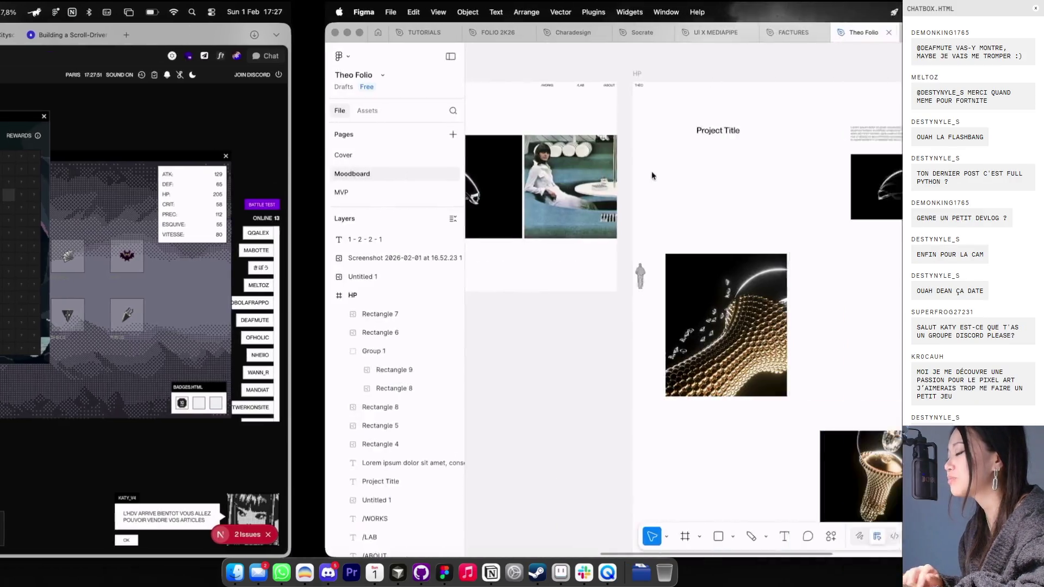
scroll(584, 229, down, 5)
scroll(584, 229, down, 5)
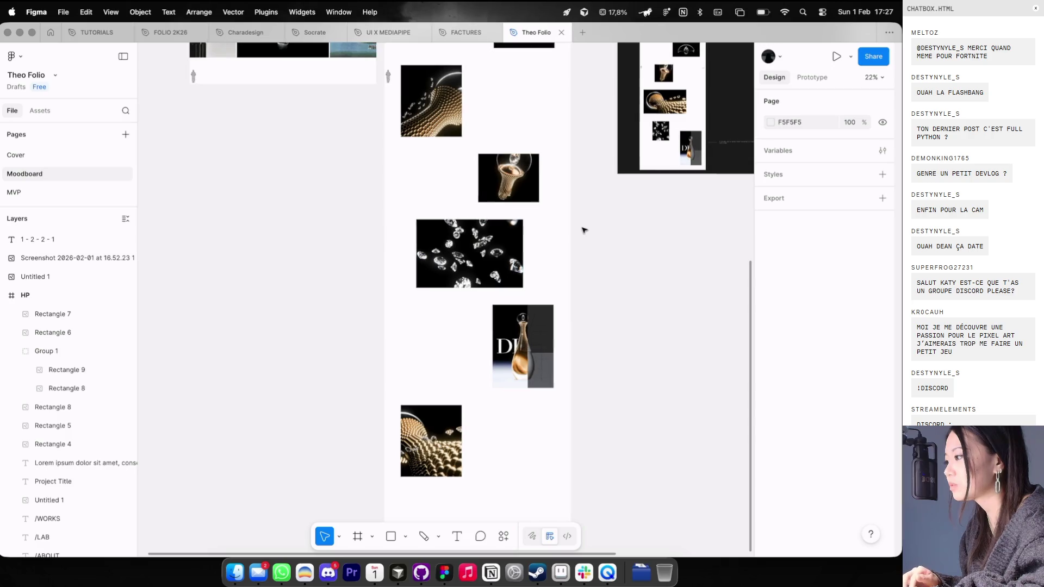
drag(583, 237, 604, 22)
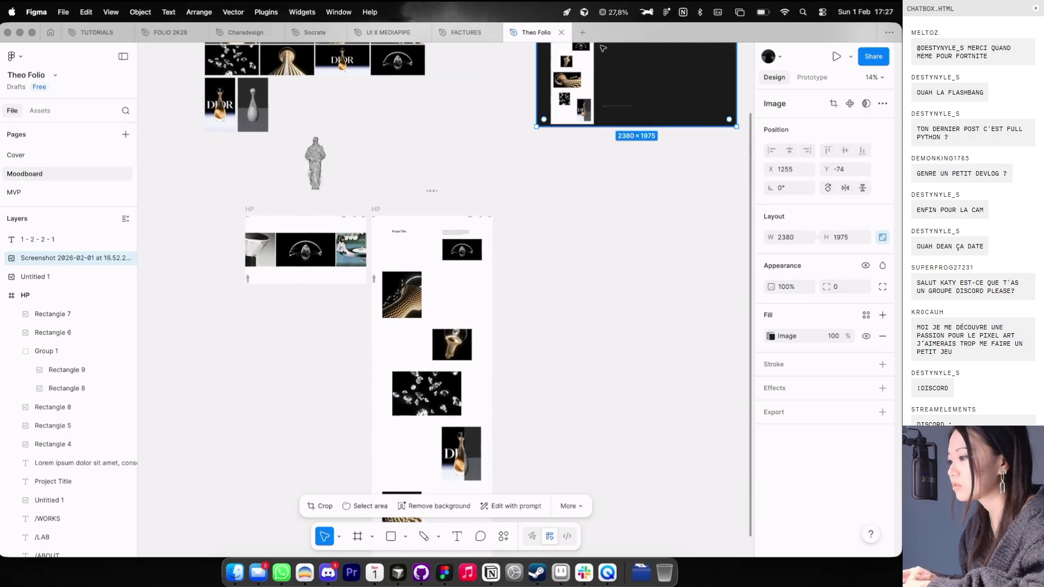
scroll(409, 179, up, 1)
drag(500, 223, 516, 219)
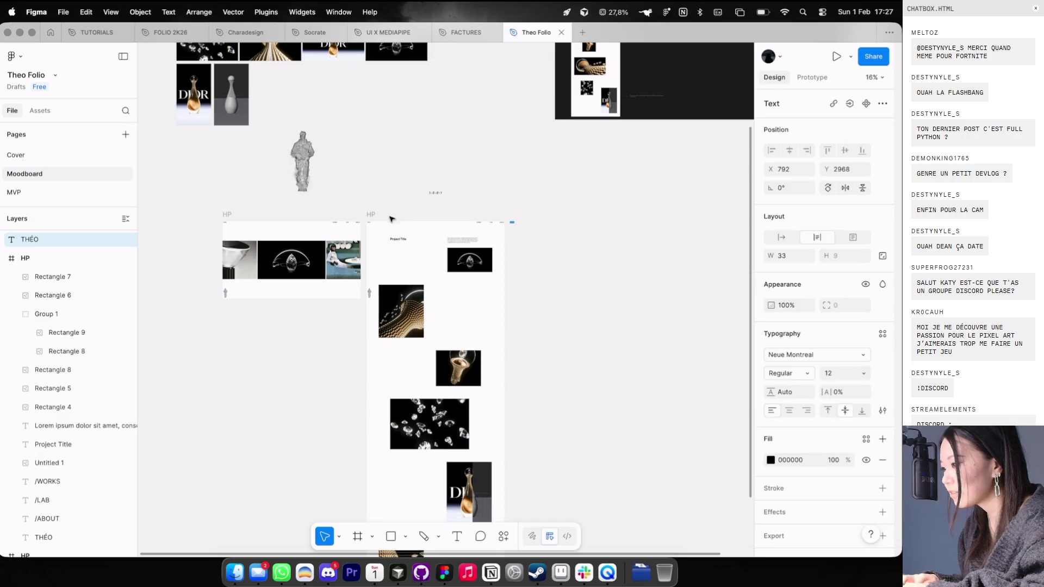
scroll(380, 212, up, 5)
Step: Rename the HP frame to 'CASE STUDY' and duplicate it to the right
click(359, 217)
text(E STUDY)
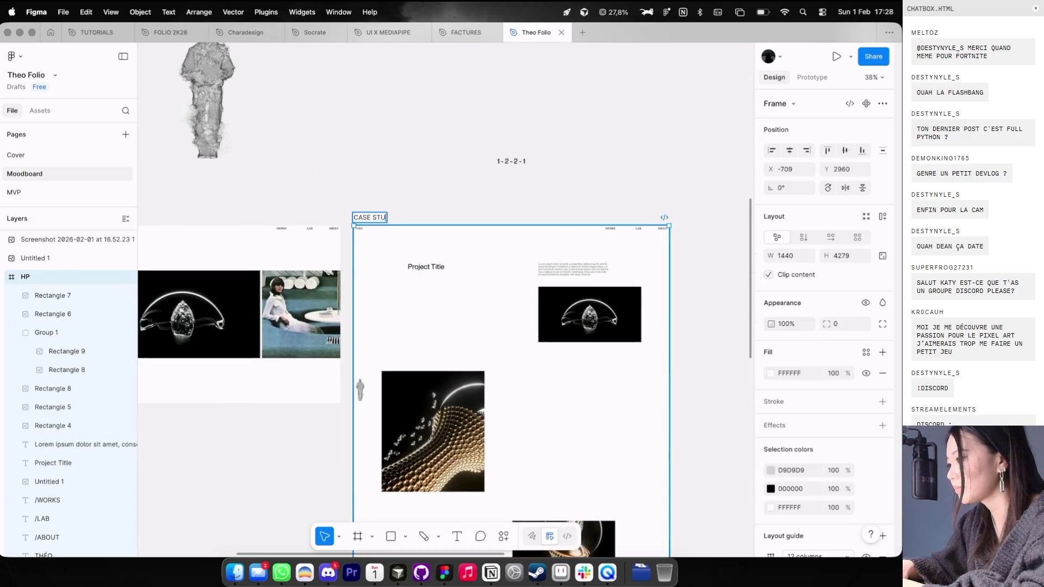
key(Return)
key(ctrl+d)
scroll(403, 214, down, 3)
scroll(404, 214, down, 5)
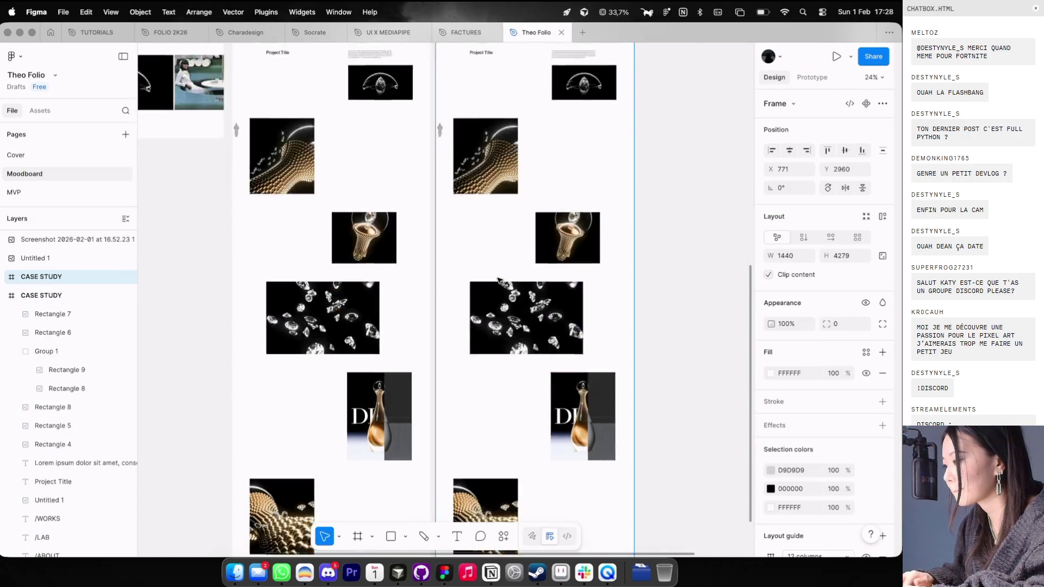
scroll(404, 213, down, 3)
Step: Undo an accidental height change and a frame move on the duplicated frame
click(841, 256)
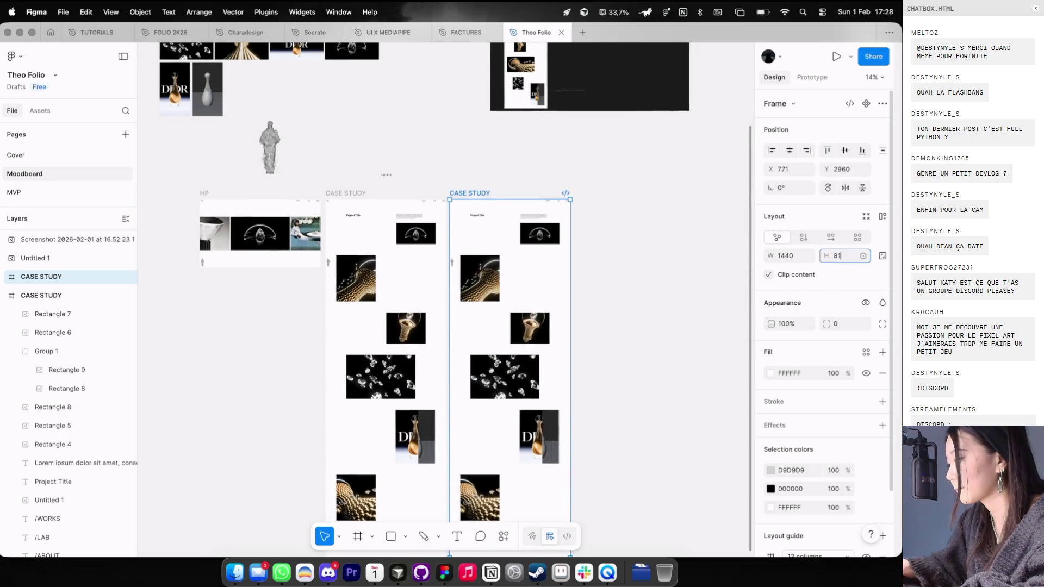
key(Return)
scroll(623, 373, down, 1)
key(ctrl+z)
mouse_move(481, 261)
mouse_down()
mouse_move(611, 438)
mouse_move(493, 175)
mouse_up()
key(ctrl+z)
Step: Delete the six images from the duplicate and set its height to 810
click(592, 381)
scroll(593, 380, down, 3)
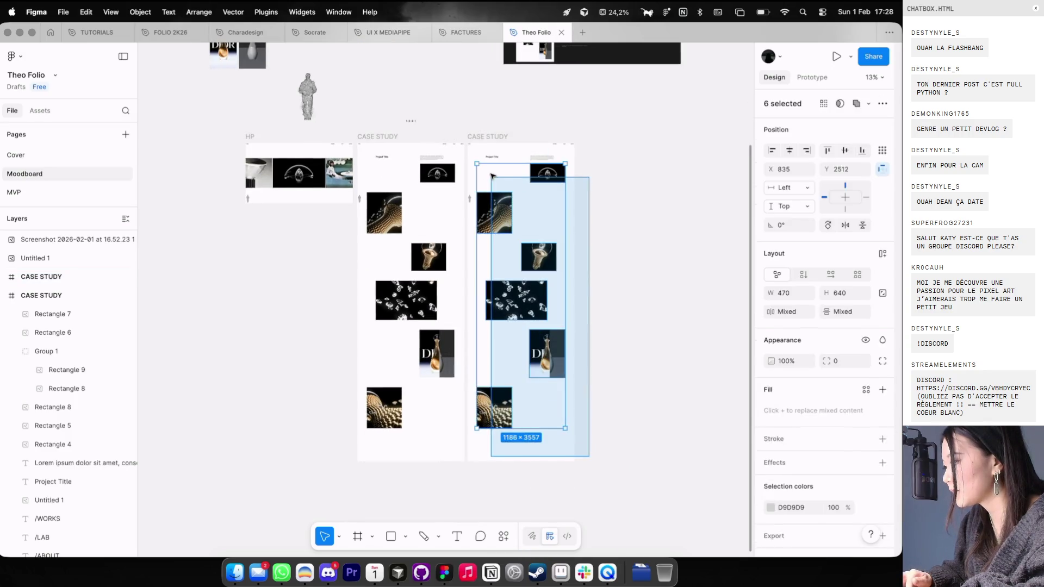
key(Delete)
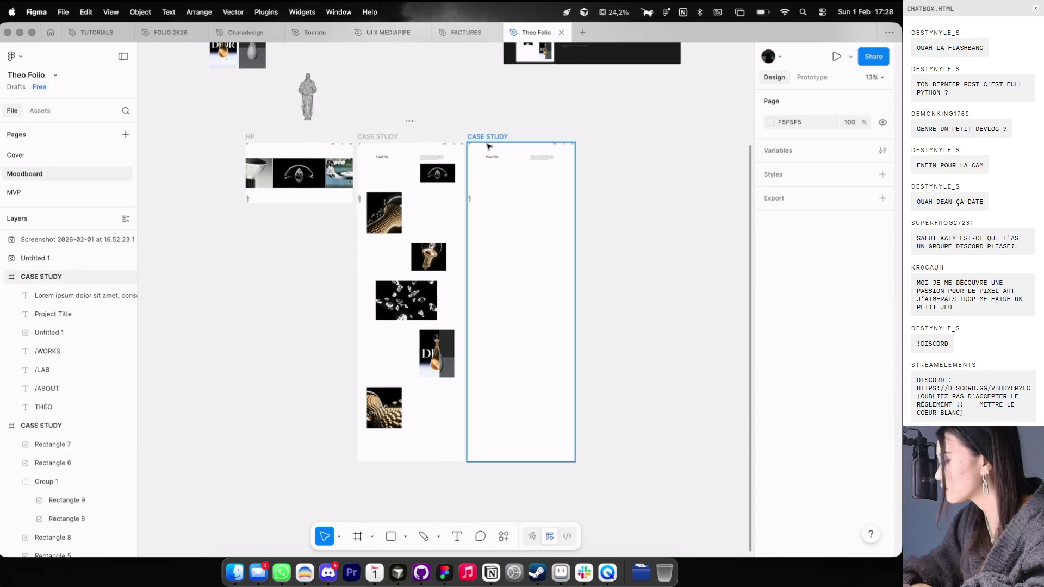
click(483, 137)
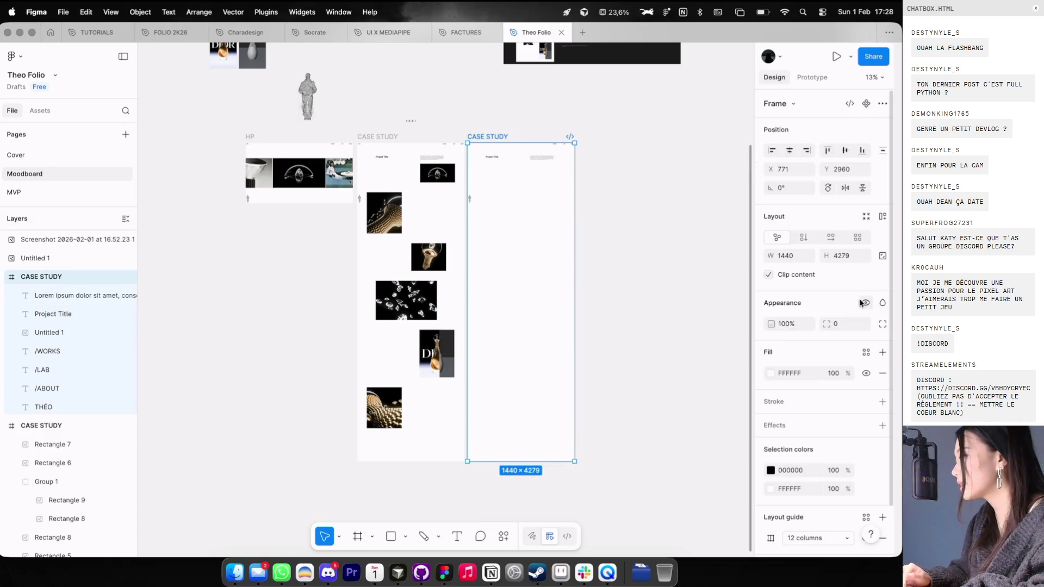
click(840, 255)
text(810)
key(Return)
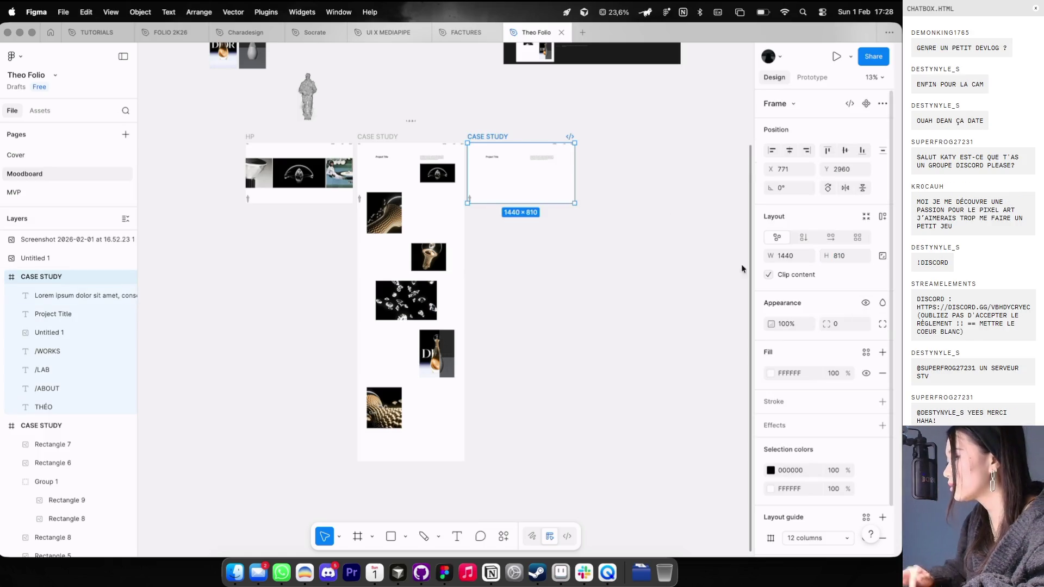
Step: Marquee-select the Project Title and lorem ipsum paragraph in the 1440 × 810 frame and delete them
scroll(518, 123, up, 5)
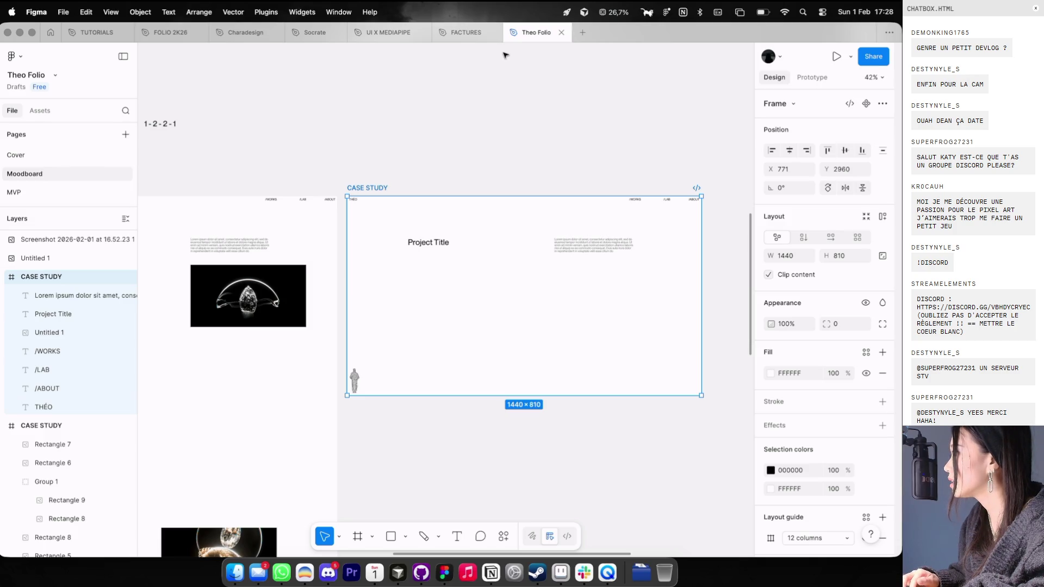
mouse_move(645, 286)
mouse_down()
mouse_move(401, 261)
mouse_move(390, 237)
mouse_up()
key(Delete)
scroll(391, 238, left, 2)
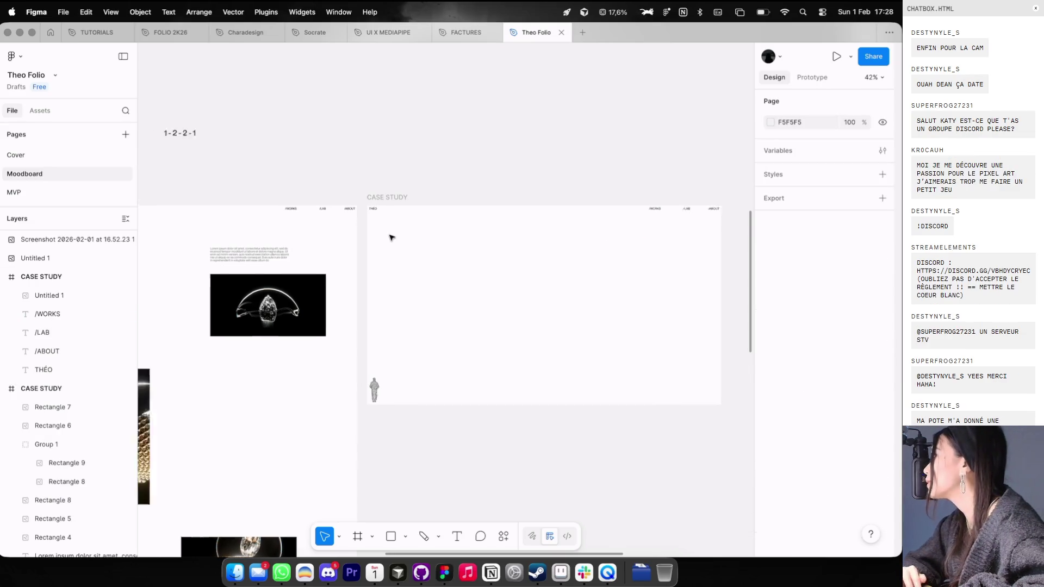
scroll(391, 238, left, 10)
scroll(392, 237, up, 4)
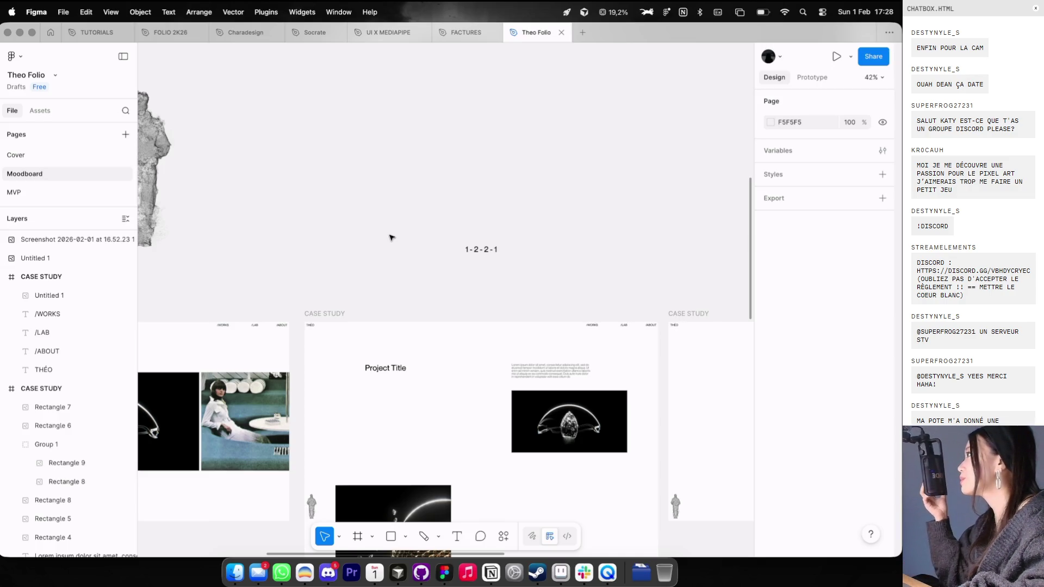
scroll(392, 238, down, 3)
ctrl+scroll(389, 236, down, 3)
scroll(467, 259, right, 4)
ctrl+scroll(467, 248, up, 3)
Step: Draw a centered rectangle, show the layout grid, and fit it to 350 × 250 on the grid
key(r)
drag(433, 203, 584, 277)
click(792, 153)
click(845, 150)
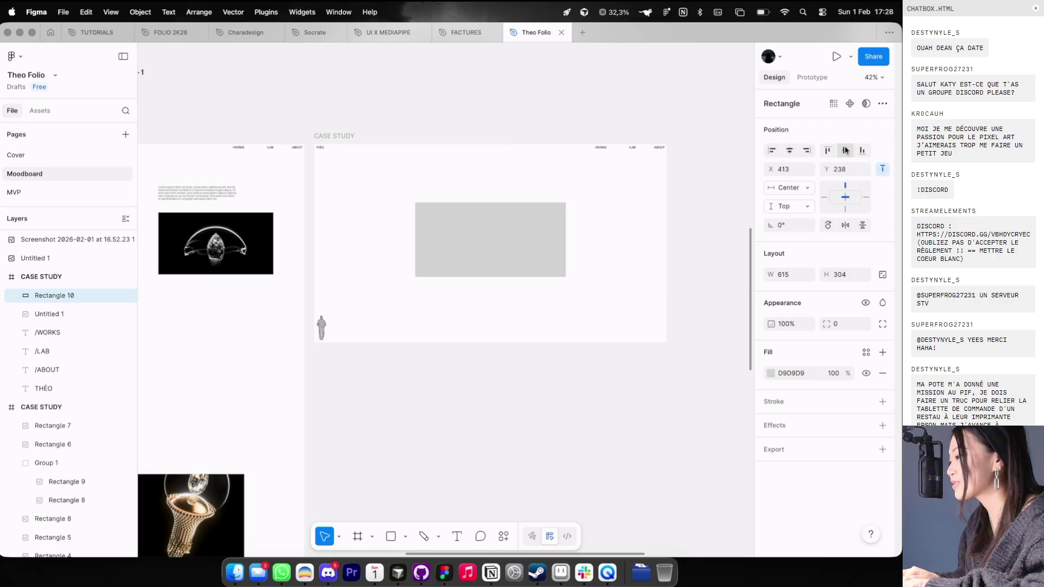
key(shift+g)
ctrl+scroll(517, 212, up, 1)
drag(518, 212, 501, 231)
scroll(544, 239, down, 2)
scroll(544, 239, left, 2)
drag(586, 248, 537, 234)
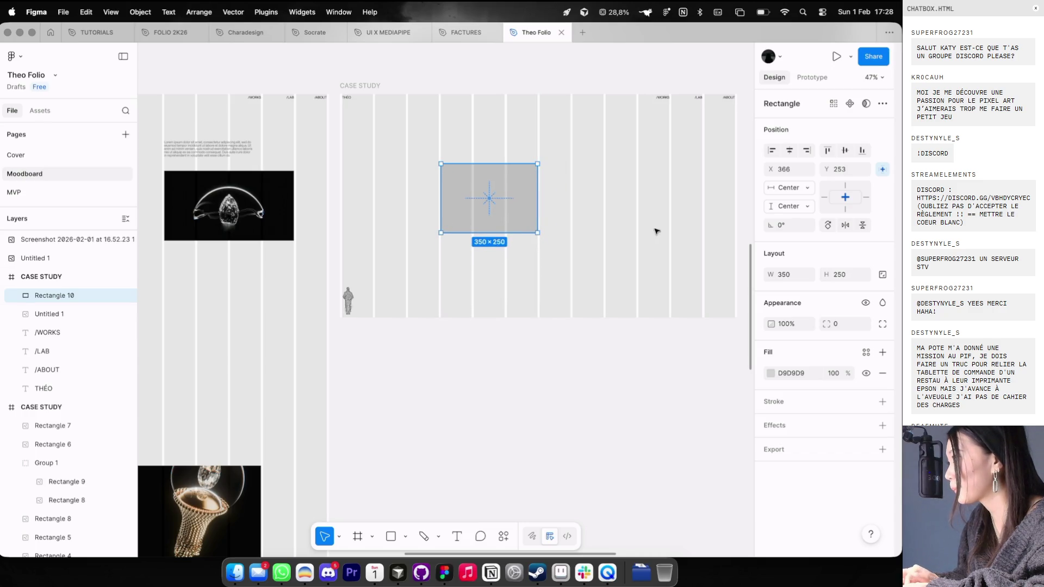
ctrl+scroll(489, 204, up, 1)
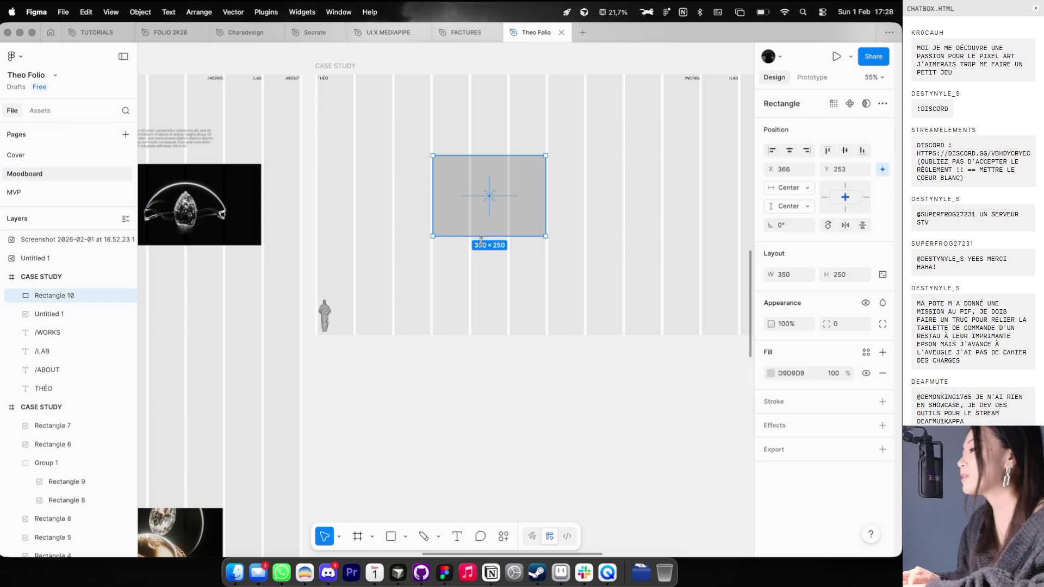
scroll(544, 218, right, 2)
Step: Duplicate the rectangle, move the copy lower and resize it to 230 × 286
key(super+d)
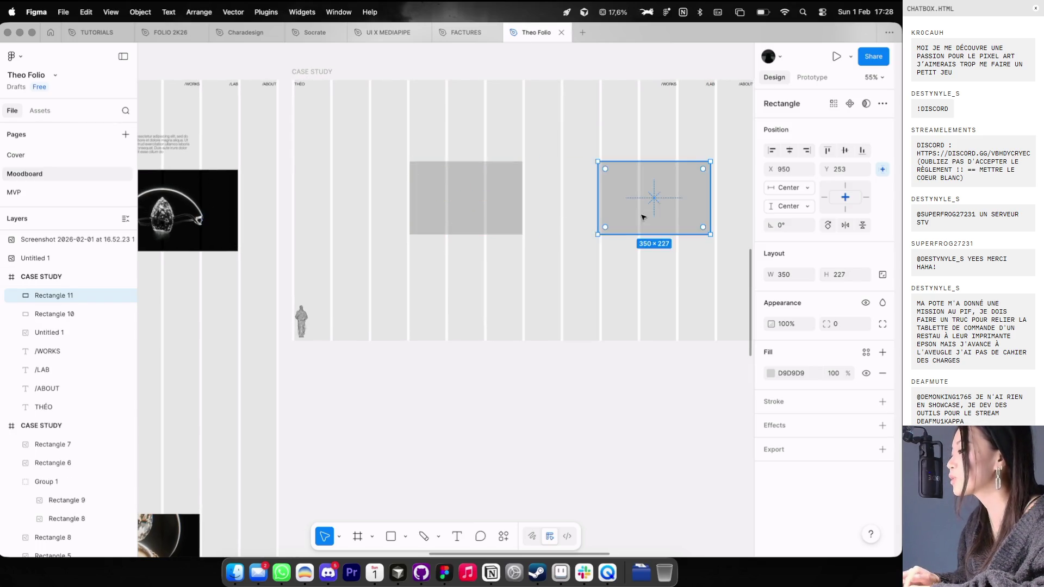
scroll(643, 218, right, 2)
mouse_move(640, 218)
mouse_down()
mouse_move(643, 254)
mouse_move(620, 239)
mouse_up()
mouse_move(612, 275)
mouse_down()
mouse_move(612, 305)
mouse_move(612, 294)
mouse_move(664, 291)
mouse_up()
Step: Deselect in Figma, then move V4 Game's Explorakit window off the profile character
click(664, 291)
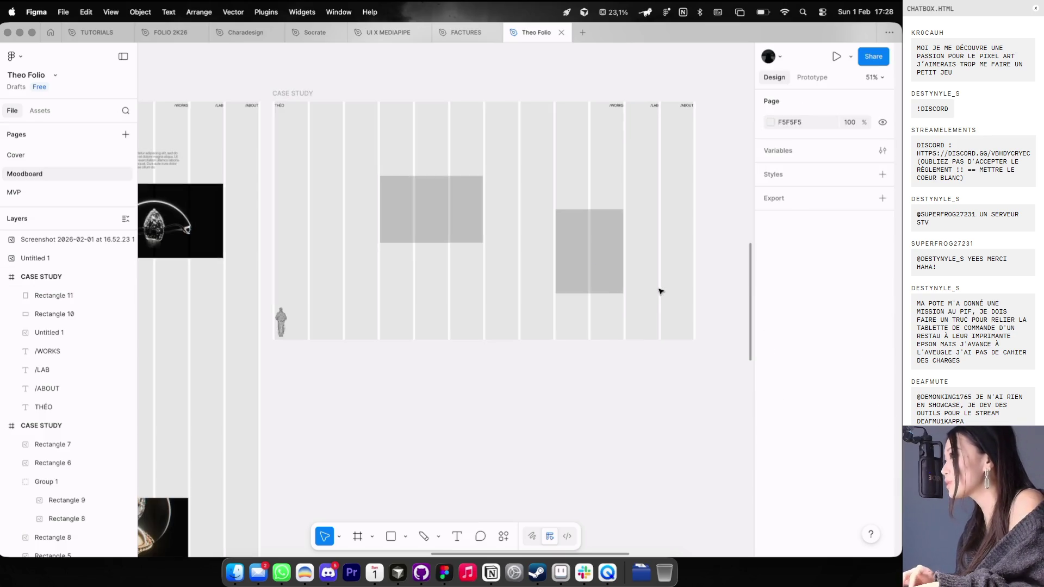
scroll(663, 292, down, 2)
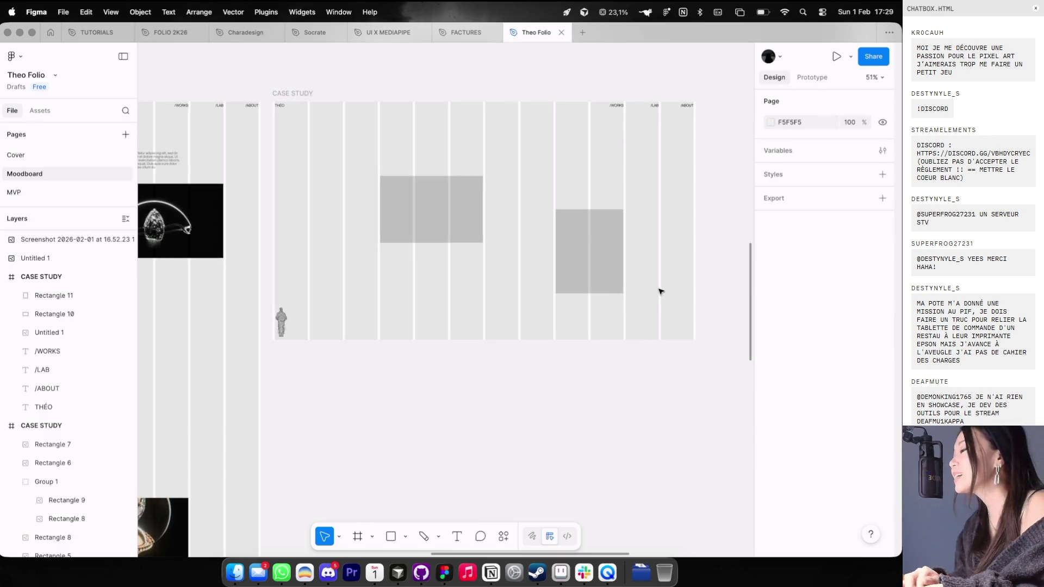
key(super+Tab)
mouse_move(597, 117)
mouse_down()
mouse_move(699, 192)
mouse_move(204, 135)
mouse_move(400, 151)
mouse_up()
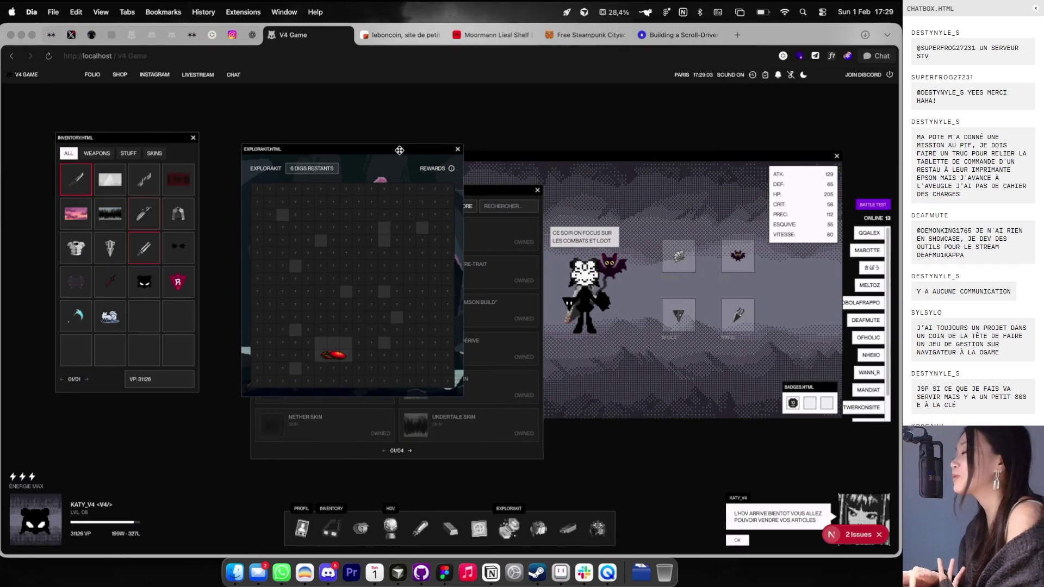
Step: Close Explorakit, rearrange the HDV and Profil windows, and switch the game page to light theme
click(458, 149)
mouse_move(444, 188)
mouse_down()
mouse_move(415, 188)
mouse_move(517, 147)
mouse_move(466, 156)
mouse_move(485, 208)
mouse_move(438, 152)
mouse_move(396, 175)
mouse_move(485, 147)
mouse_move(414, 165)
mouse_up()
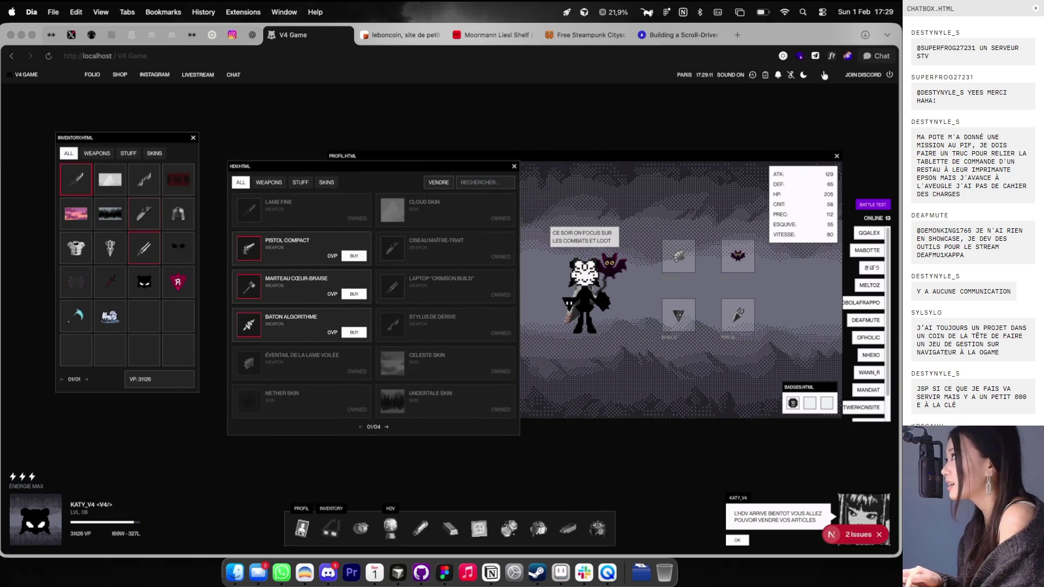
click(804, 75)
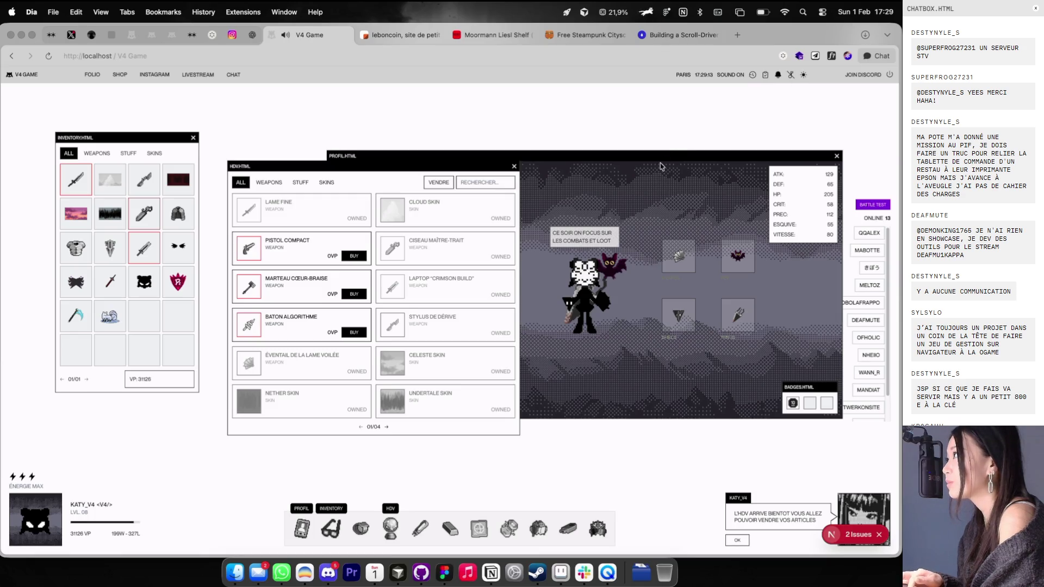
drag(676, 154, 698, 130)
drag(295, 169, 271, 228)
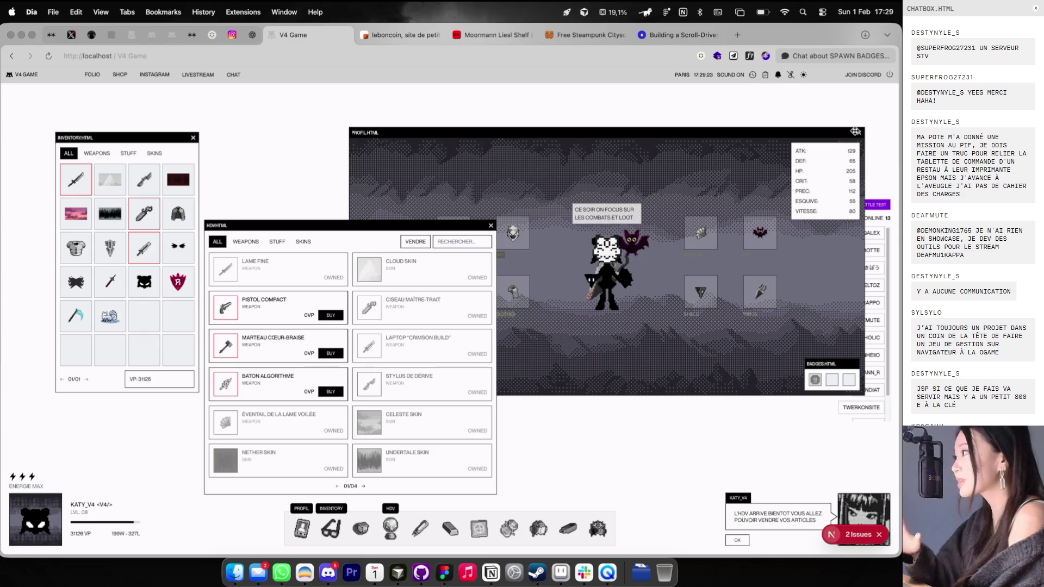
Step: Glance at the GAME V4 page of Figma's Charadesign file, then open a new browser tab
key(super+Tab)
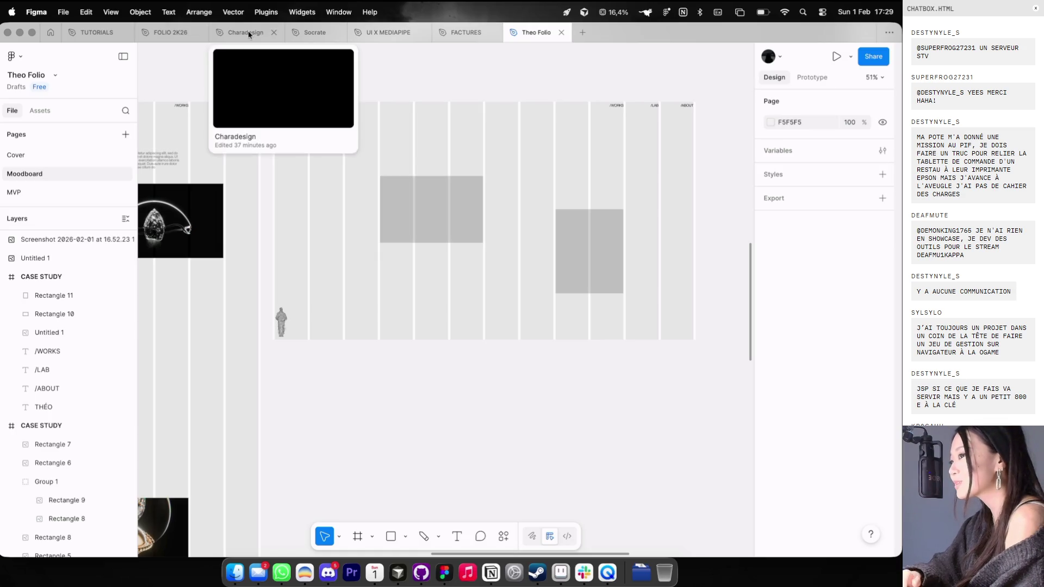
click(248, 34)
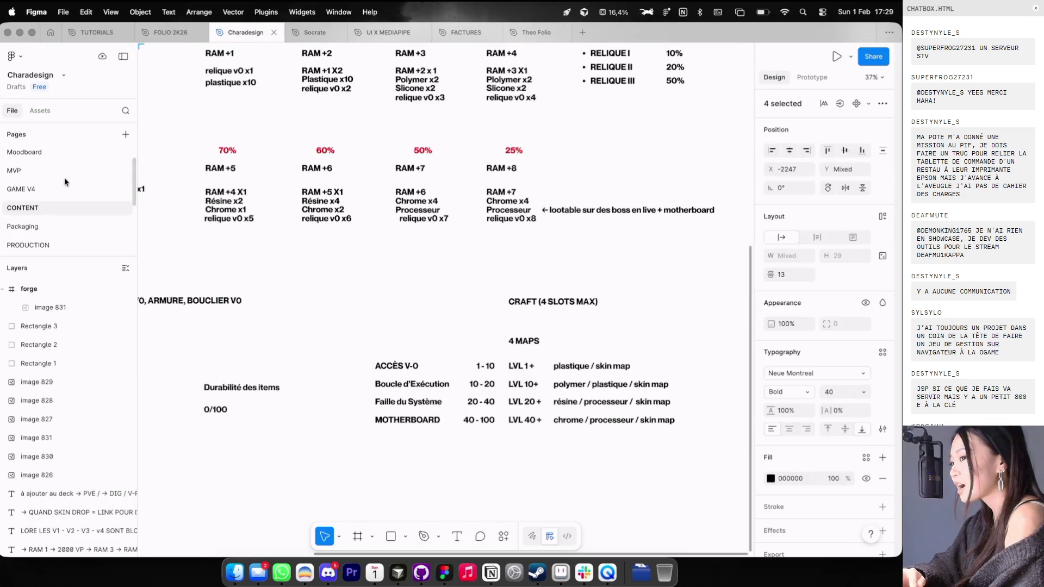
click(59, 190)
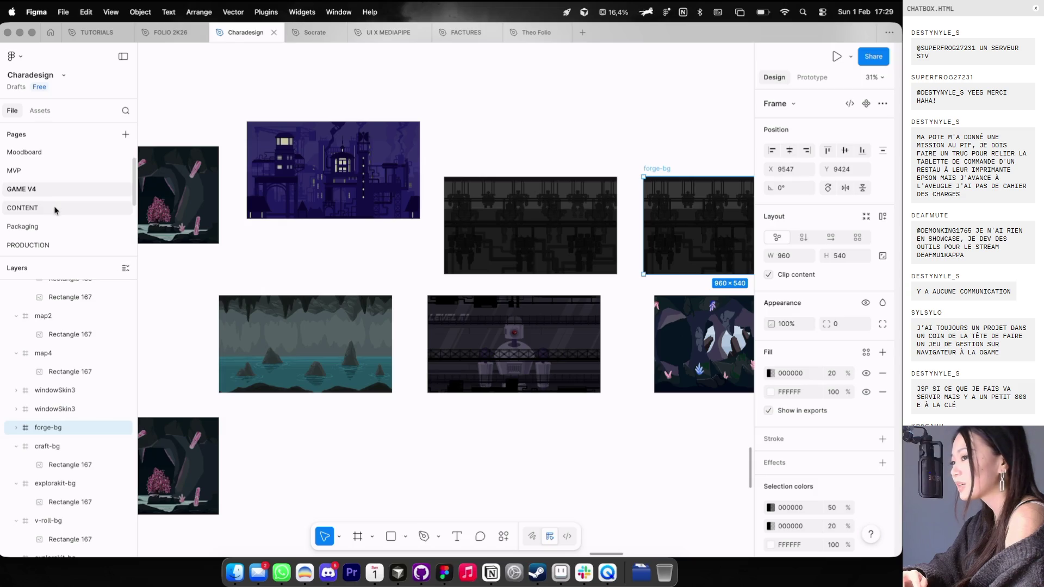
key(super+Tab)
click(738, 35)
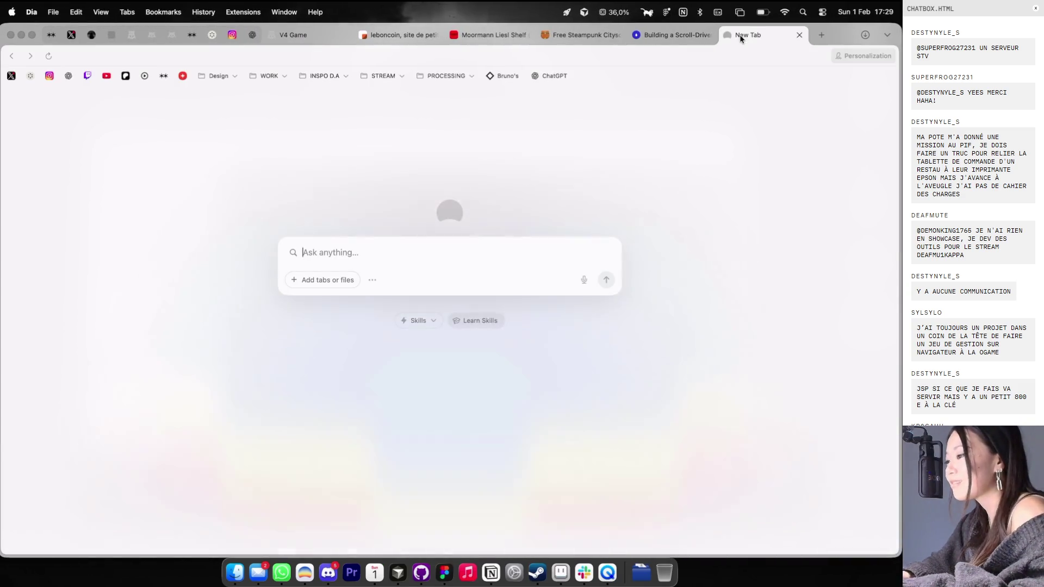
Step: Open the designer's shop site via 'ca/shop' and place its tab next to V4 Game
text(ca)
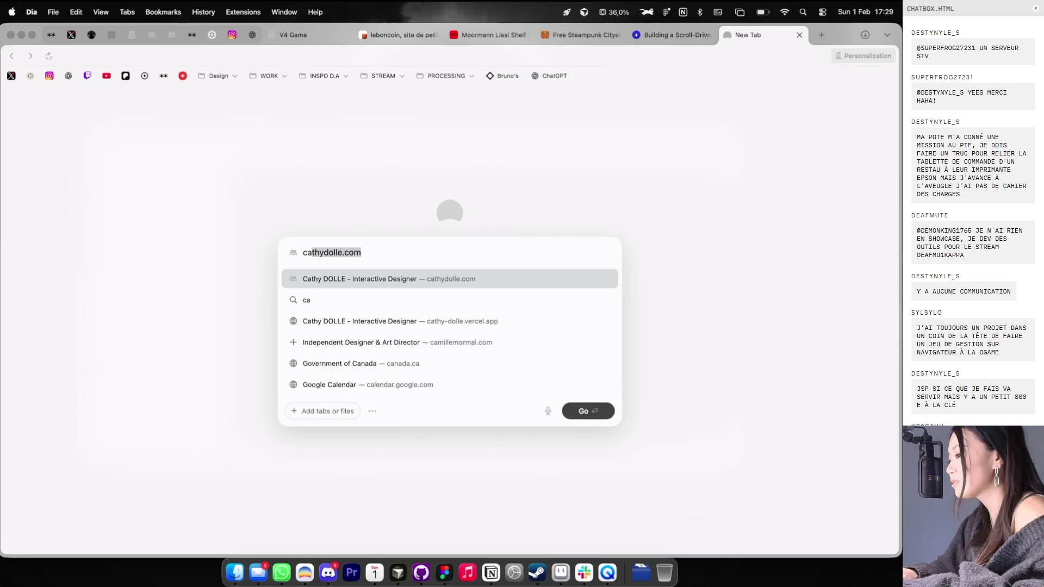
text(/shop)
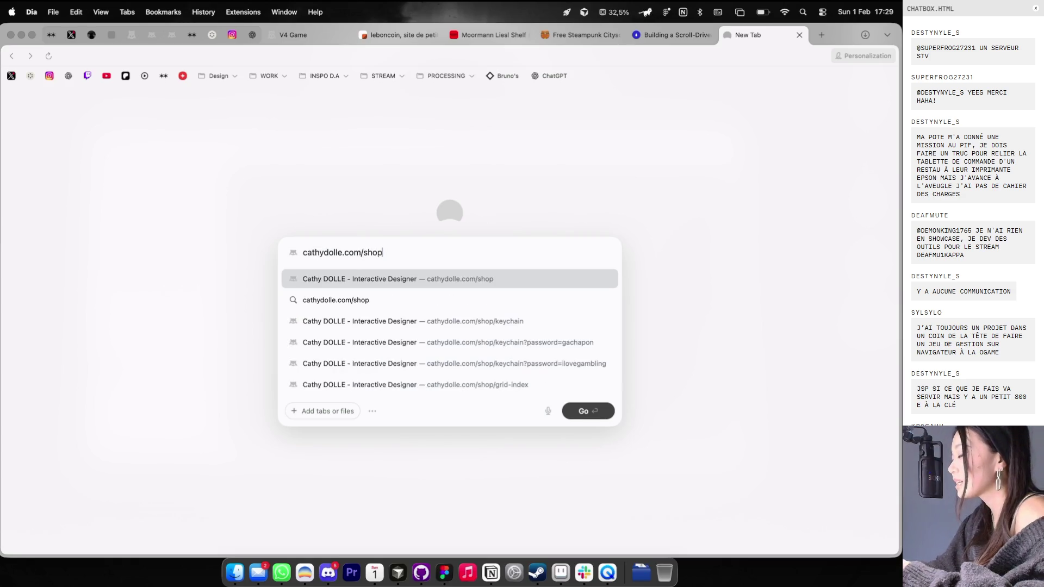
key(Return)
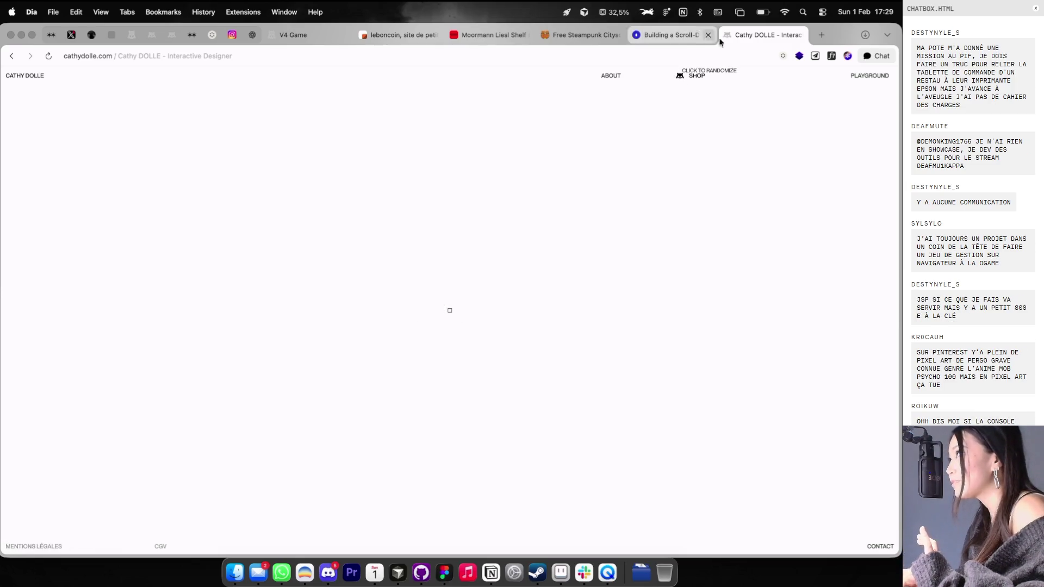
drag(721, 37, 395, 46)
Step: View two online players' profiles in V4 Game, then open the shop's 28€ Keychain product page
click(308, 37)
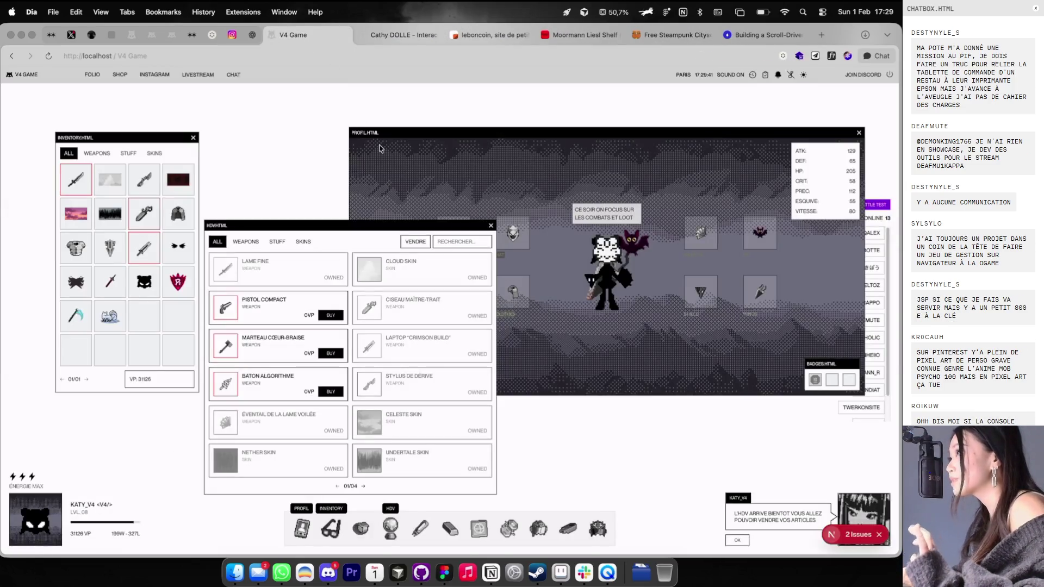
drag(726, 133, 586, 148)
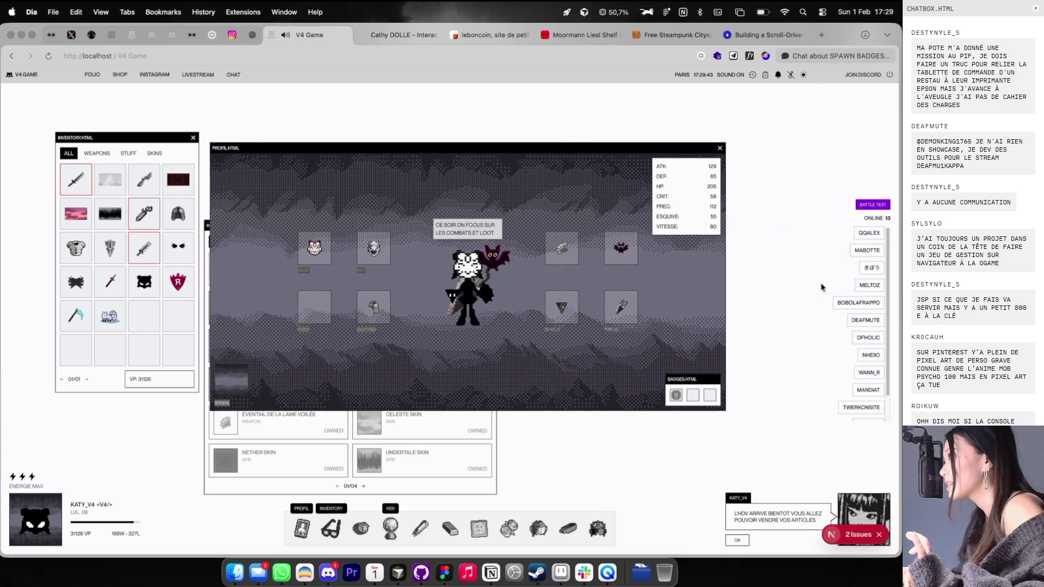
click(854, 303)
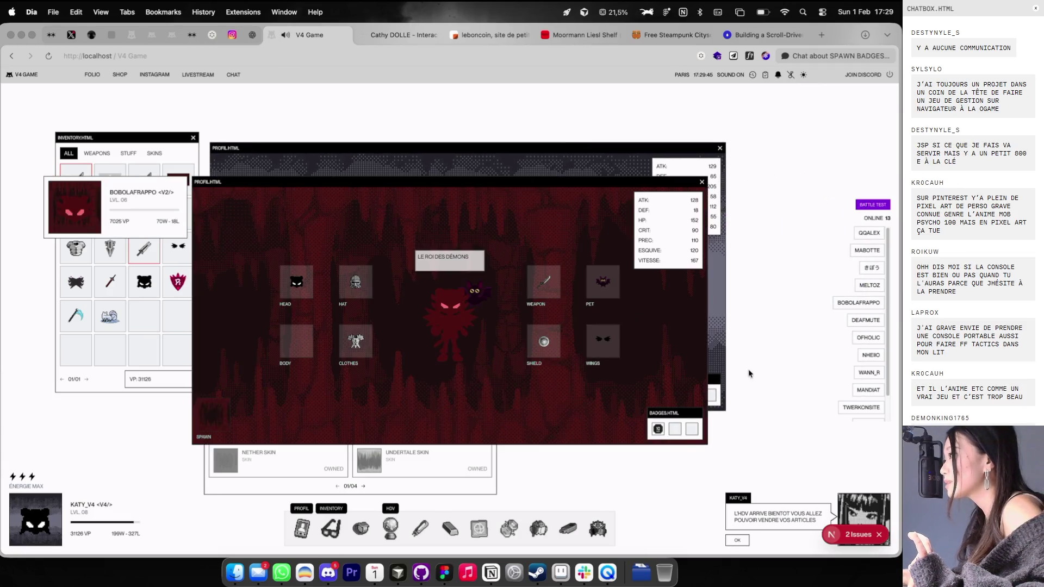
click(869, 390)
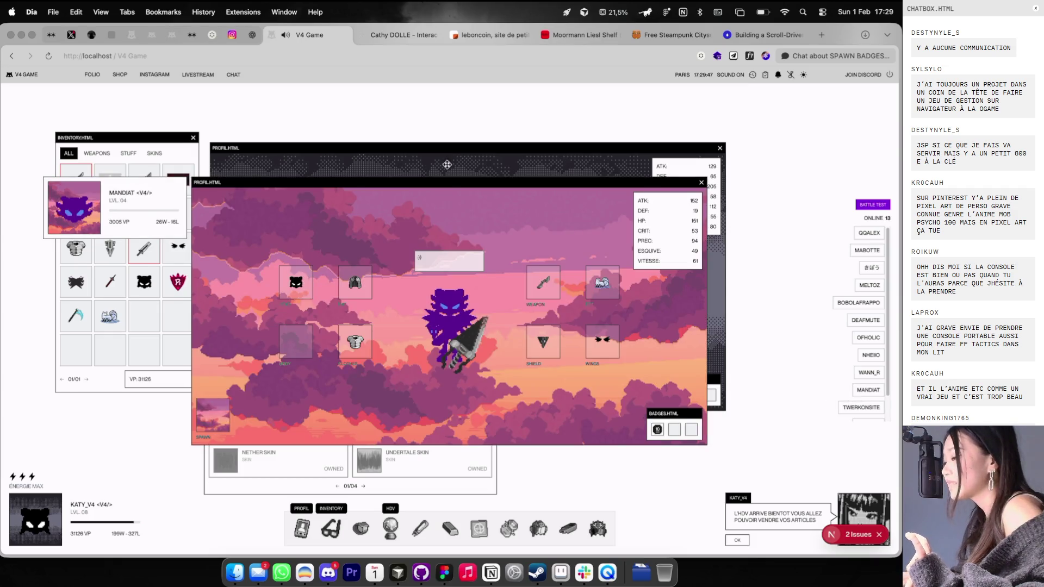
click(391, 35)
click(134, 389)
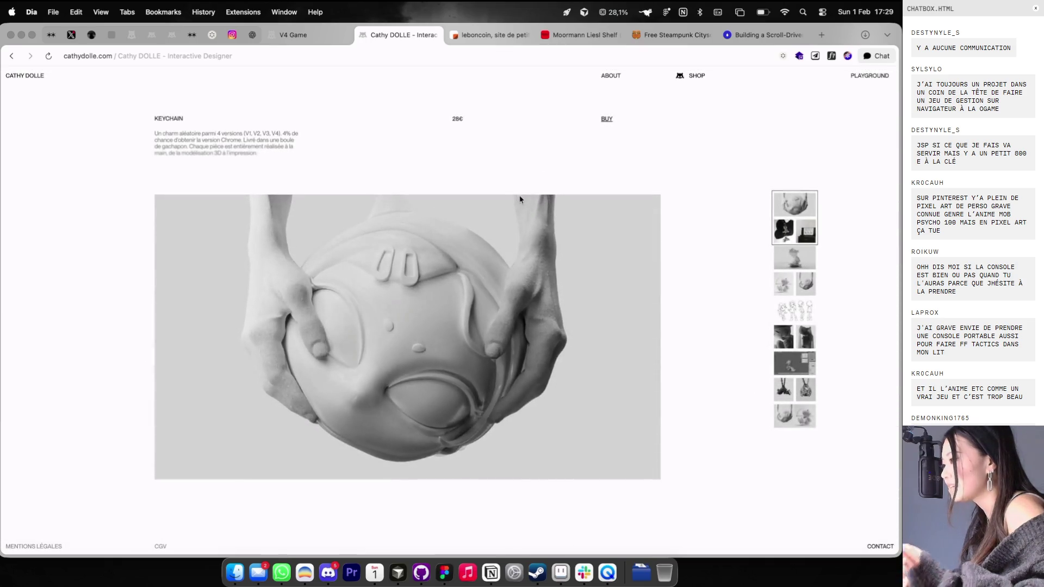
Step: Scroll through the designer's portfolio site
scroll(536, 262, down, 10)
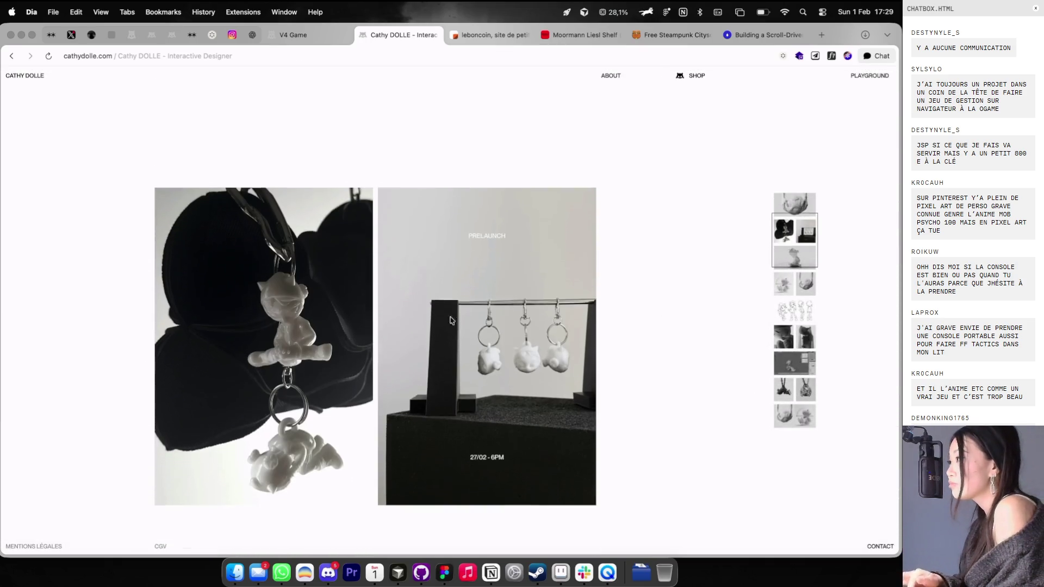
scroll(511, 316, down, 5)
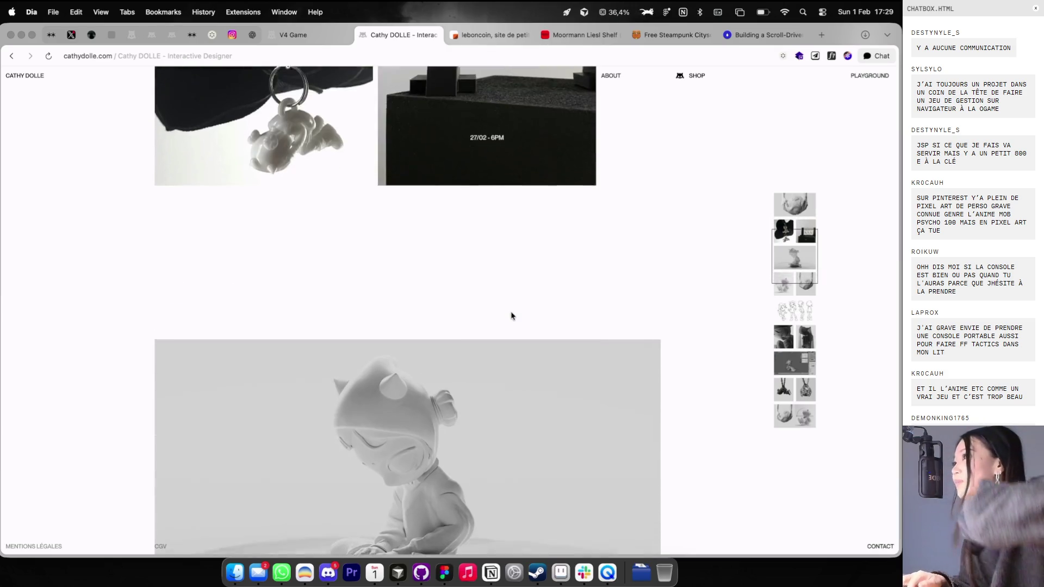
scroll(511, 316, down, 15)
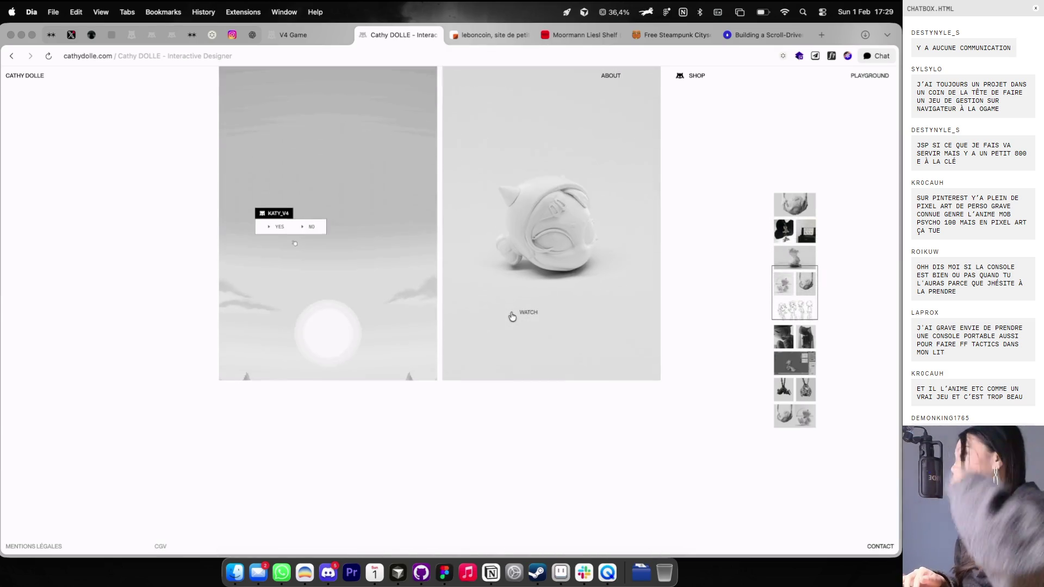
scroll(512, 316, up, 10)
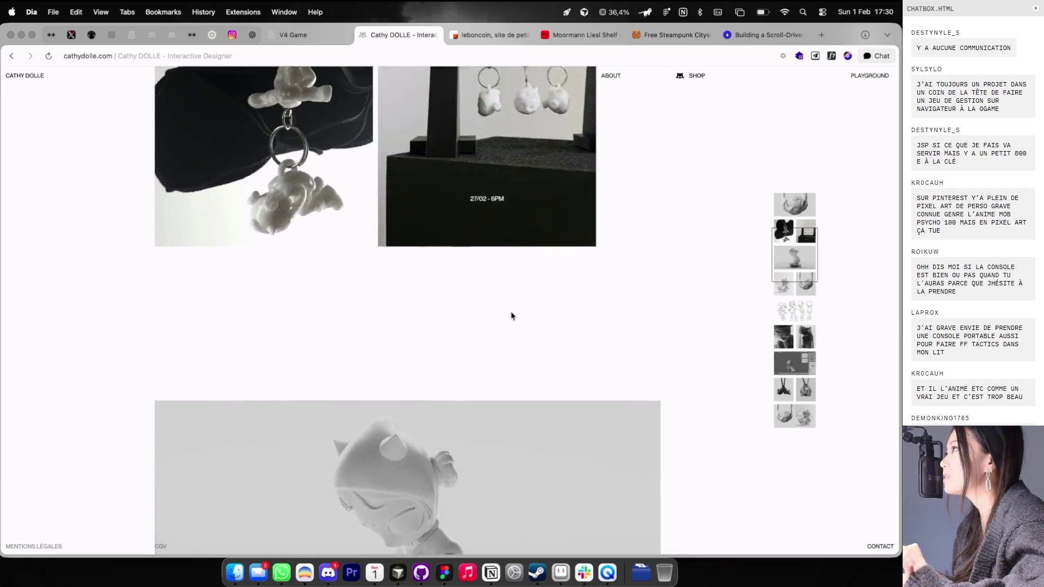
scroll(512, 316, up, 10)
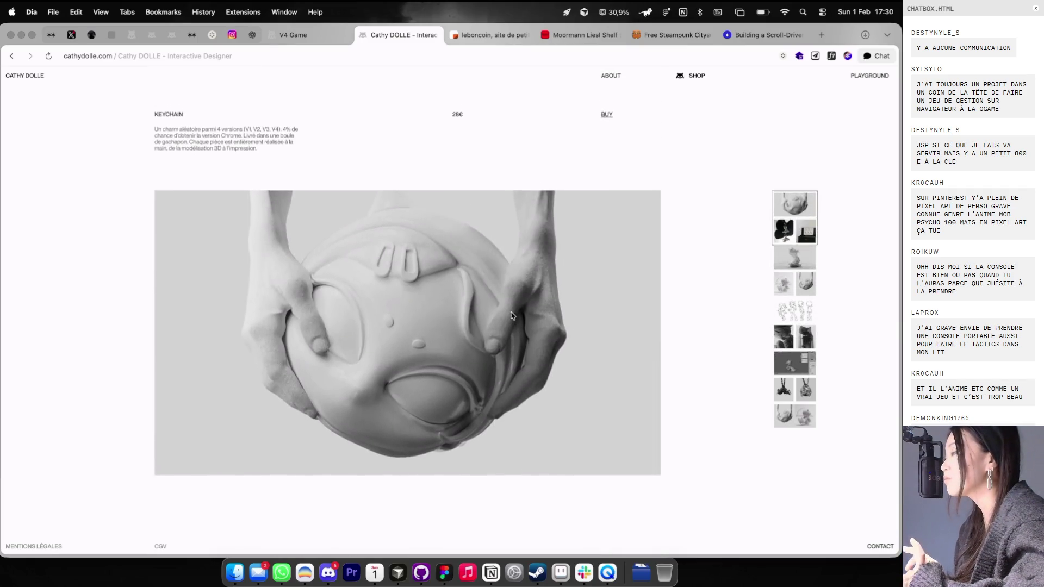
scroll(511, 316, down, 10)
scroll(448, 407, down, 15)
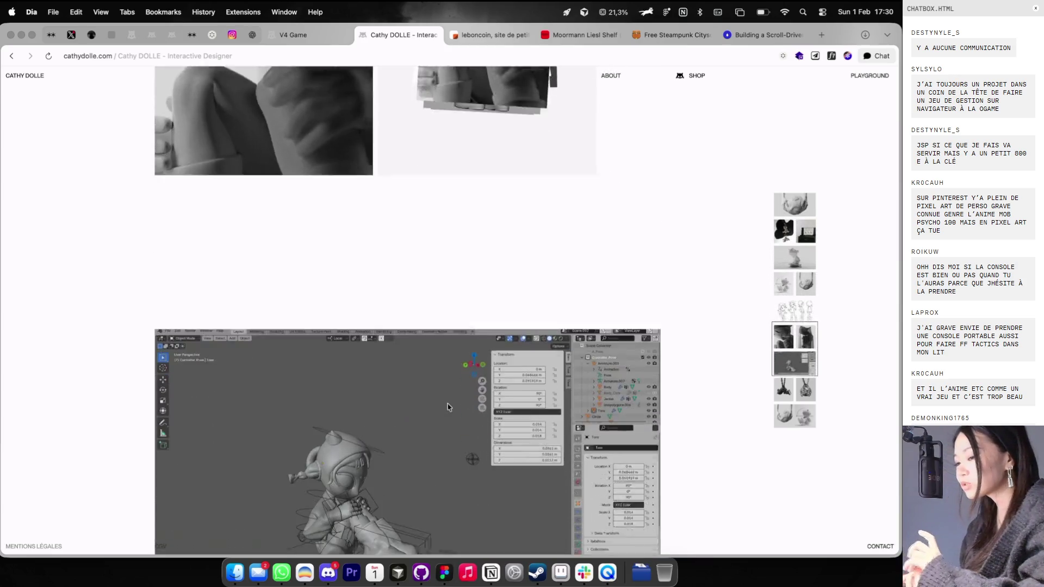
scroll(448, 407, down, 8)
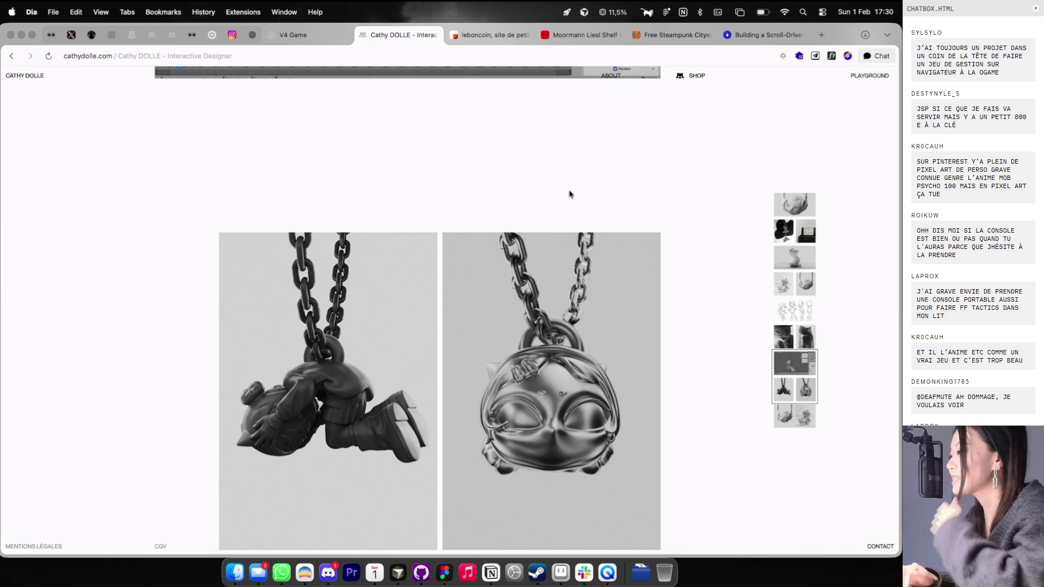
Step: Close the portfolio tab and open the designer's instagram.com profile in a new tab
click(435, 36)
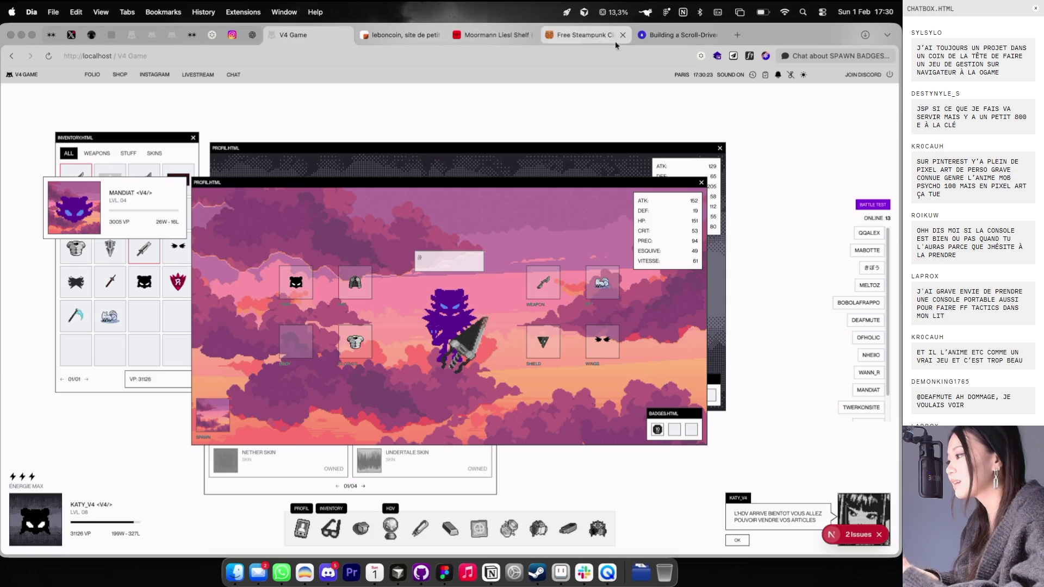
click(737, 35)
text(in)
key(Right)
text(/)
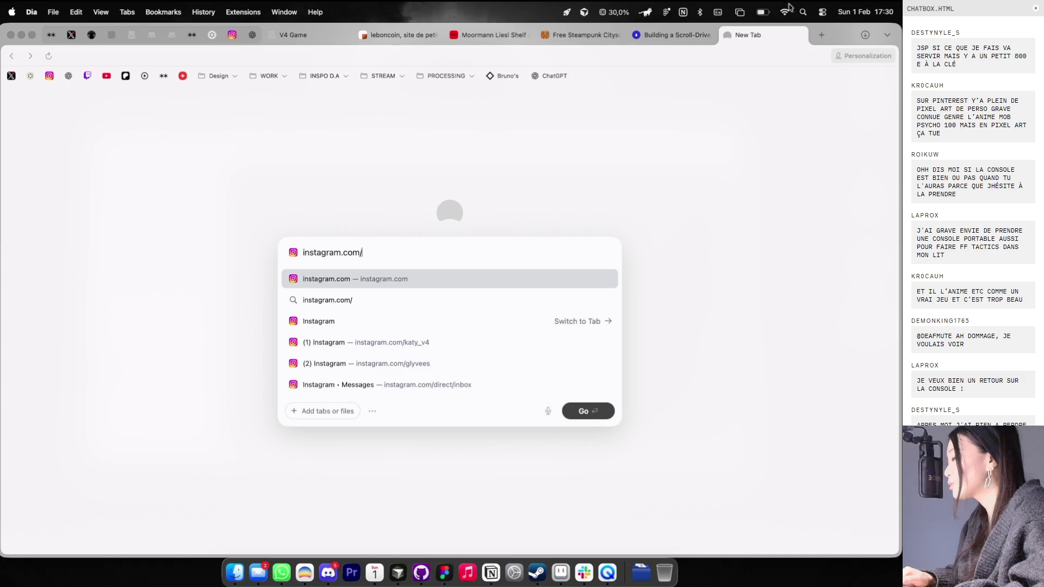
click(387, 347)
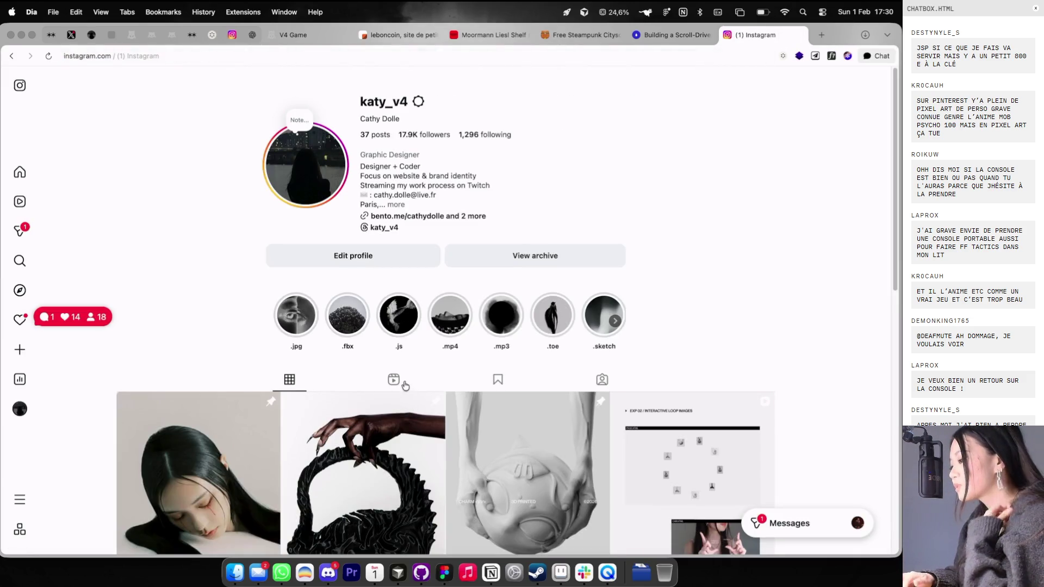
Step: Show the profile's Reels and scroll down the reel grid
scroll(482, 415, down, 4)
scroll(482, 414, down, 6)
scroll(435, 397, up, 10)
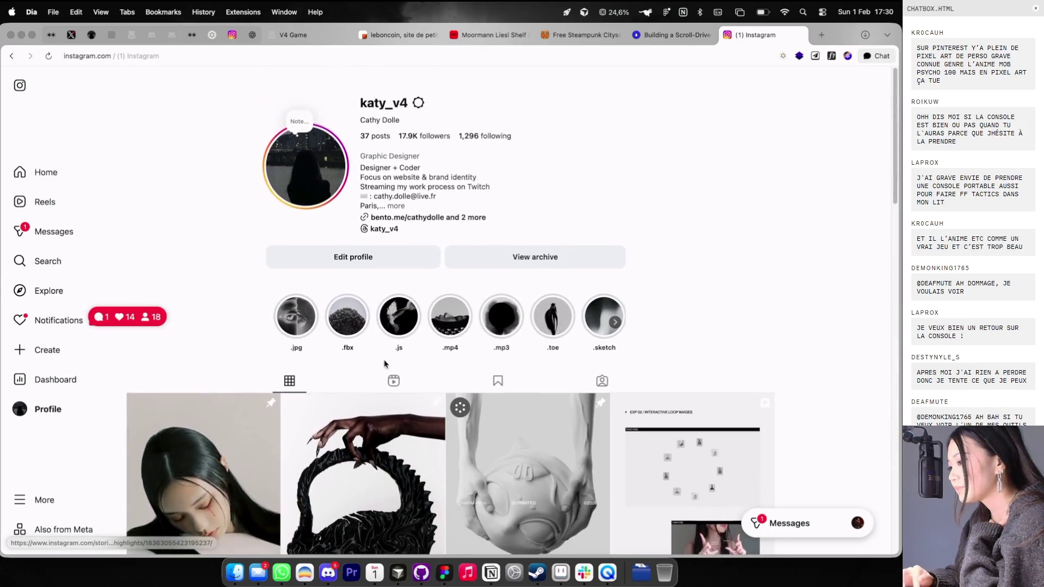
click(395, 381)
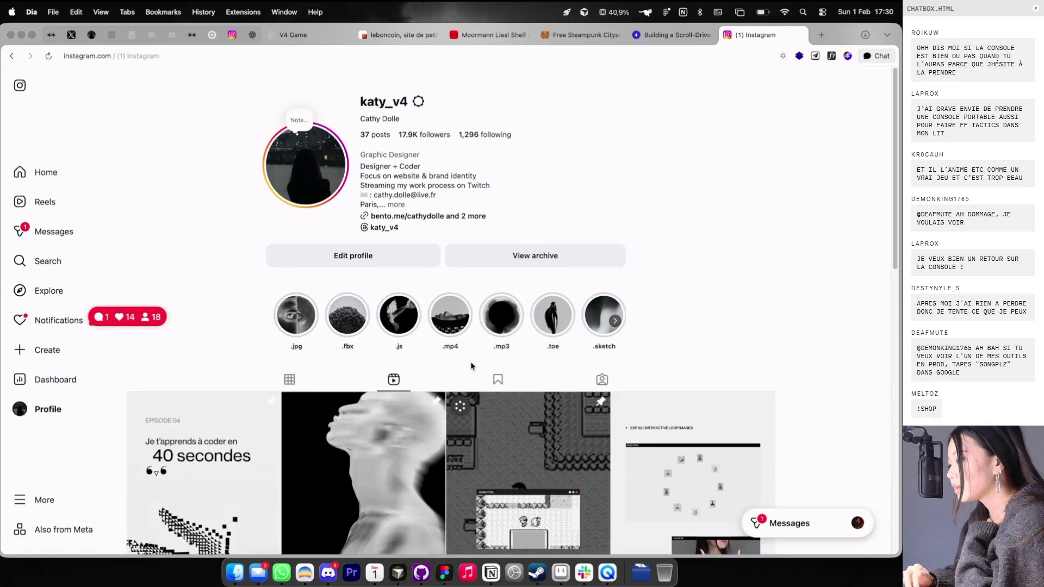
scroll(471, 366, down, 6)
scroll(472, 367, down, 4)
Step: Watch the keychain charms reel, pausing and resuming it, then close the viewer
click(693, 141)
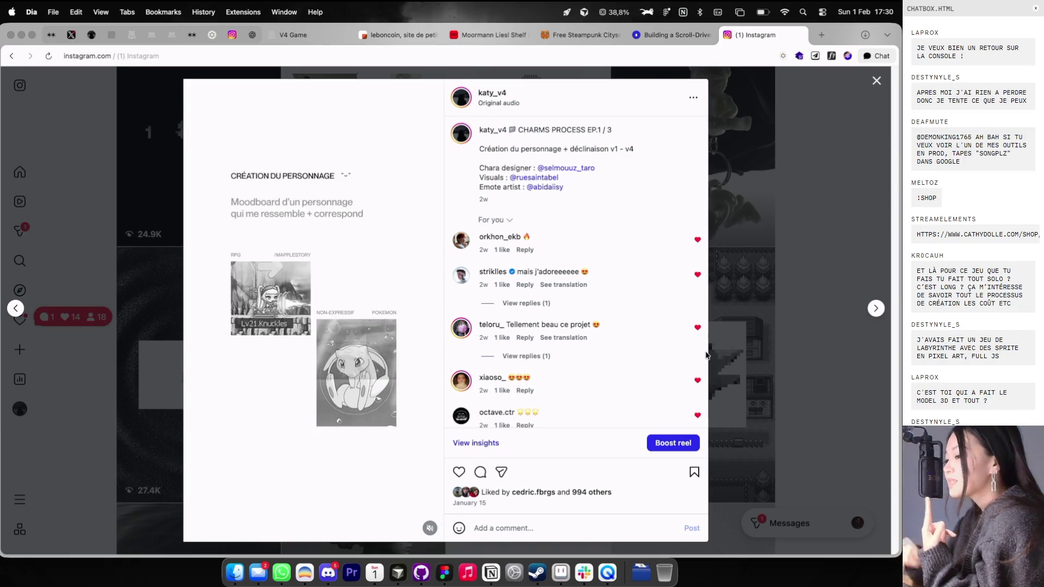
click(385, 380)
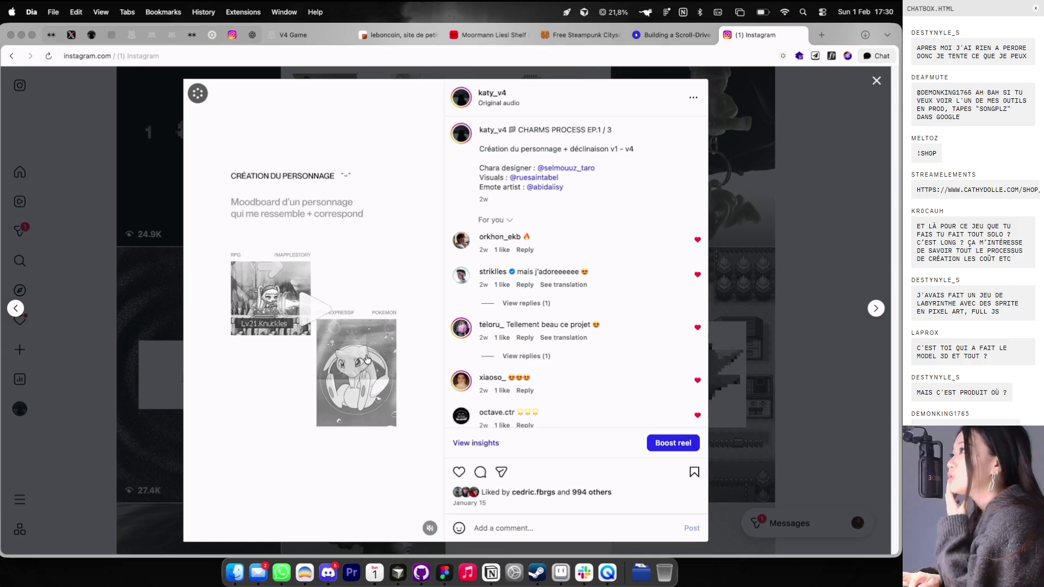
click(367, 358)
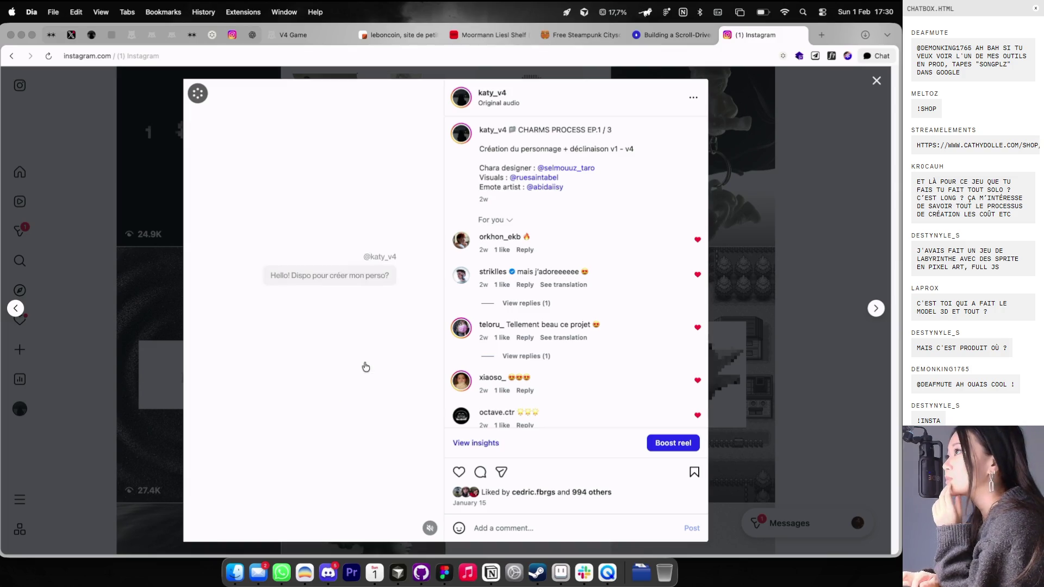
click(828, 215)
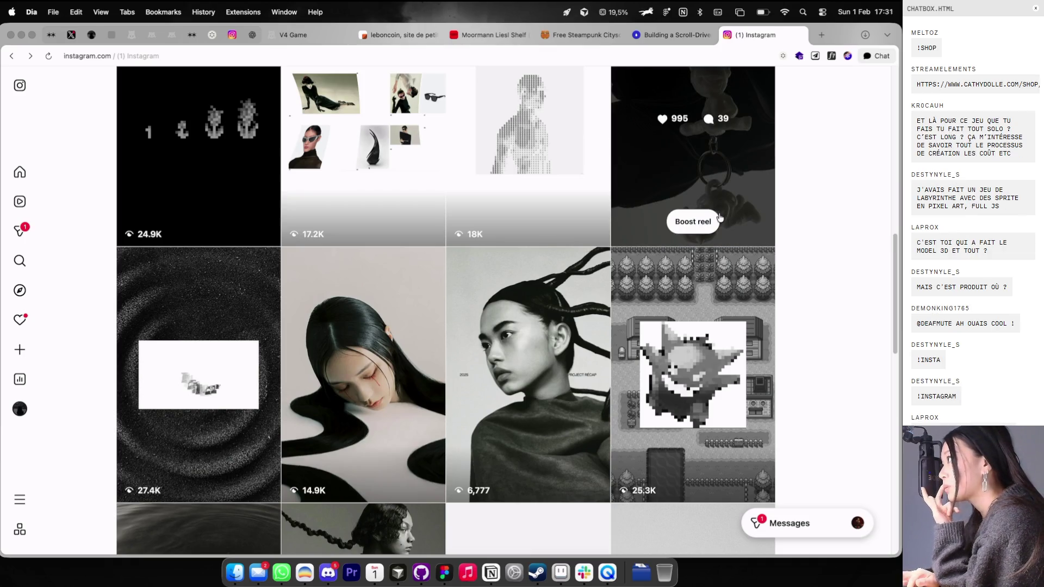
Step: Glance at the Figma workspace, then settle on it
key(ctrl+Right)
key(ctrl+Left)
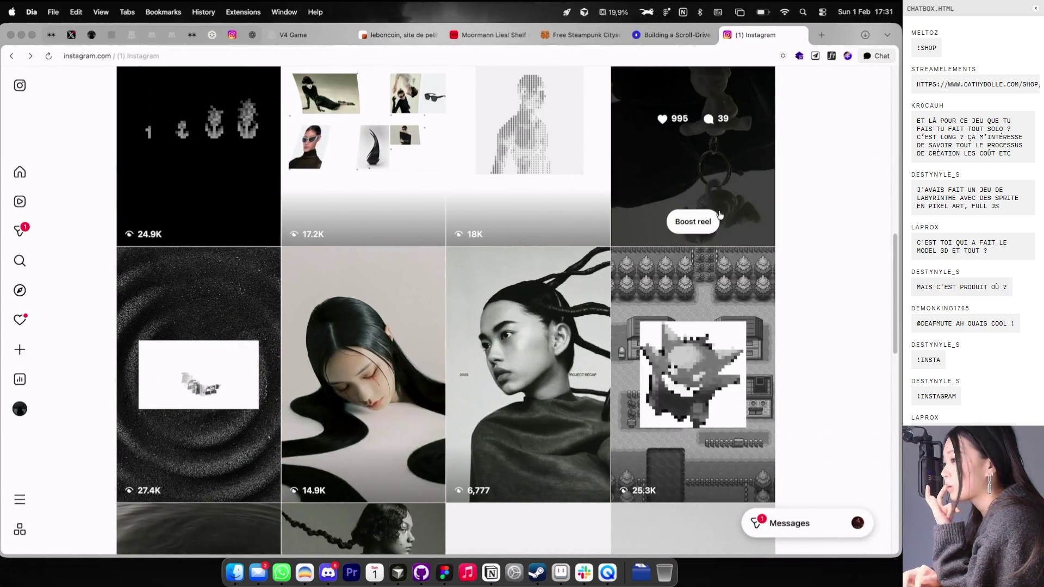
key(ctrl+Right)
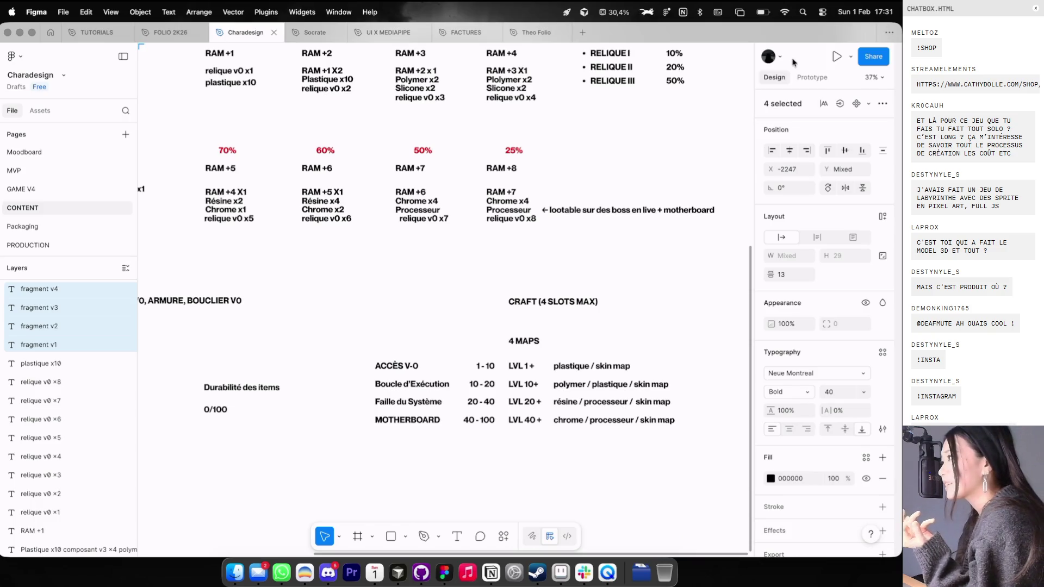
Step: Close the Instagram tab and the game's profile window, then bring up the Theo Folio file
key(super+Tab)
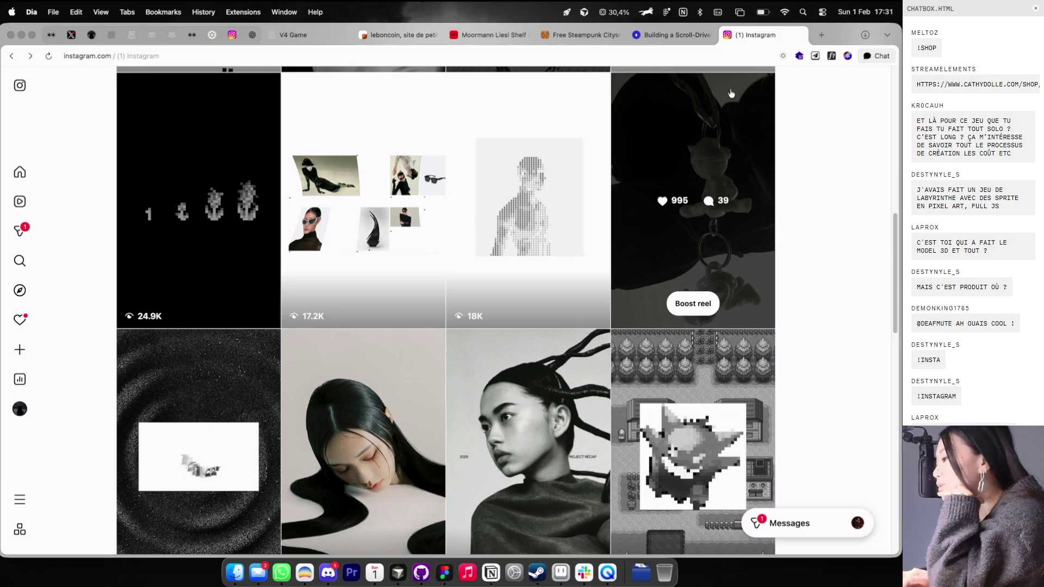
click(799, 34)
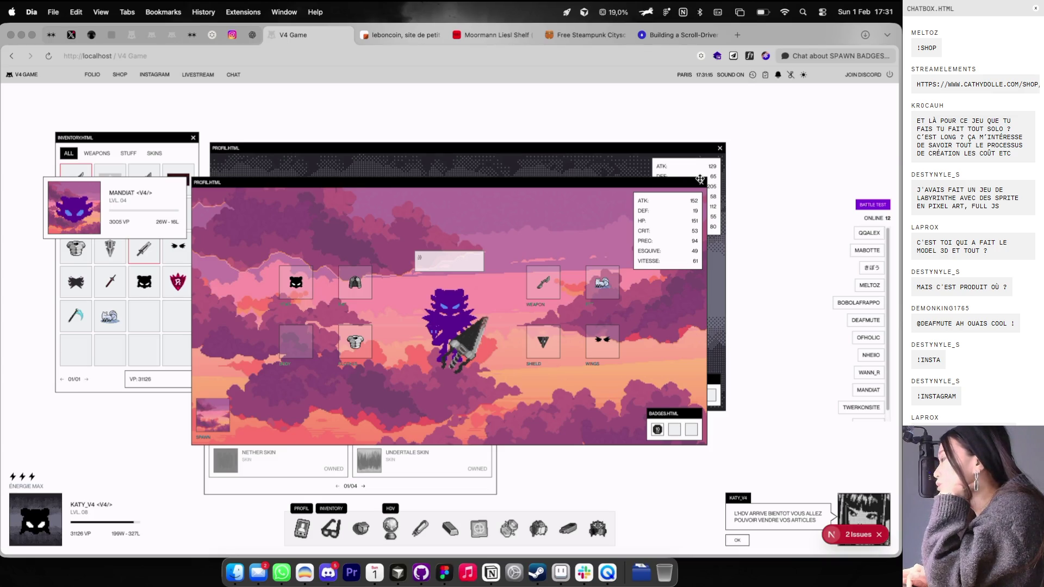
click(701, 181)
key(super+Tab)
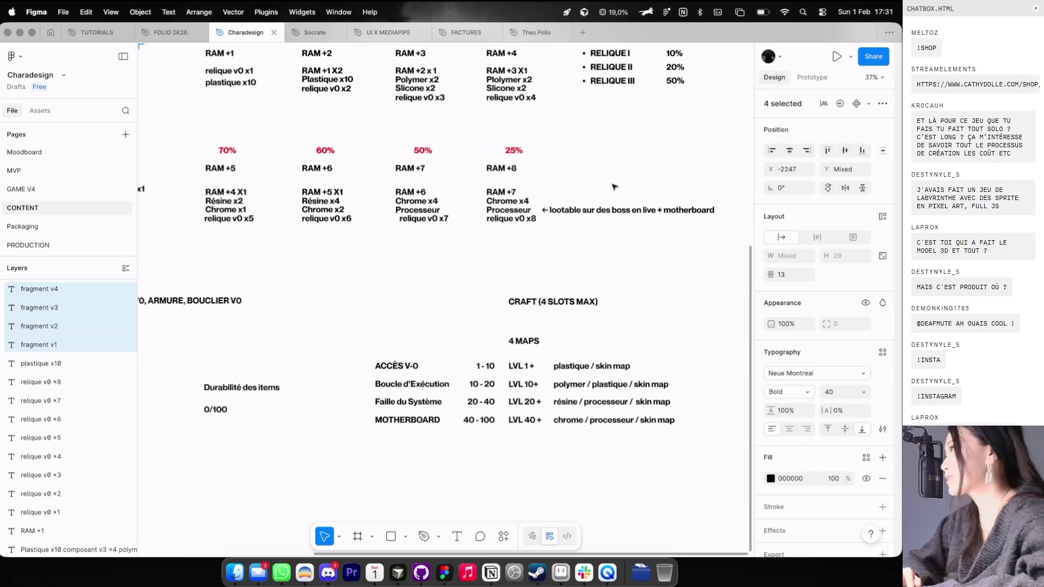
click(533, 32)
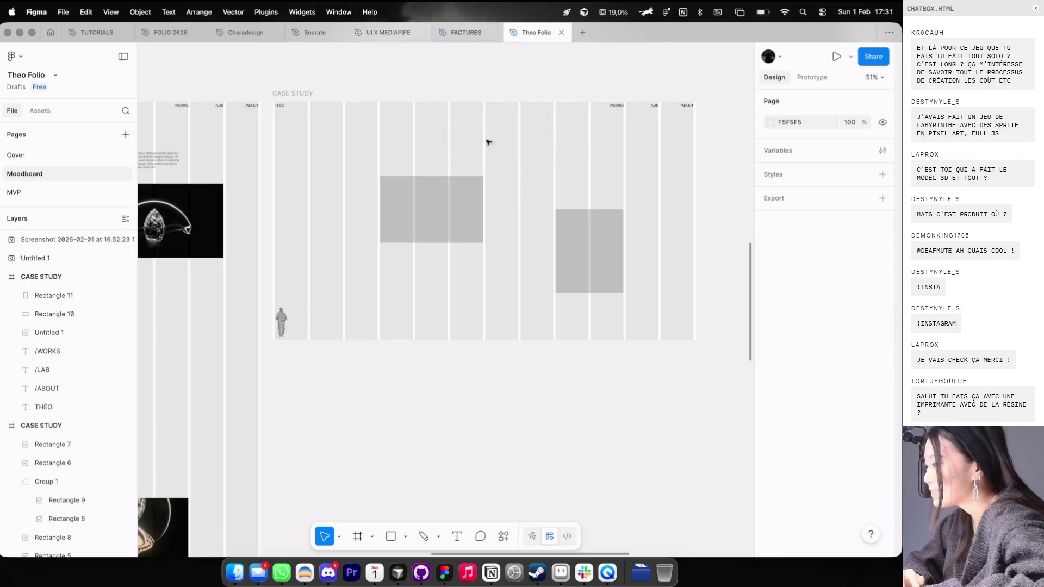
Step: Duplicate a grey placeholder rectangle, placing the copy up and to the left
scroll(504, 191, up, 1)
click(583, 257)
mouse_move(583, 257)
mouse_down()
mouse_move(581, 163)
mouse_move(527, 162)
mouse_move(478, 196)
mouse_up()
scroll(527, 198, up, 1)
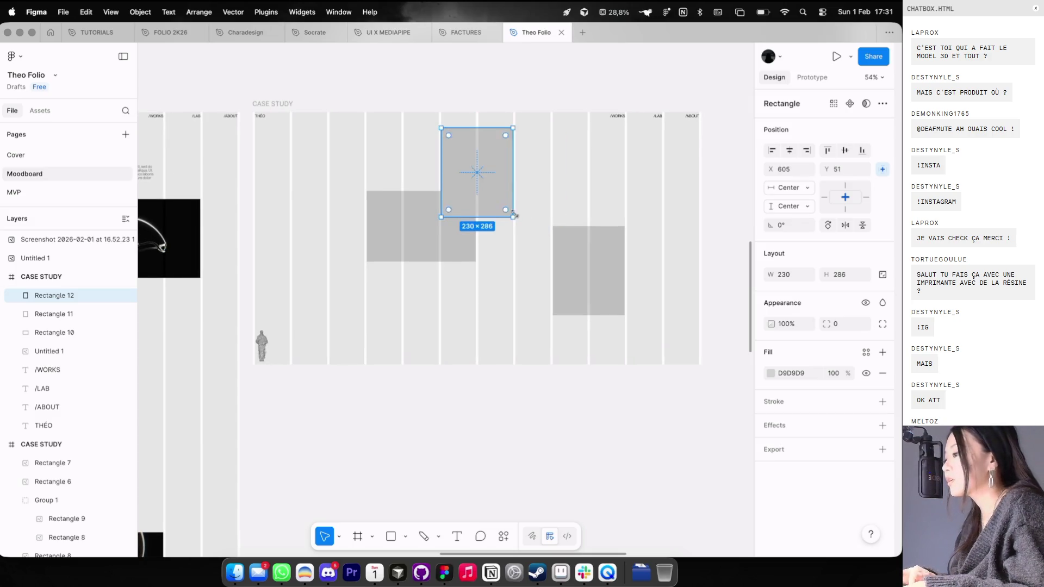
scroll(469, 170, up, 3)
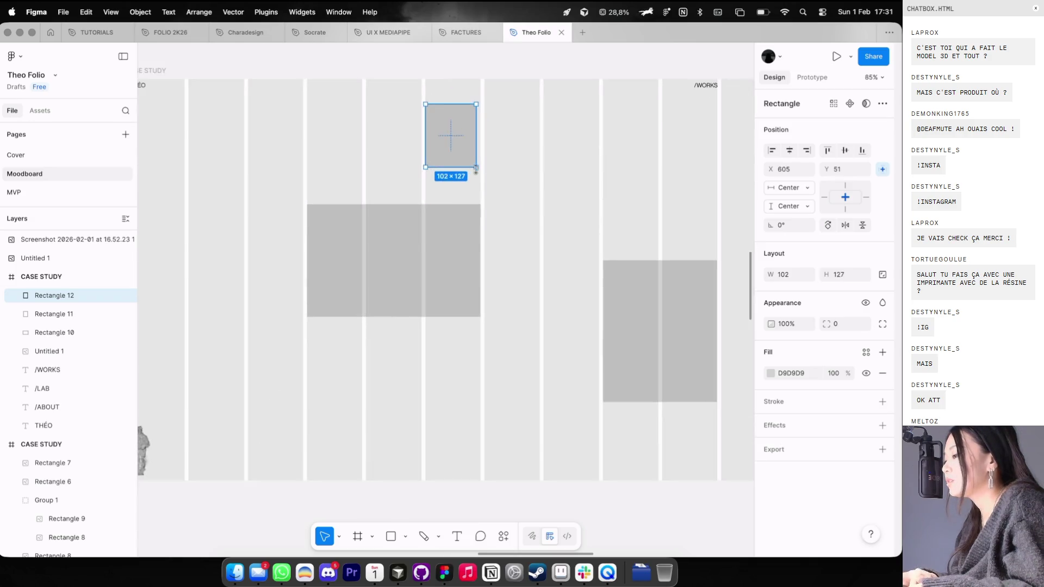
click(416, 235)
mouse_move(419, 242)
mouse_down()
mouse_move(373, 243)
mouse_move(419, 242)
mouse_up()
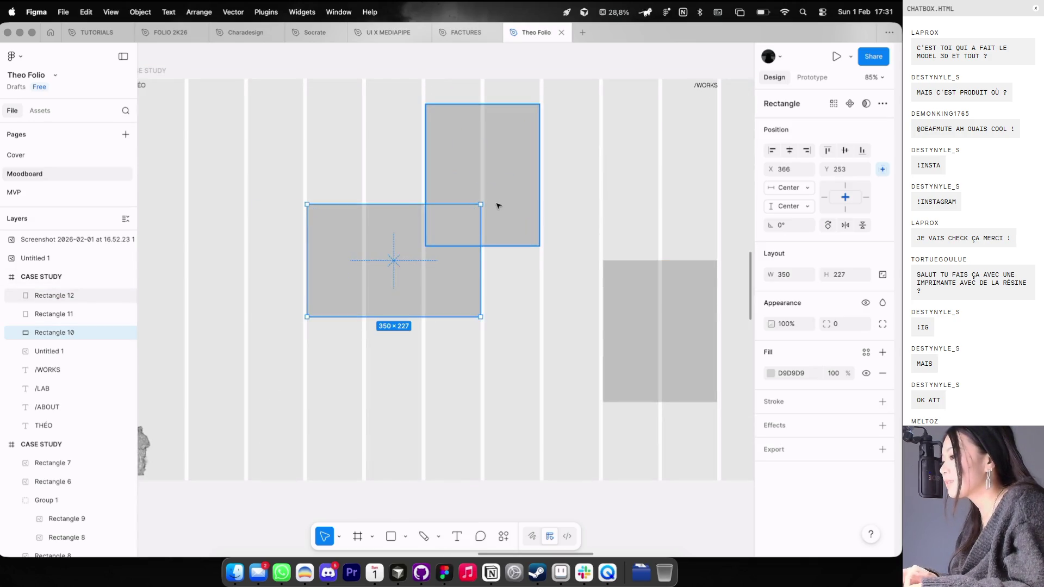
Step: Make Rectangle 12 smaller and reposition Rectangles 10 and 12 in the frame
click(499, 205)
mouse_move(542, 246)
mouse_down()
mouse_move(482, 175)
mouse_move(548, 240)
mouse_up()
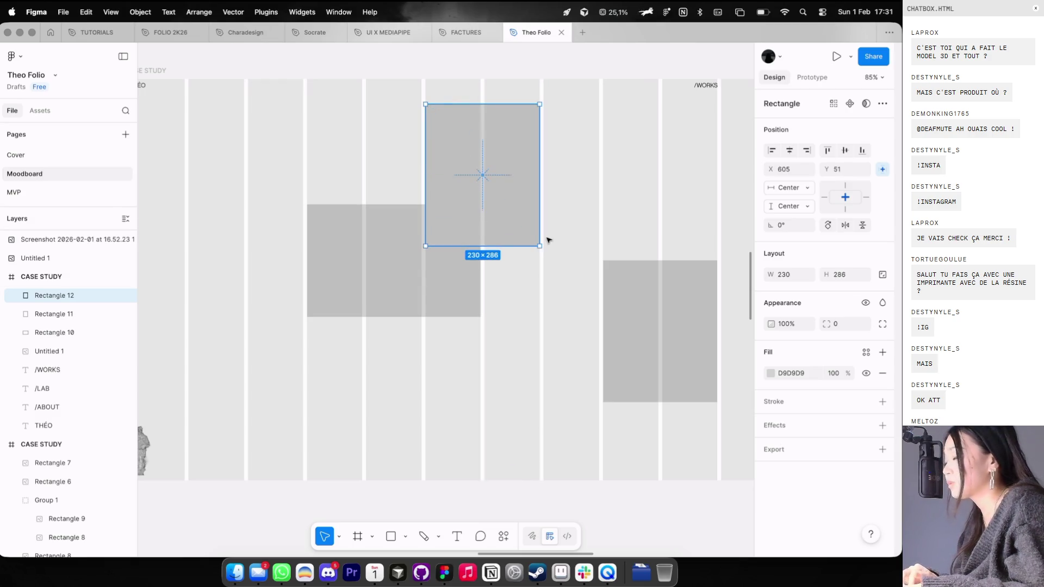
scroll(549, 240, down, 2)
click(504, 282)
click(490, 243)
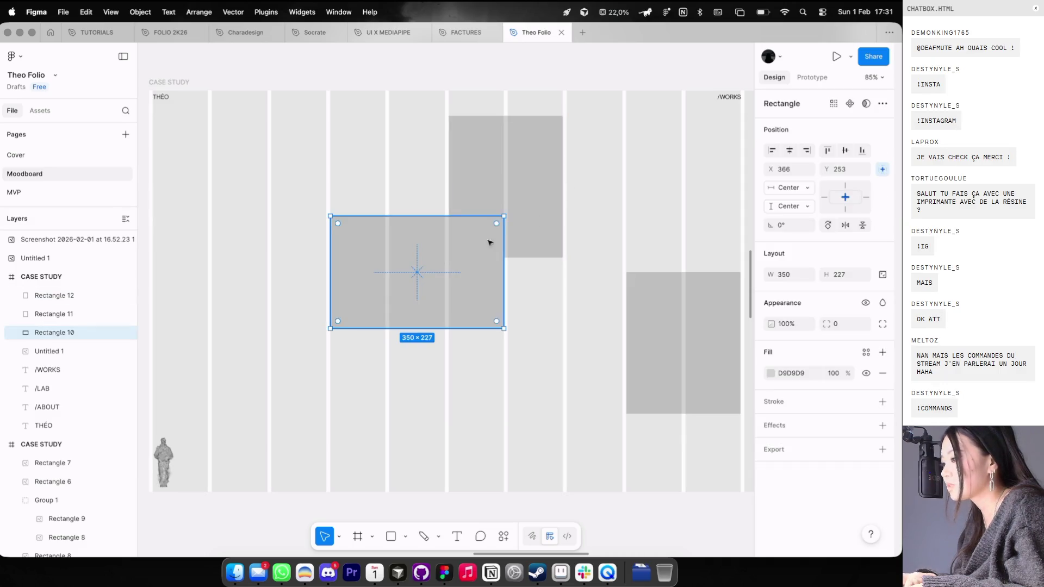
shift+click(524, 245)
scroll(524, 257, down, 3)
key(Escape)
click(449, 310)
mouse_move(450, 309)
mouse_down()
mouse_move(502, 259)
mouse_move(527, 259)
mouse_up()
click(522, 245)
drag(467, 317, 459, 305)
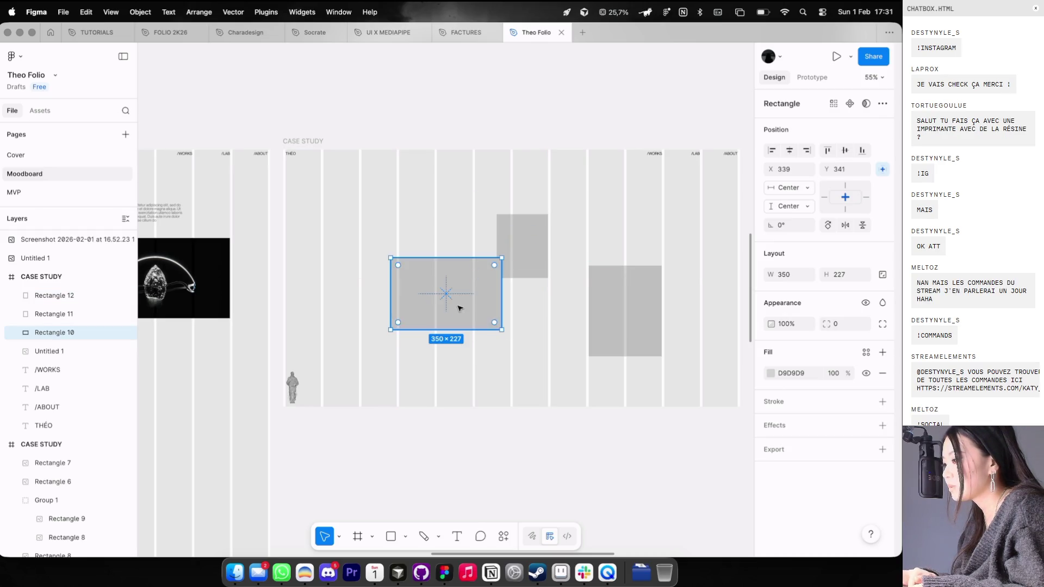
Step: Copy Rectangle 11 to the right, move Rectangles 12 and 10 up-left, and shrink Rectangle 11 to 170×211
click(629, 312)
mouse_move(629, 312)
alt+mouse_down()
mouse_move(678, 257)
mouse_move(638, 322)
mouse_move(660, 336)
alt+mouse_up()
click(646, 306)
click(539, 235)
drag(538, 235, 497, 205)
click(457, 296)
mouse_move(457, 296)
mouse_down()
mouse_move(403, 266)
mouse_move(425, 267)
mouse_up()
click(650, 328)
mouse_move(681, 292)
mouse_down()
mouse_move(643, 338)
mouse_move(564, 229)
mouse_move(531, 243)
mouse_move(559, 247)
mouse_up()
click(596, 310)
scroll(595, 310, right, 2)
click(552, 242)
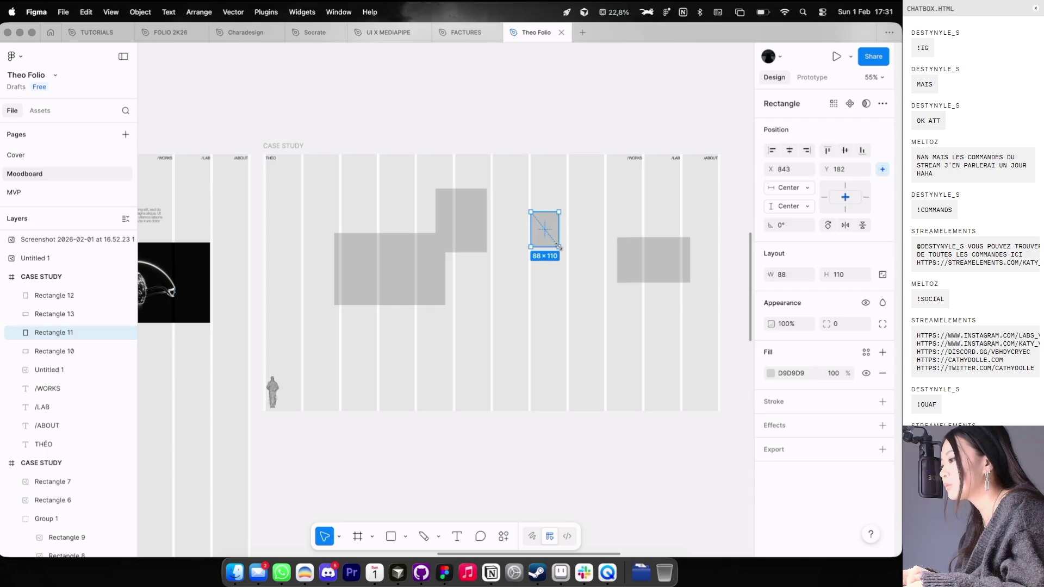
click(577, 266)
scroll(585, 275, down, 1)
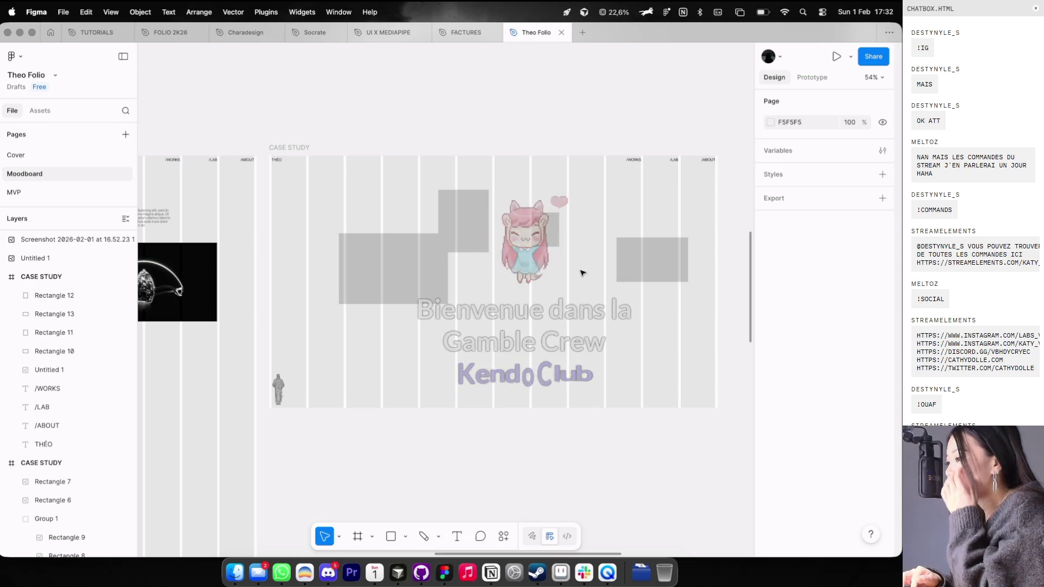
Step: Move Rectangle 13 to the lower right at 469×292 and nudge Rectangles 10 and 12 upward
click(411, 267)
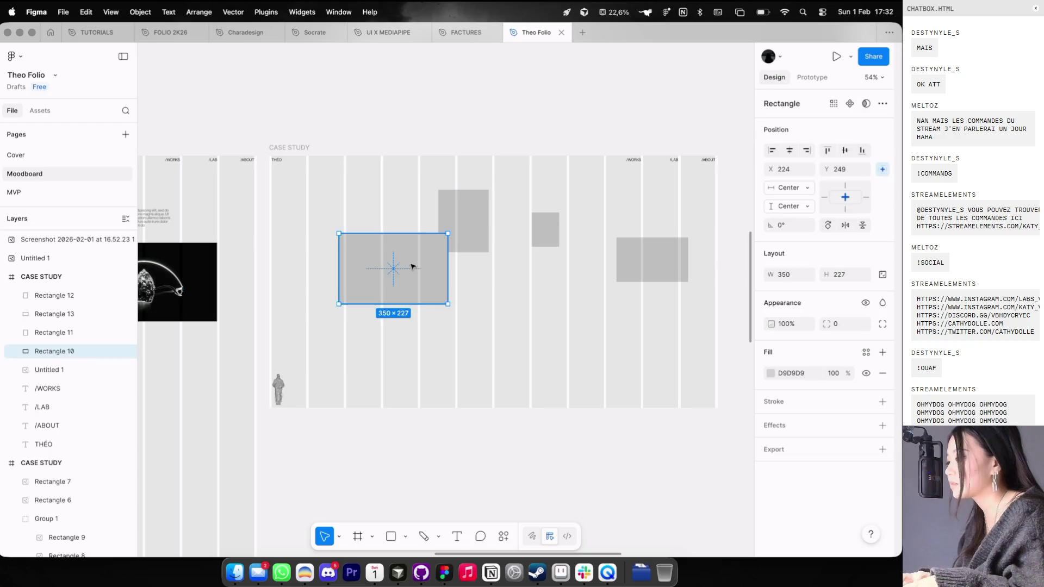
mouse_move(657, 262)
mouse_down()
mouse_move(601, 311)
mouse_move(573, 320)
mouse_move(679, 249)
mouse_up()
drag(630, 284, 629, 311)
drag(429, 265, 426, 258)
drag(478, 227, 488, 221)
click(441, 289)
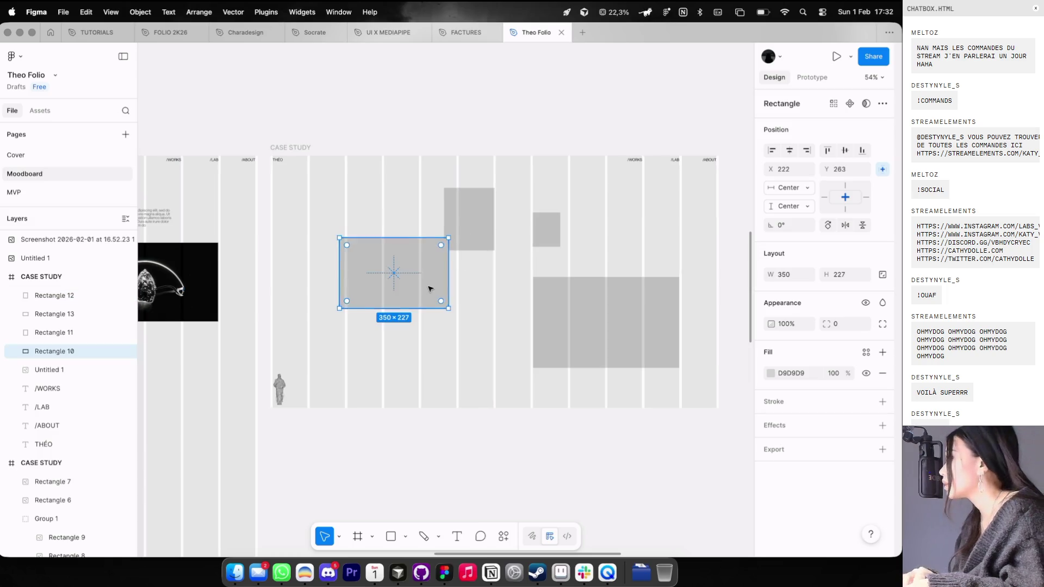
scroll(430, 289, down, 5)
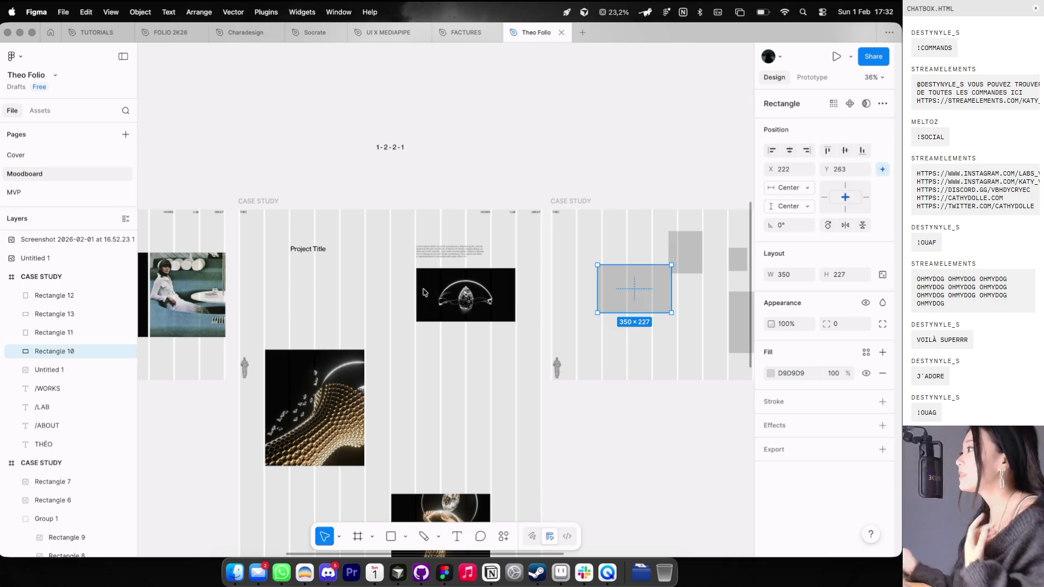
scroll(423, 288, down, 5)
key(ctrl+Left)
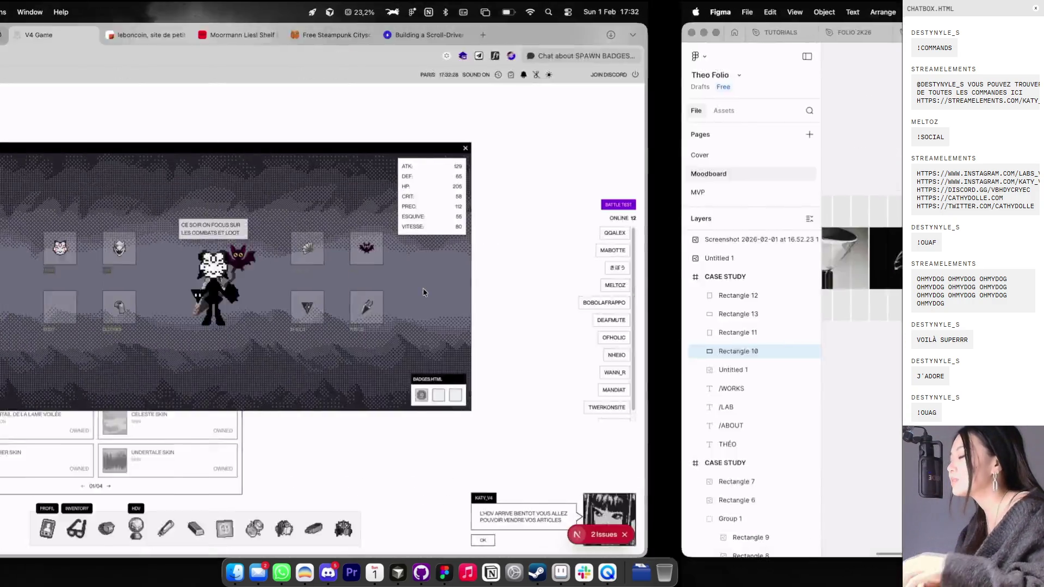
Step: Shift the game's profile window to the right in the browser, then return to Theo Folio
key(ctrl+Right)
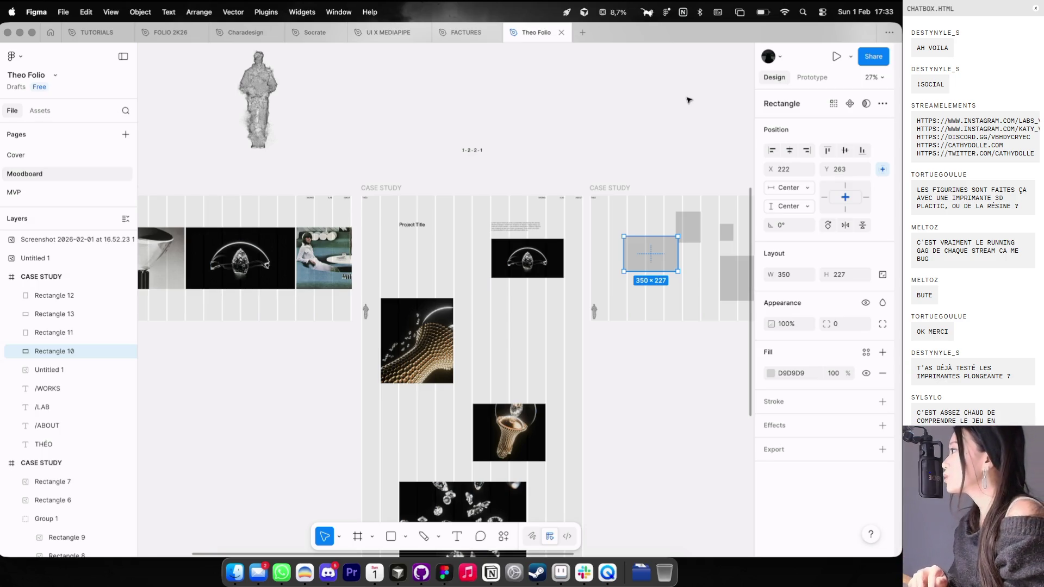
key(ctrl+Left)
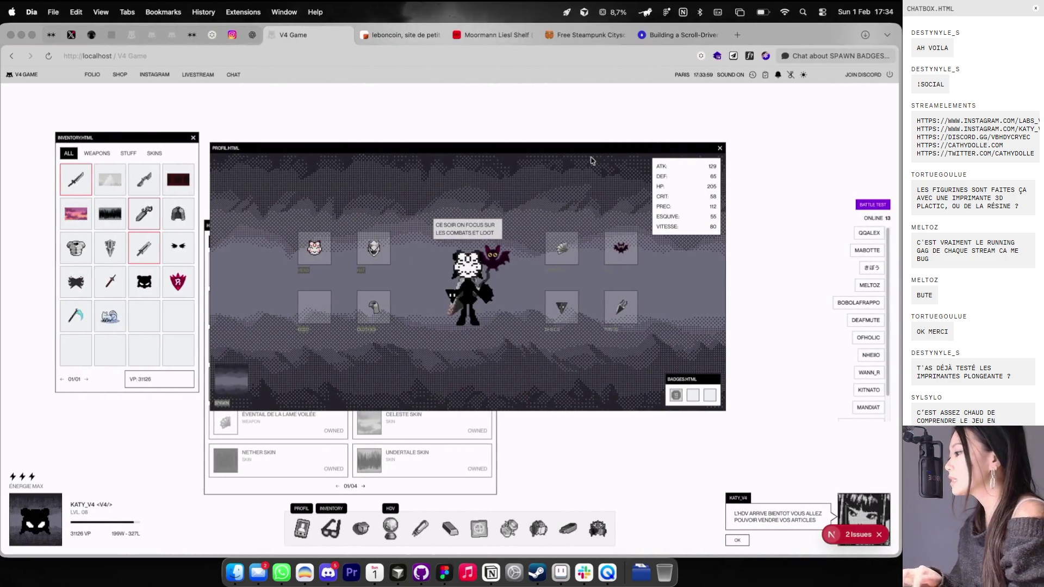
drag(596, 144, 671, 143)
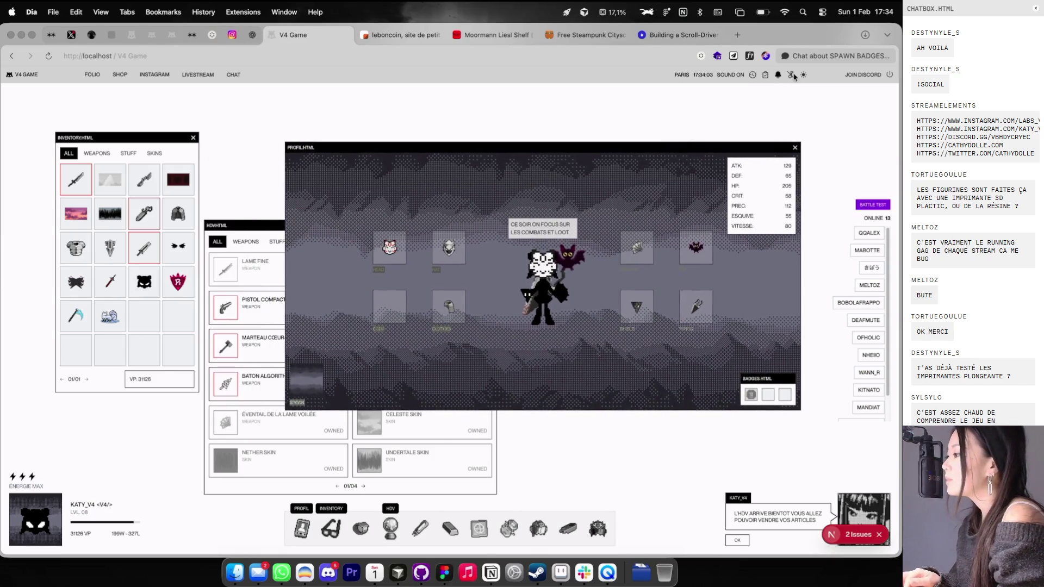
key(ctrl+Right)
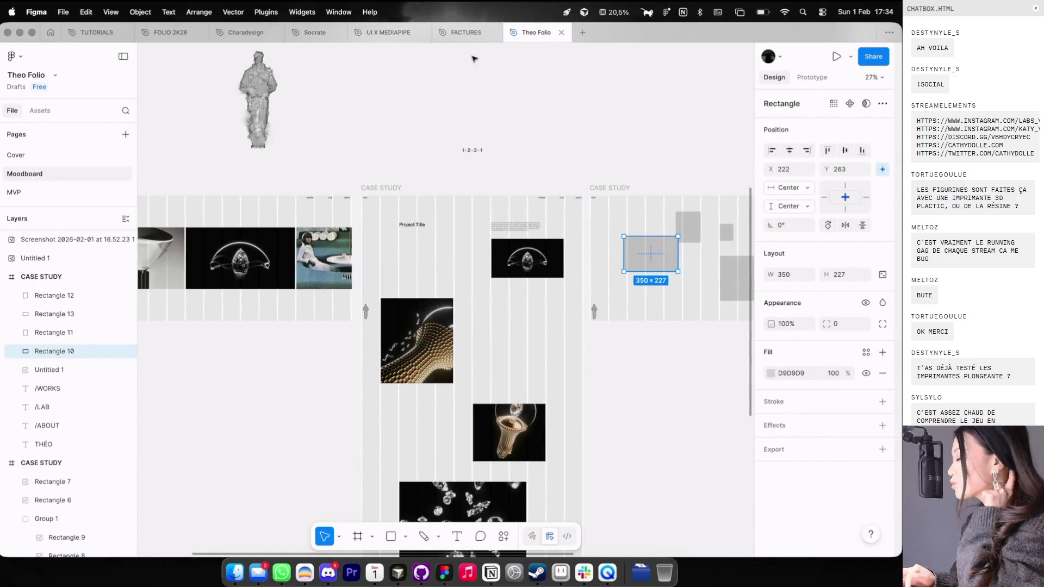
Step: Look over the Charadesign GAME V4 page, then move the game's profile window further right
click(235, 32)
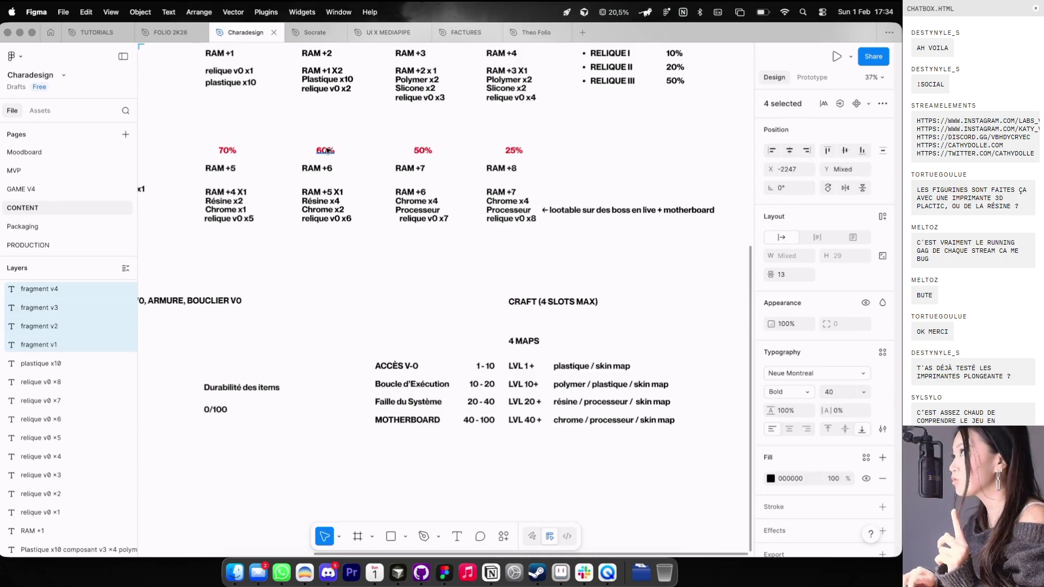
click(38, 188)
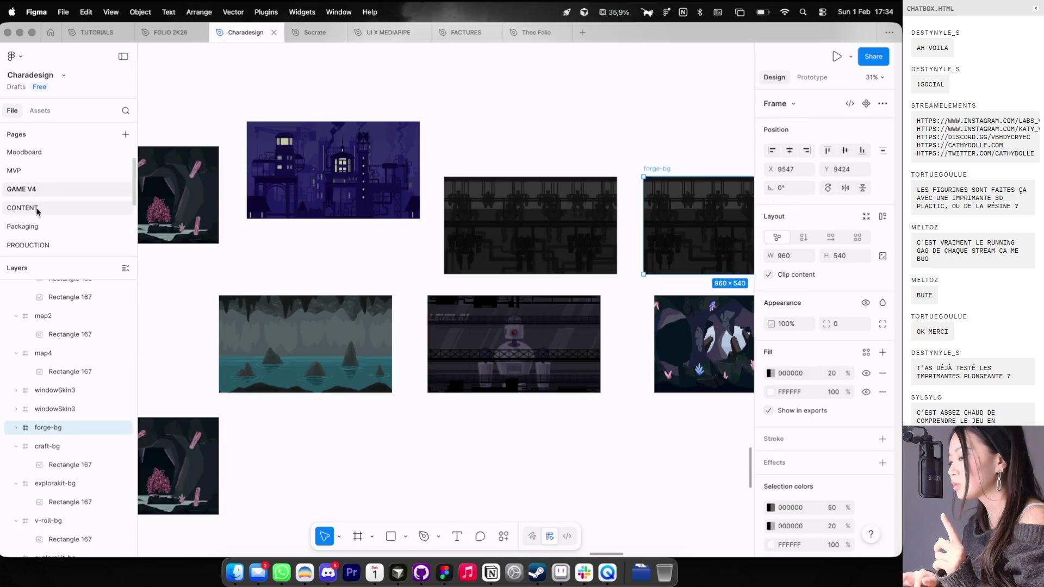
scroll(489, 149, down, 10)
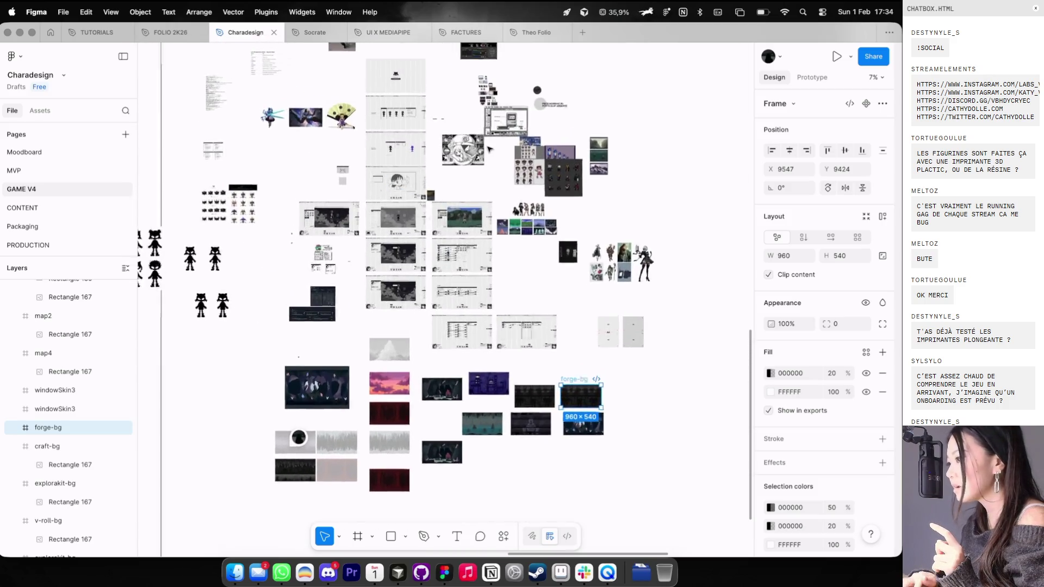
scroll(488, 148, up, 15)
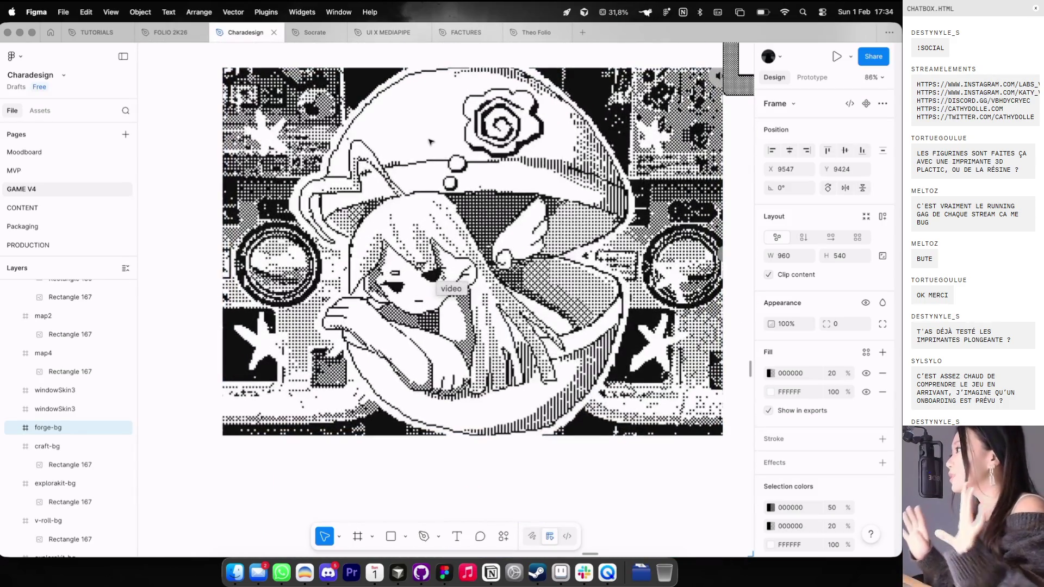
scroll(430, 142, up, 2)
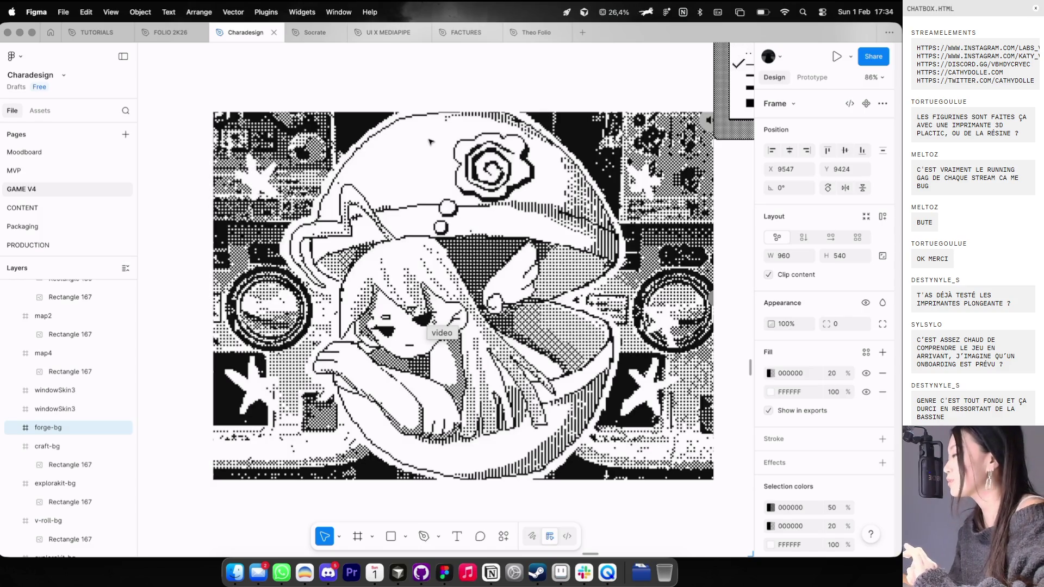
key(super+Tab)
mouse_move(426, 136)
mouse_down()
mouse_move(519, 138)
mouse_move(507, 138)
mouse_up()
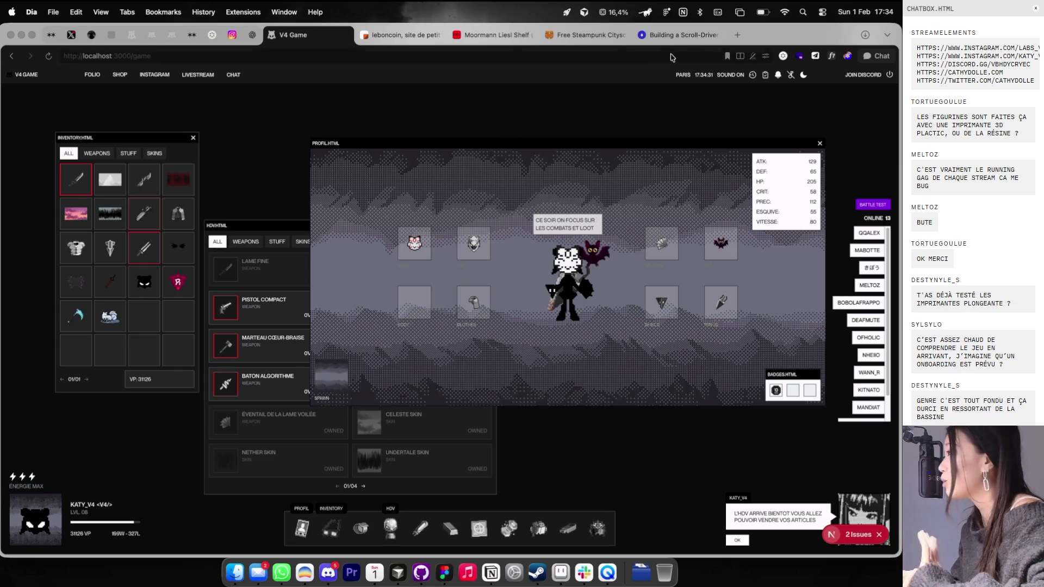
Step: Open interfaceingame.com in a new tab, search 'celeste' and open the Celeste game page
click(739, 36)
text(inter)
key(Return)
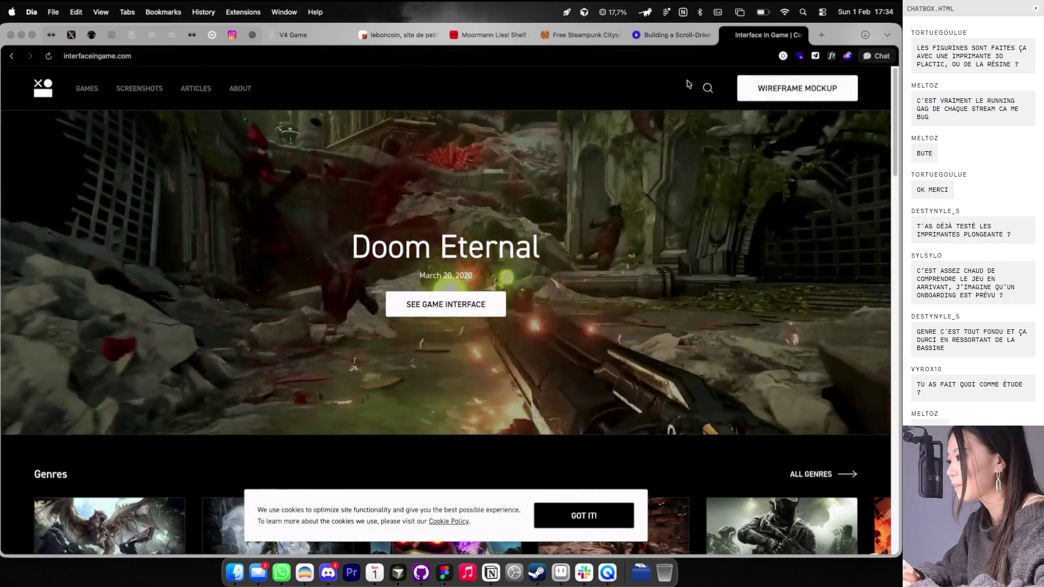
click(708, 87)
text(celeste)
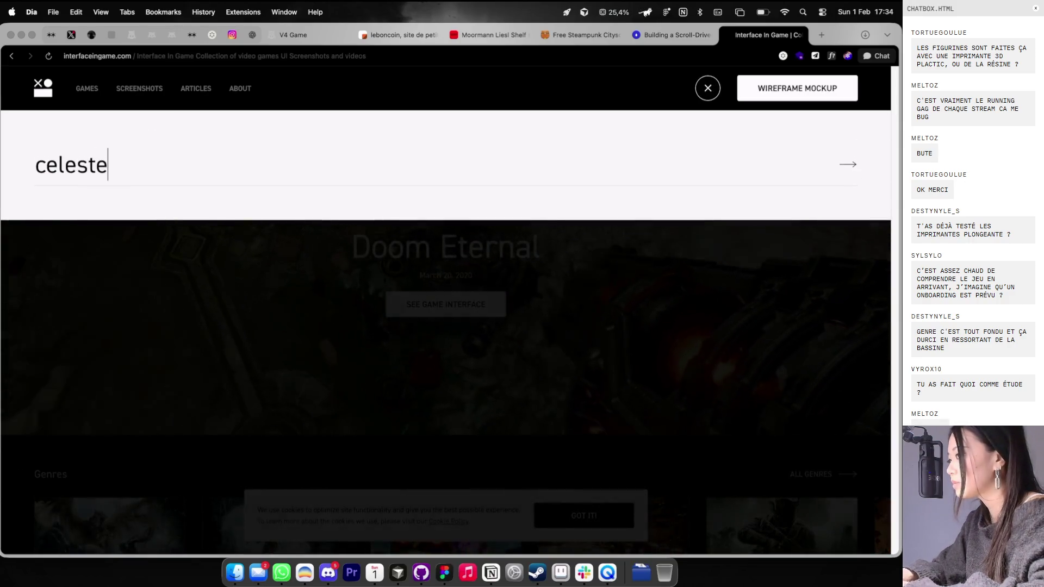
key(Return)
scroll(380, 249, down, 3)
click(287, 286)
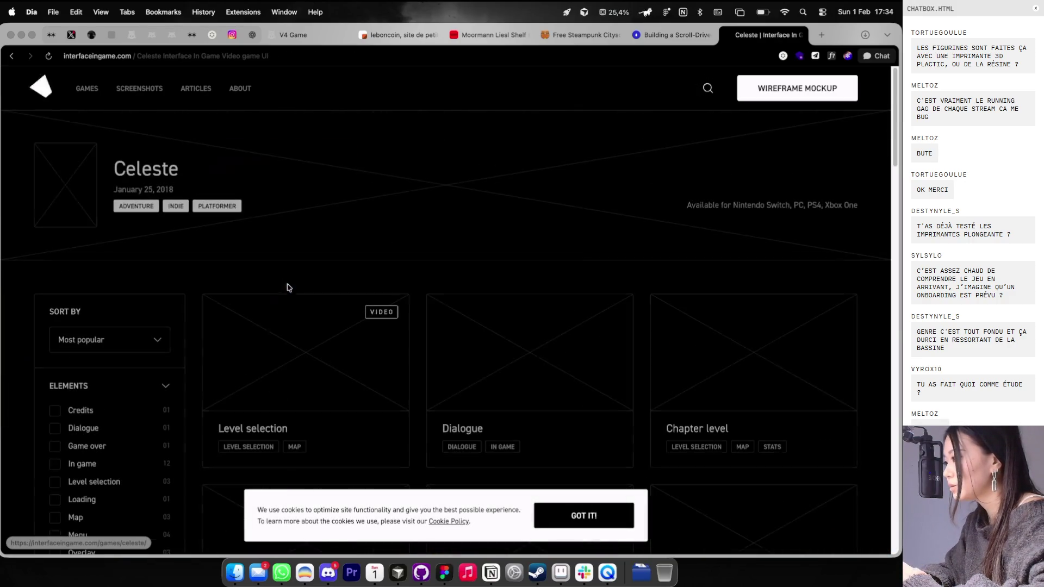
Step: Browse Celeste's Dialogue and Level design screenshots enlarged, then close the site's tab
scroll(446, 334, down, 3)
scroll(478, 261, down, 2)
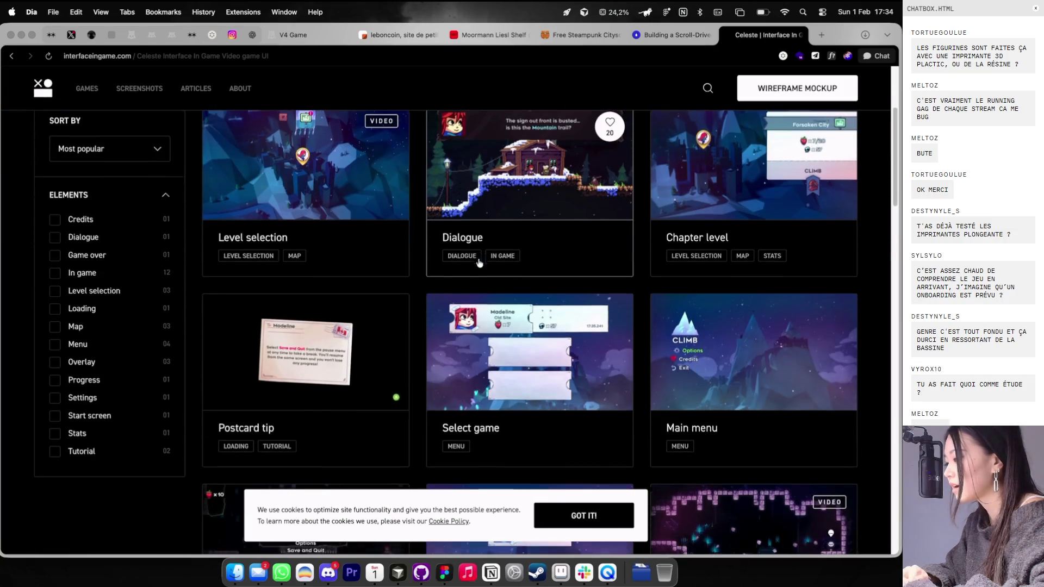
click(516, 159)
click(832, 311)
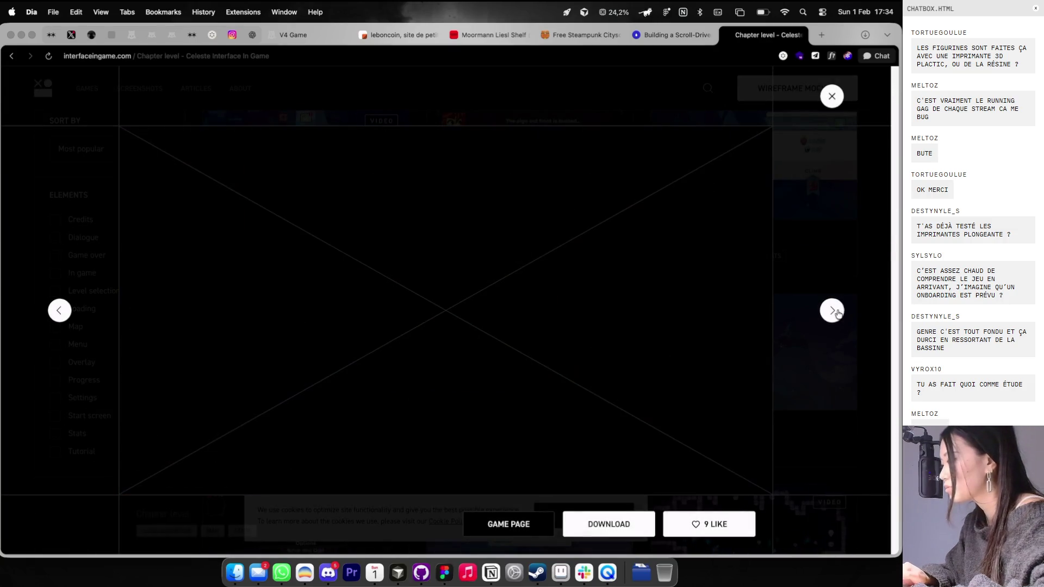
click(832, 310)
click(832, 96)
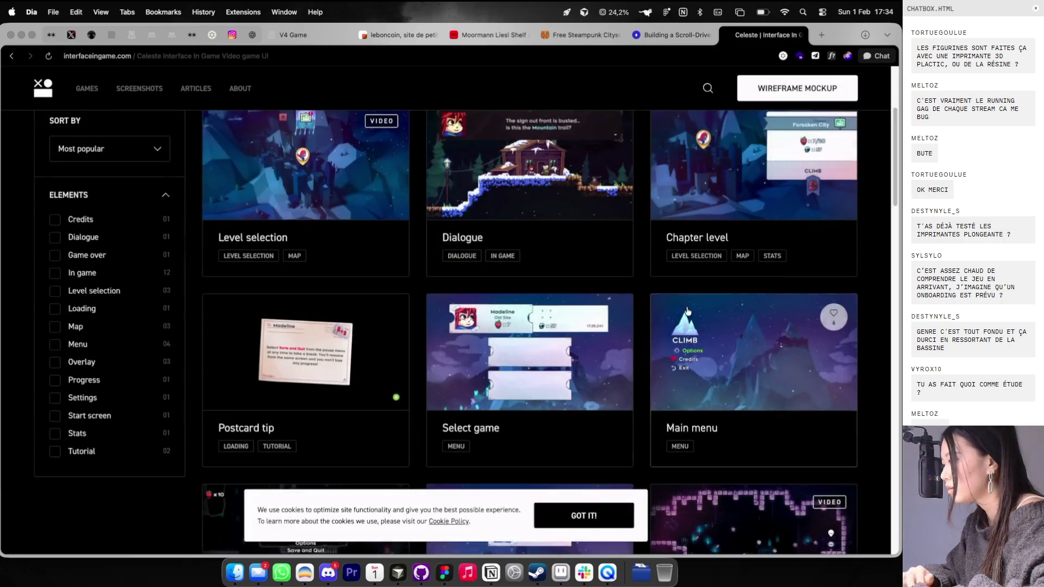
scroll(687, 310, down, 5)
scroll(687, 310, down, 7)
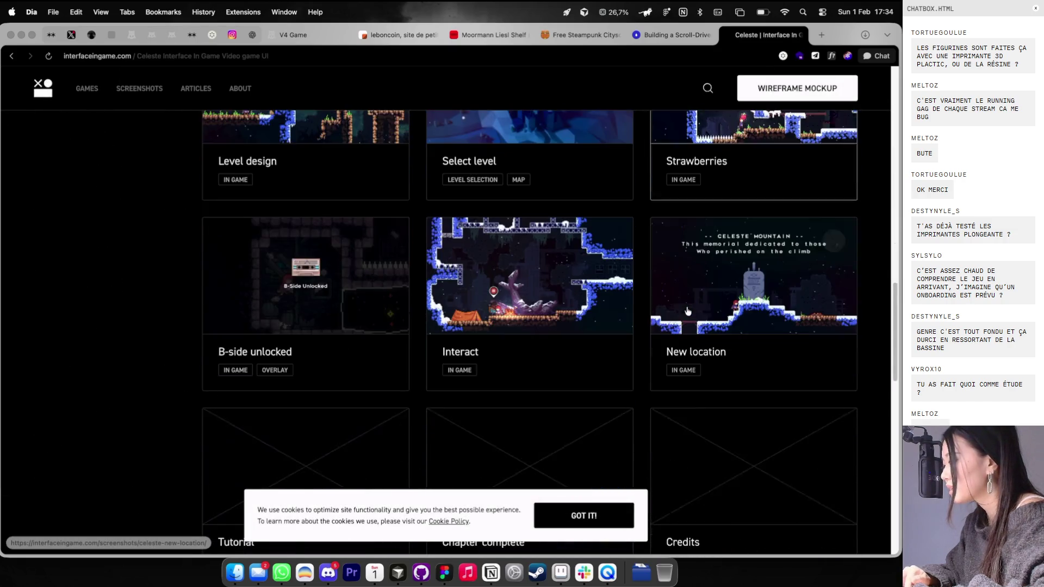
scroll(687, 311, down, 6)
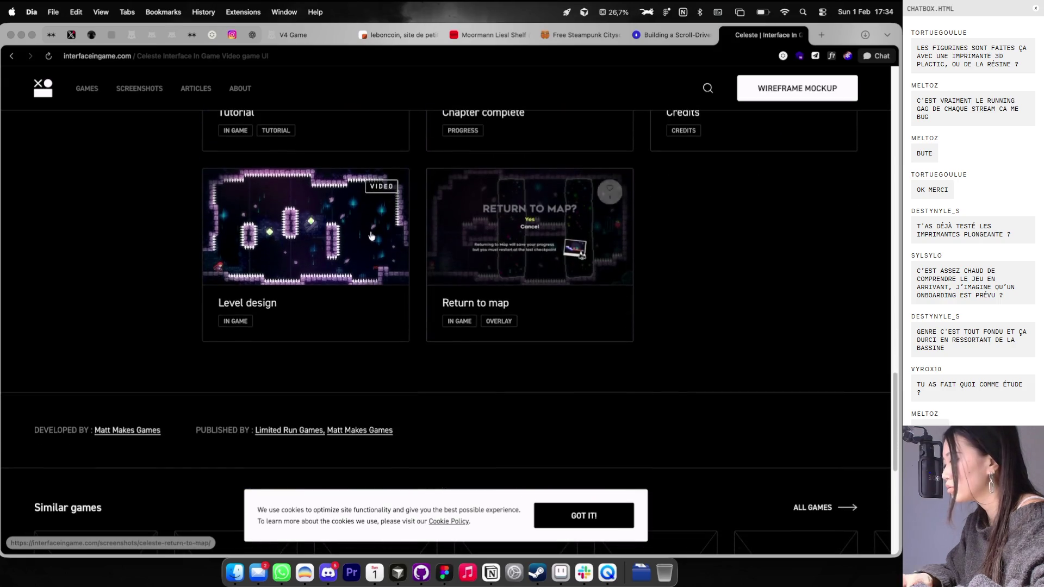
click(328, 236)
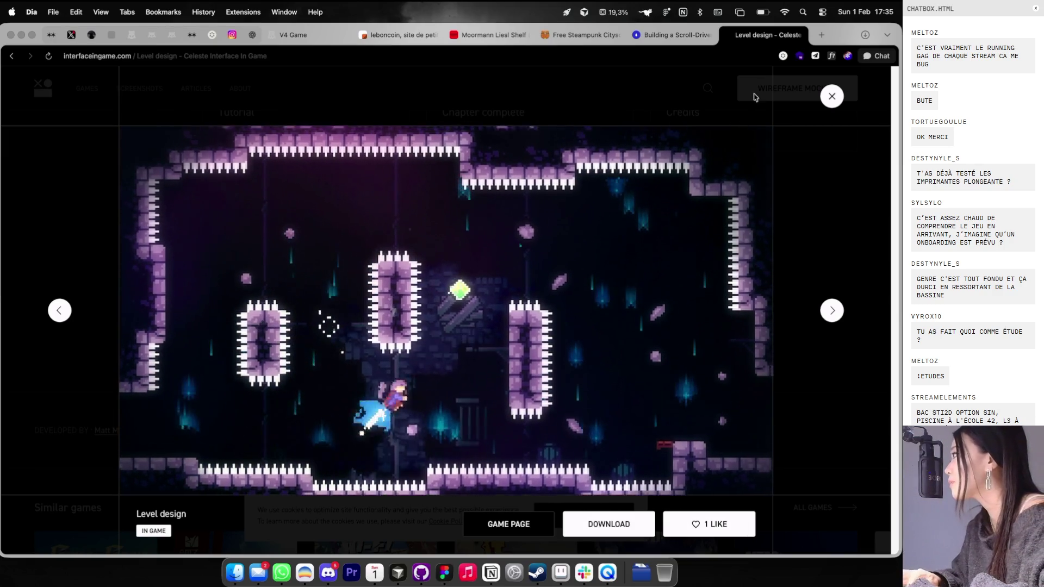
click(800, 36)
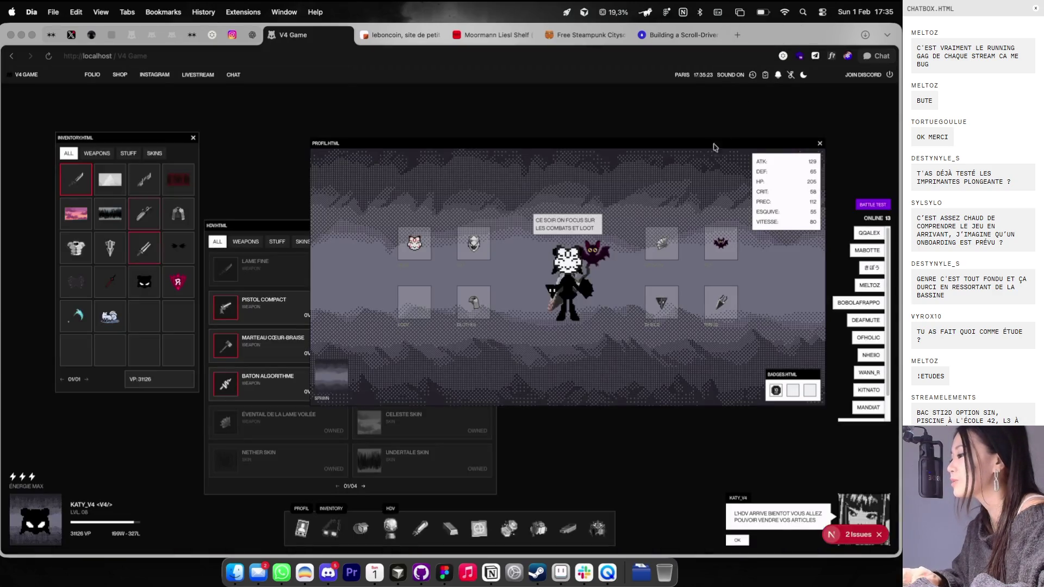
Step: Zoom out on the Charadesign canvas with layout guides hidden, then switch to Theo Folio
key(super+Tab)
scroll(562, 257, down, 5)
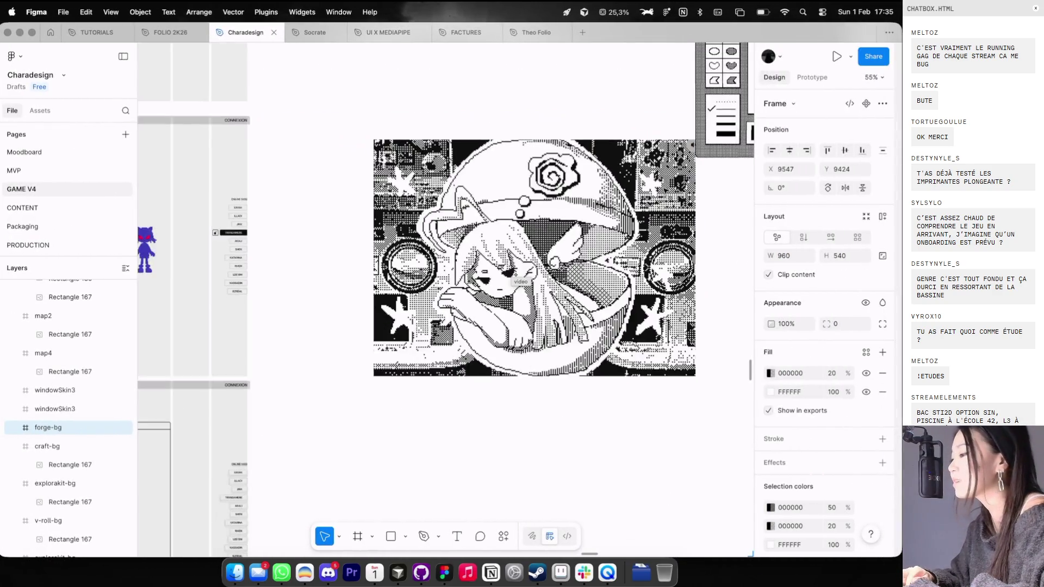
scroll(561, 256, down, 3)
scroll(562, 257, down, 5)
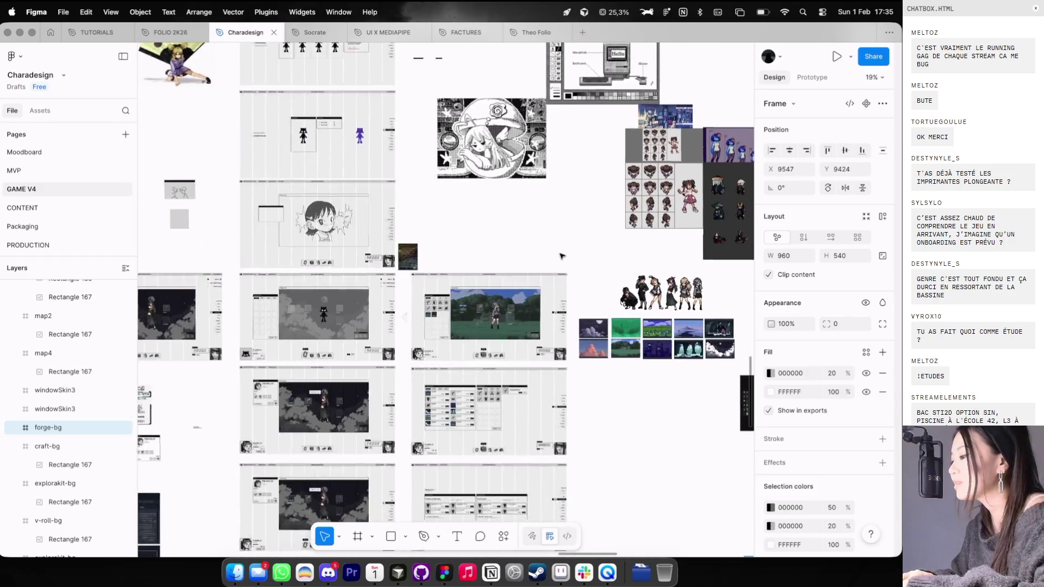
key(ctrl+g)
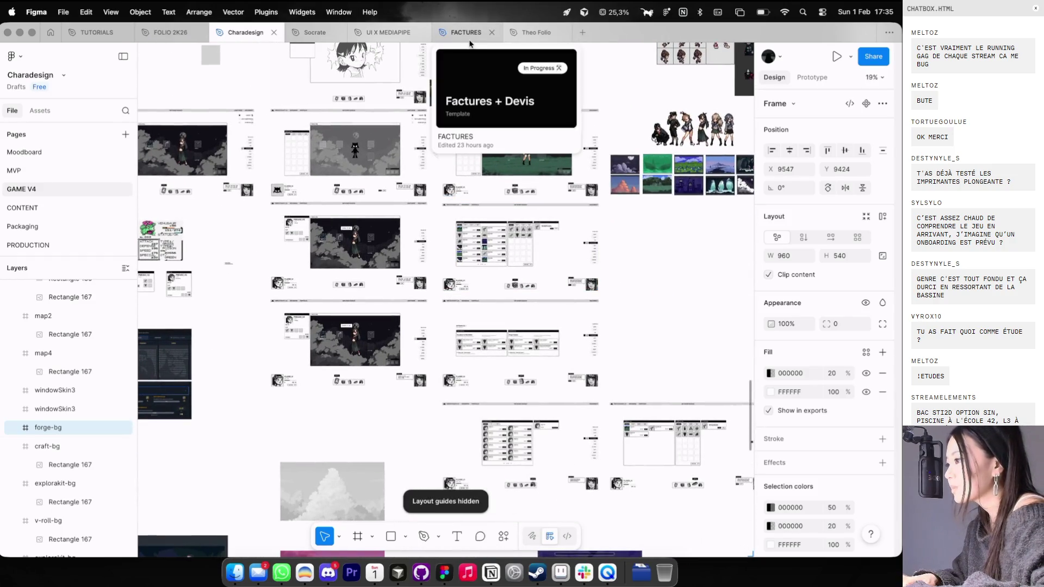
click(536, 32)
scroll(530, 183, up, 3)
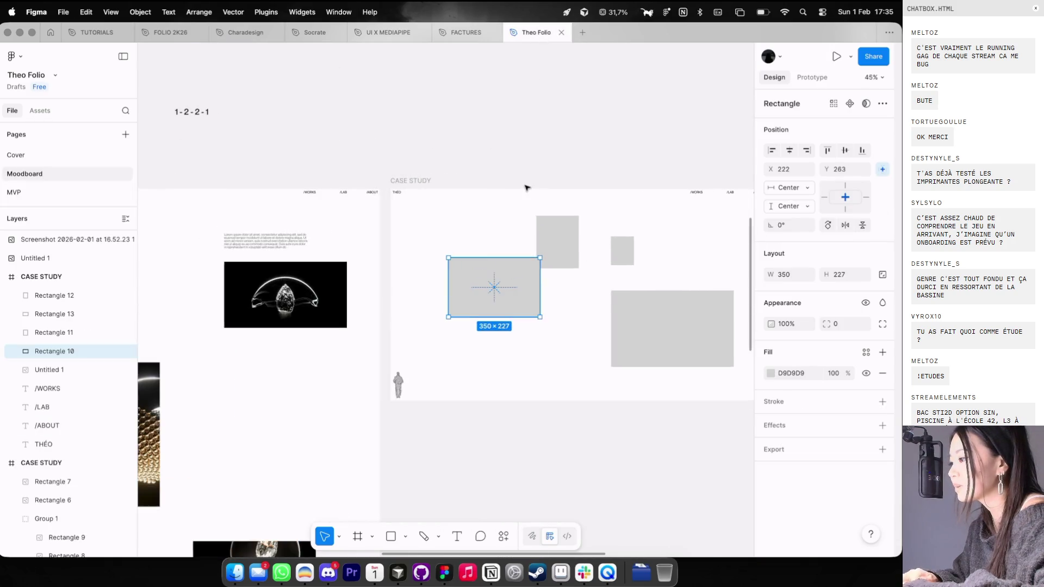
Step: Copy the lamp image from cosmos.so and paste it into the small grey placeholder
key(ctrl+Left)
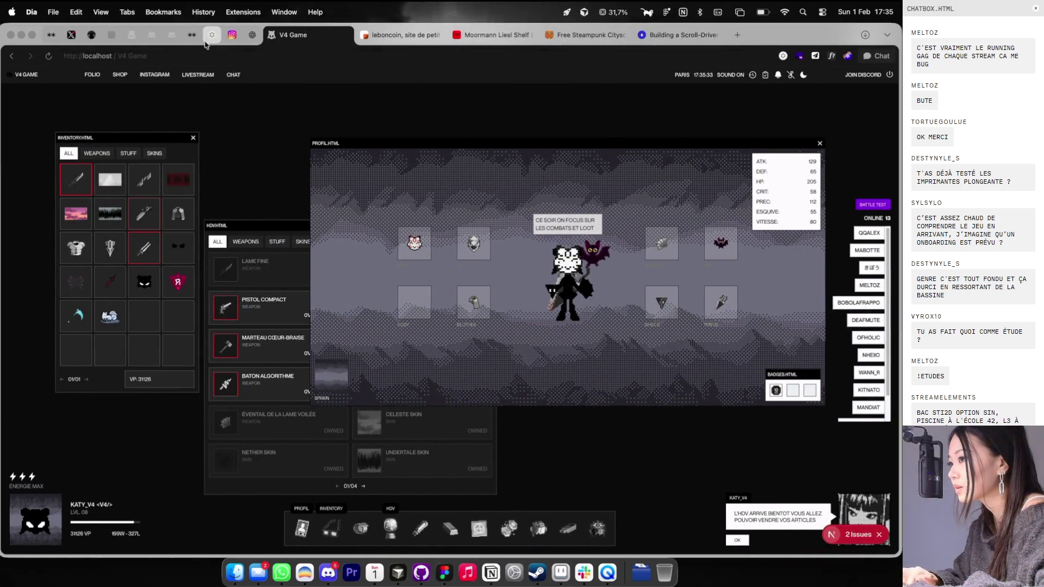
click(212, 35)
right_click(393, 235)
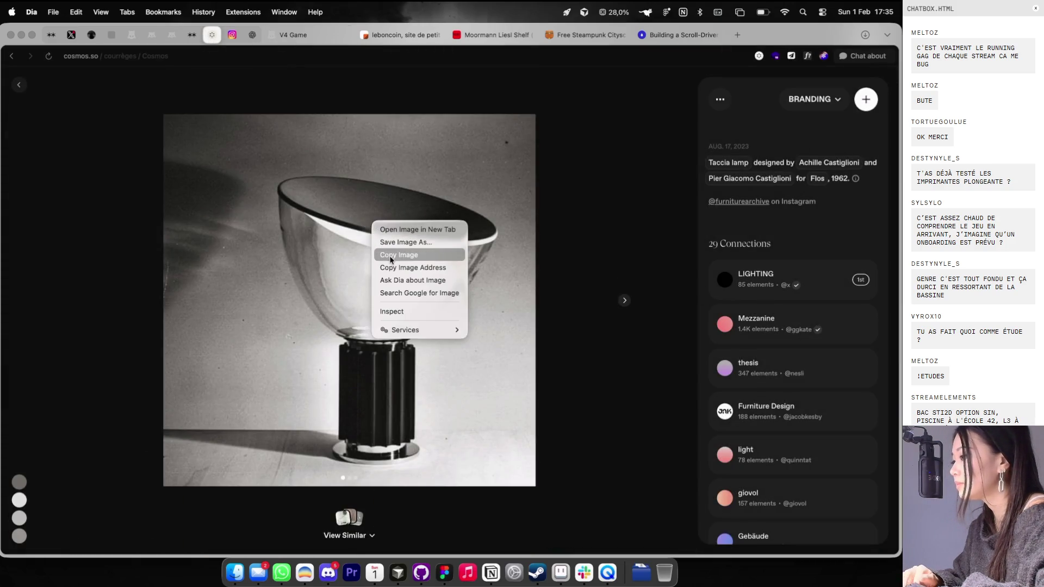
click(389, 256)
key(ctrl+Right)
click(563, 255)
key(super+v)
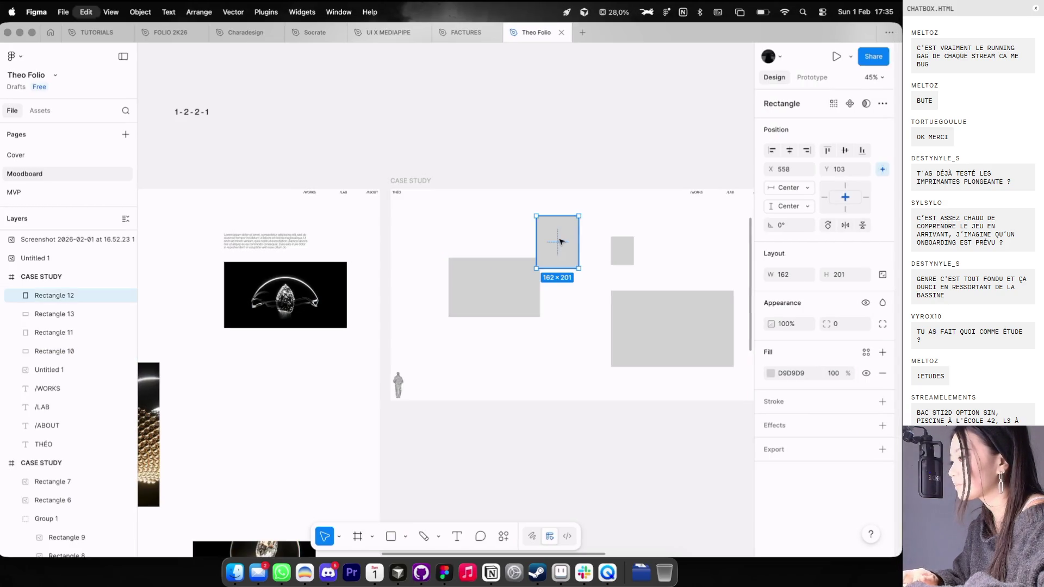
Step: Fill the right grey rectangle with the diamond image and Rectangle 10 with the pool photo
scroll(568, 265, left, 5)
click(516, 263)
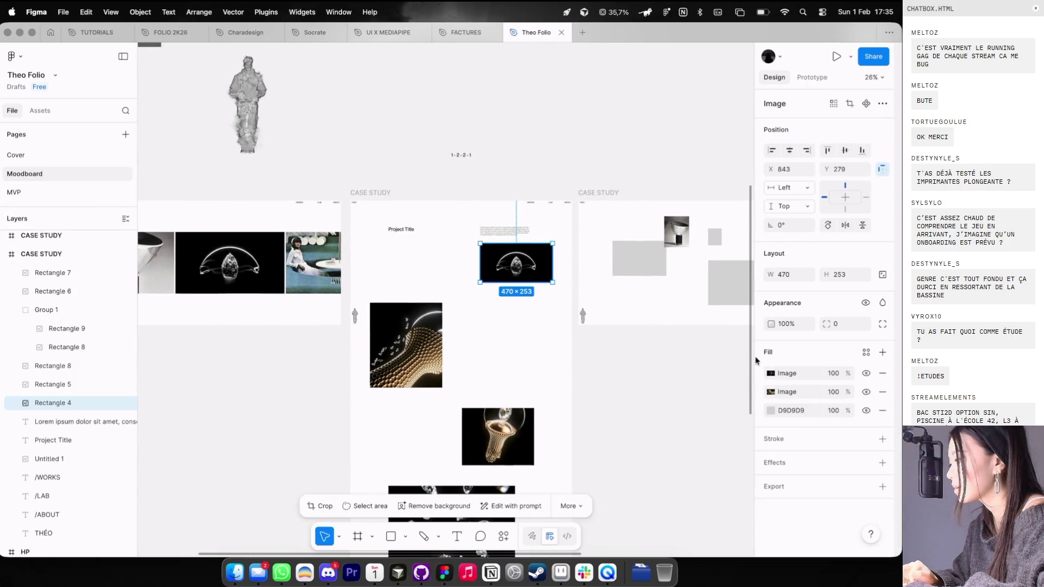
key(super+v)
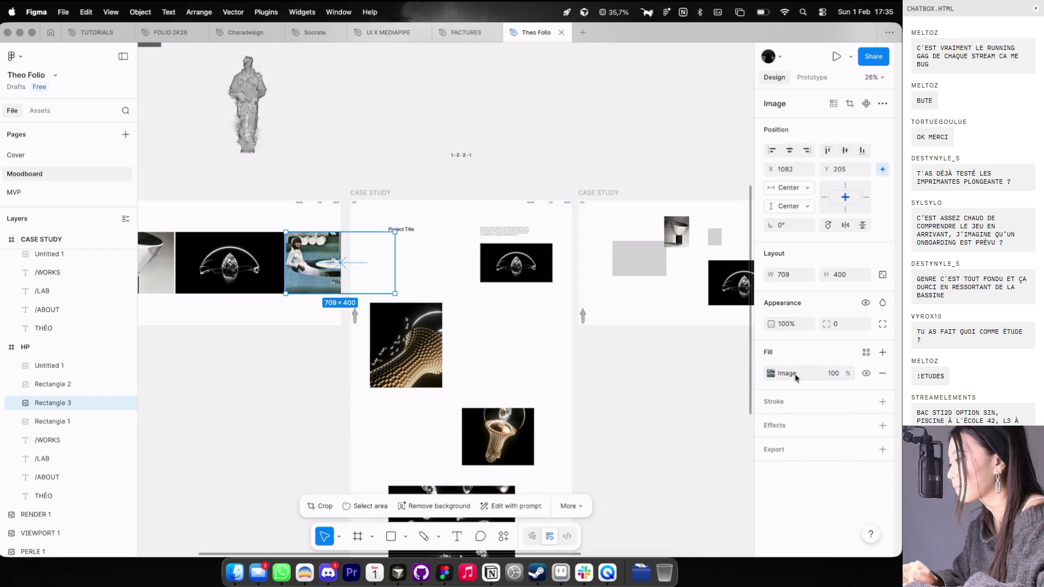
click(639, 261)
key(super+v)
scroll(650, 275, right, 2)
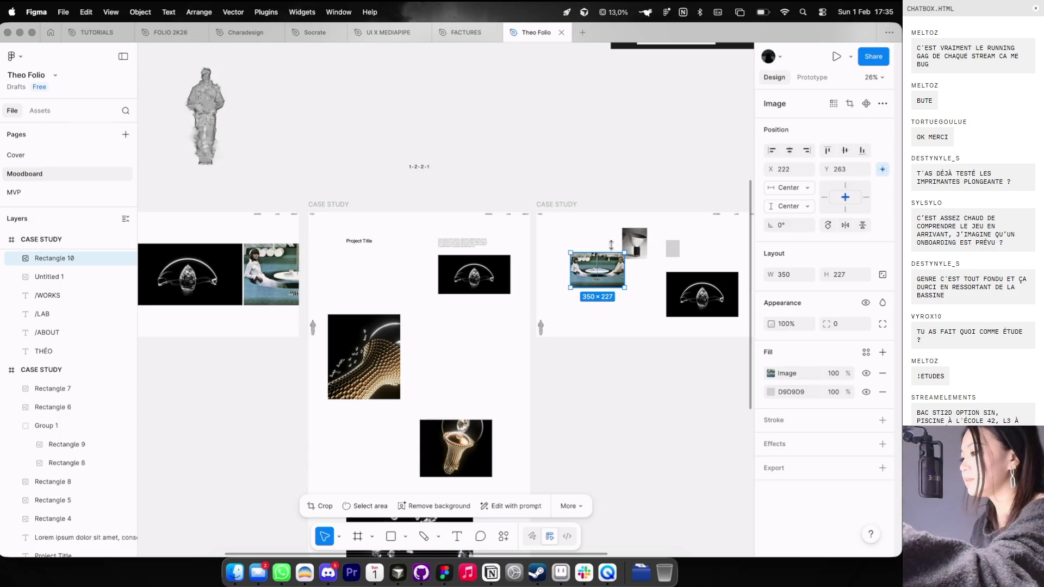
Step: Nudge the diamond image slightly up-left and cut-and-paste the pool photo onto the top layer
click(598, 272)
scroll(598, 272, up, 5)
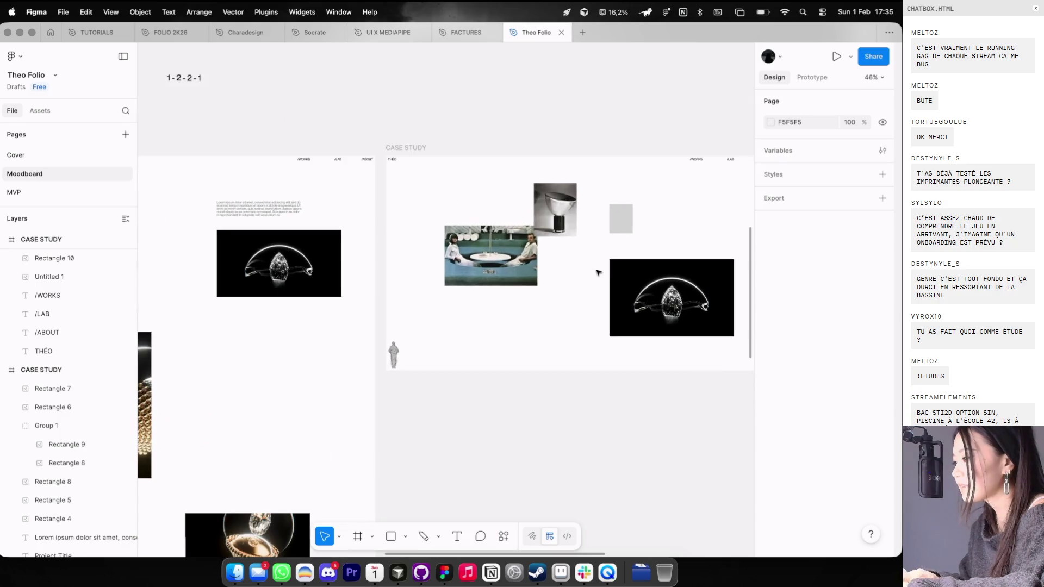
click(642, 276)
drag(641, 276, 638, 268)
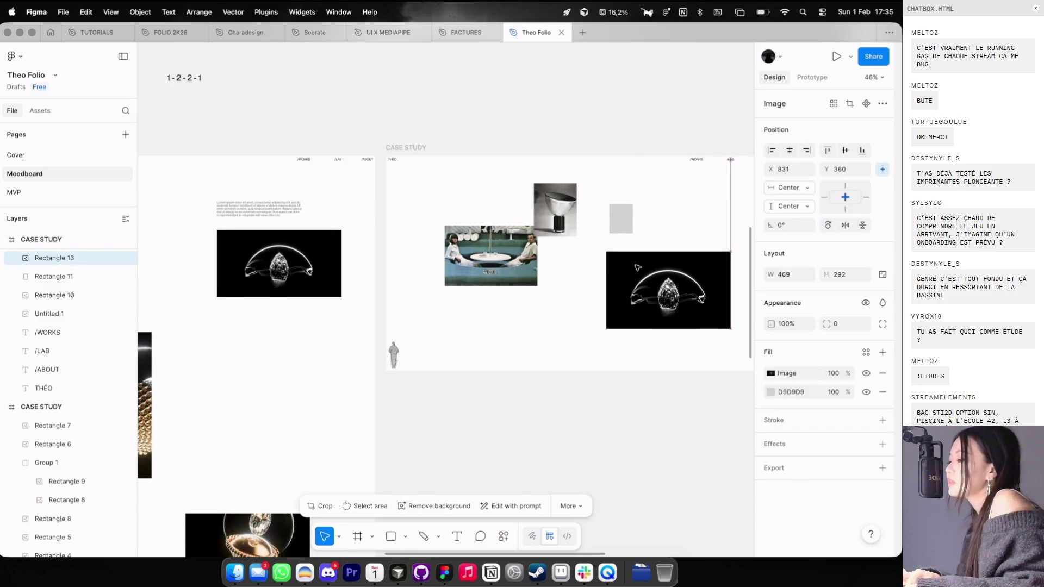
click(559, 370)
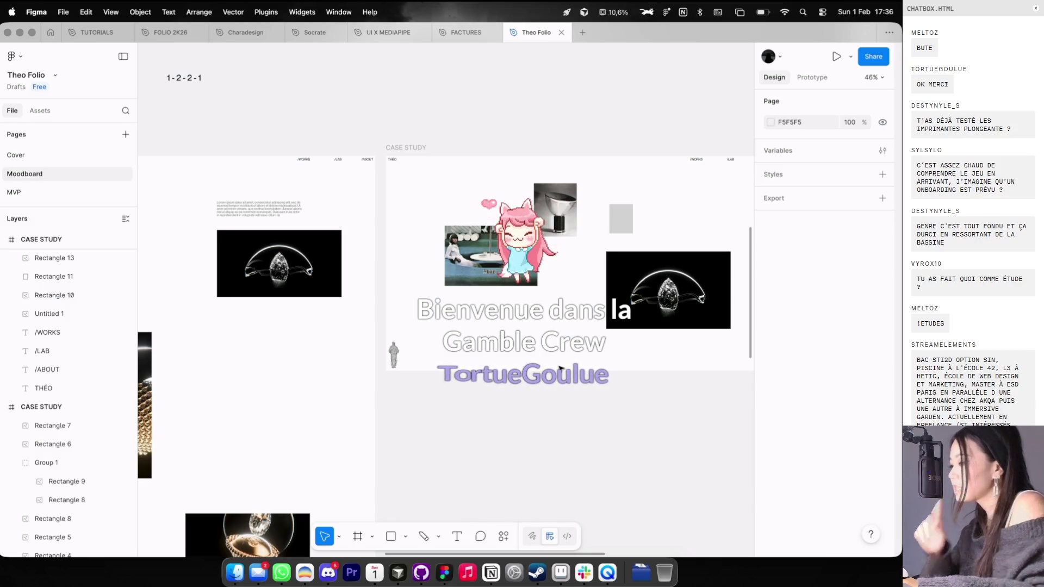
click(521, 275)
key(ctrl+x)
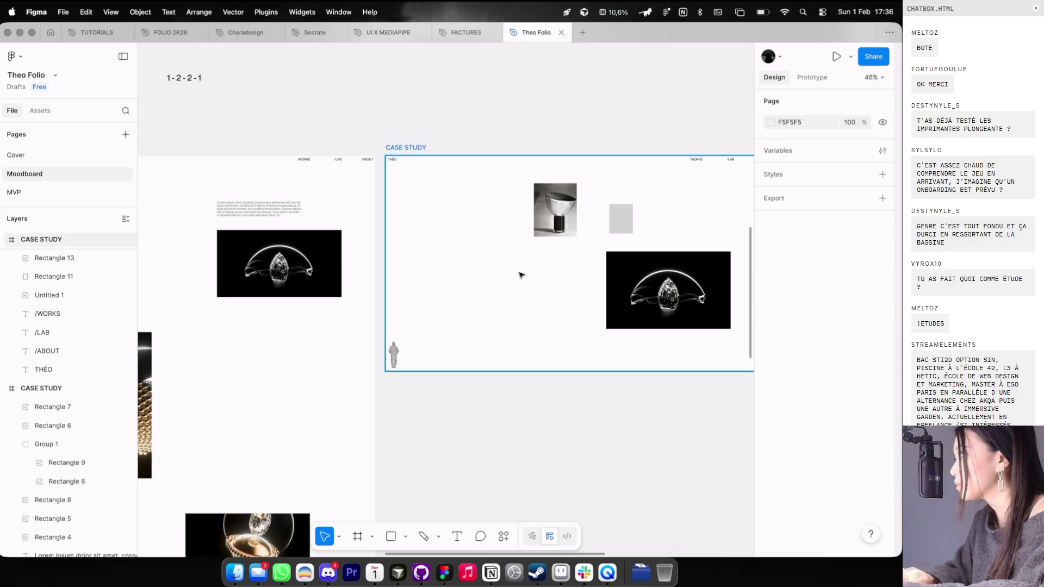
key(ctrl+v)
scroll(525, 294, up, 2)
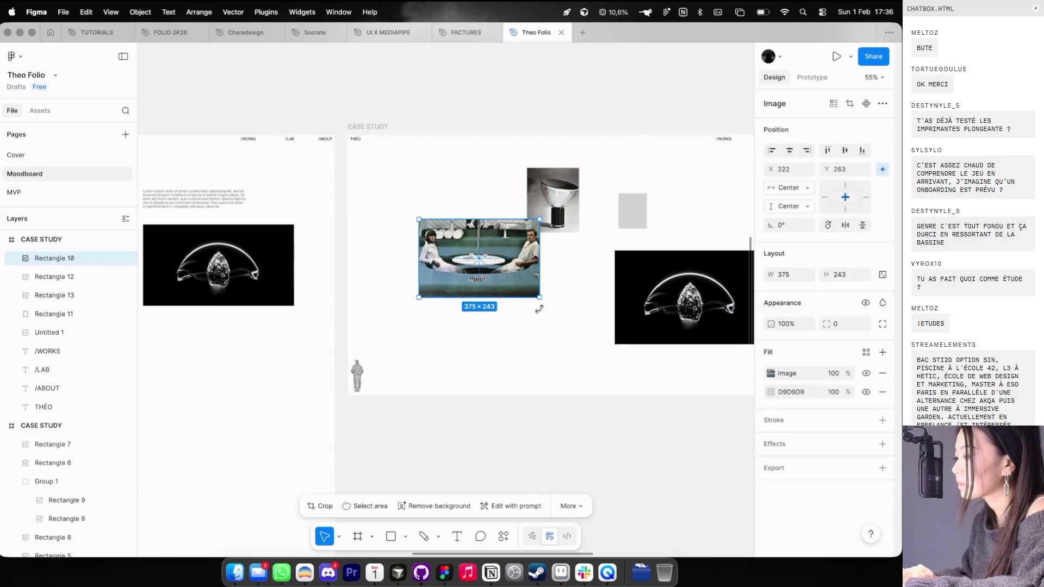
click(541, 309)
scroll(541, 310, down, 2)
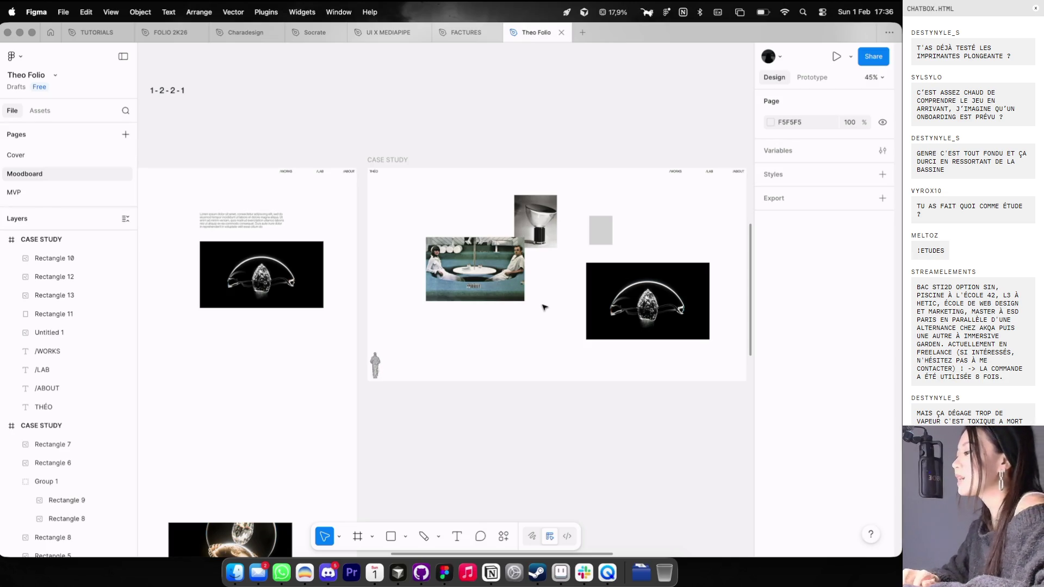
scroll(559, 272, up, 3)
key(t)
scroll(545, 138, up, 5)
Step: Create an 85 × 33 bulleted text layer listing LOGIQUE, AUTONOME and CHE, then select it
click(544, 139)
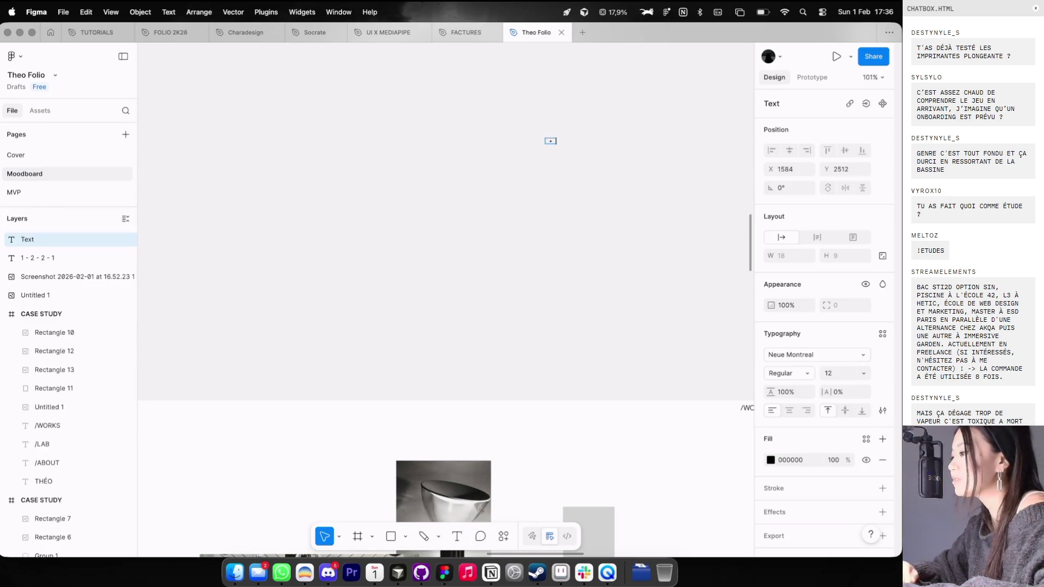
scroll(545, 137, up, 5)
text(LOGIQUE)
key(Return)
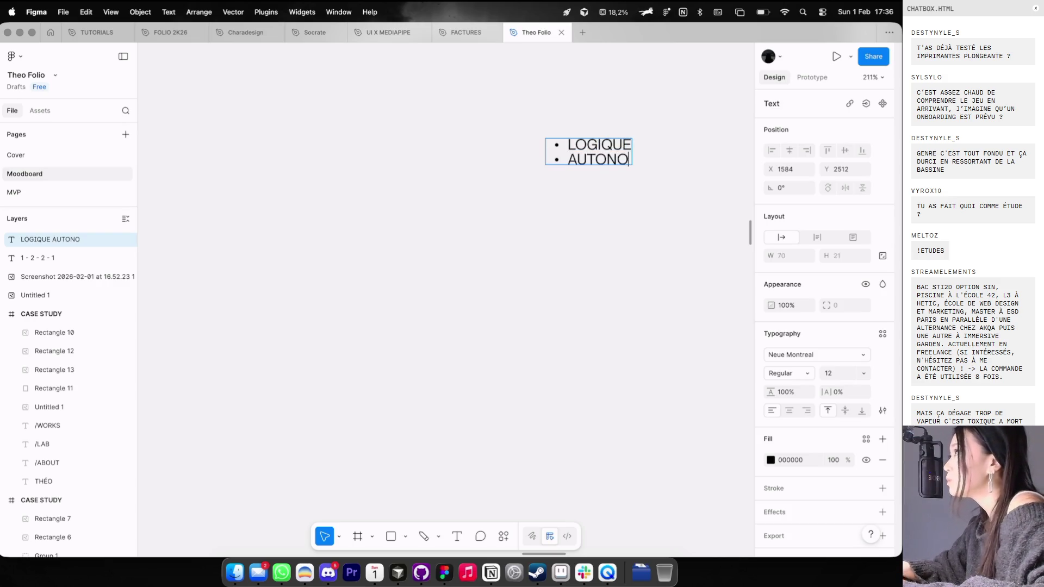
text(ME)
key(Return)
key(BackSpace)
key(Escape)
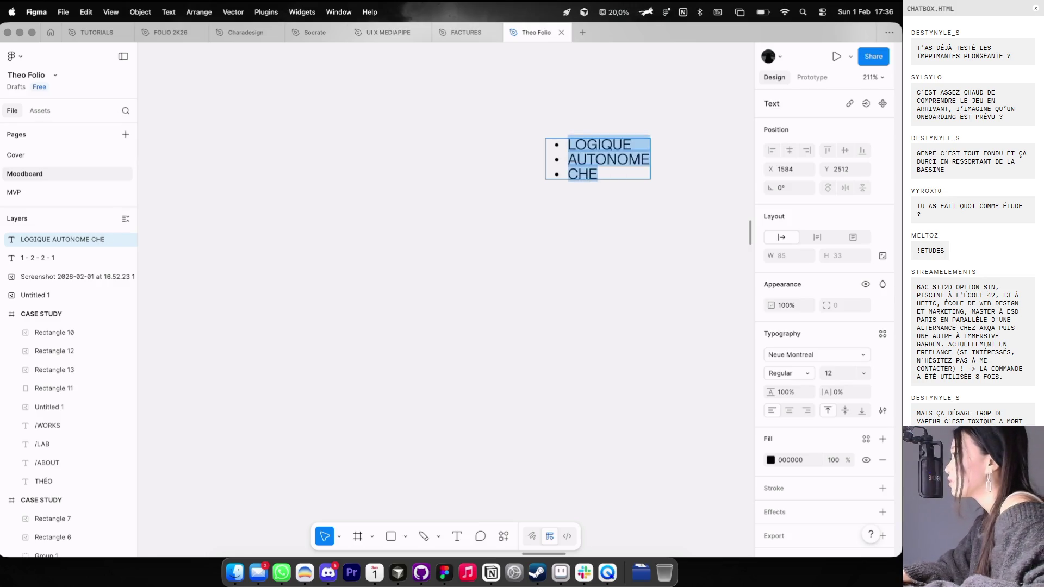
key(Escape)
click(562, 150)
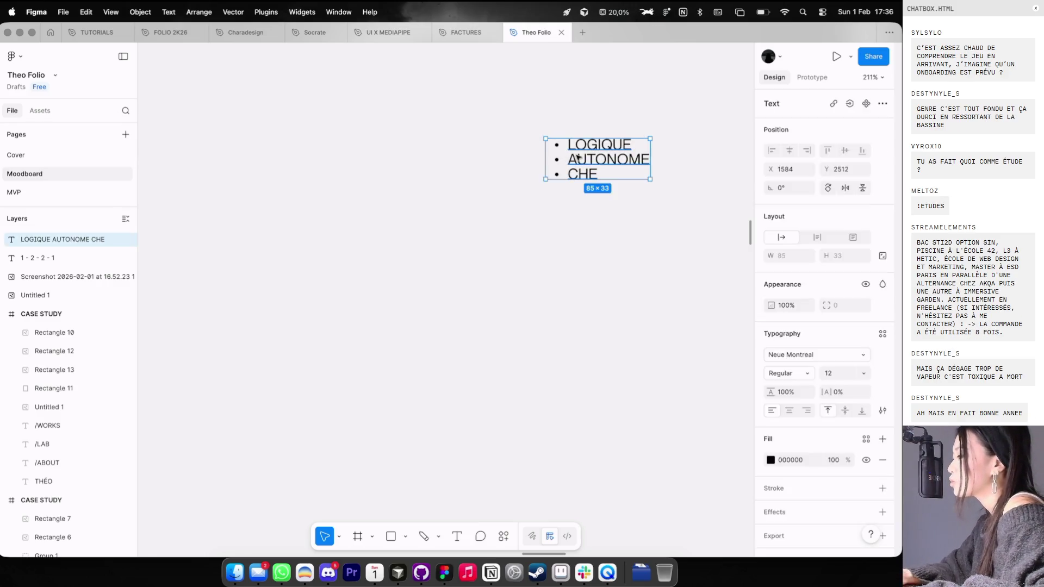
Step: Delete the bulleted text list and zoom out to review the case study frames
key(Delete)
scroll(576, 164, down, 3)
scroll(576, 166, down, 5)
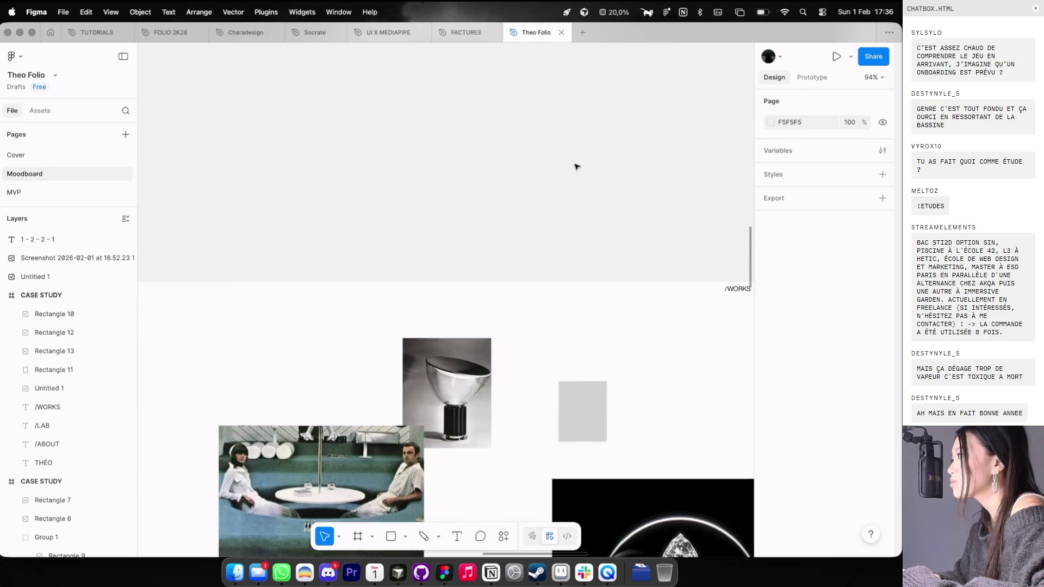
scroll(577, 166, down, 3)
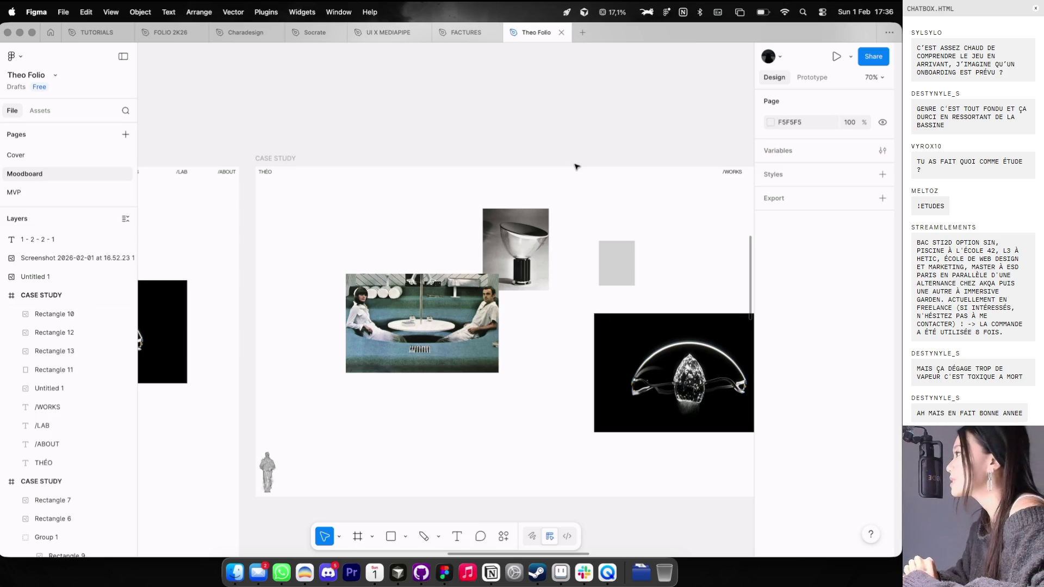
scroll(576, 167, down, 5)
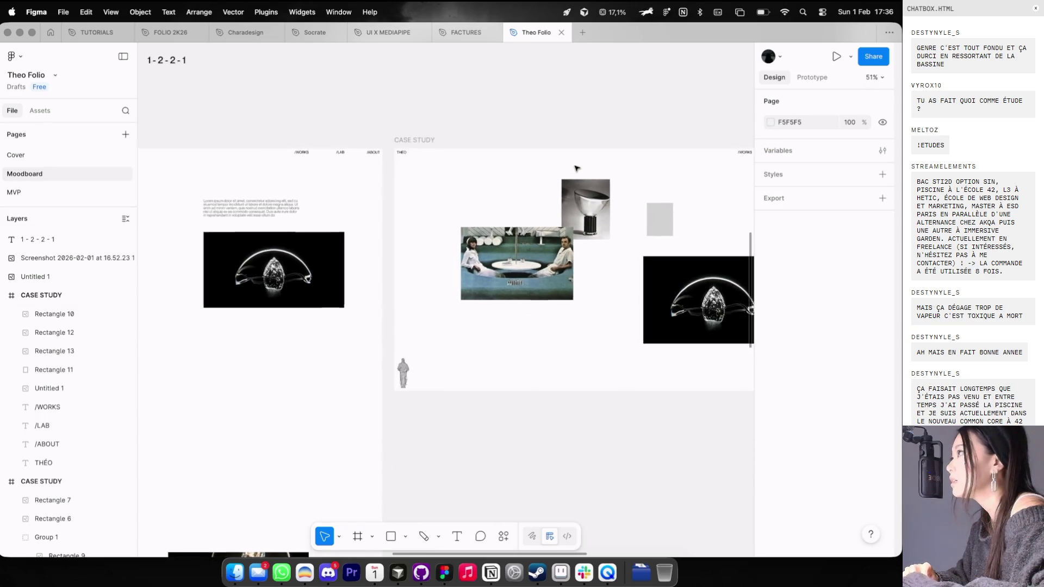
scroll(577, 168, left, 3)
scroll(576, 167, right, 5)
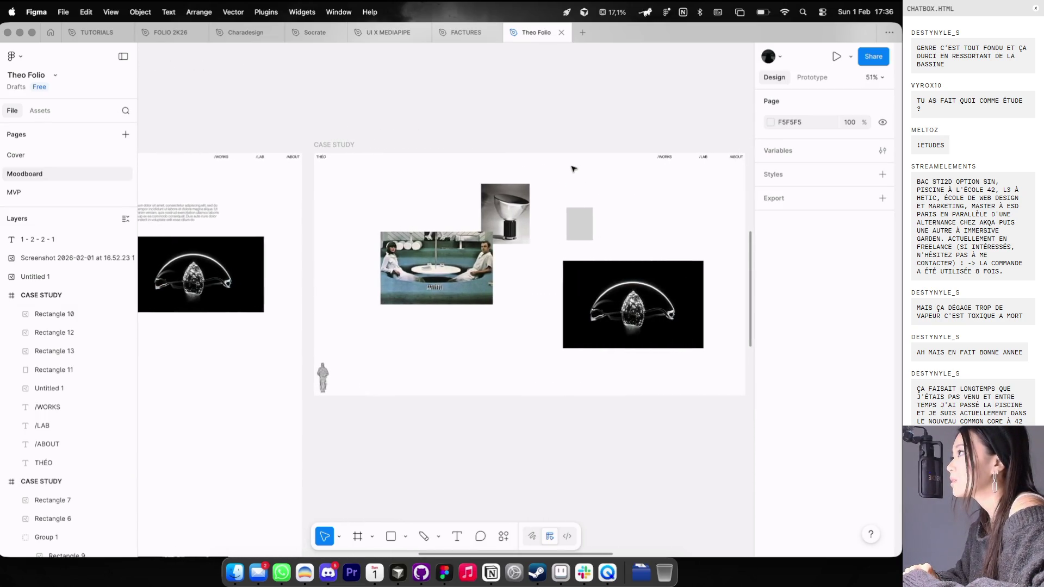
scroll(578, 170, left, 3)
scroll(577, 169, up, 1)
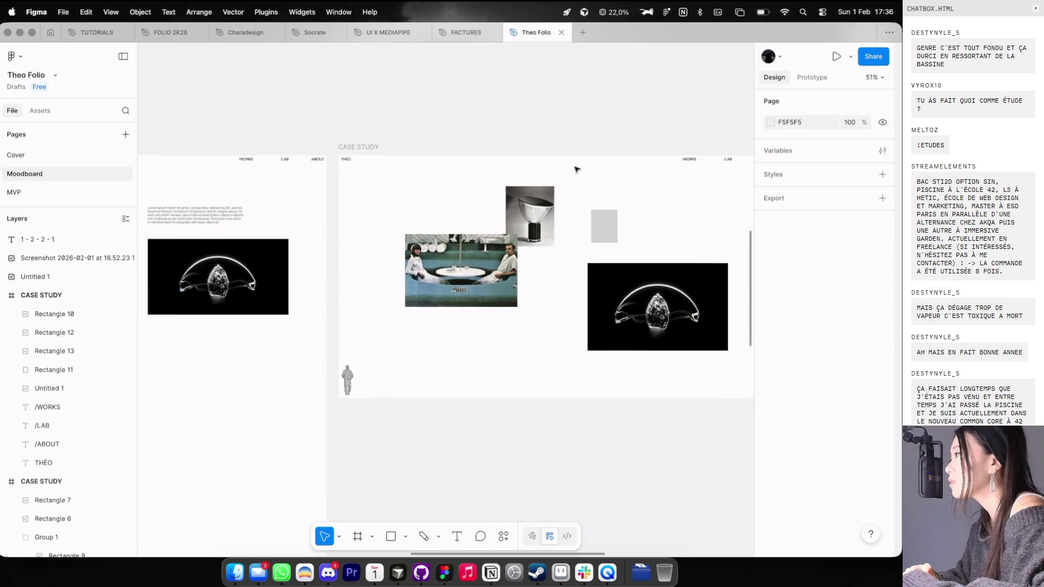
scroll(576, 169, left, 3)
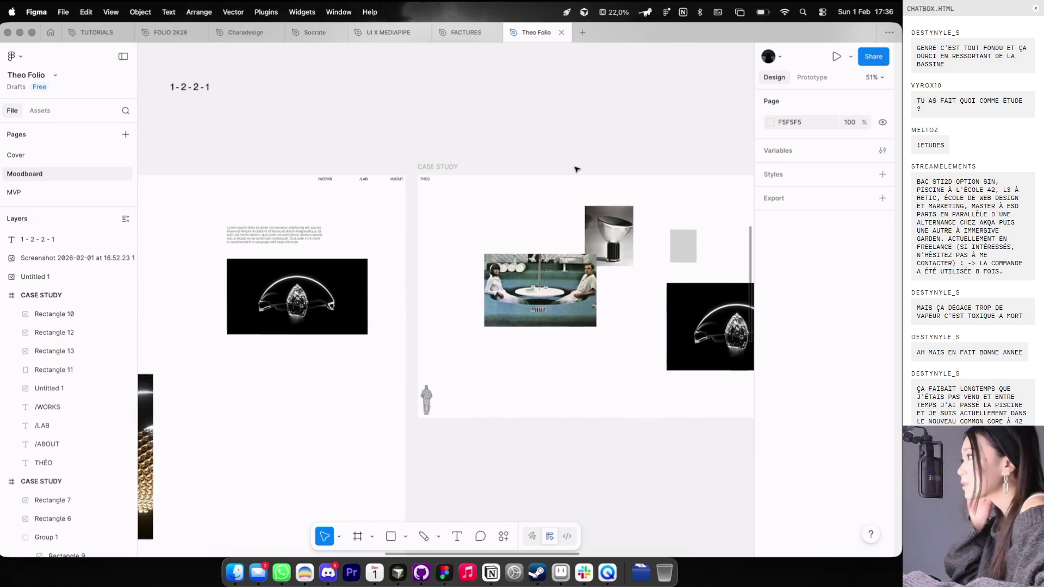
scroll(576, 169, up, 1)
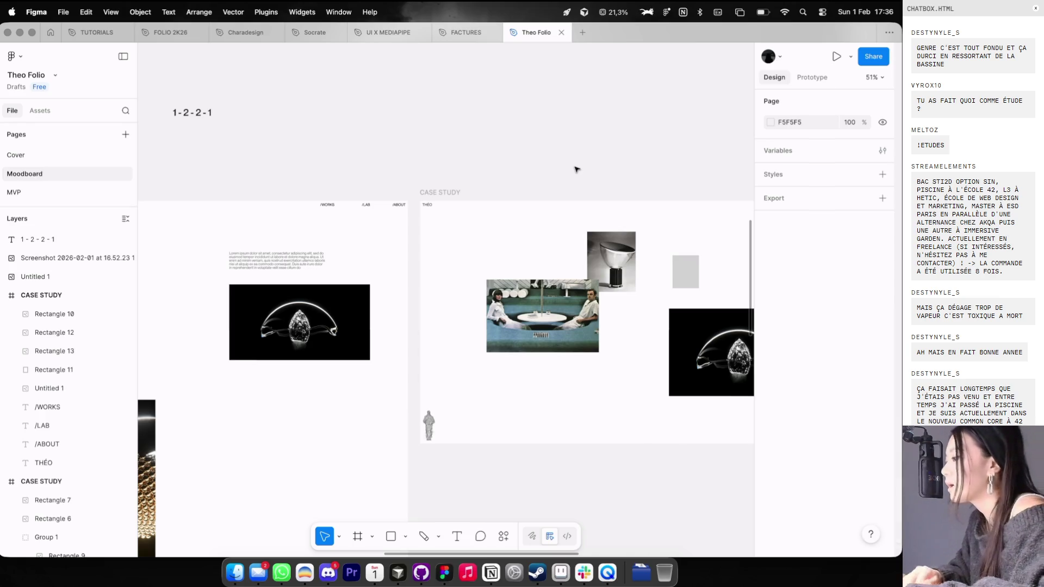
Step: Switch to the Dia browser and close the lamp detail view back to the cosmos.so grid
key(super+Tab)
key(super+Tab)
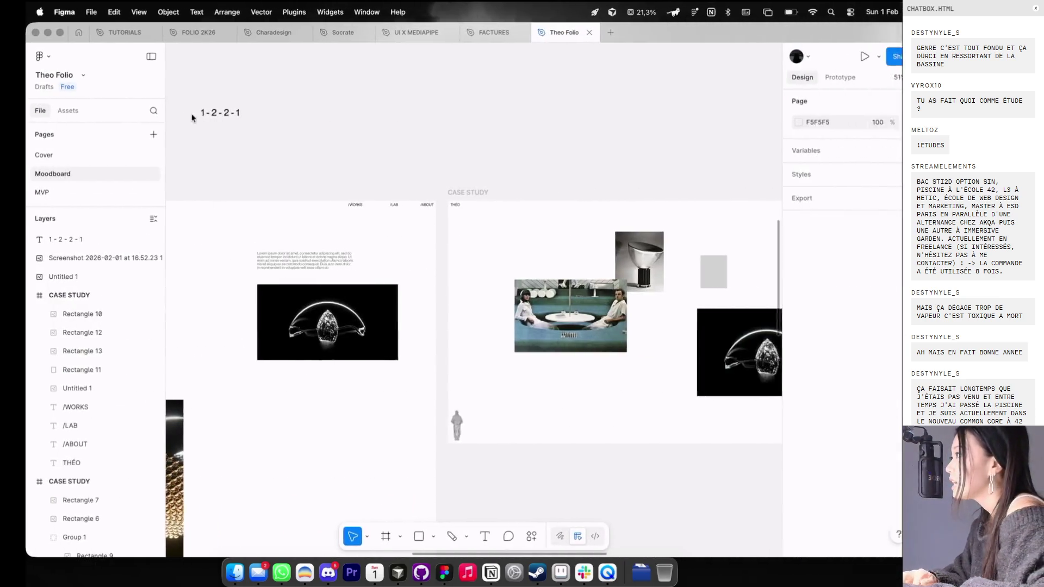
scroll(323, 94, right, 2)
scroll(373, 52, right, 2)
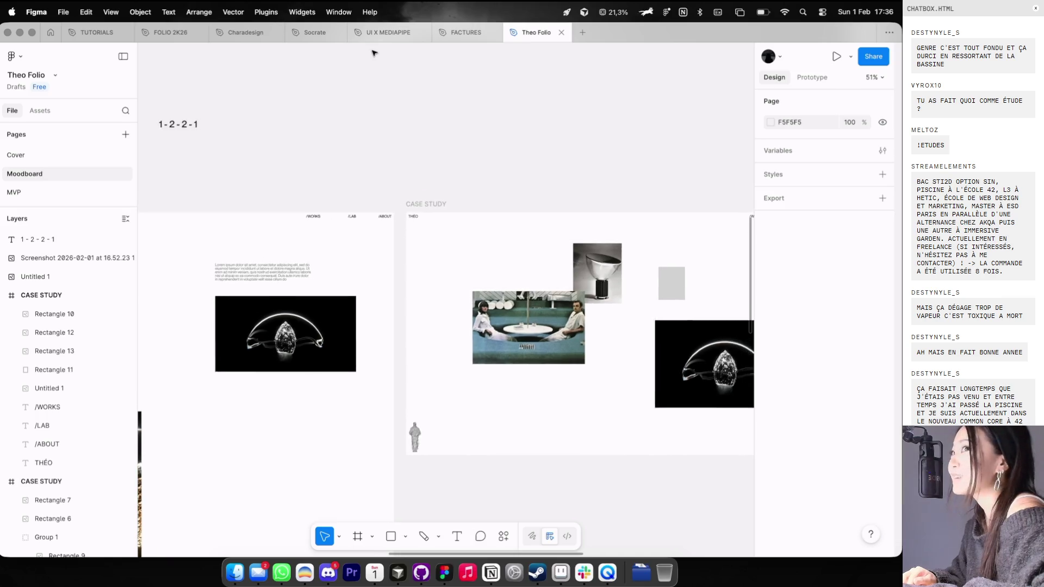
key(super+Tab)
click(16, 91)
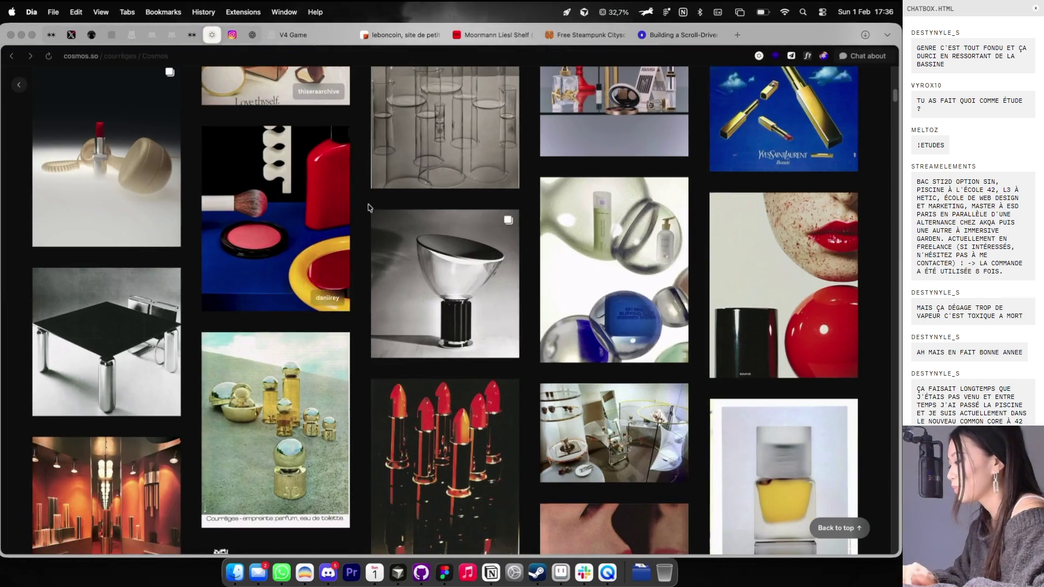
Step: Scroll the cosmos.so grid and open the black-and-white rejurecipe bottle photo
scroll(402, 264, down, 6)
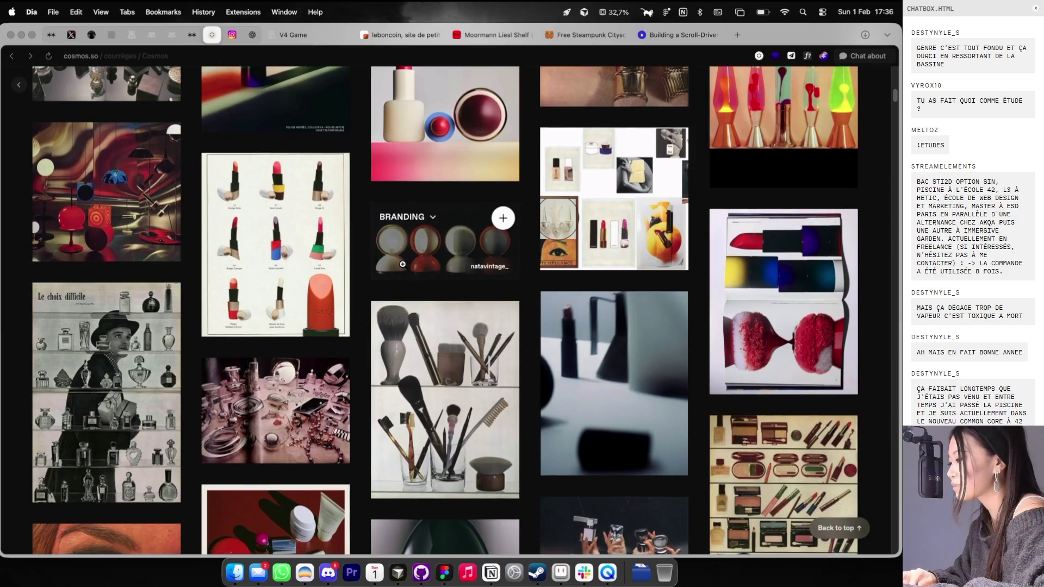
scroll(533, 369, down, 5)
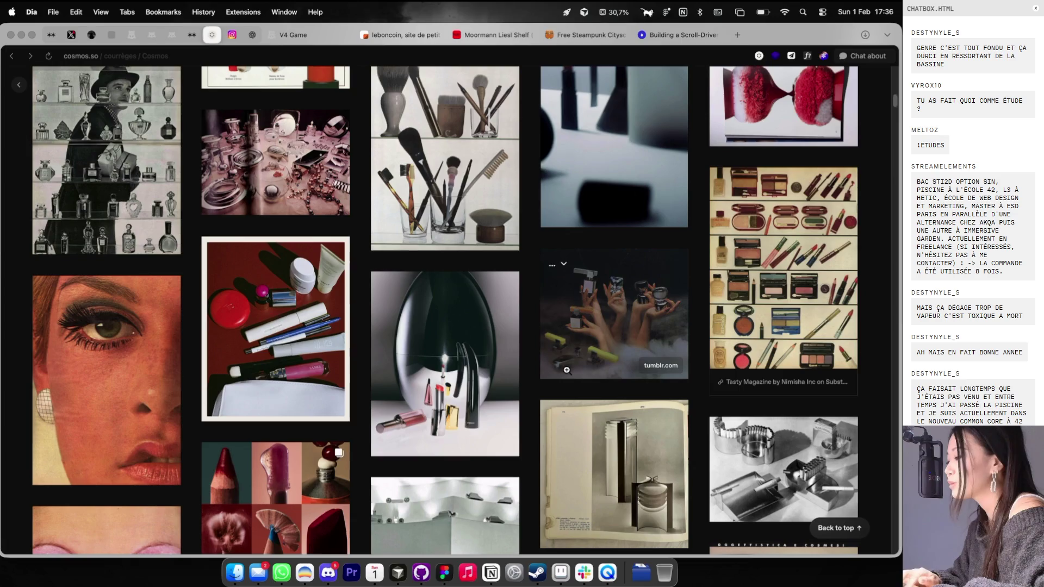
scroll(566, 371, down, 5)
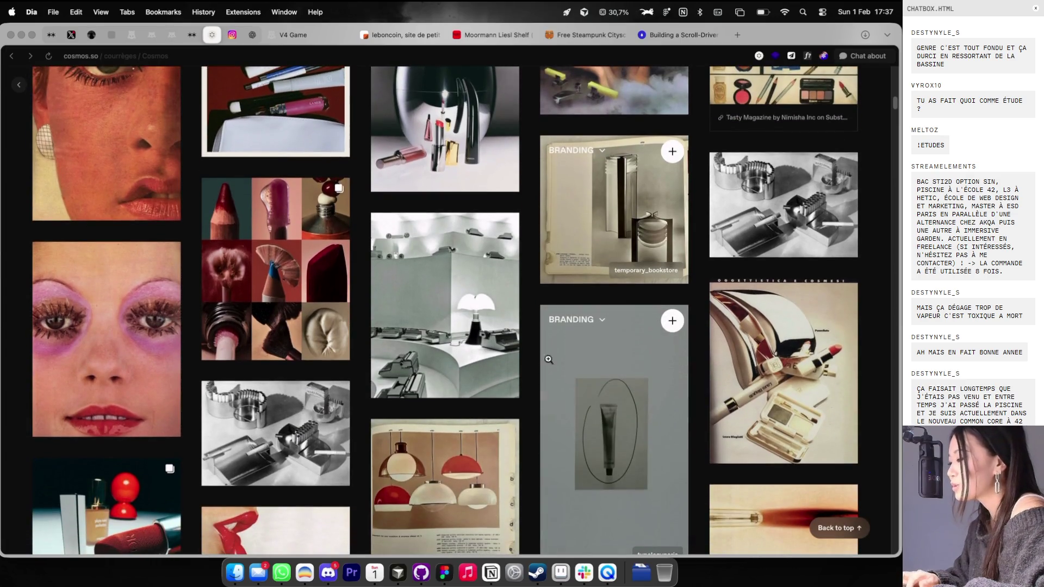
scroll(549, 359, down, 5)
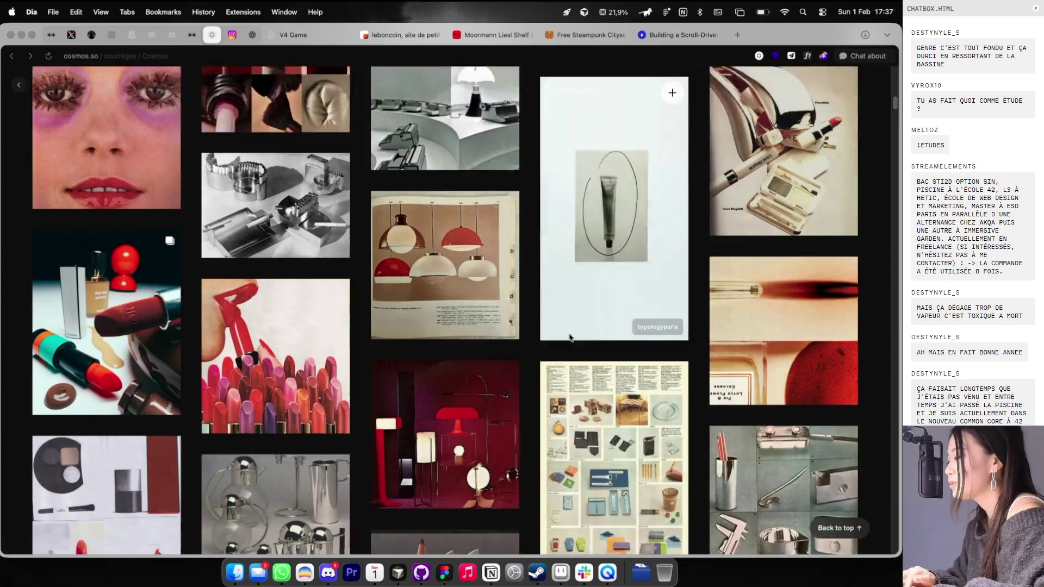
scroll(570, 337, down, 2)
scroll(569, 334, down, 3)
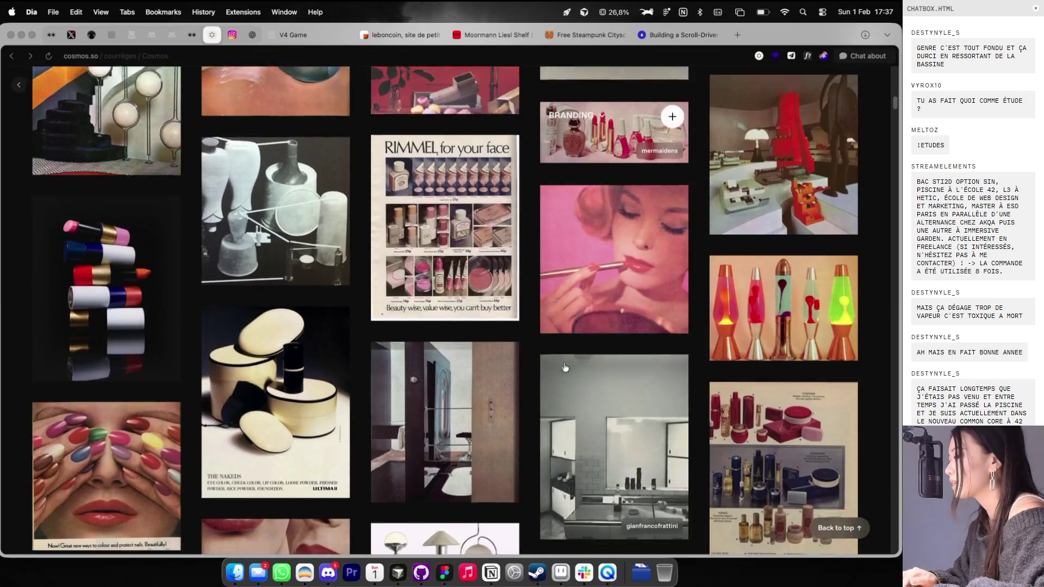
scroll(564, 366, down, 5)
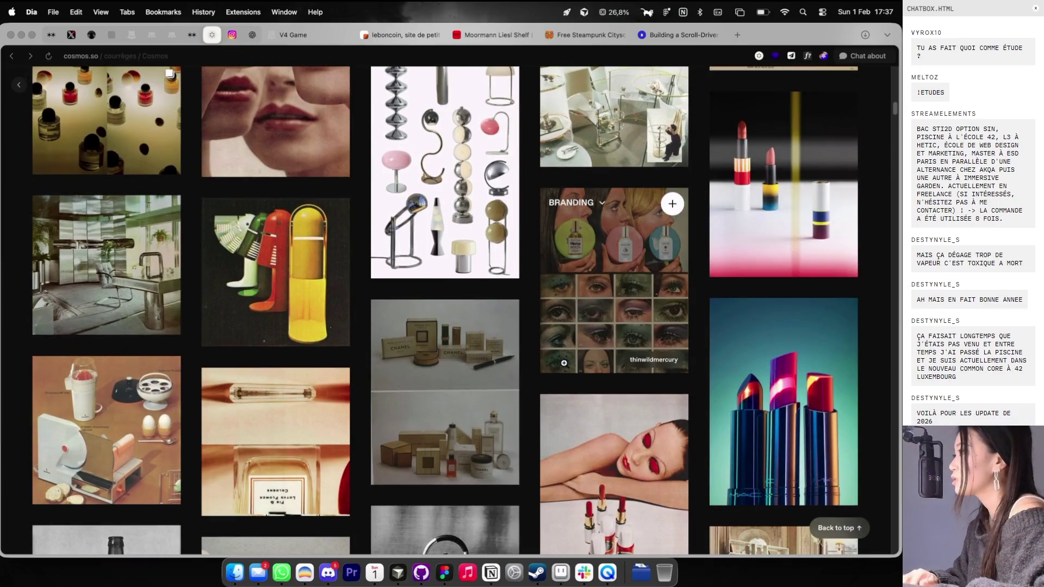
scroll(564, 363, down, 15)
scroll(564, 360, down, 5)
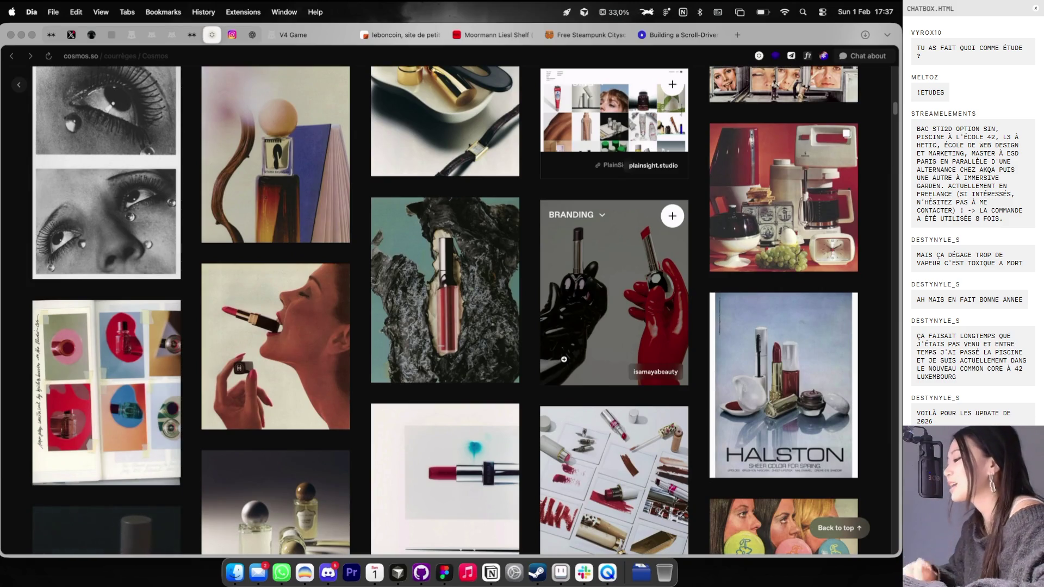
scroll(476, 299, down, 10)
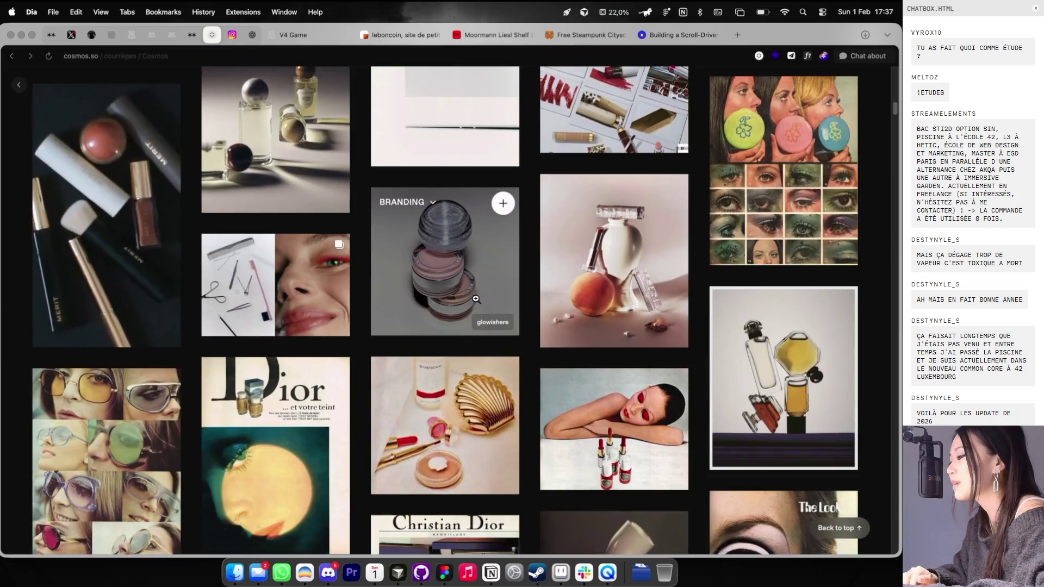
scroll(490, 320, down, 10)
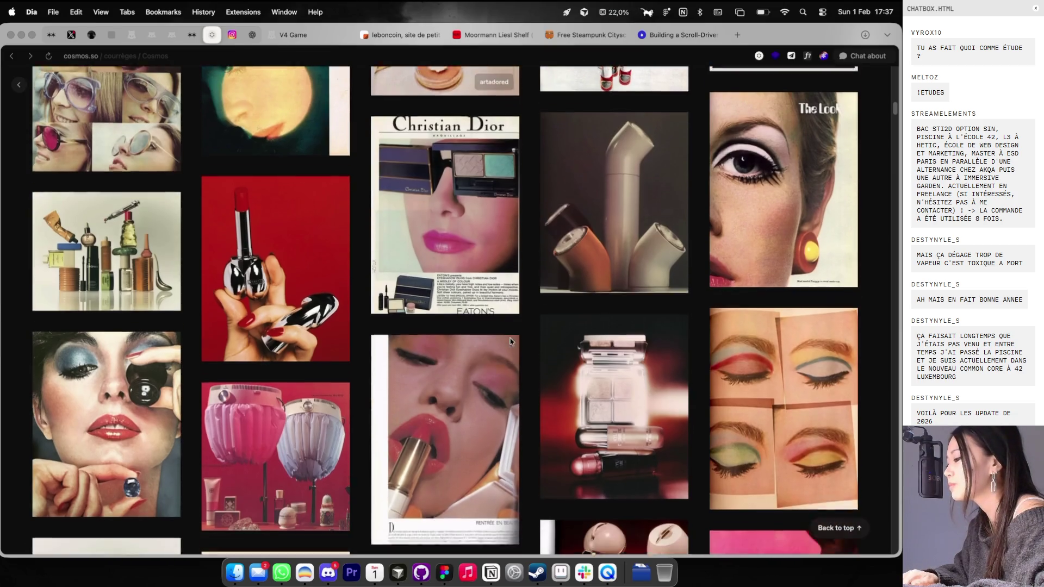
scroll(510, 341, down, 15)
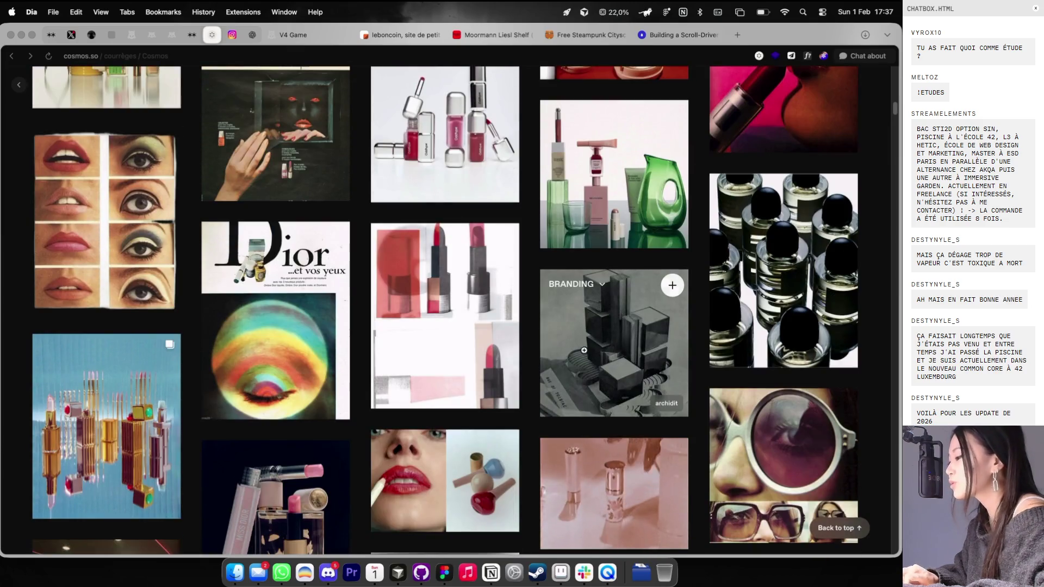
scroll(584, 350, down, 5)
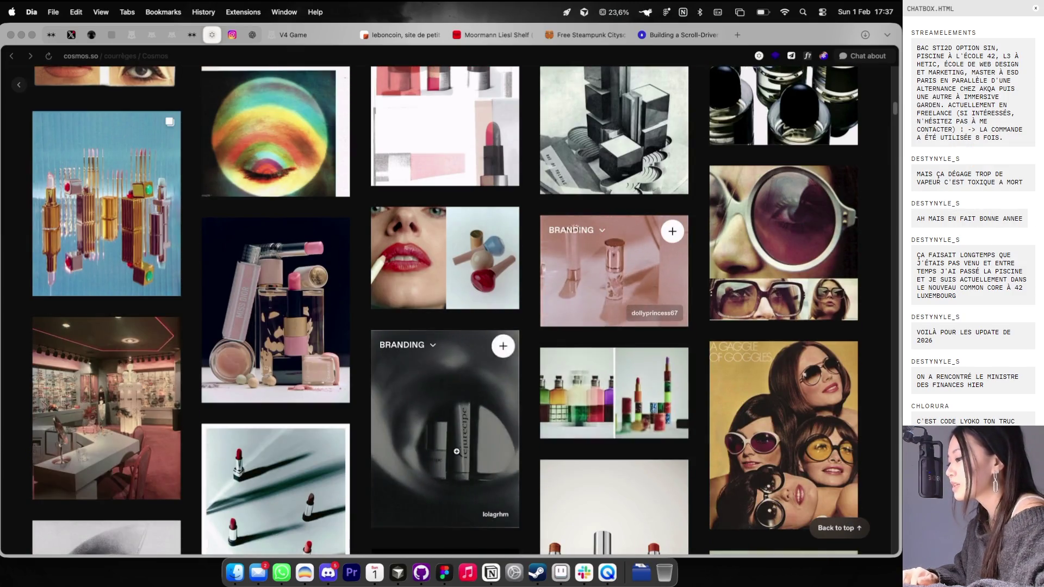
click(456, 452)
Step: Copy the bottle photo and paste it into Rectangle 11 in the Figma CASE STUDY frame
right_click(445, 318)
click(509, 351)
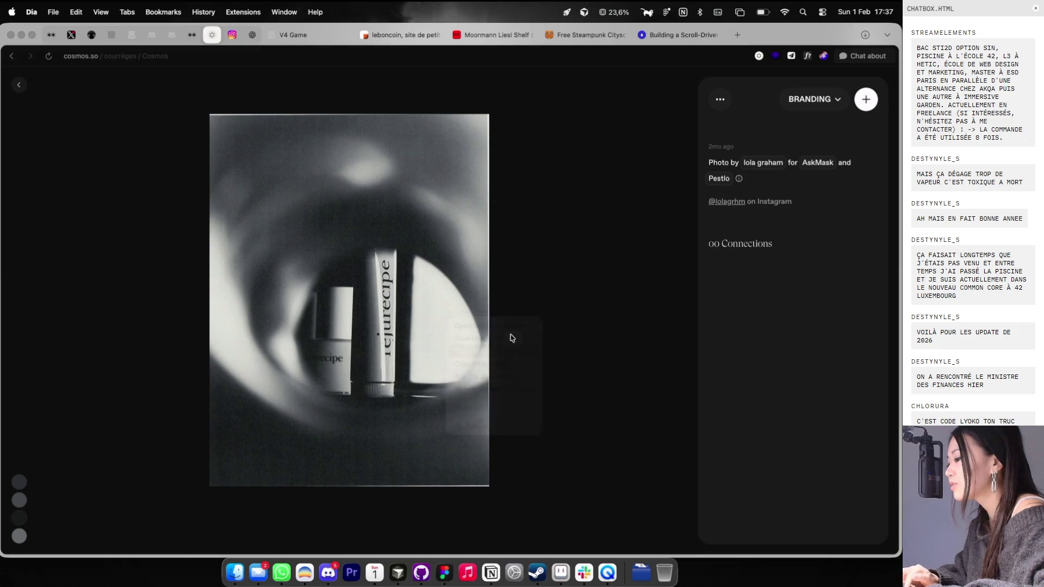
key(super+Tab)
click(668, 286)
key(super+v)
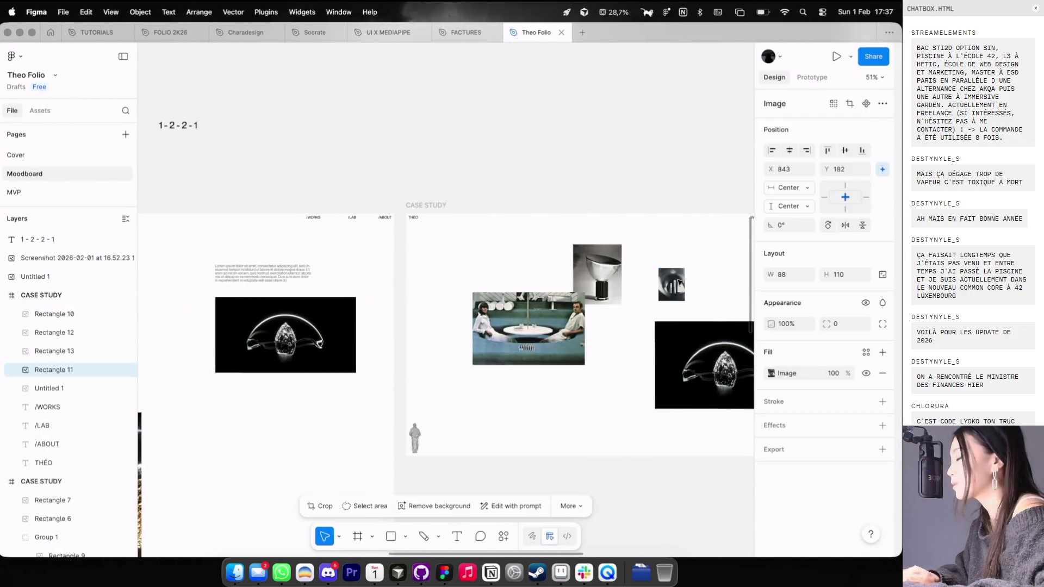
scroll(652, 284, up, 5)
click(622, 287)
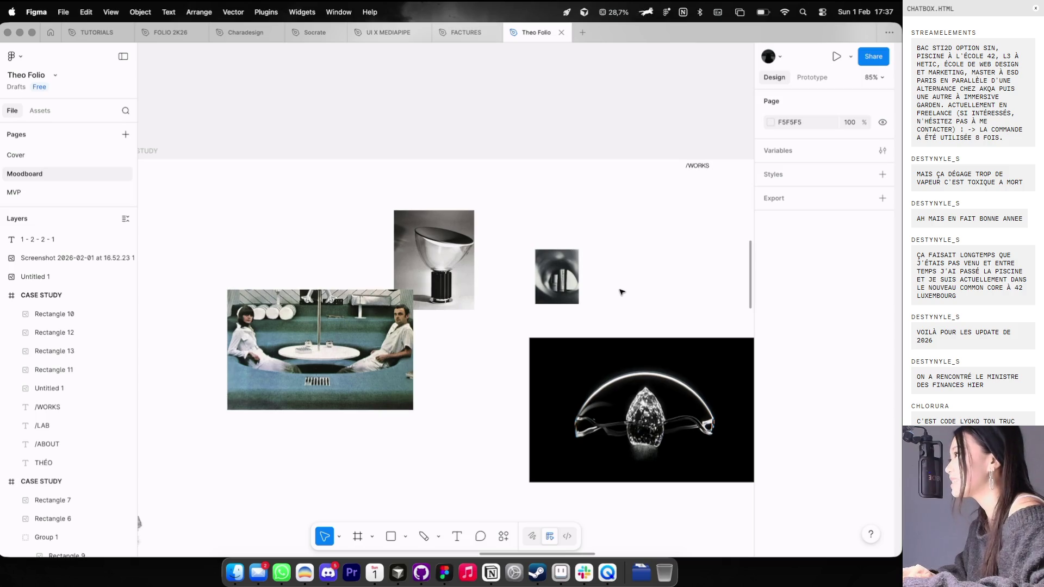
scroll(621, 292, down, 3)
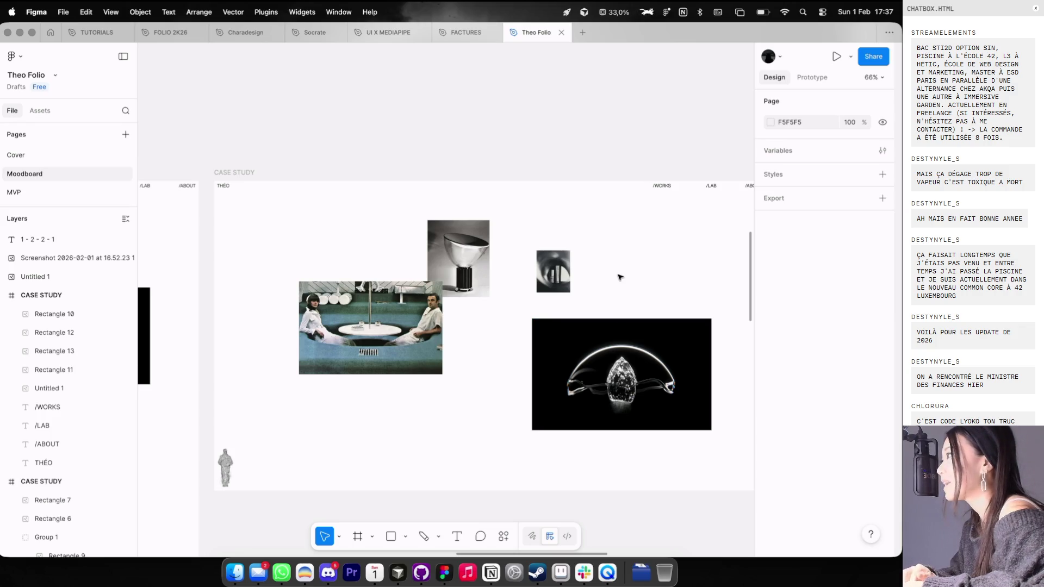
scroll(621, 277, up, 1)
scroll(615, 256, up, 2)
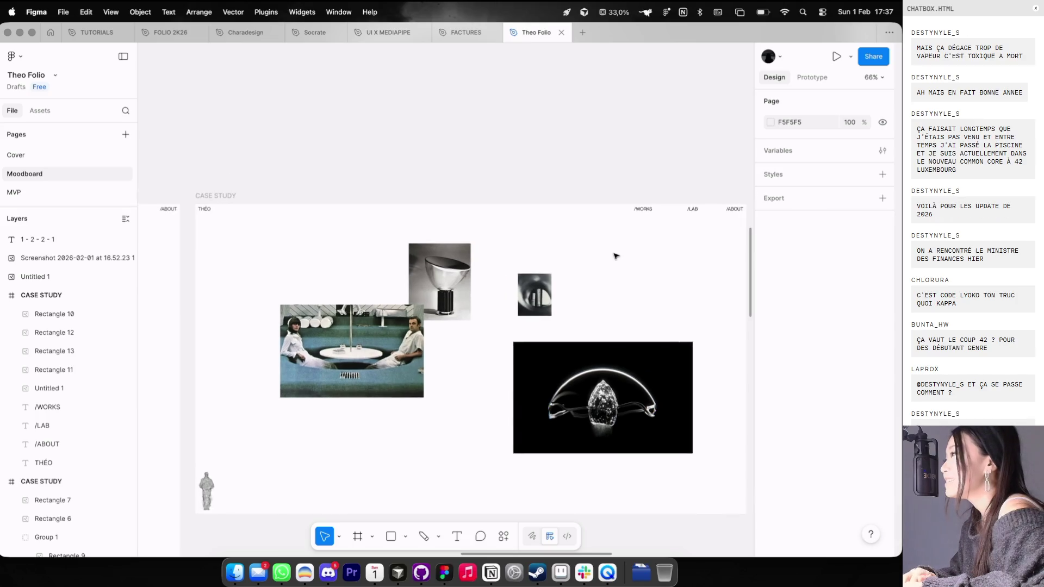
scroll(599, 275, down, 5)
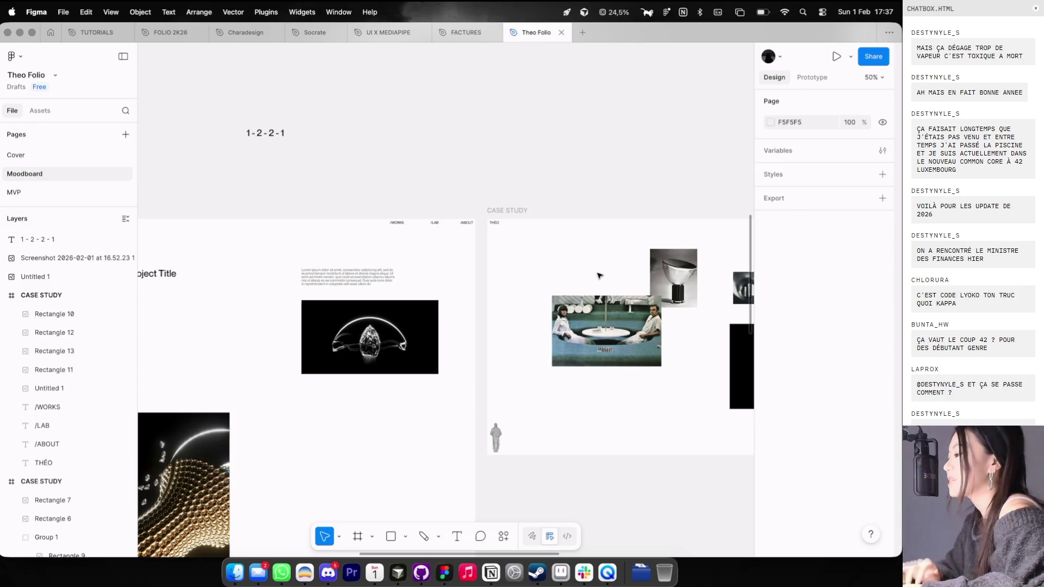
scroll(599, 276, right, 3)
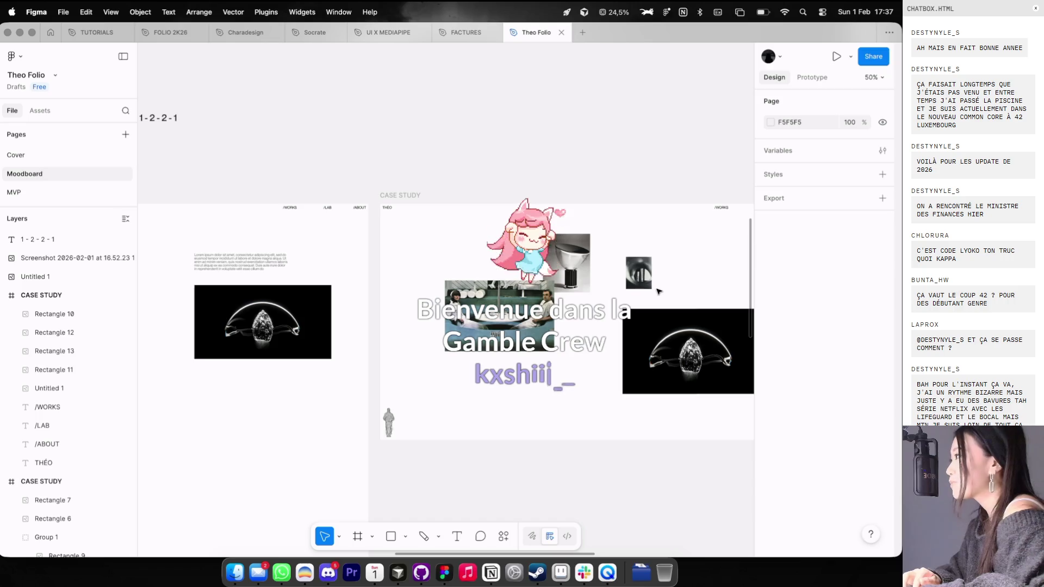
scroll(681, 267, up, 2)
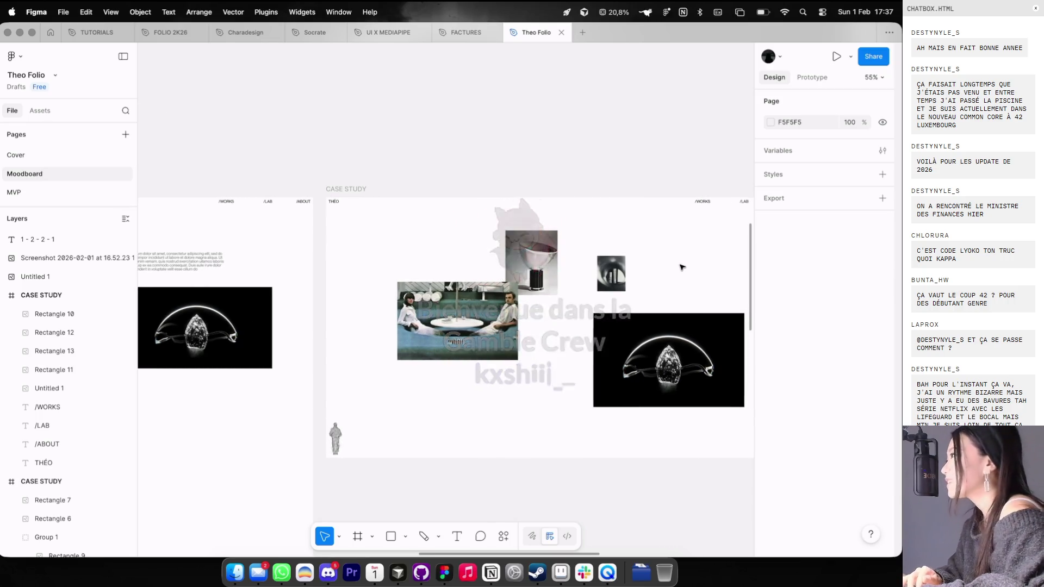
scroll(682, 267, down, 3)
scroll(681, 267, left, 5)
scroll(658, 222, up, 3)
scroll(656, 223, left, 2)
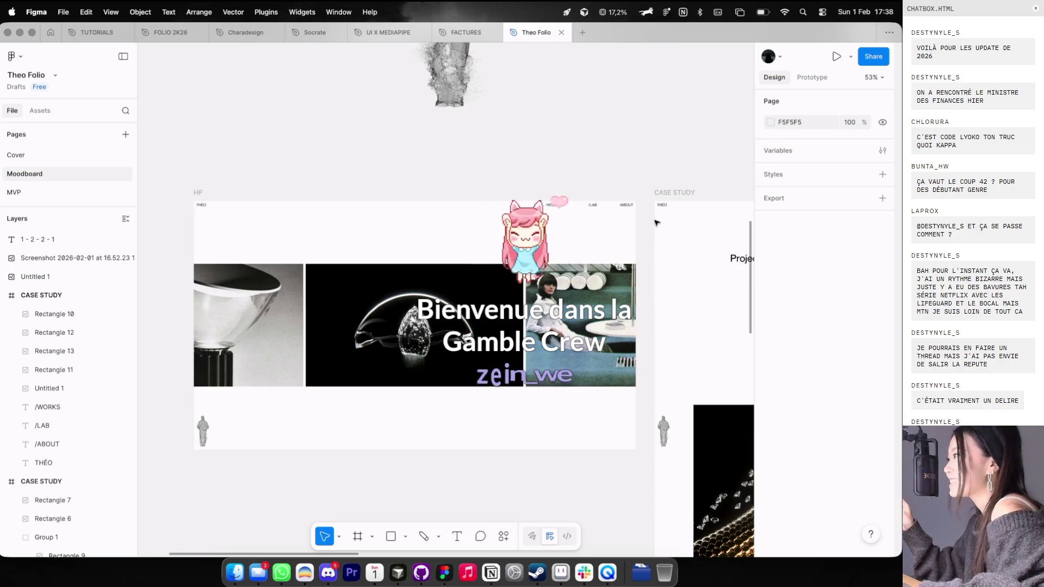
Step: Pan across the CASE STUDY frames, then switch to the Dia space showing the cosmos.so collection
scroll(657, 223, left, 5)
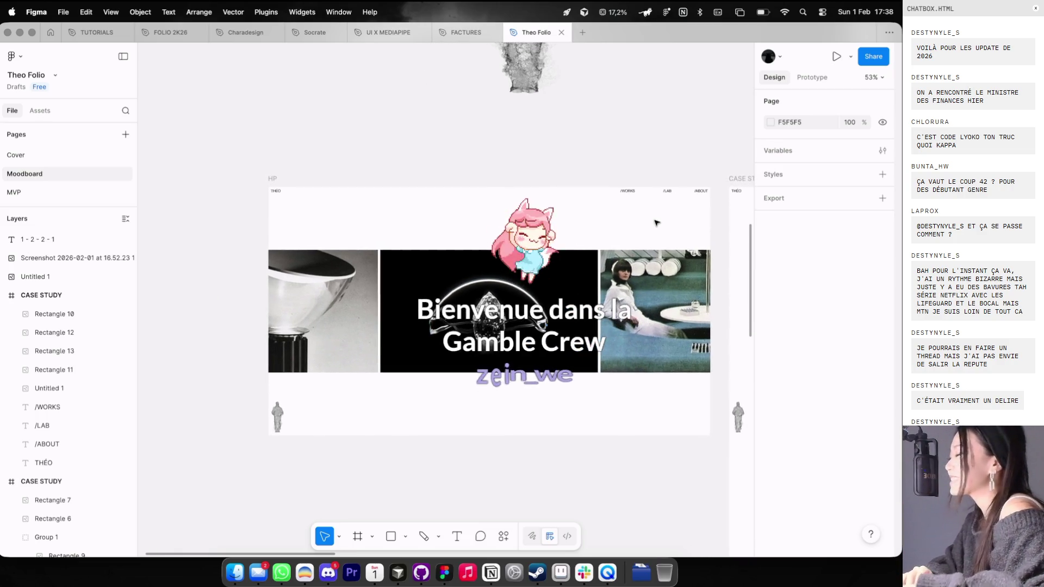
scroll(657, 222, up, 1)
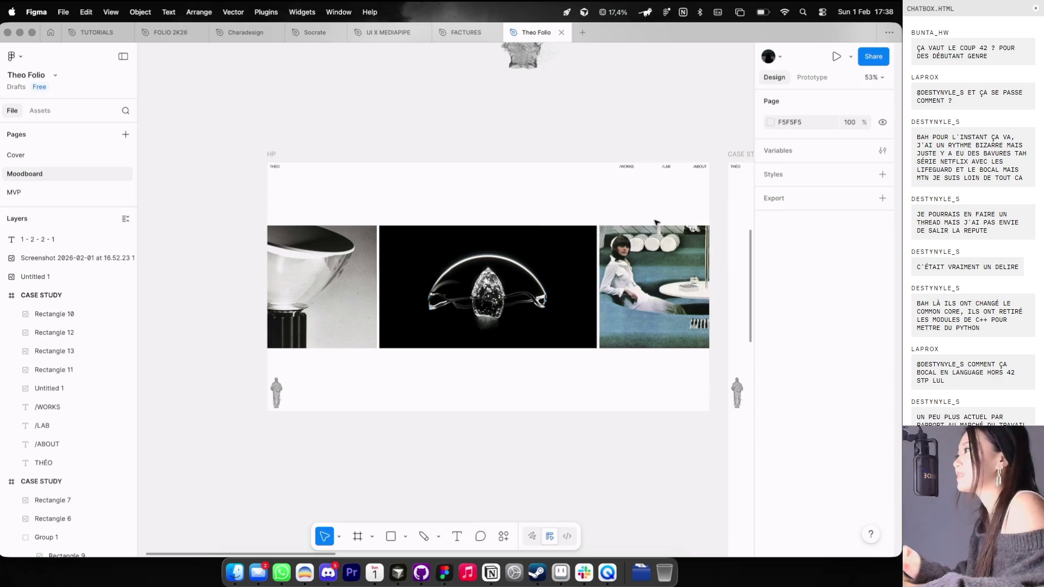
scroll(668, 244, right, 3)
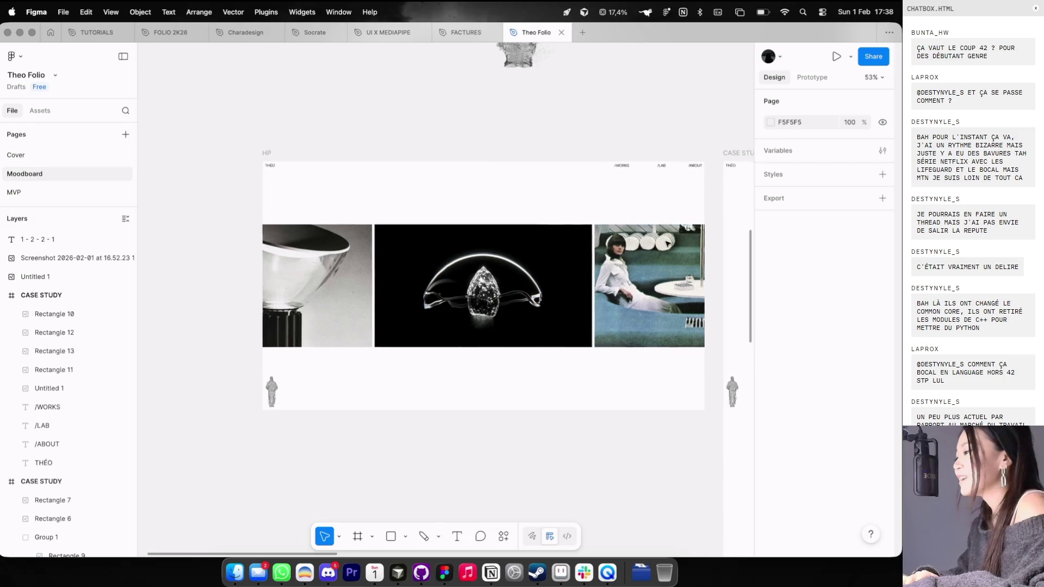
scroll(668, 243, down, 1)
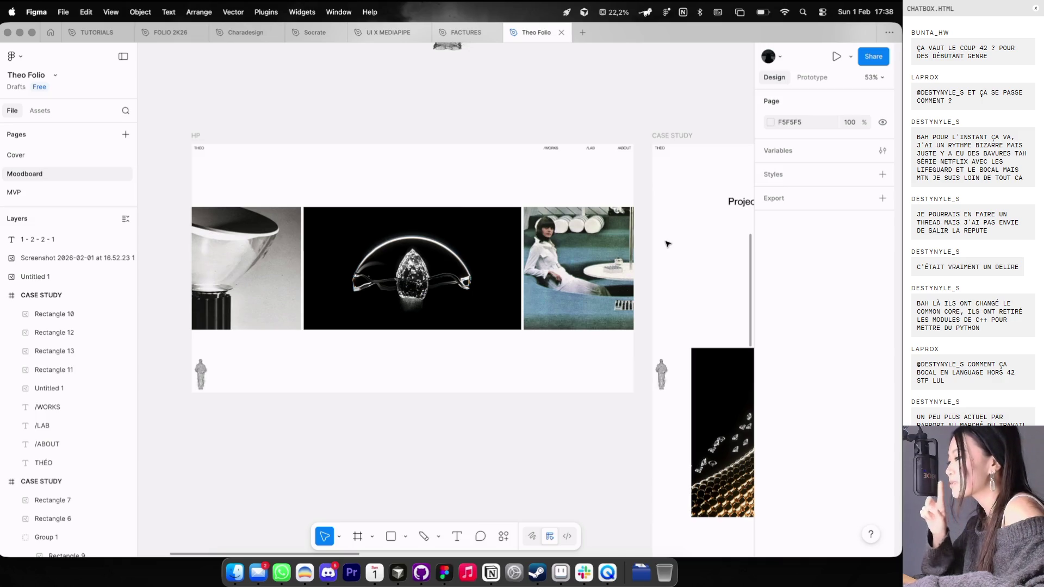
scroll(668, 244, right, 10)
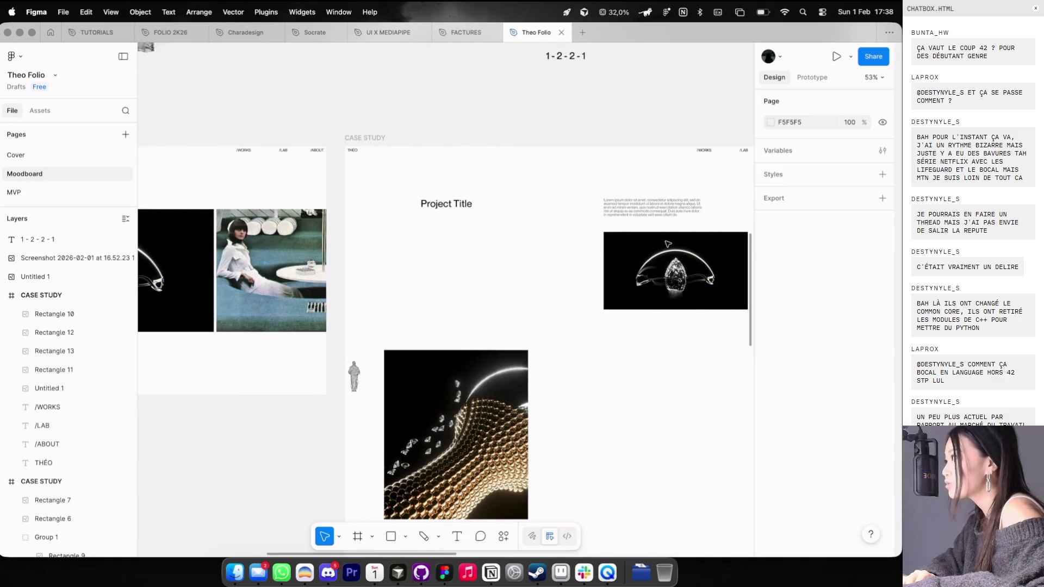
scroll(668, 244, right, 2)
scroll(668, 244, up, 5)
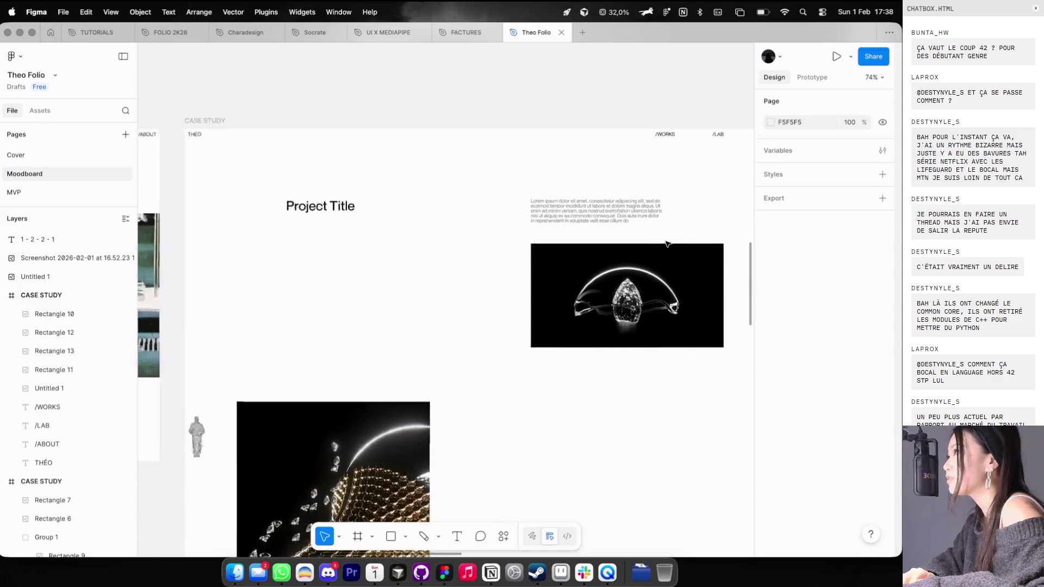
scroll(668, 244, down, 5)
scroll(668, 244, right, 5)
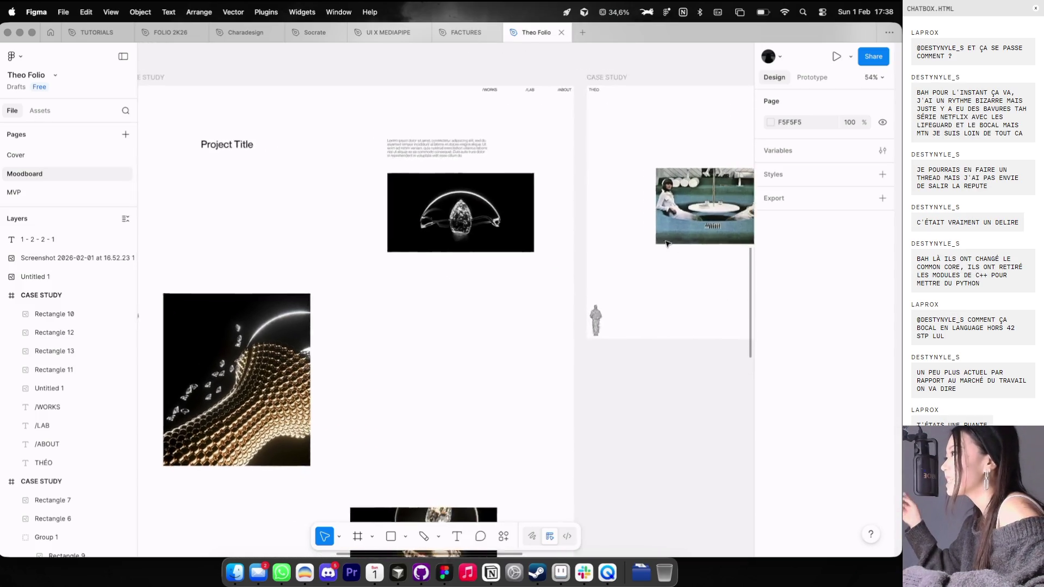
scroll(668, 244, right, 2)
scroll(667, 244, up, 1)
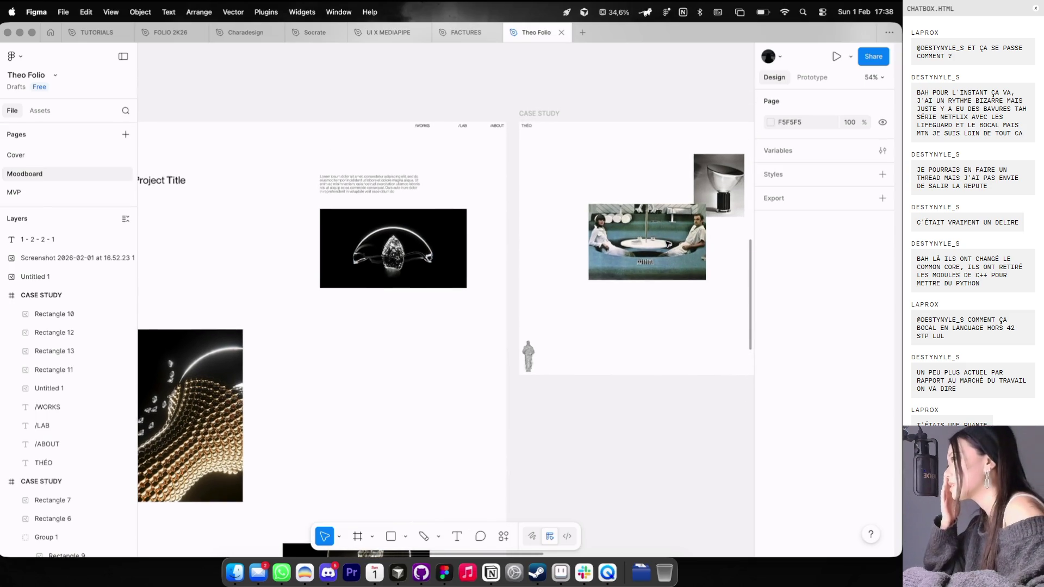
scroll(668, 243, down, 1)
scroll(668, 244, left, 1)
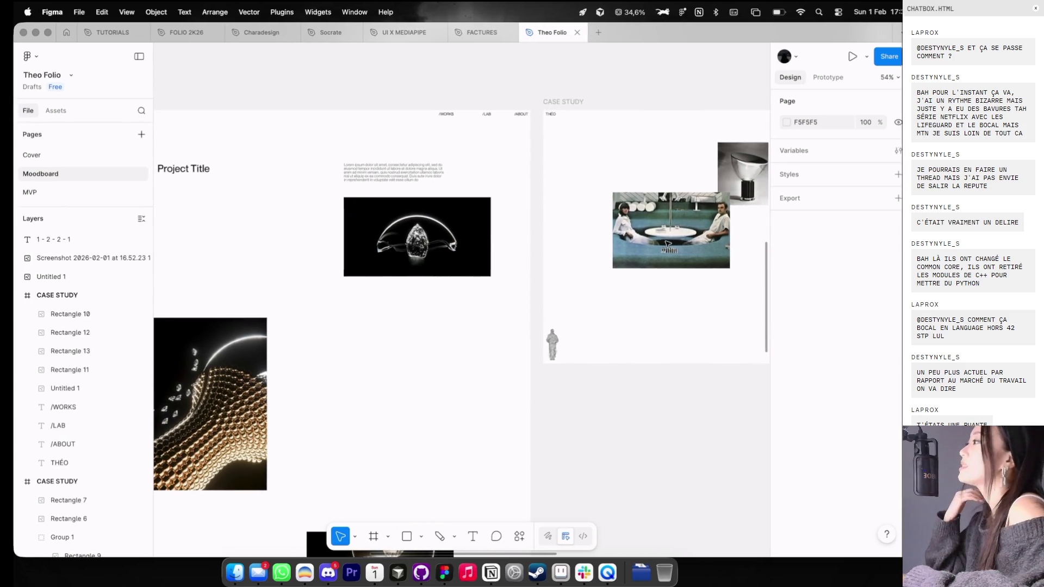
key(ctrl+Left)
scroll(669, 234, down, 7)
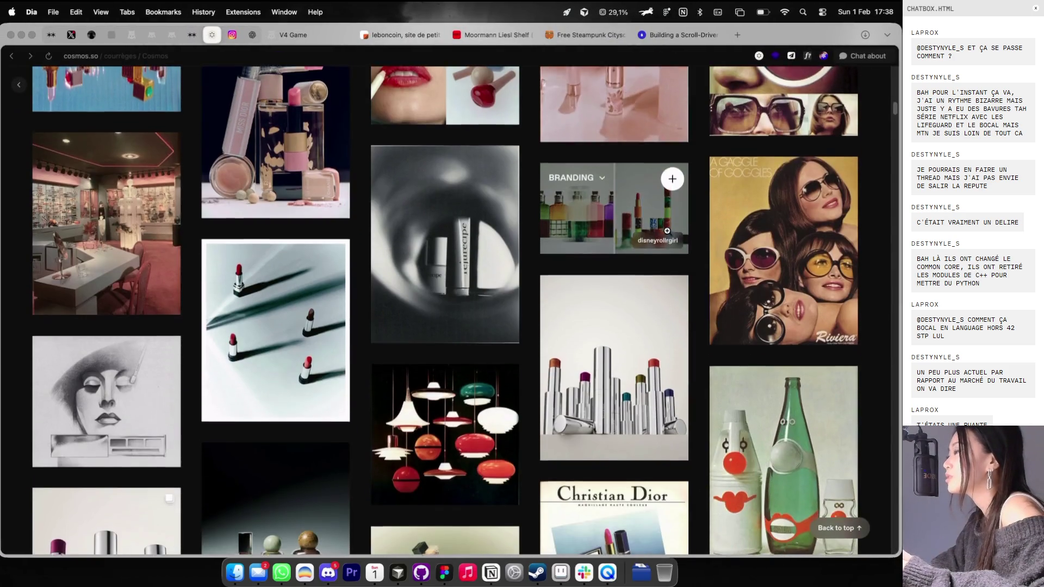
Step: Scroll through the courrèges beauty collection on Cosmos
scroll(668, 231, down, 10)
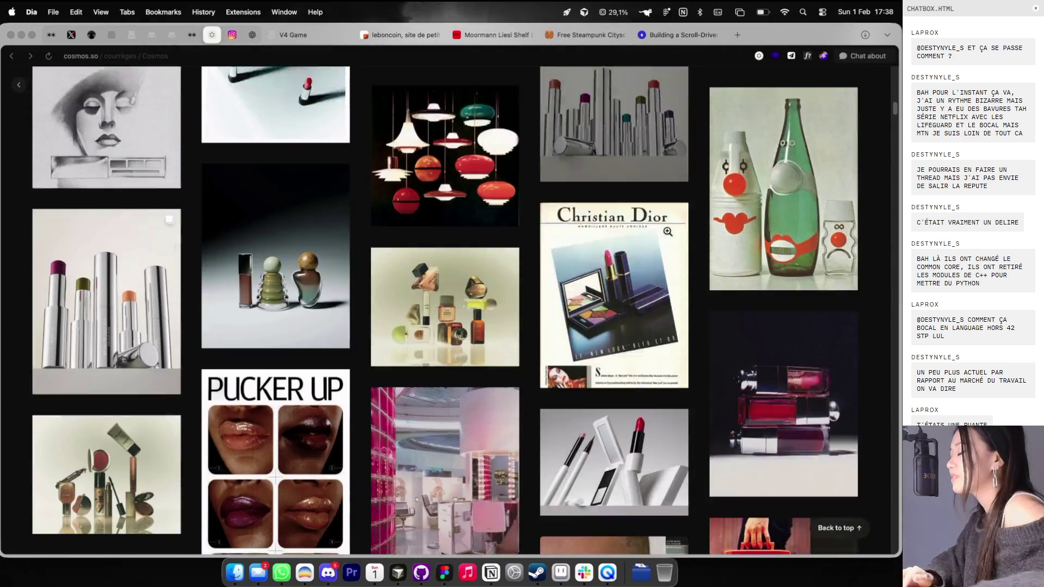
scroll(669, 233, down, 1)
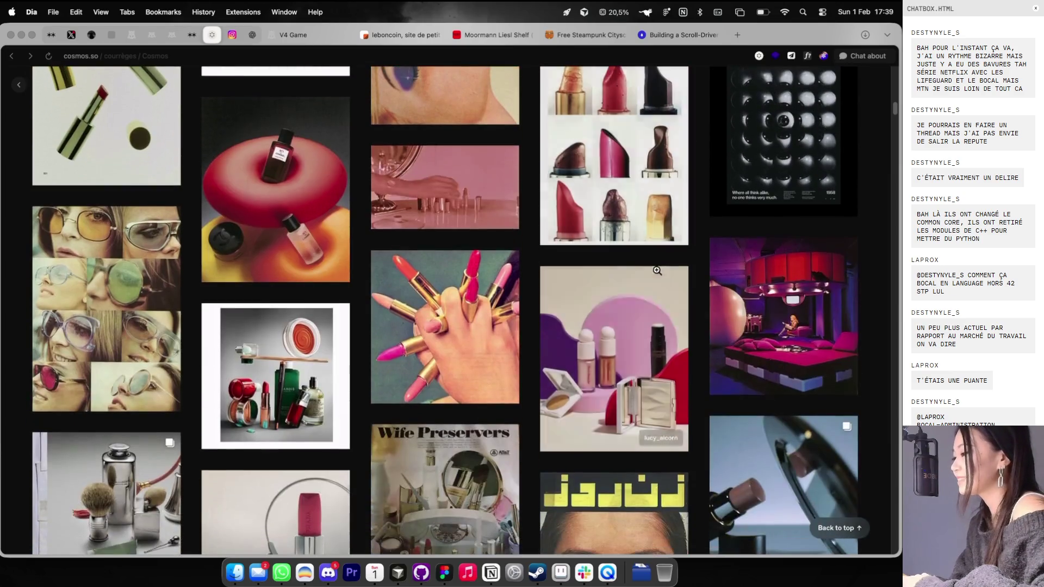
scroll(591, 250, down, 1)
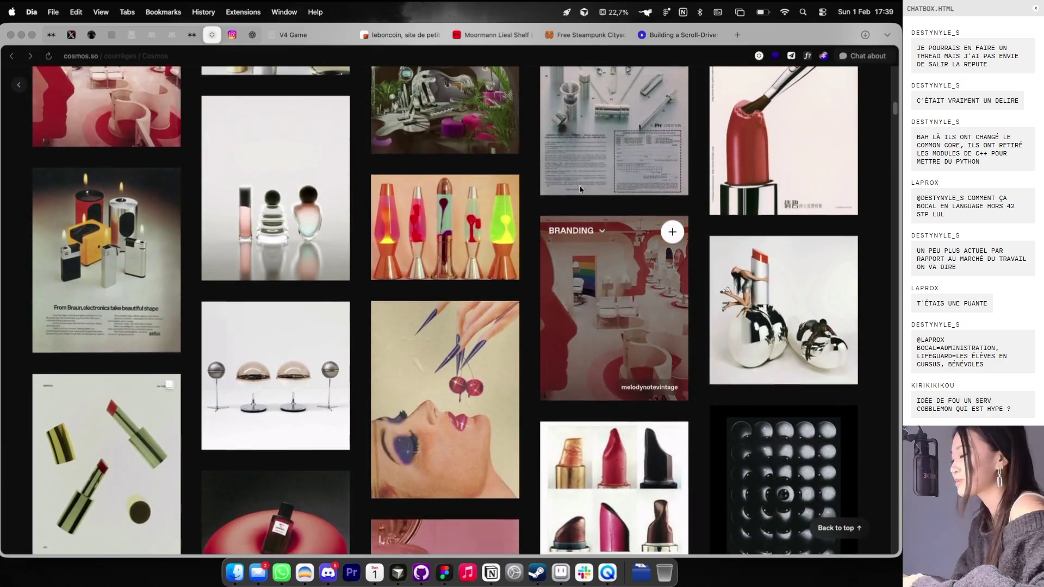
scroll(551, 128, down, 10)
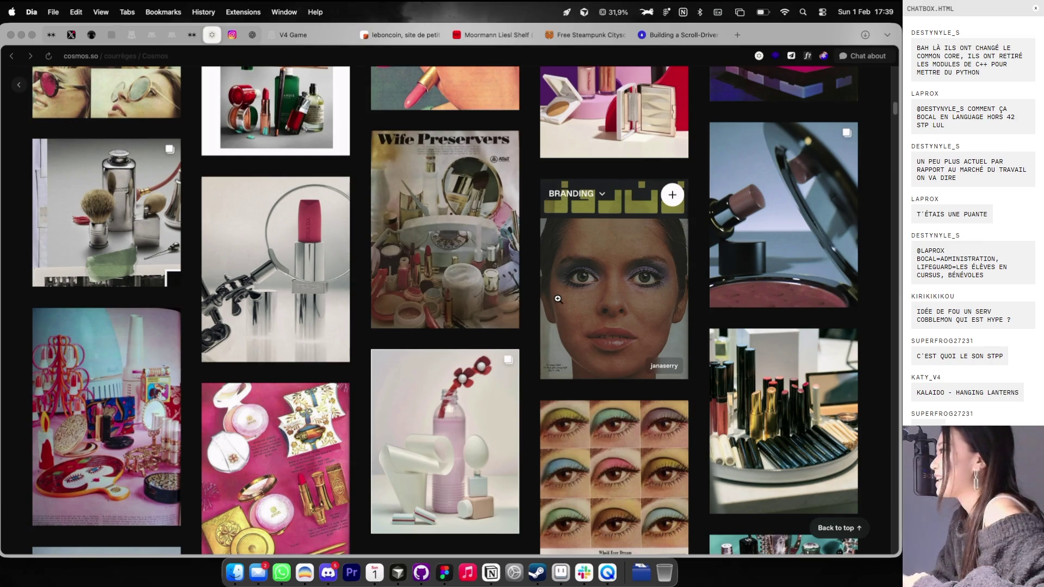
scroll(557, 299, down, 15)
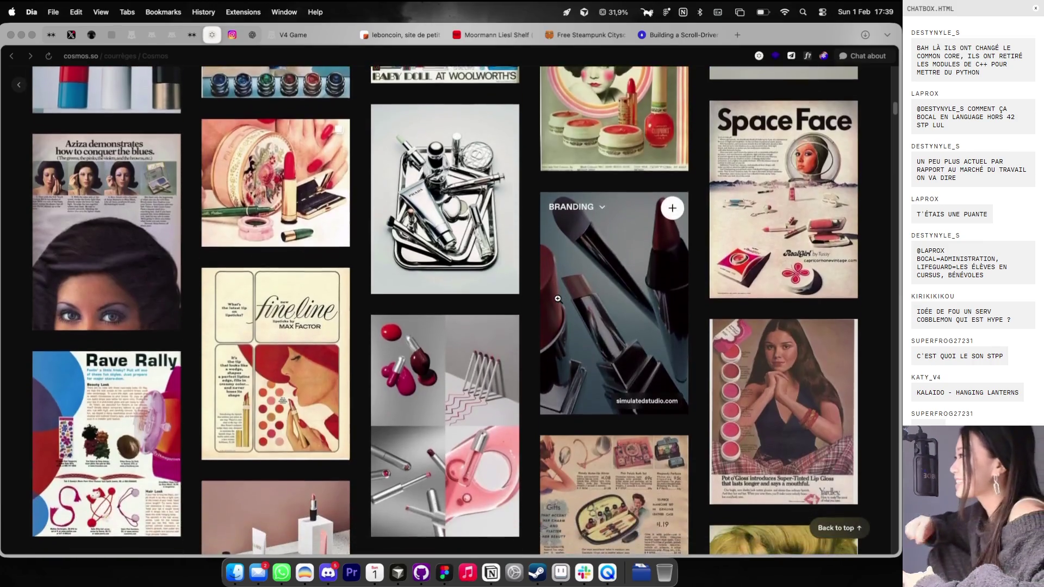
scroll(558, 299, down, 5)
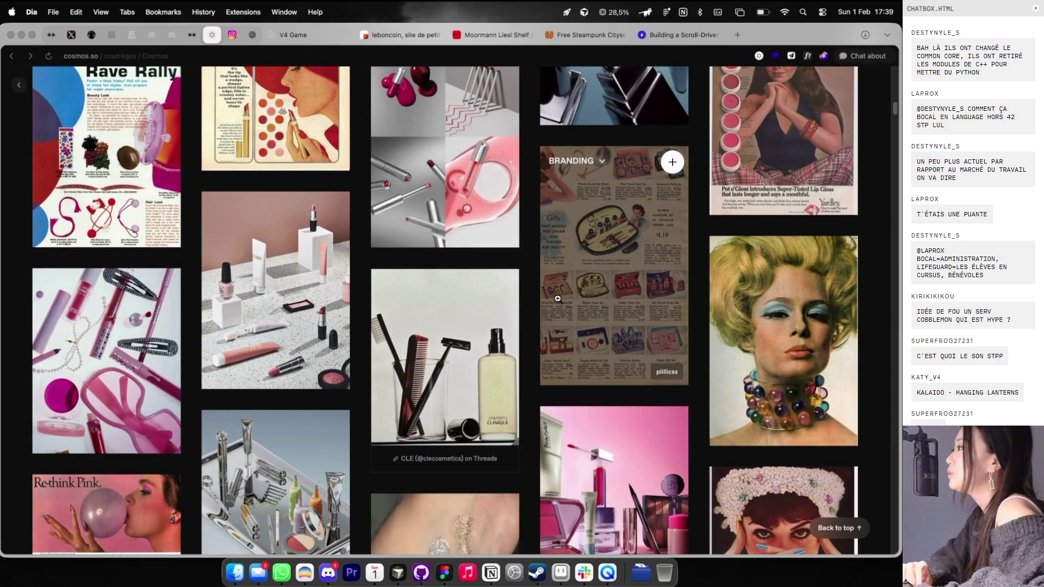
scroll(558, 298, down, 4)
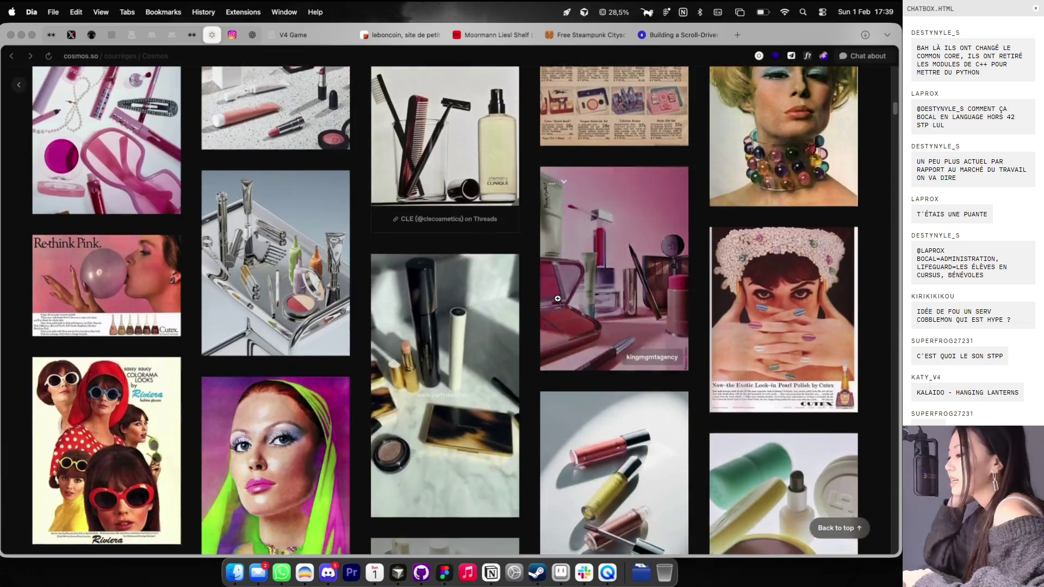
scroll(557, 298, down, 2)
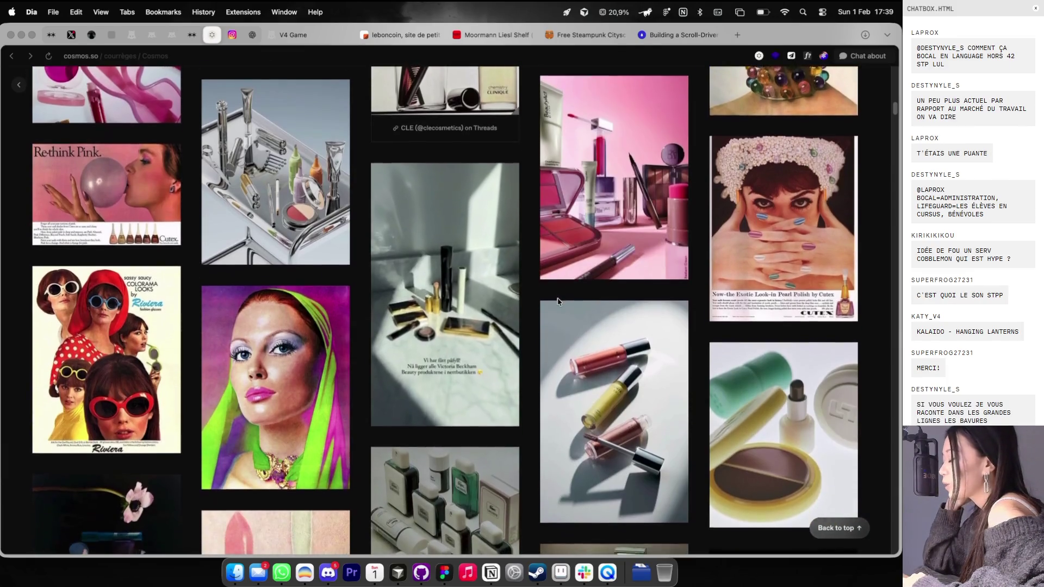
scroll(557, 301, down, 1)
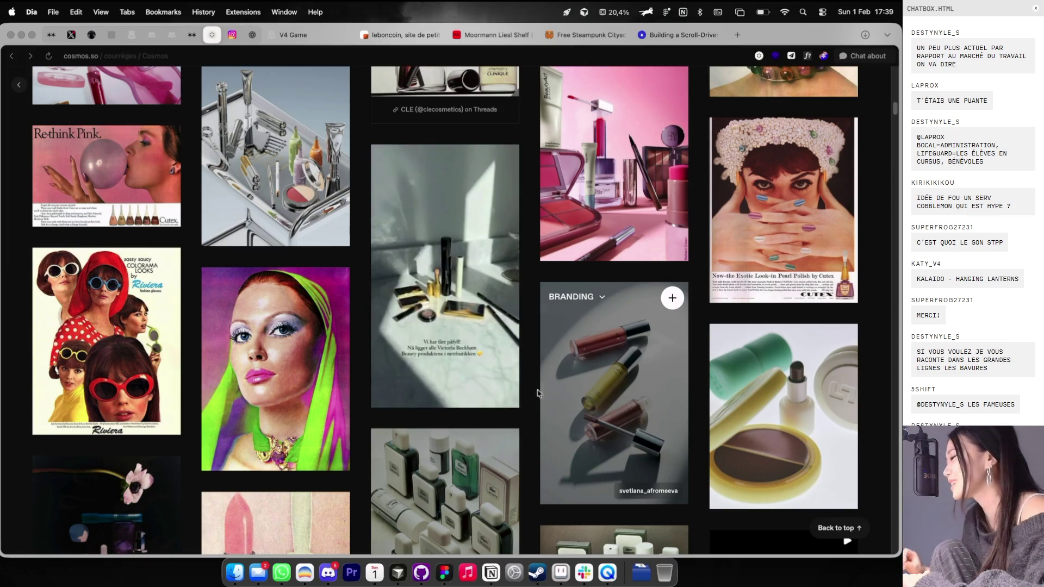
scroll(537, 393, down, 15)
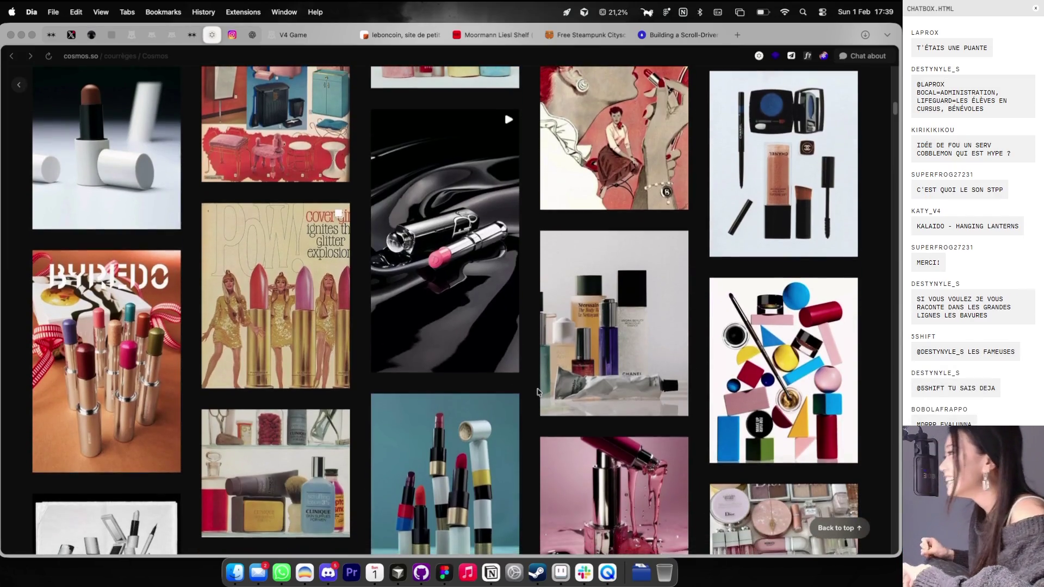
scroll(537, 393, down, 15)
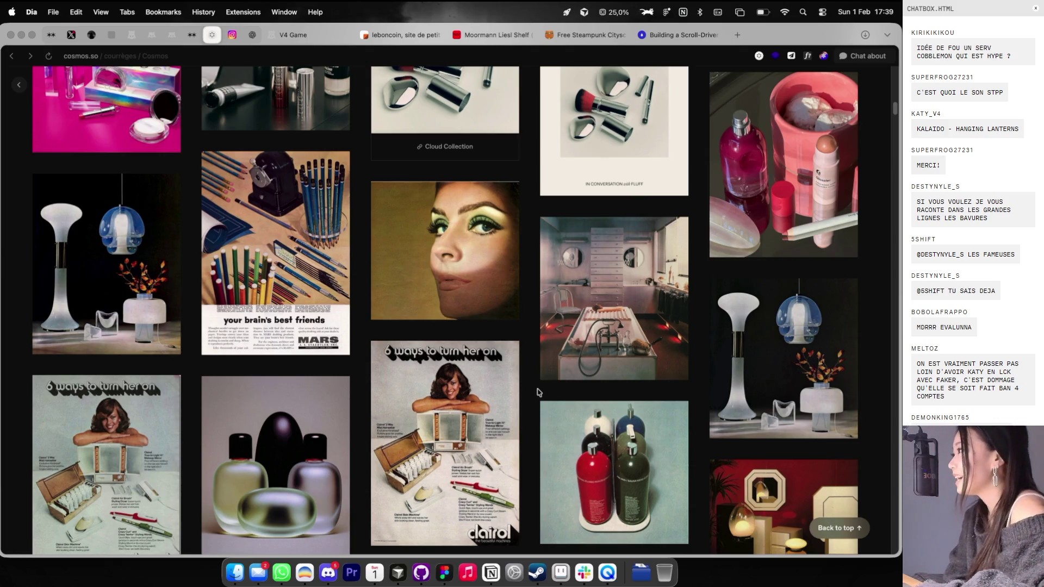
scroll(538, 392, down, 5)
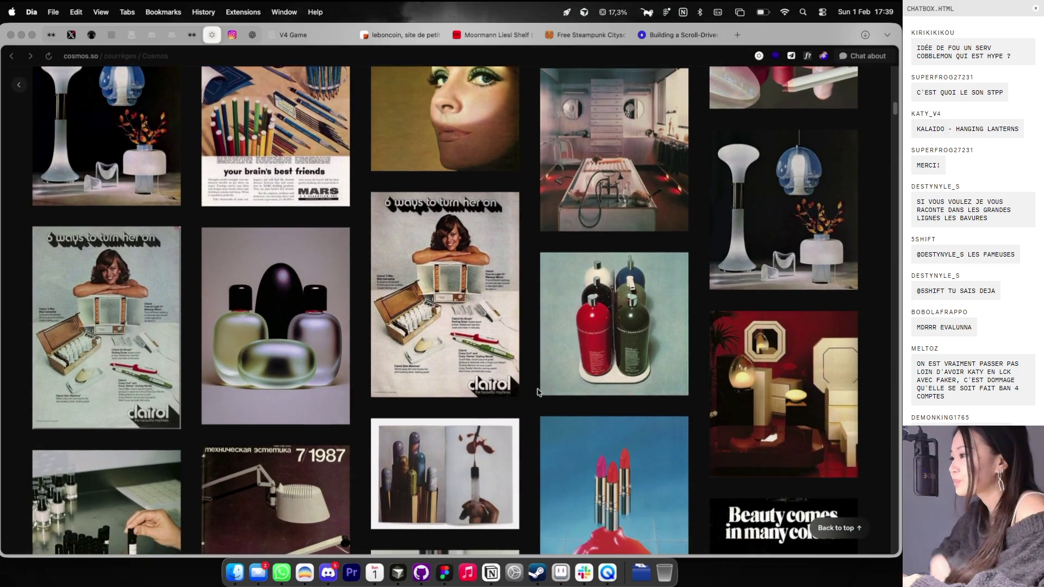
scroll(730, 73, down, 10)
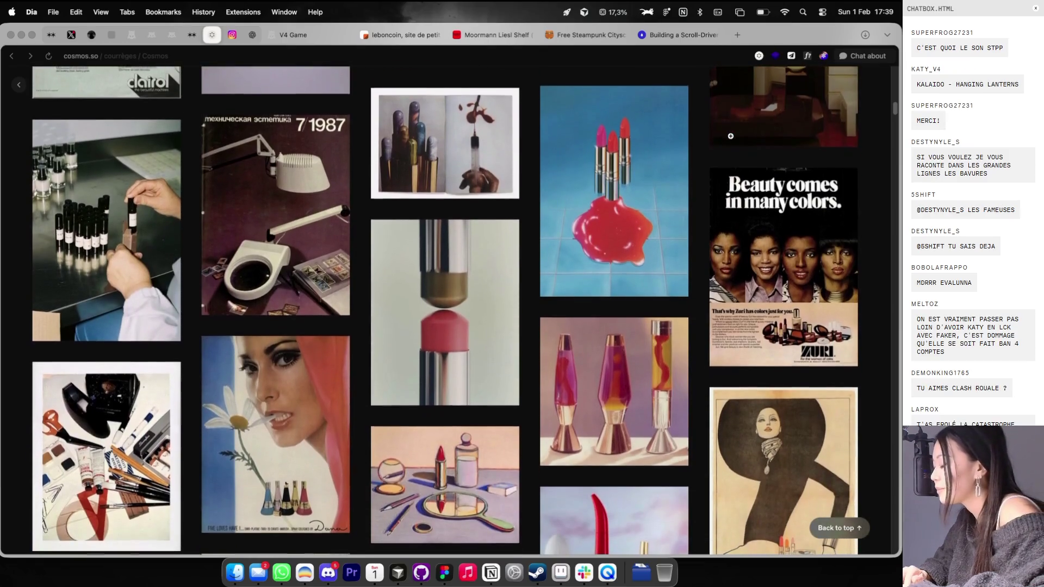
scroll(730, 136, down, 2)
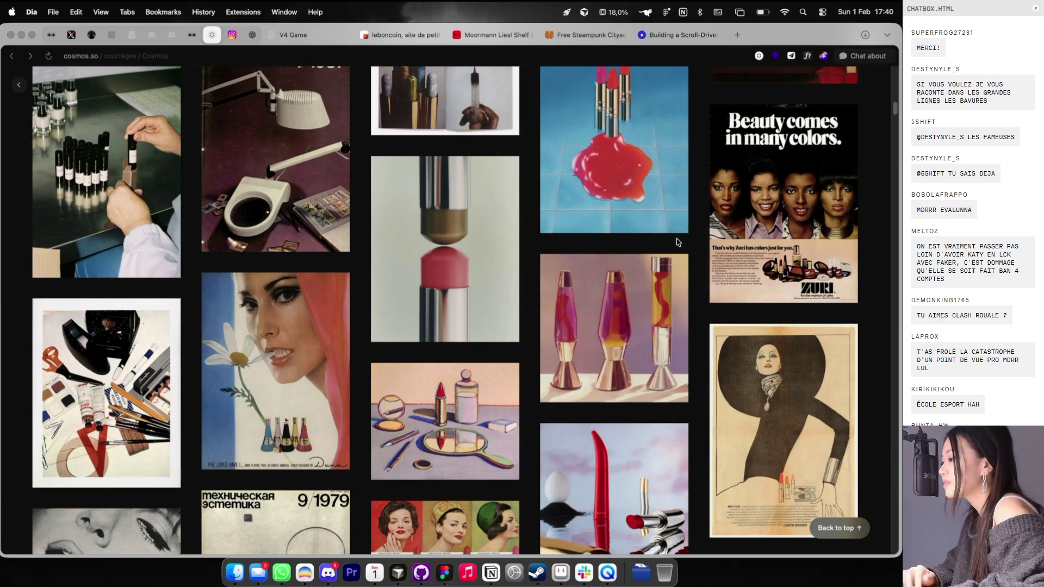
scroll(677, 239, down, 5)
scroll(678, 239, down, 3)
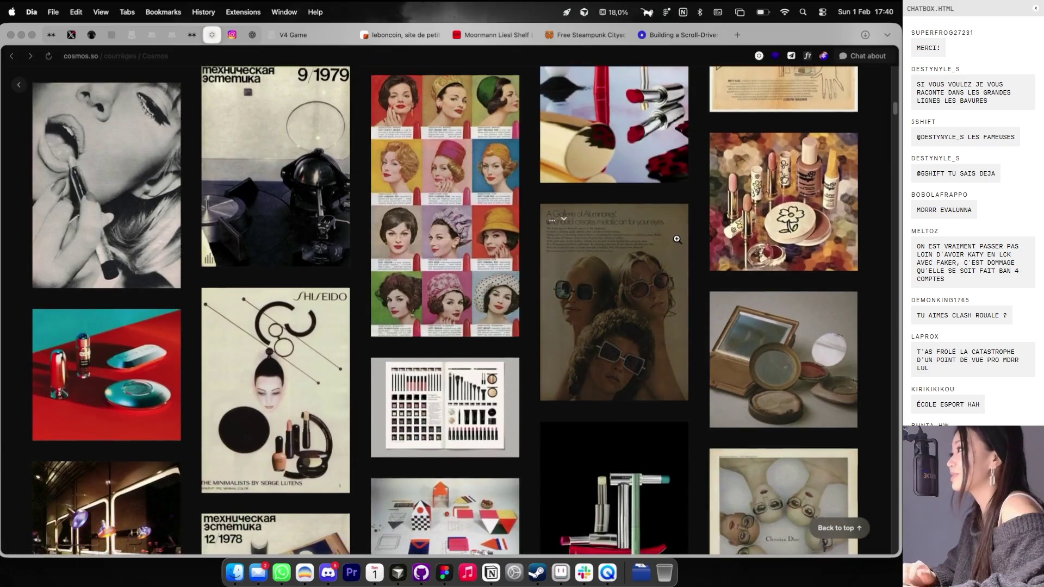
Step: Go back to the Cosmos home feed, then return to the Theo Folio file in Figma
key(super+bracketleft)
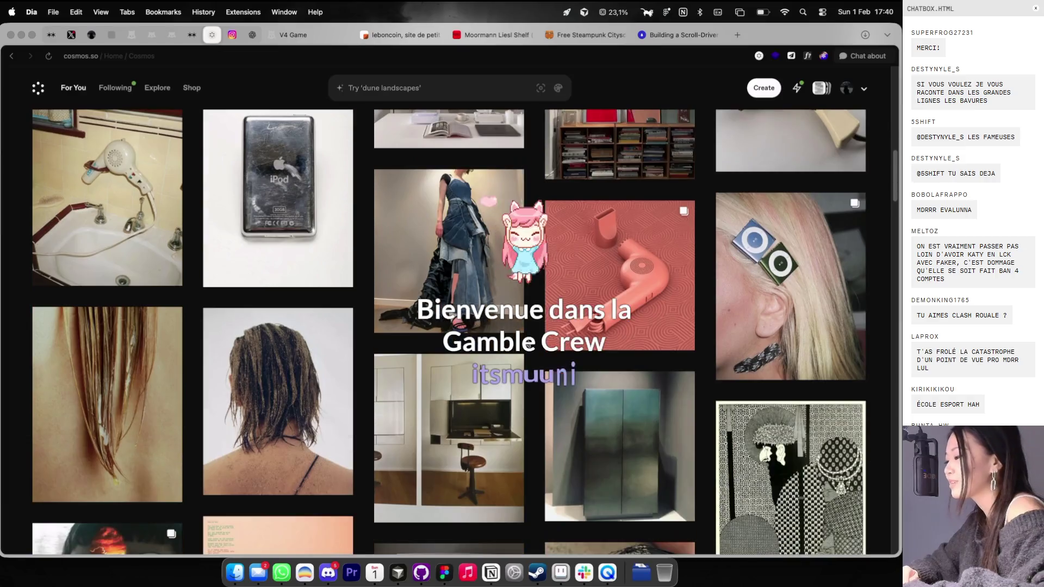
scroll(542, 314, down, 4)
scroll(543, 315, down, 10)
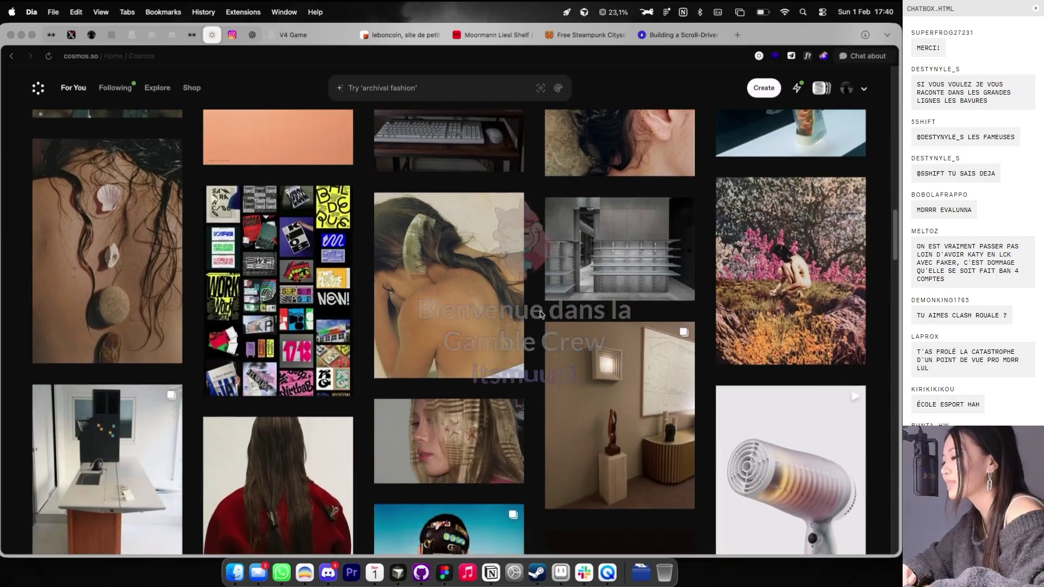
key(super+Tab)
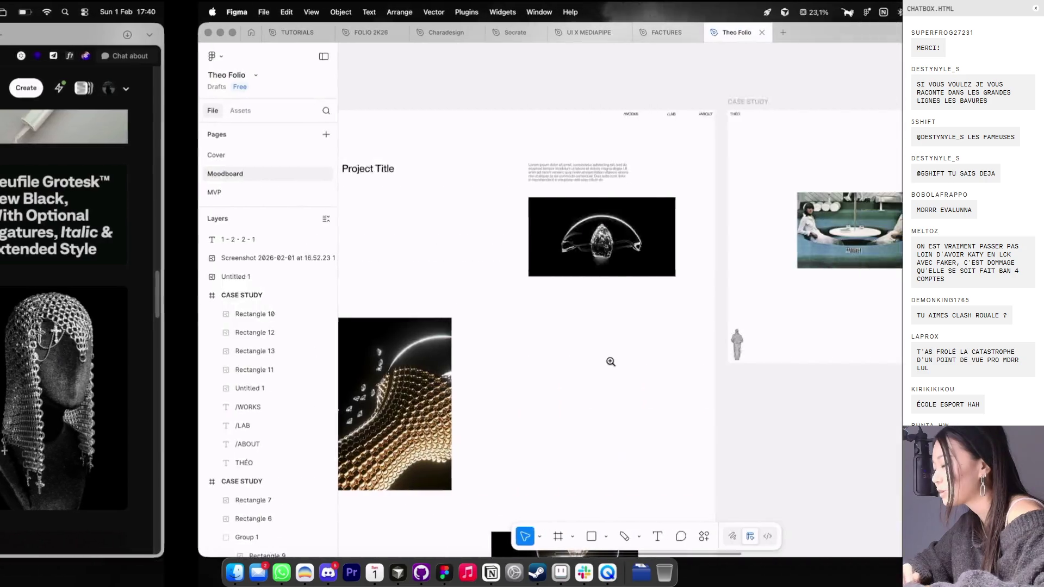
Step: Show the layout grid, raise the small dark image, and shrink it to 63 × 79
scroll(562, 299, right, 5)
scroll(598, 251, up, 5)
key(ctrl+g)
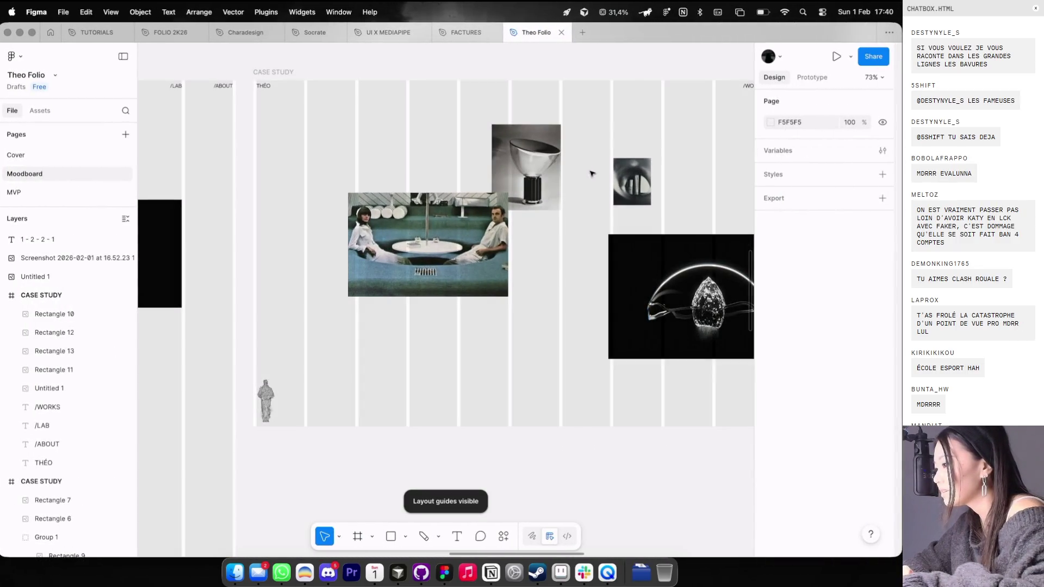
scroll(580, 179, up, 5)
scroll(596, 158, up, 4)
drag(617, 176, 616, 156)
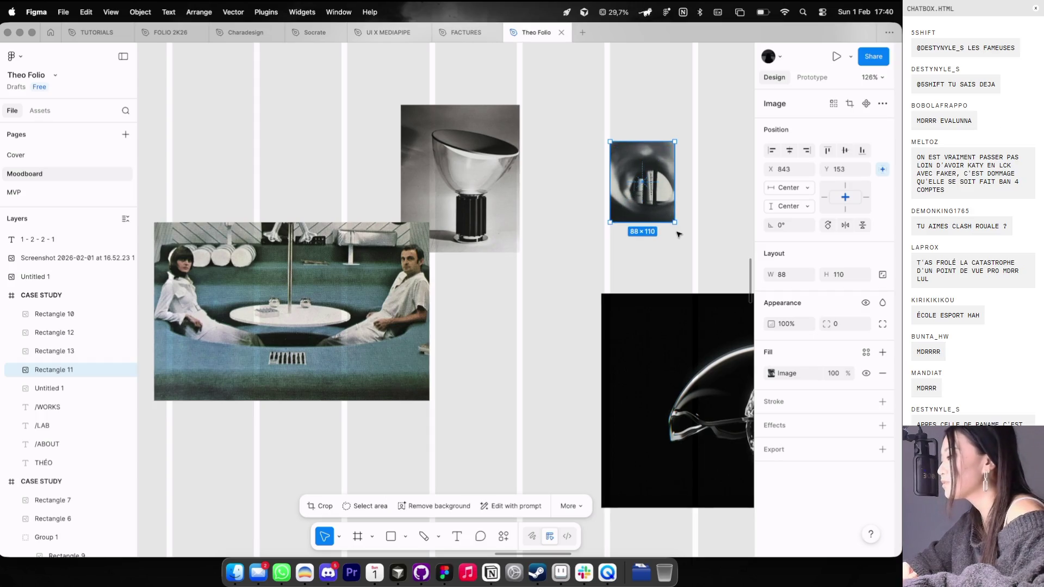
drag(675, 223, 657, 199)
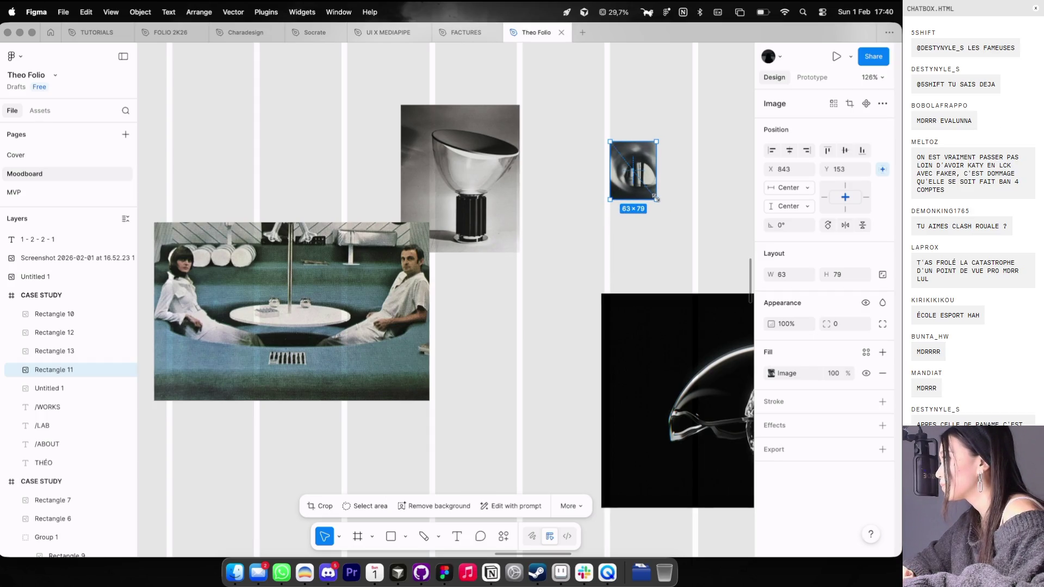
click(641, 240)
Step: Switch back to the Cosmos home feed in the browser
scroll(641, 240, down, 4)
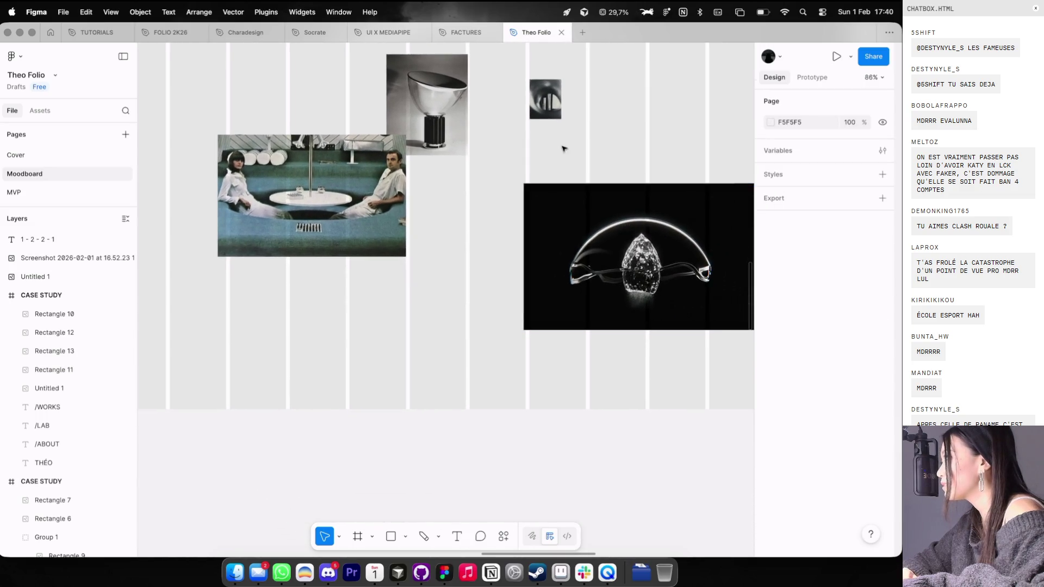
scroll(563, 148, up, 3)
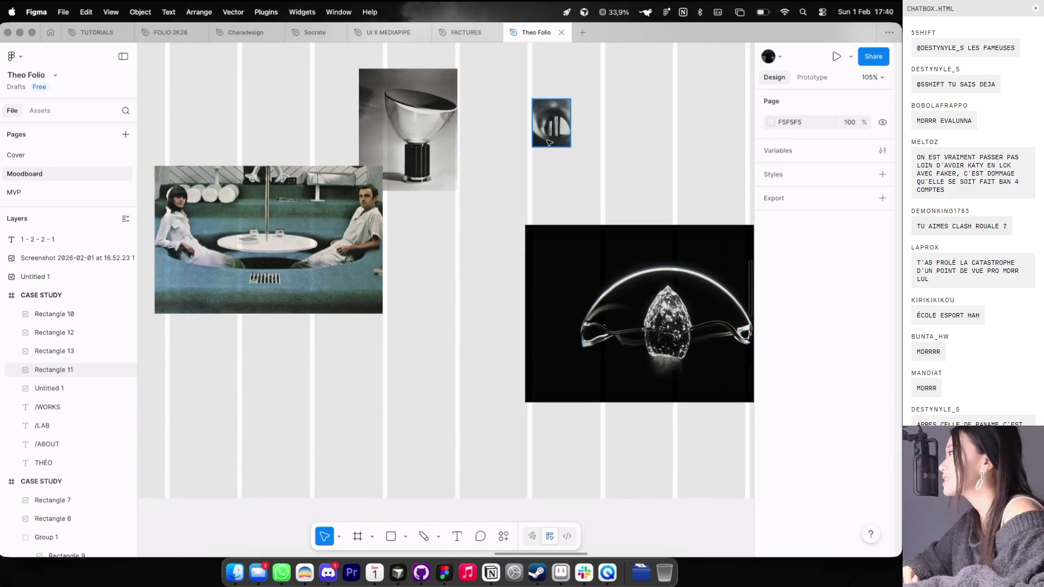
key(super+Tab)
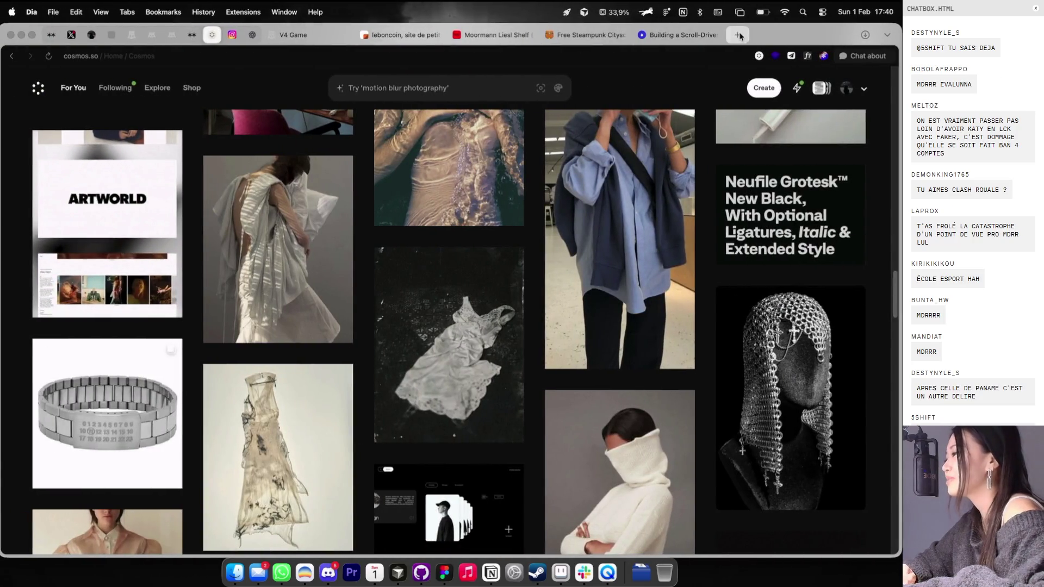
key(super+t)
text(op gg euw)
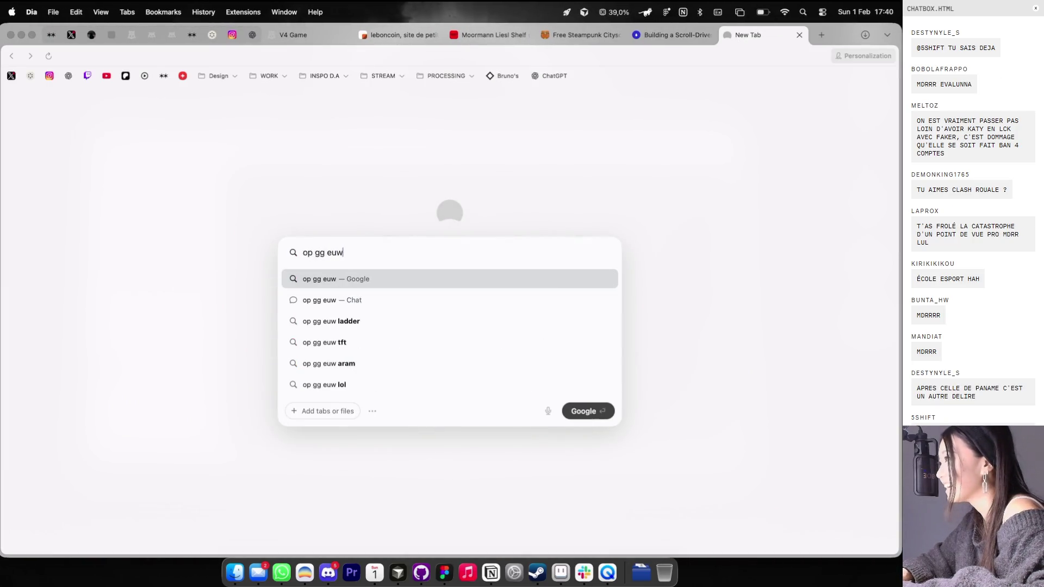
key(Return)
click(305, 185)
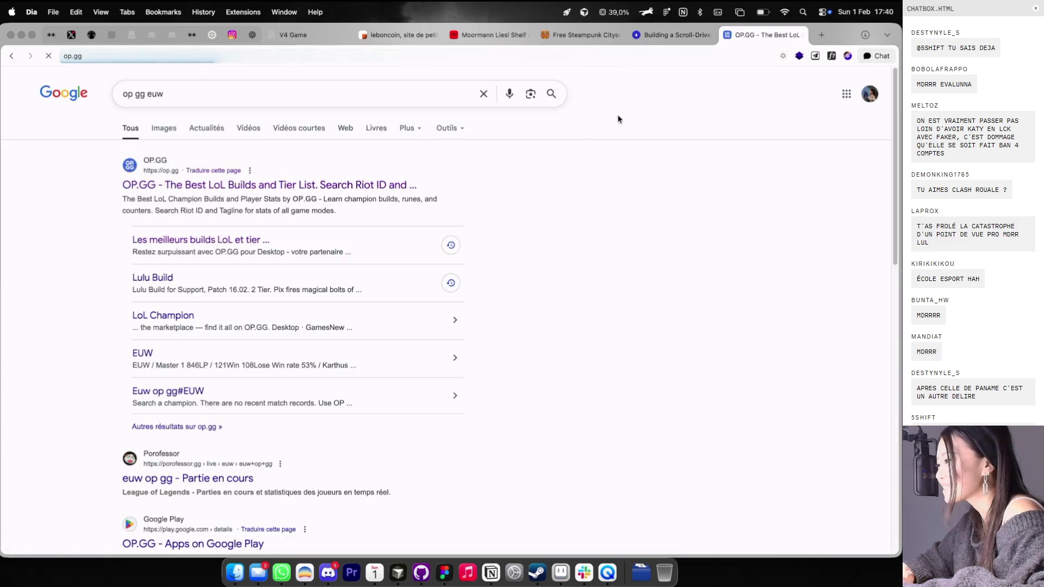
click(445, 300)
text(kâty)
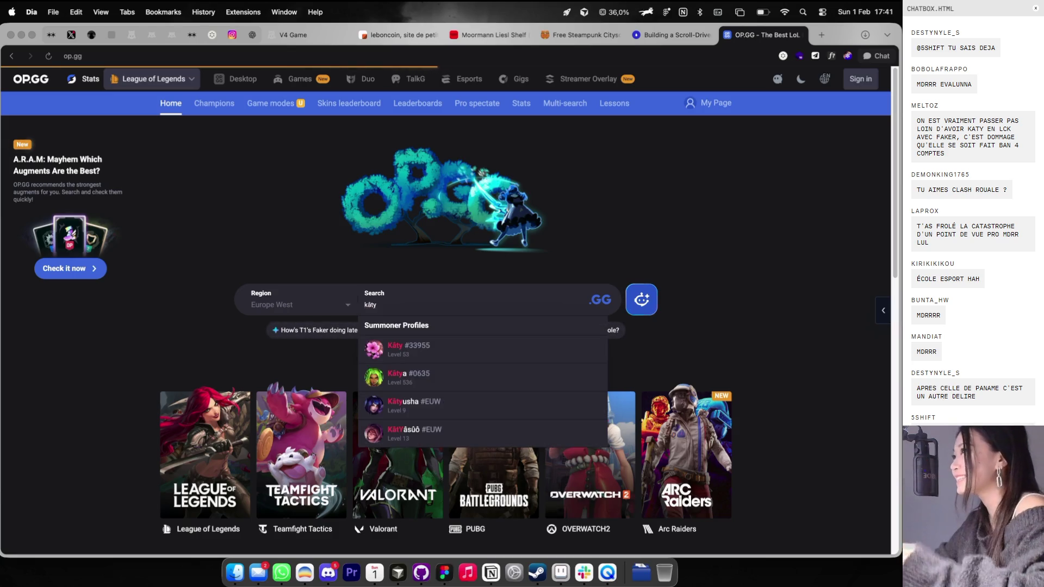
key(Return)
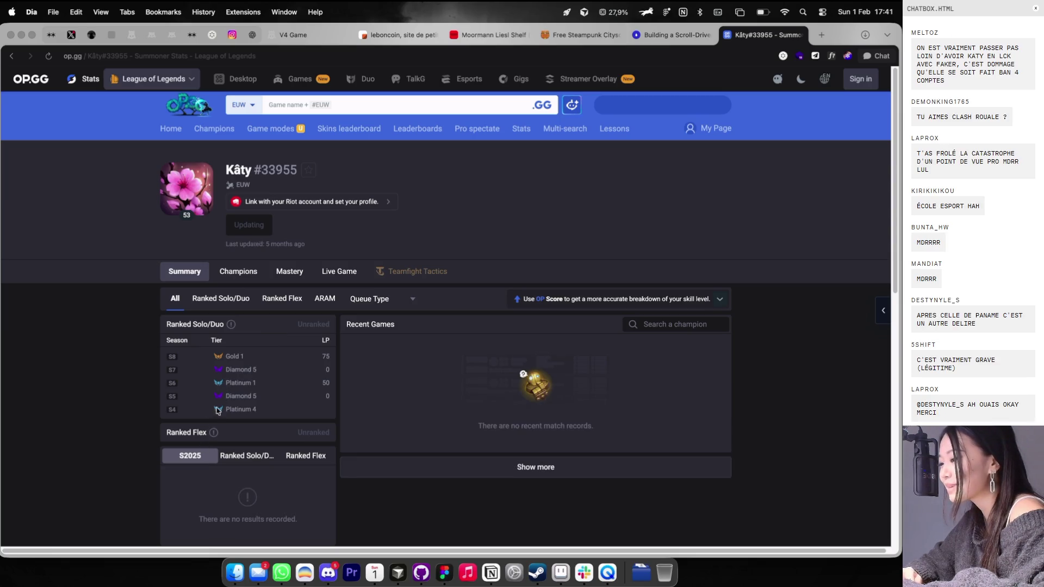
click(315, 104)
text(katy v1)
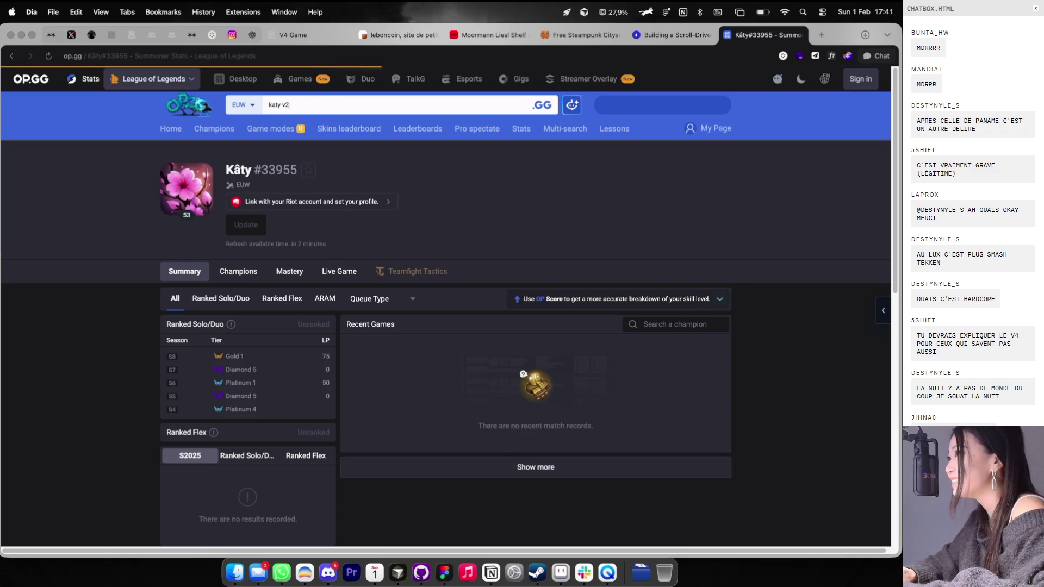
key(Return)
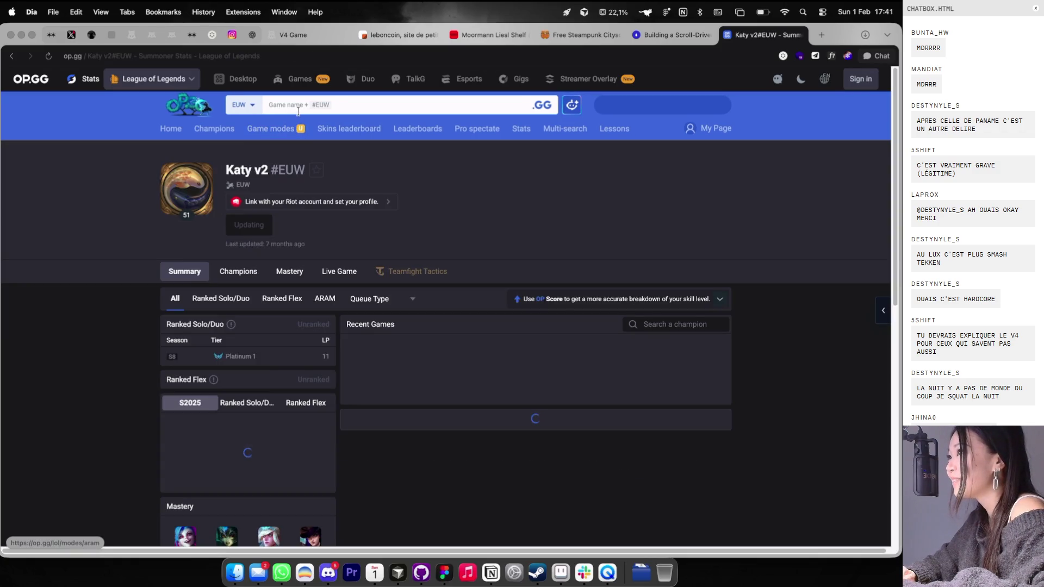
click(301, 105)
text(katy v3)
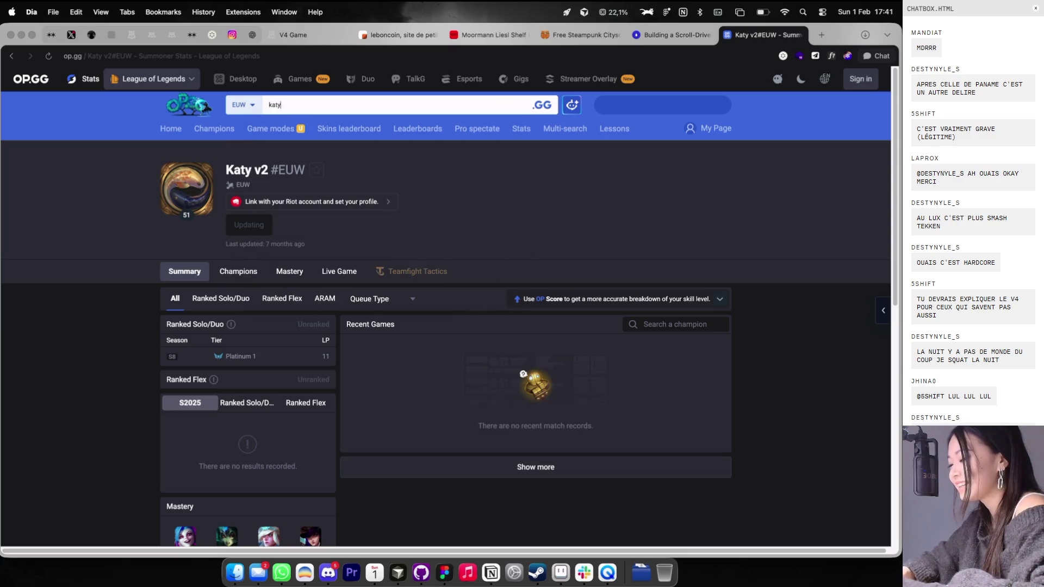
key(Return)
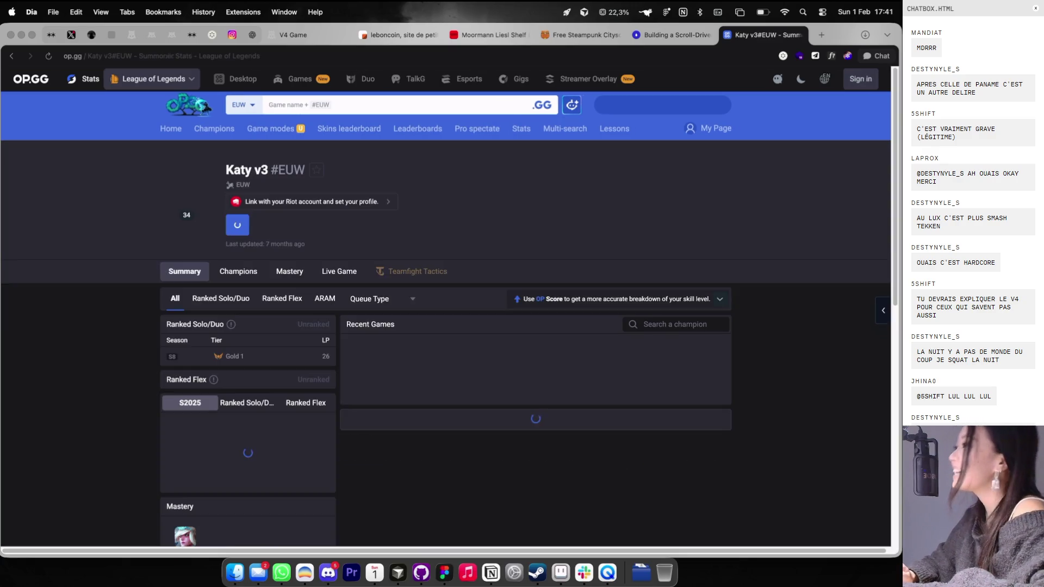
click(302, 105)
text(k)
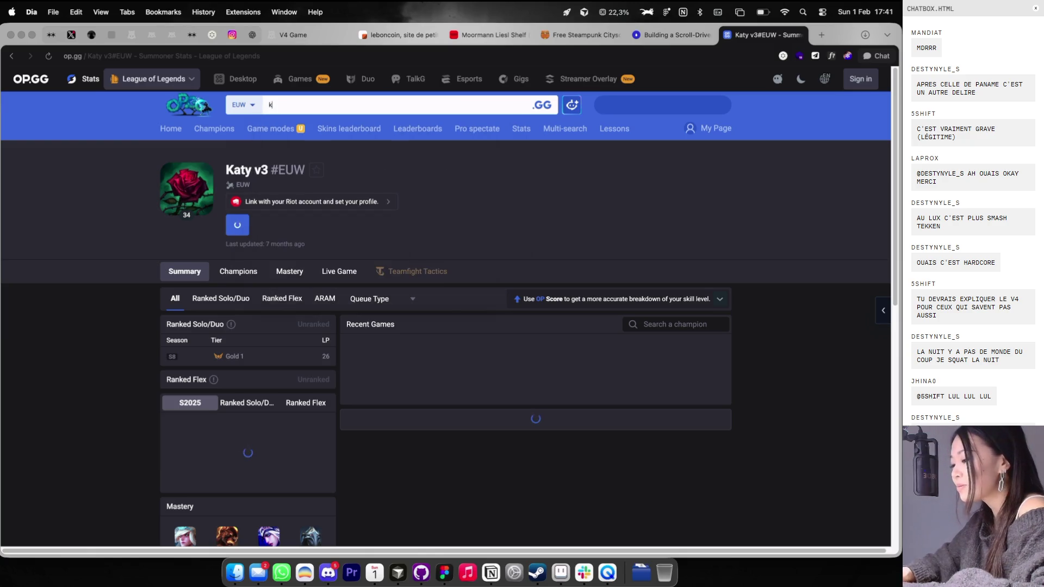
text(3)
key(Return)
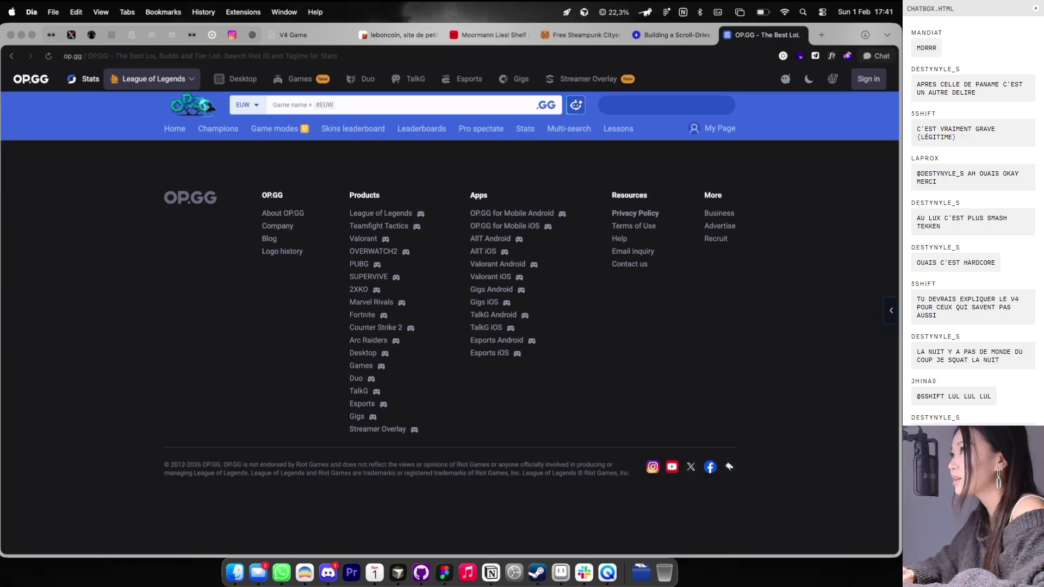
click(322, 105)
text(katy v4)
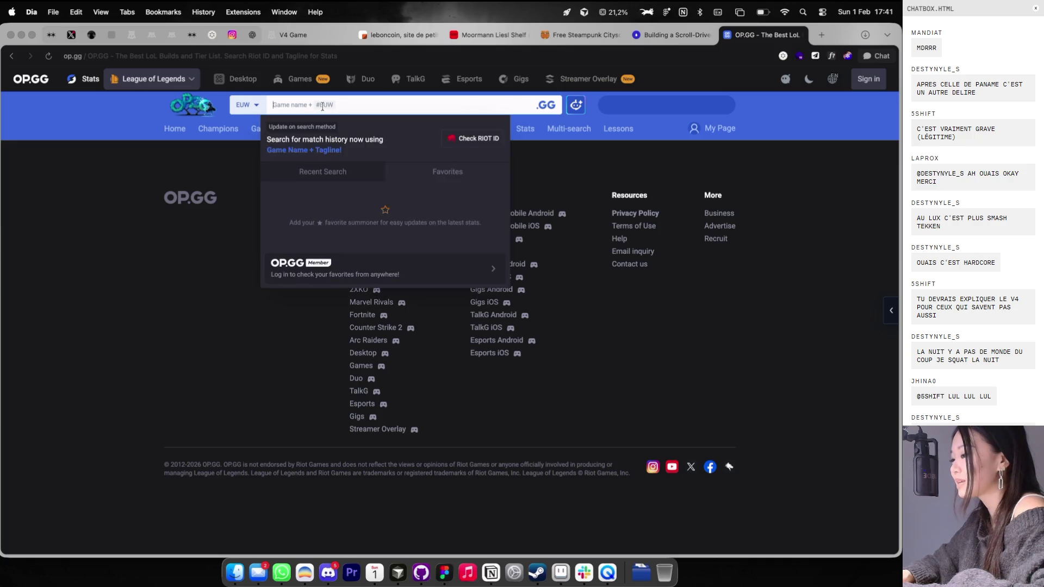
key(Return)
scroll(323, 110, down, 10)
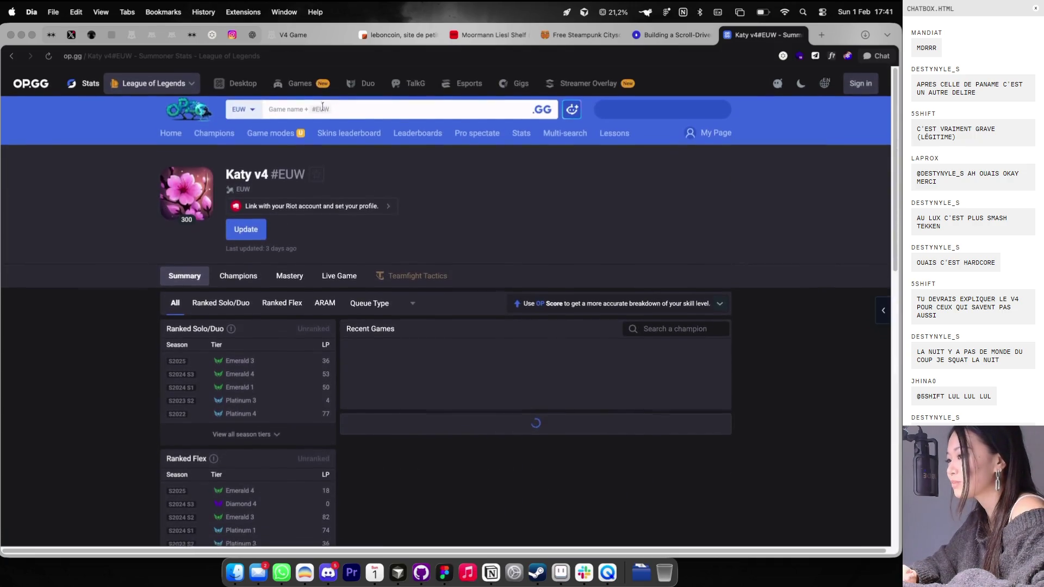
click(323, 111)
text(katy v5)
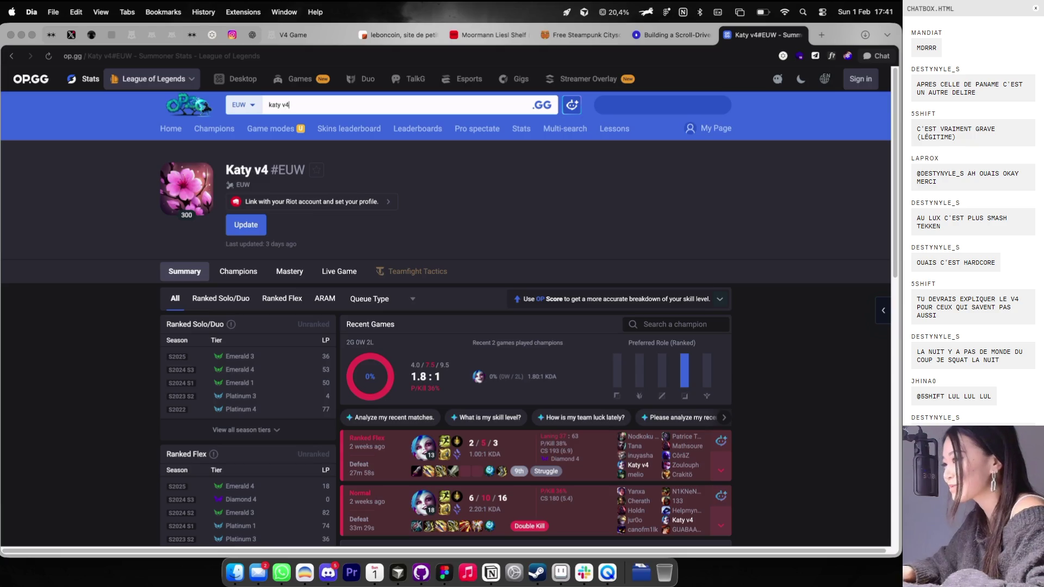
key(BackSpace)
text(5)
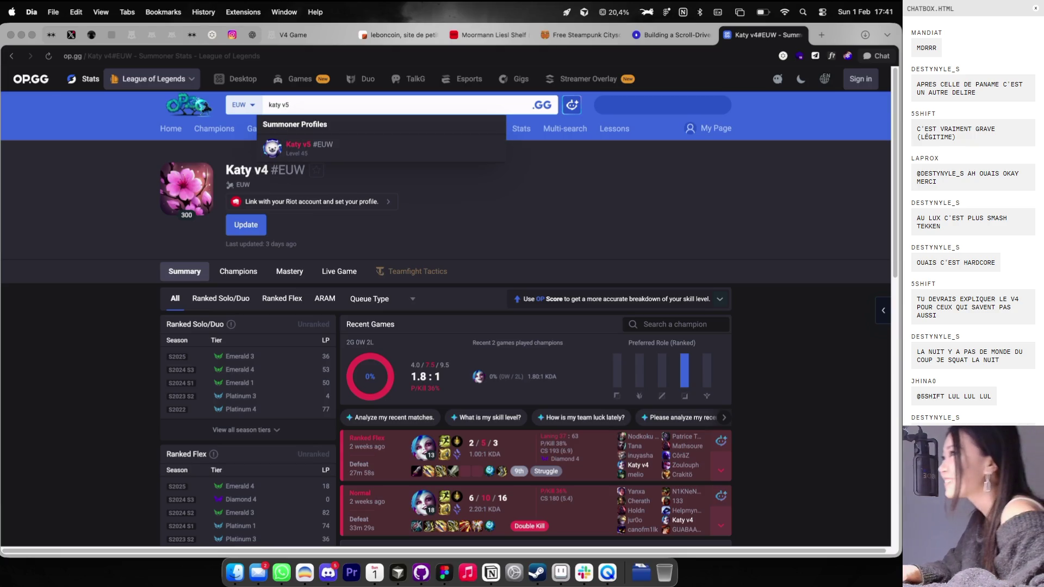
key(Return)
click(319, 102)
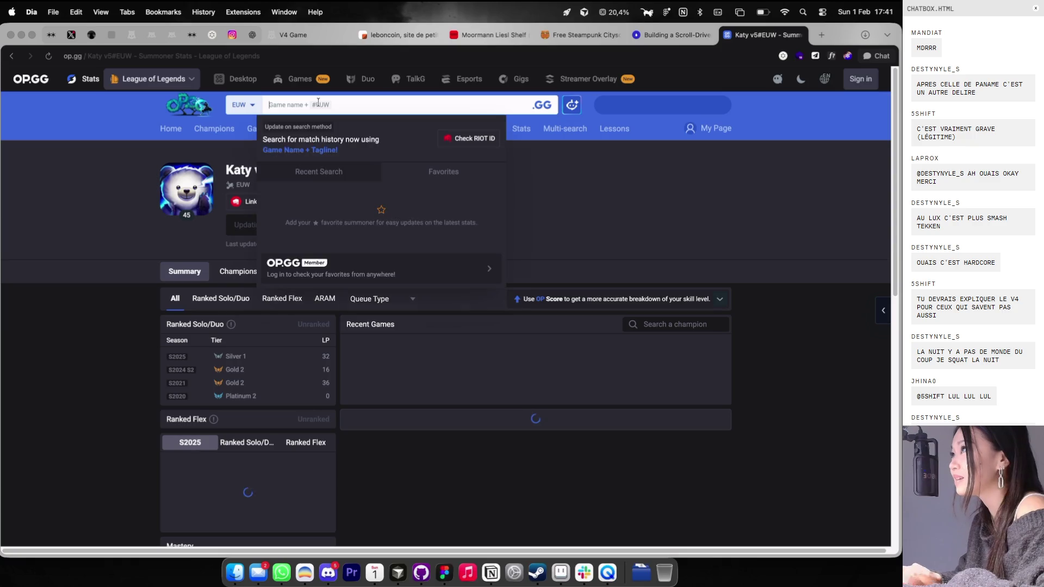
text(katy v6)
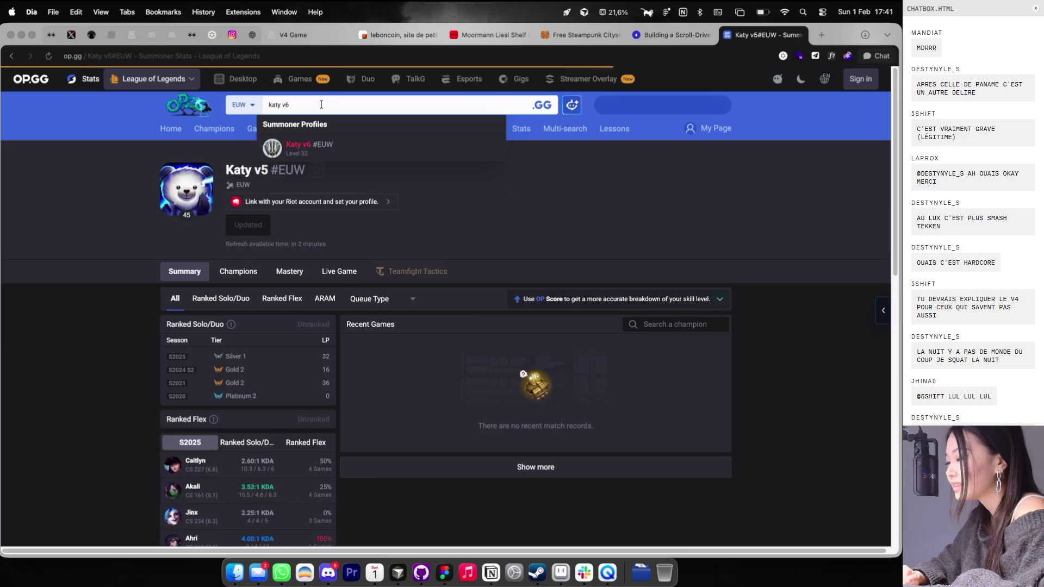
key(Return)
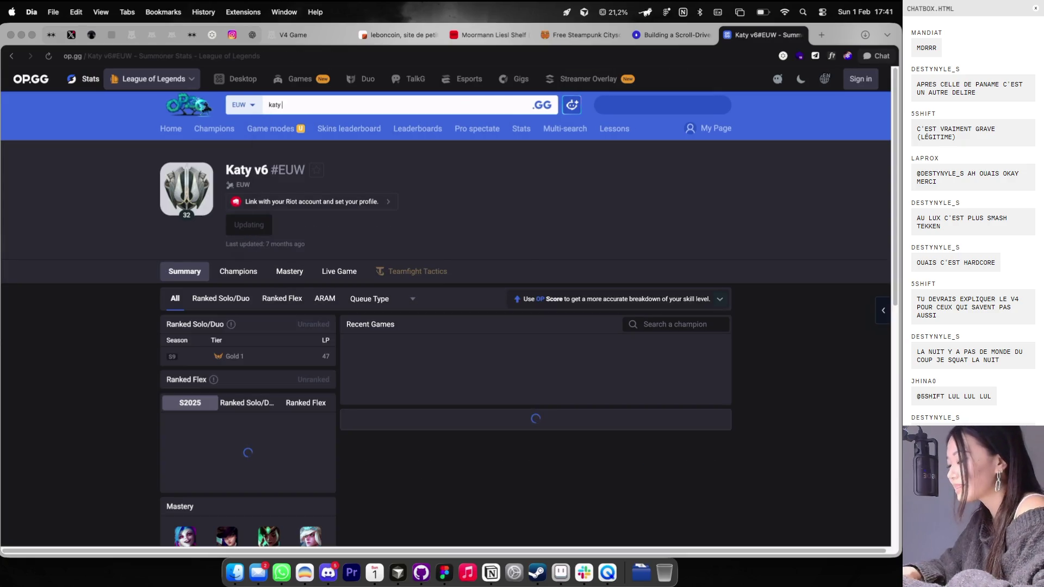
text(v7)
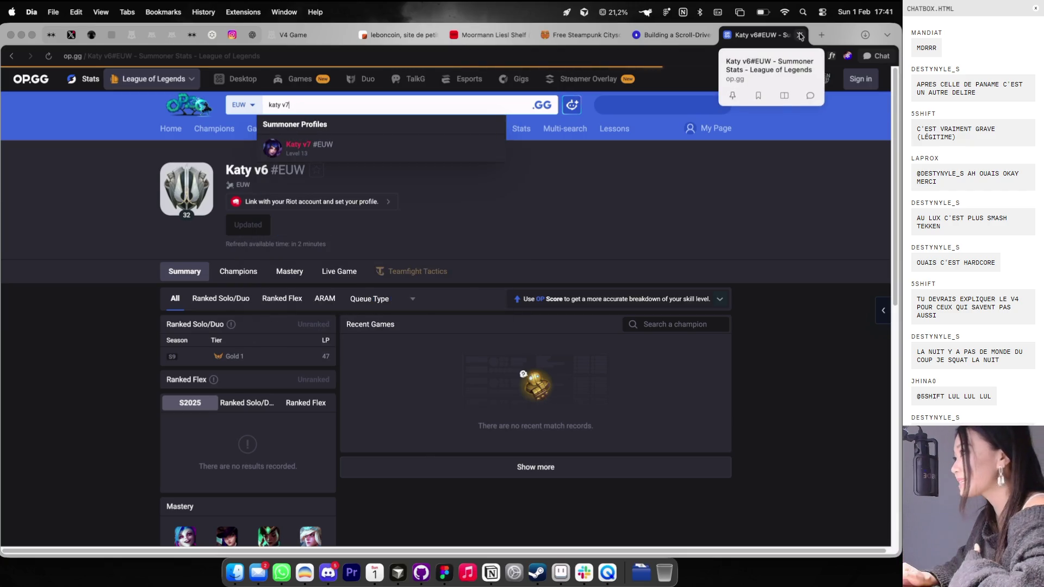
click(800, 35)
click(800, 36)
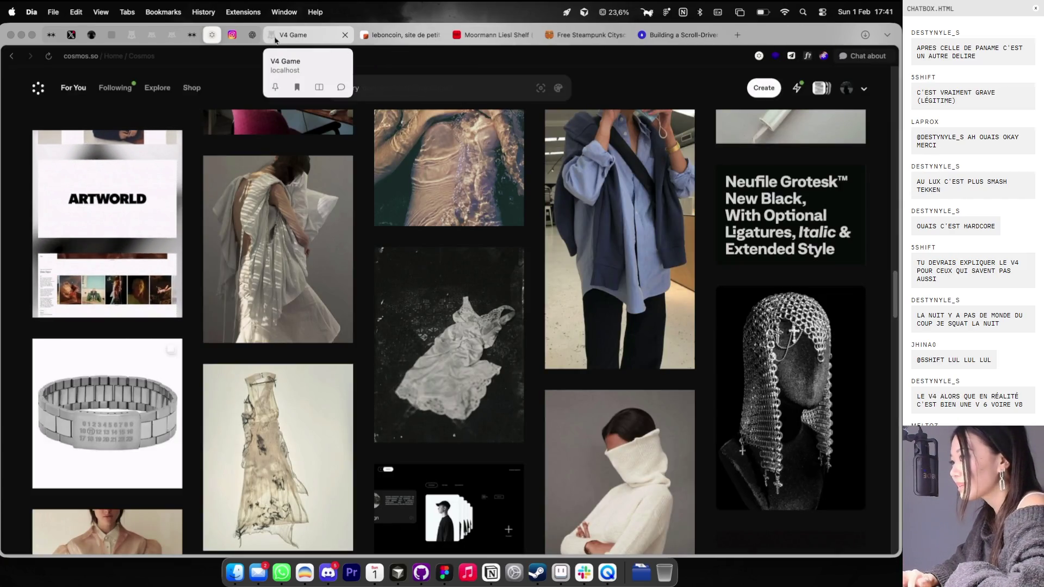
Step: View an online player's PROFIL window in the V4 Game tab, close it, and return to Figma
click(288, 35)
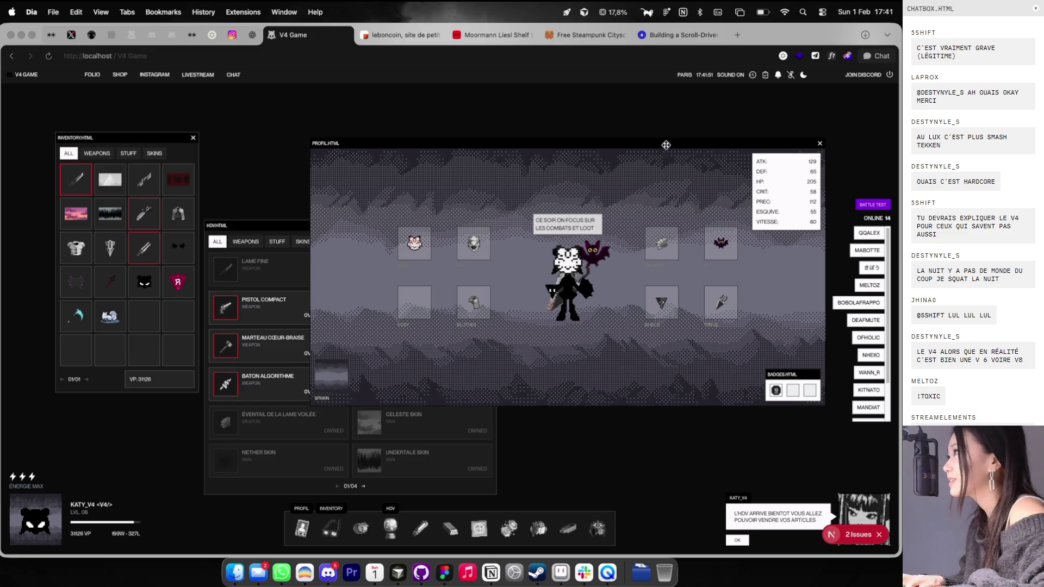
click(859, 303)
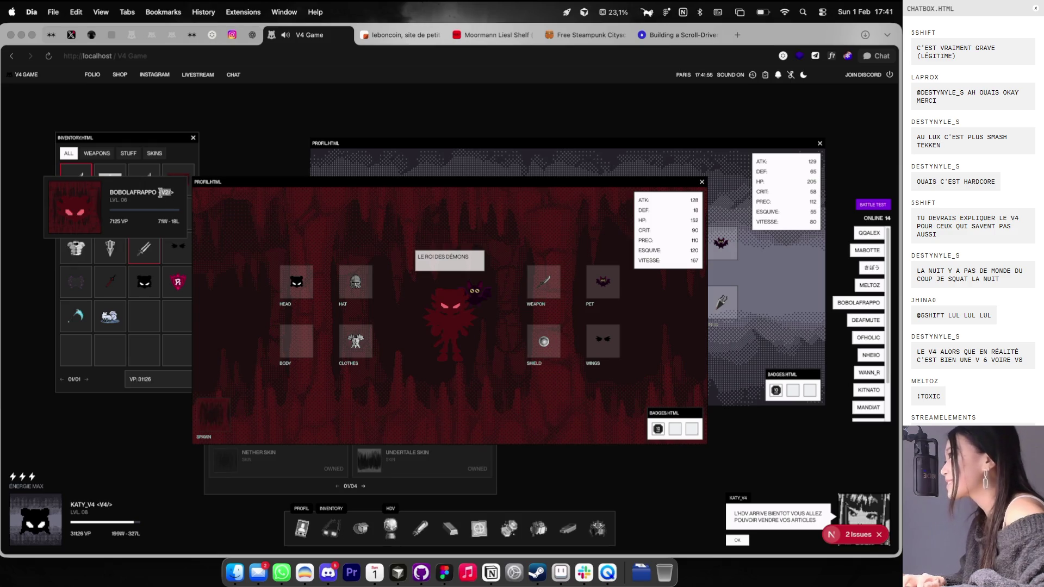
drag(160, 193, 165, 192)
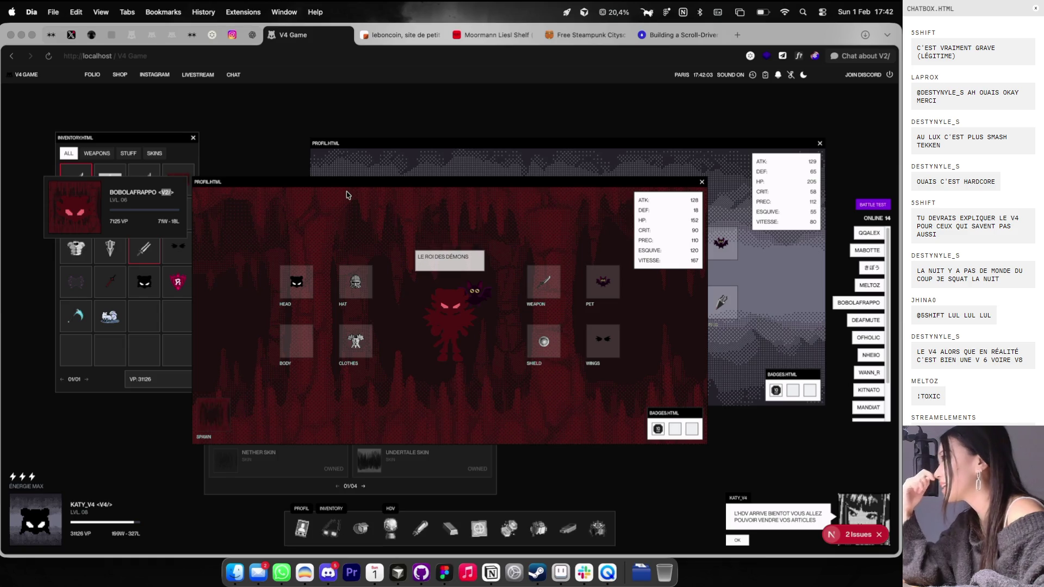
drag(630, 183, 687, 169)
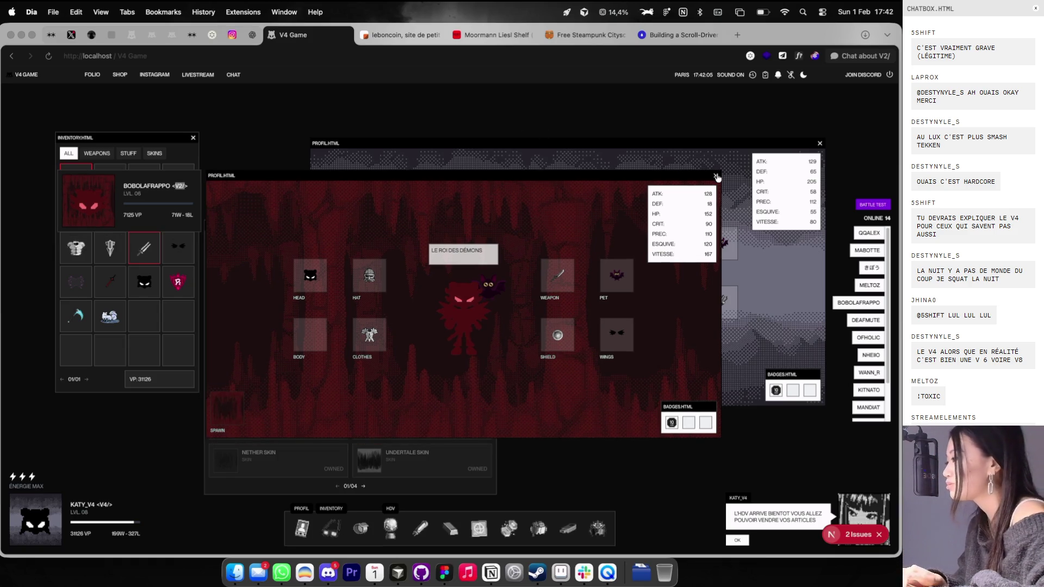
click(717, 177)
key(super+Tab)
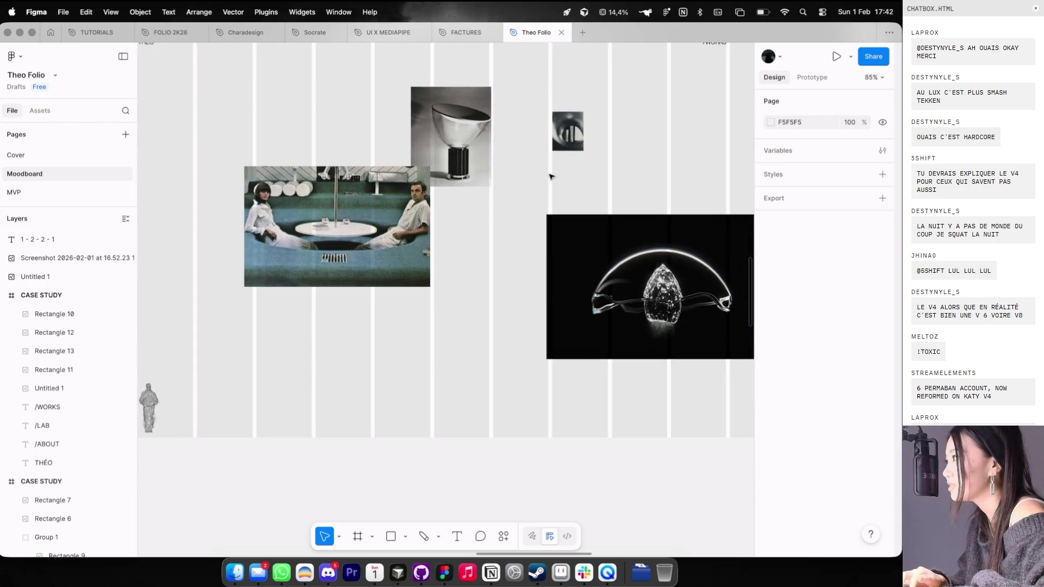
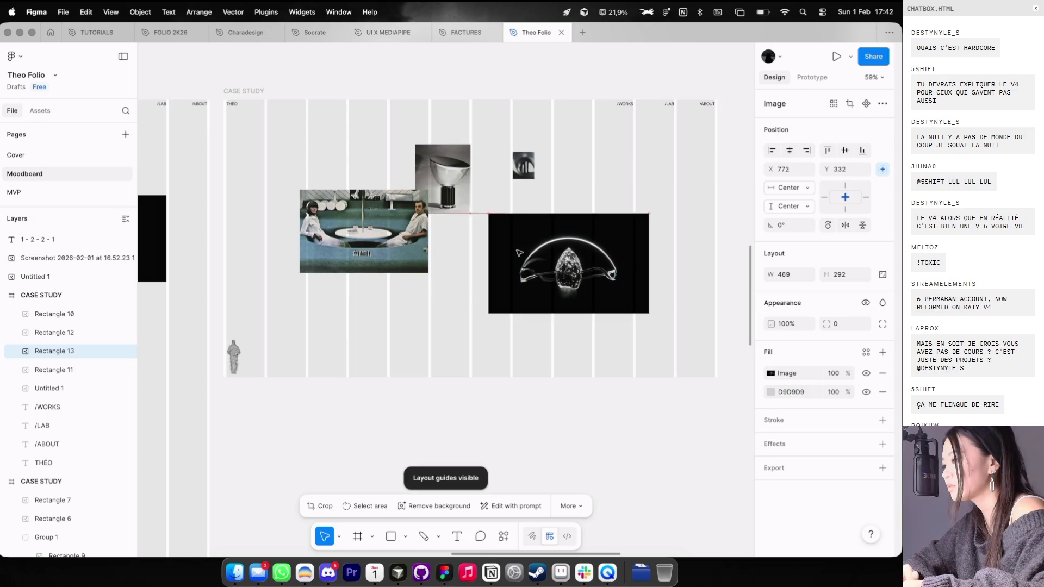
Step: Select the case study images, then draw a trial Pencil stroke across the frame and undo it
click(401, 265)
click(523, 167)
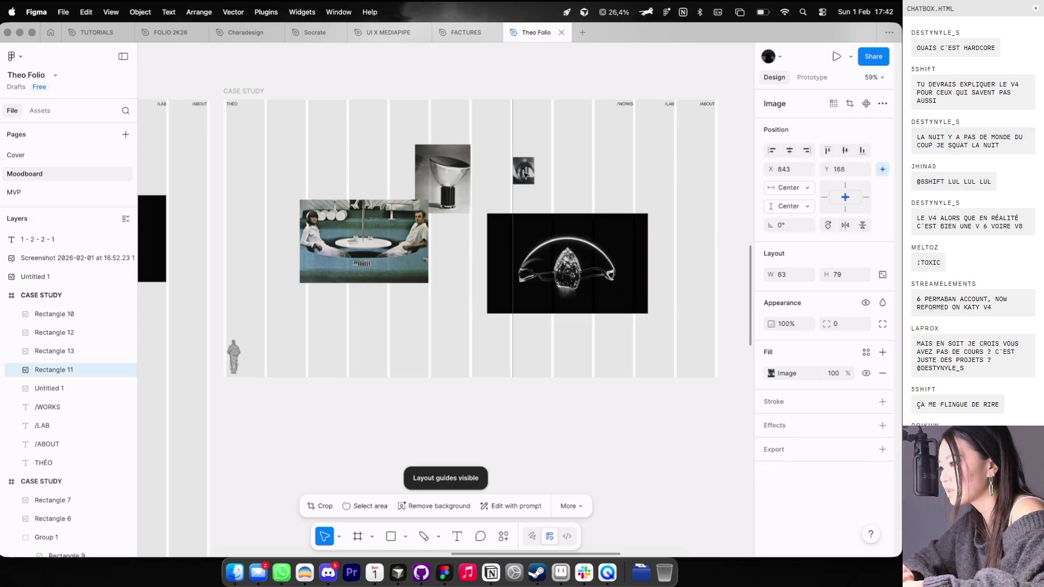
scroll(523, 174, right, 3)
scroll(527, 175, down, 3)
scroll(526, 176, down, 2)
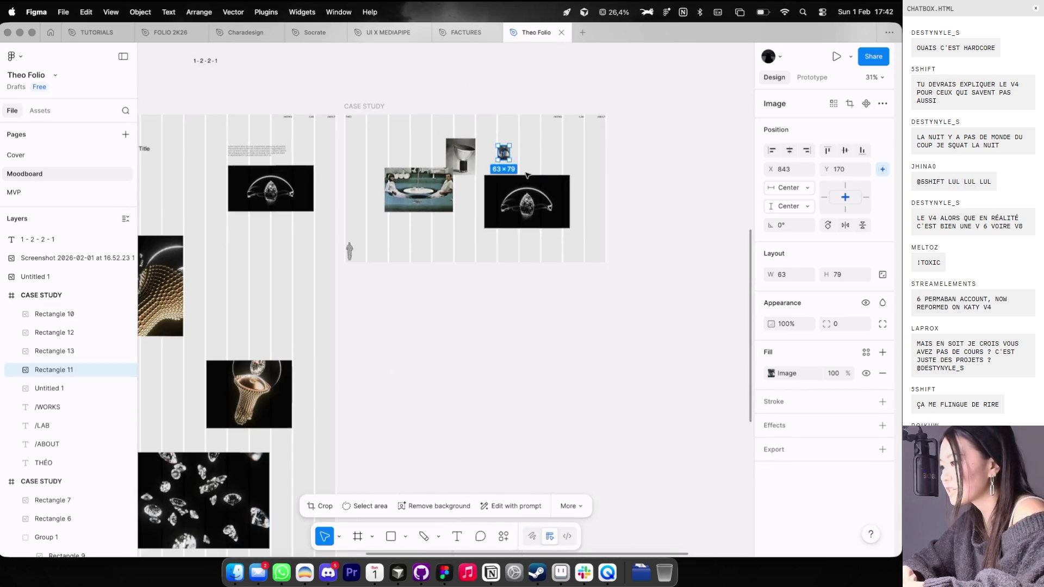
click(517, 179)
key(shift+p)
scroll(451, 163, up, 4)
drag(547, 44, 433, 275)
key(ctrl+z)
Step: Draw four lines from the small image: diagonal down-left, vertical, across the diamond, and left across the couple photo
drag(489, 169, 322, 332)
drag(488, 179, 487, 379)
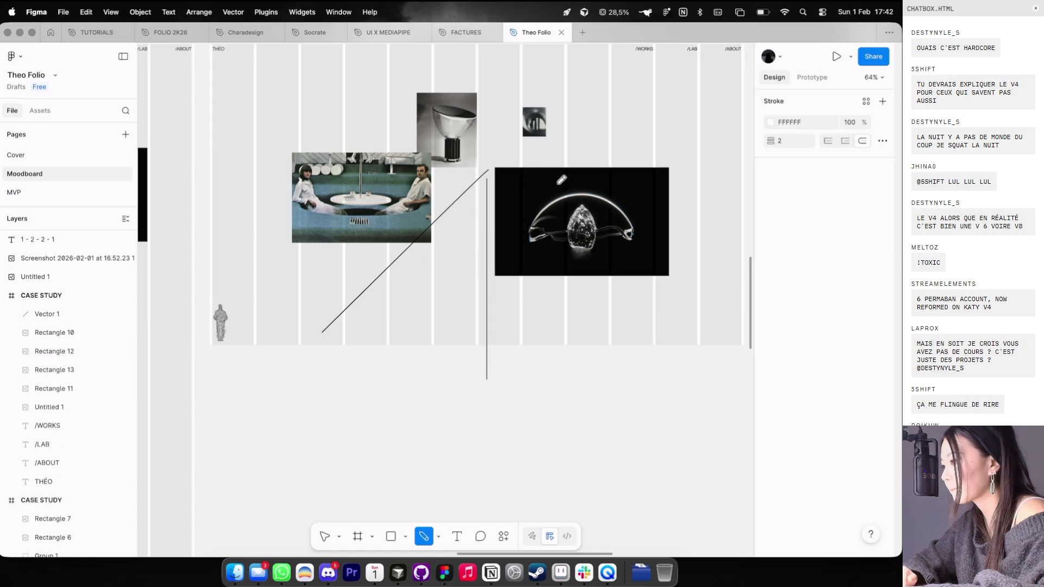
drag(501, 174, 648, 276)
drag(472, 173, 231, 214)
Step: Rearrange the couple photo, lamp, small dark image and diamond image within the frame
key(v)
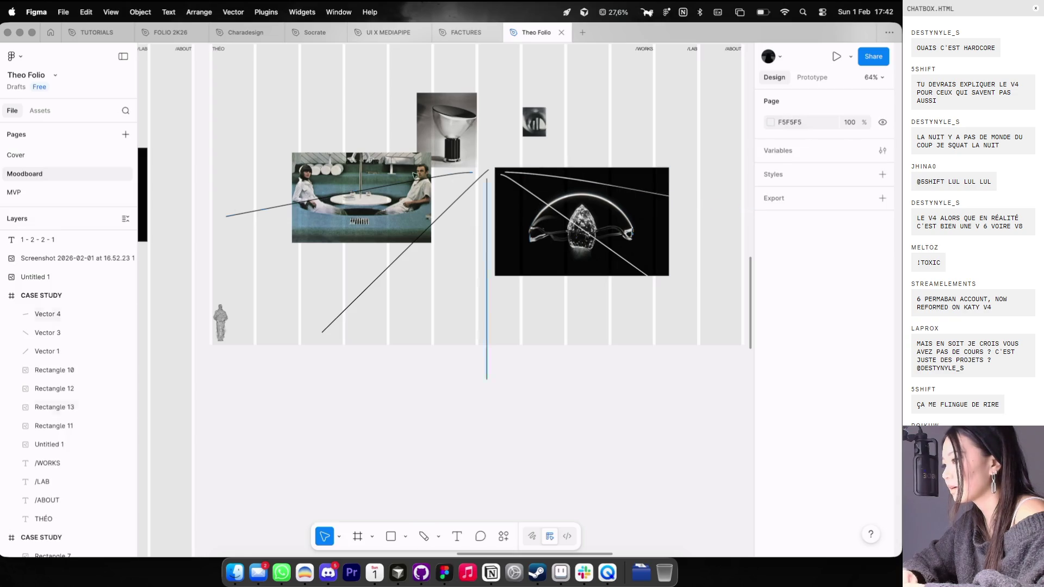
drag(365, 161, 315, 170)
drag(443, 127, 439, 139)
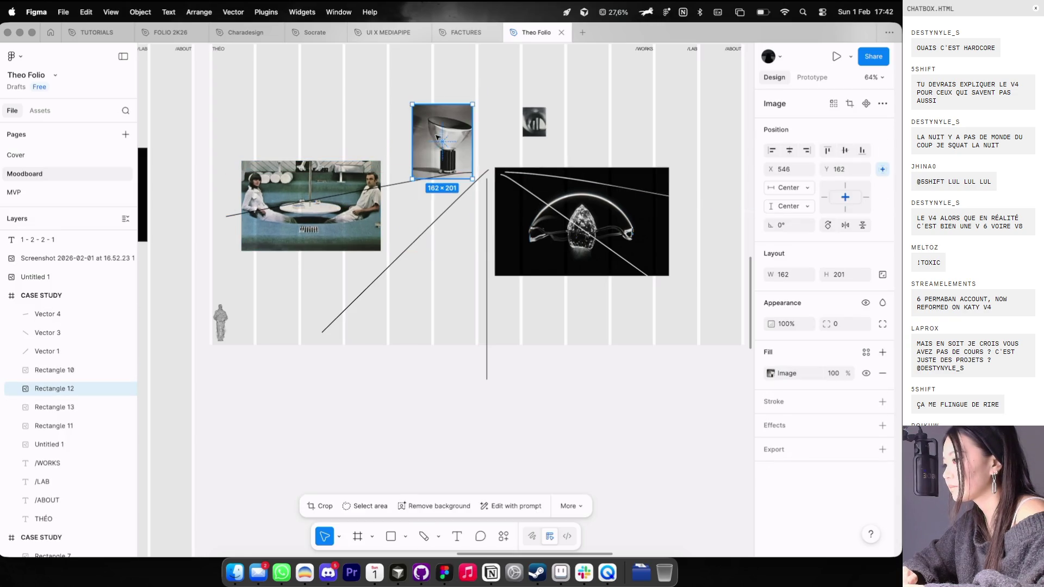
scroll(468, 180, down, 2)
drag(518, 205, 531, 212)
mouse_move(514, 100)
mouse_down()
mouse_move(487, 140)
mouse_move(434, 148)
mouse_up()
mouse_move(495, 160)
mouse_down()
mouse_move(472, 163)
mouse_move(487, 157)
mouse_move(465, 126)
mouse_up()
click(435, 155)
drag(346, 204, 356, 210)
drag(483, 217, 494, 218)
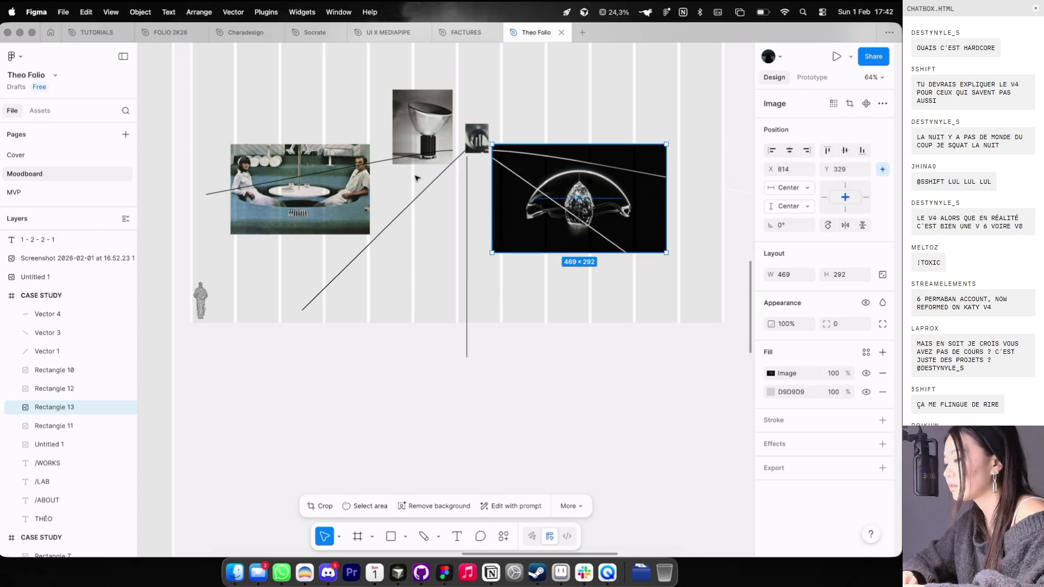
Step: Delete the couple-photo, vertical and diamond lines, keeping only the diagonal line
click(388, 163)
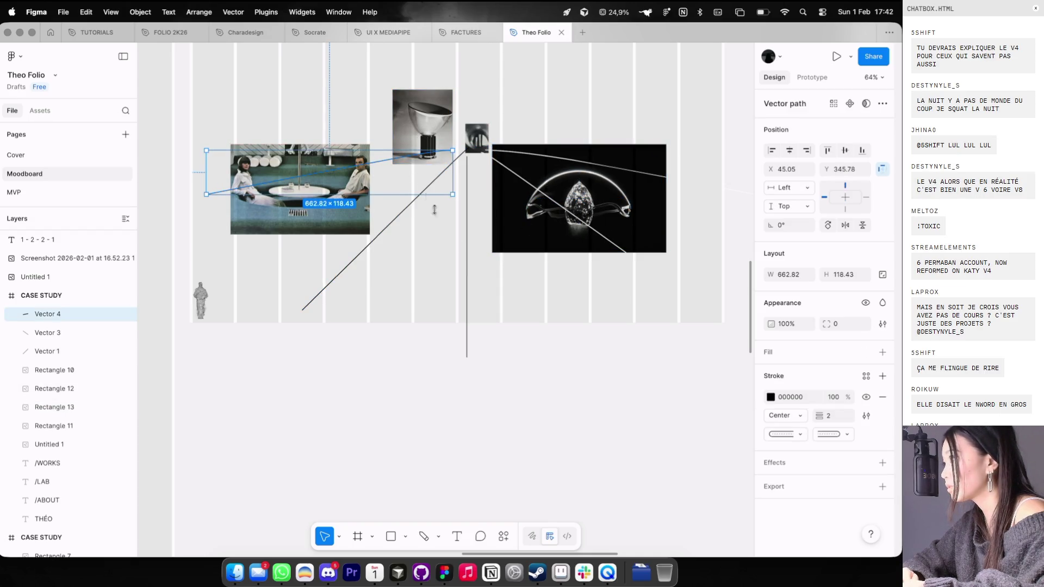
shift+click(466, 260)
shift+click(540, 159)
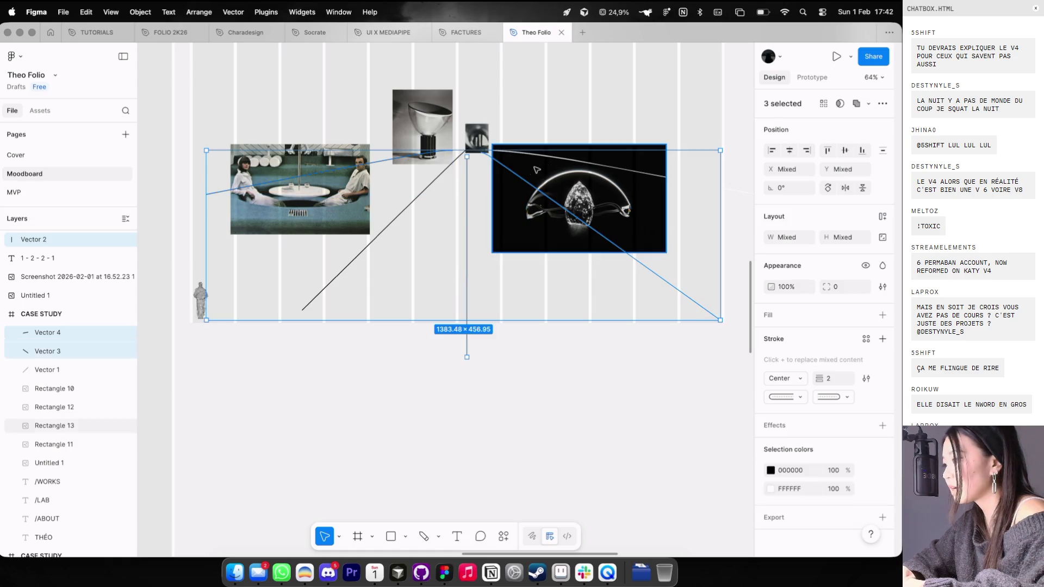
key(Delete)
scroll(447, 188, down, 3)
key(shift+g)
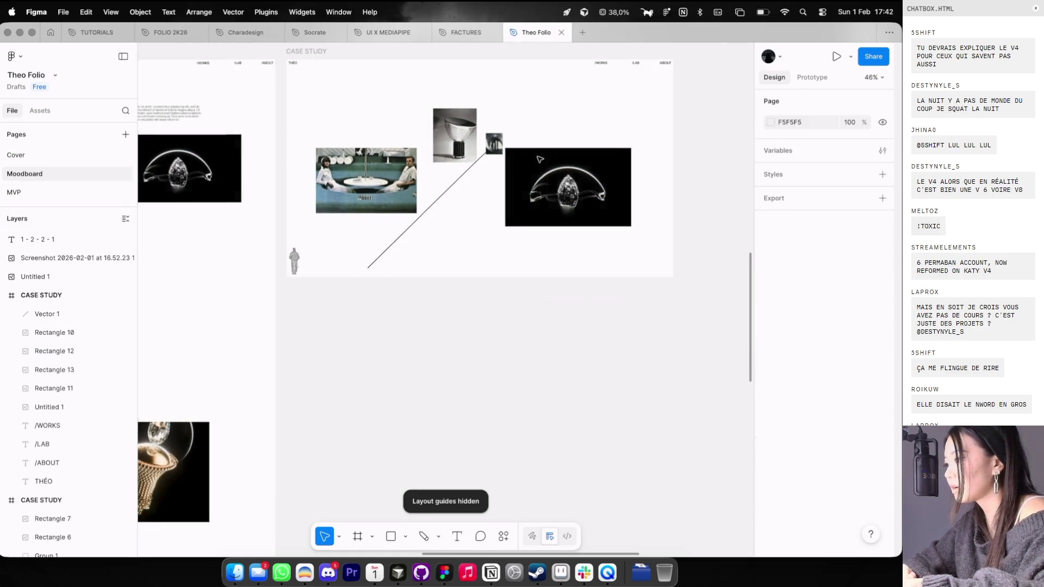
Step: Delete the remaining diagonal line and discard a trial white rectangle over the lamp area
click(448, 189)
key(Delete)
key(shift+g)
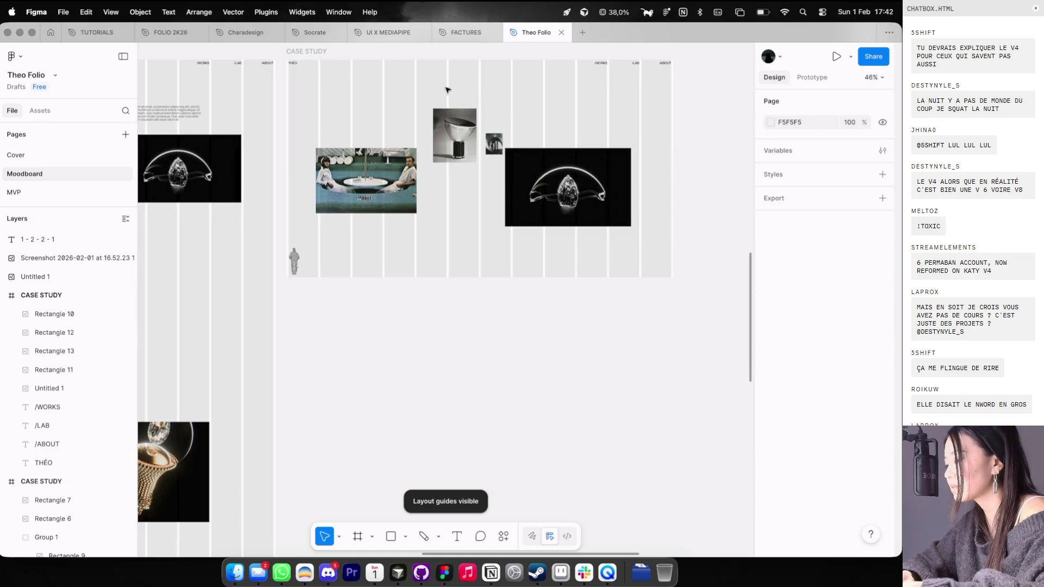
drag(418, 85, 503, 175)
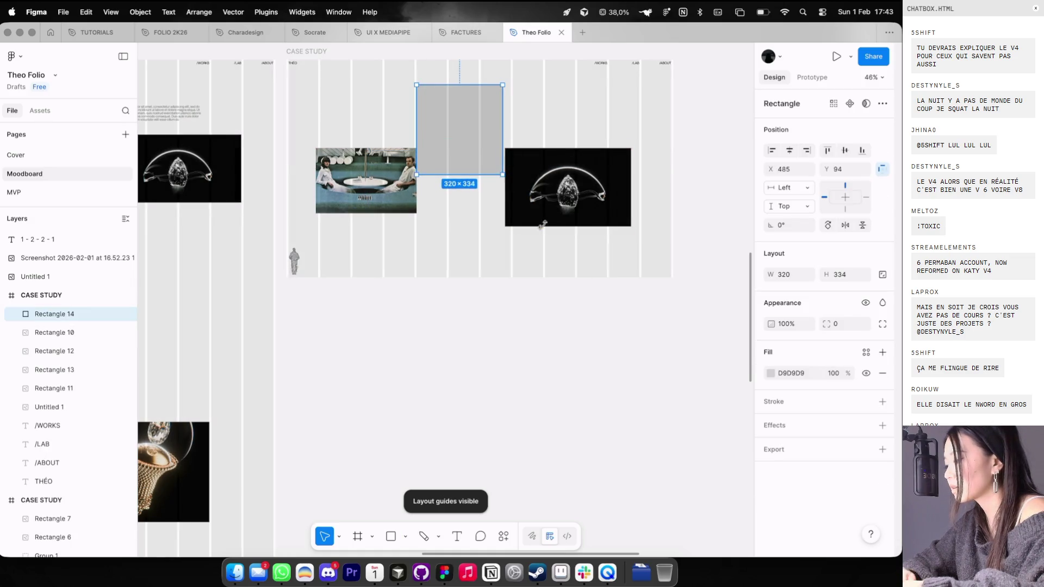
key(shift+g)
click(770, 373)
click(668, 331)
key(Delete)
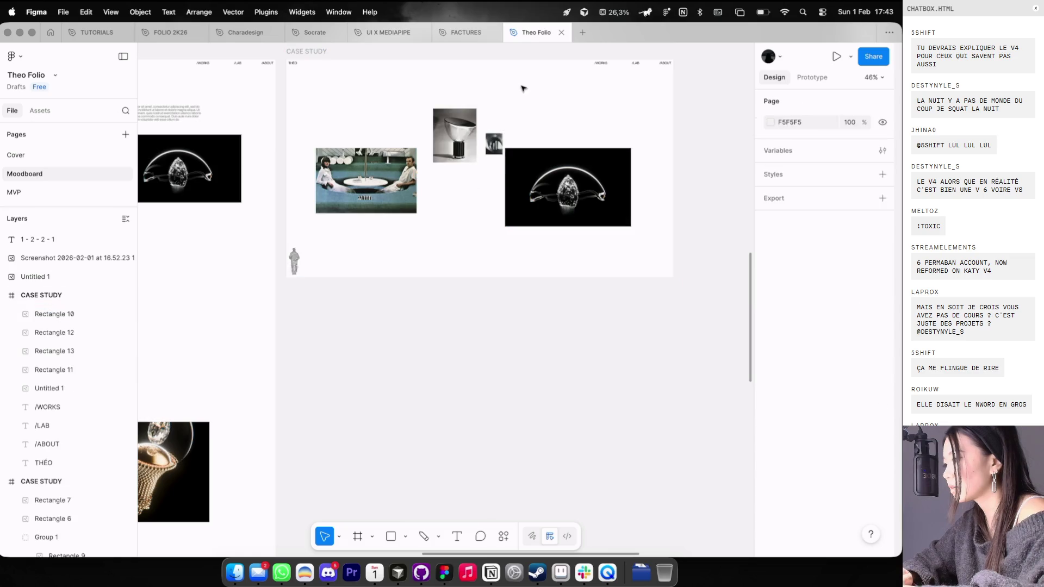
Step: Fade the small dark image and set the couple photo to 80% opacity
click(501, 133)
key(4)
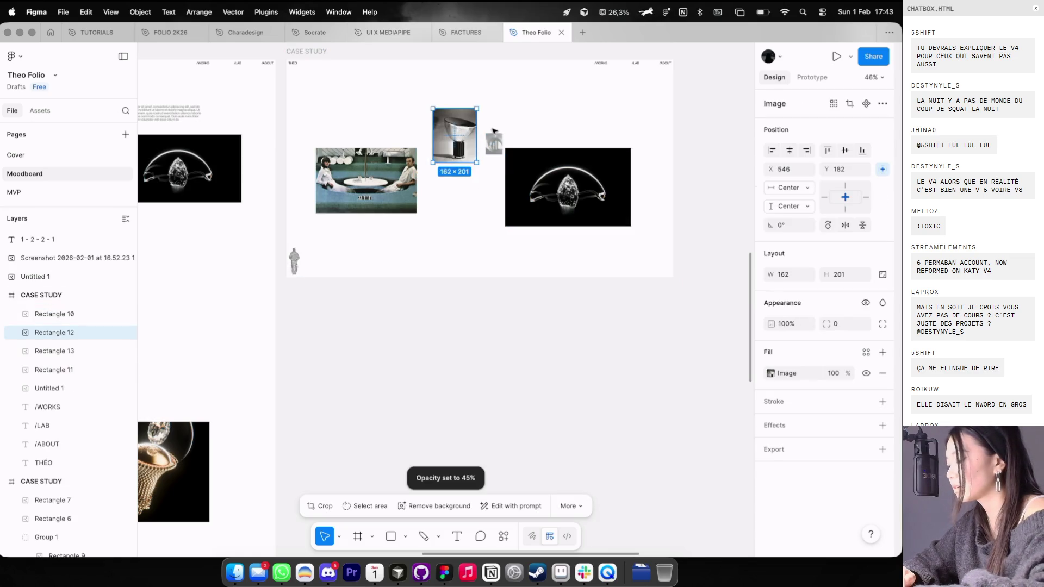
key(7)
click(585, 116)
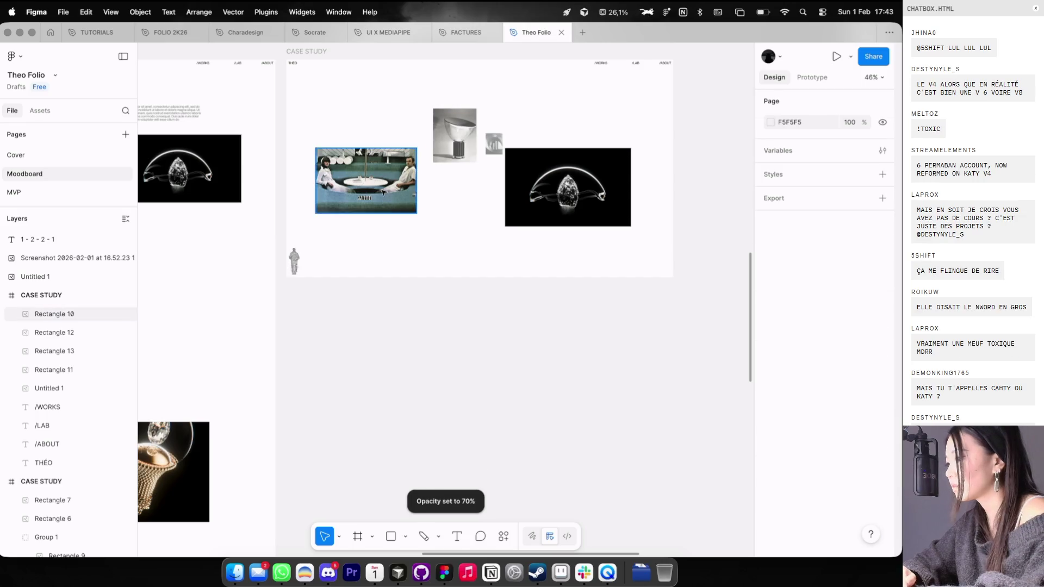
drag(370, 184, 381, 180)
key(4)
key(4)
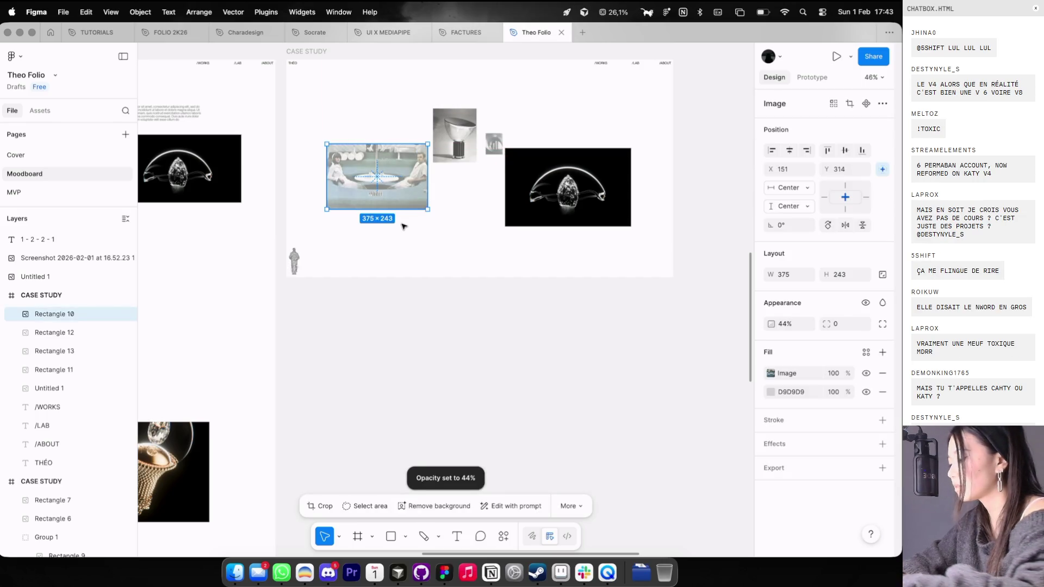
key(8)
click(492, 276)
Step: Nudge the diamond image and couple photo, and add a smaller 57%-opacity copy above the diamond image
click(529, 218)
drag(529, 218, 519, 221)
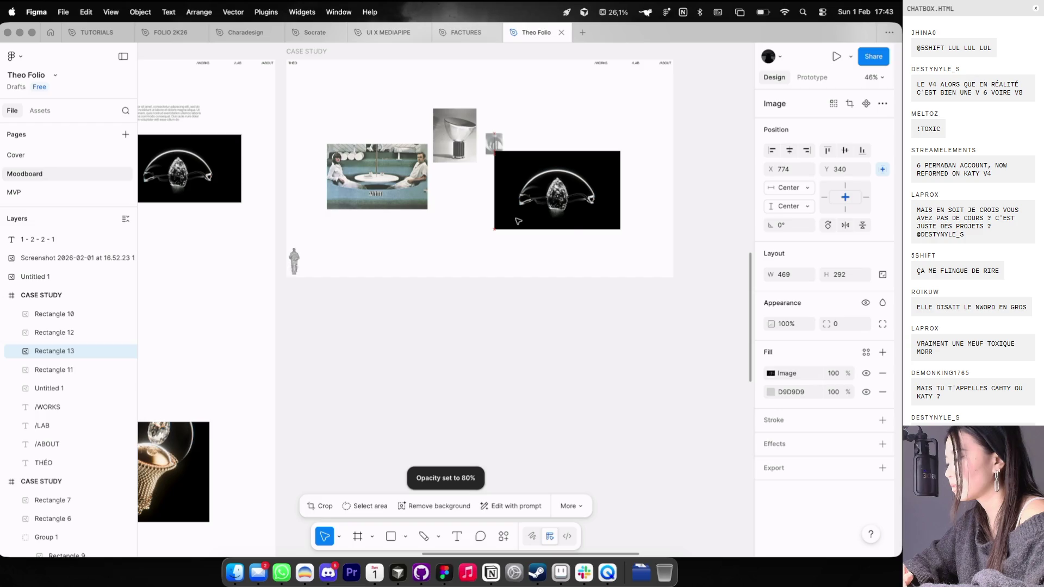
mouse_move(396, 175)
mouse_down()
mouse_move(410, 175)
mouse_move(392, 175)
mouse_up()
click(498, 137)
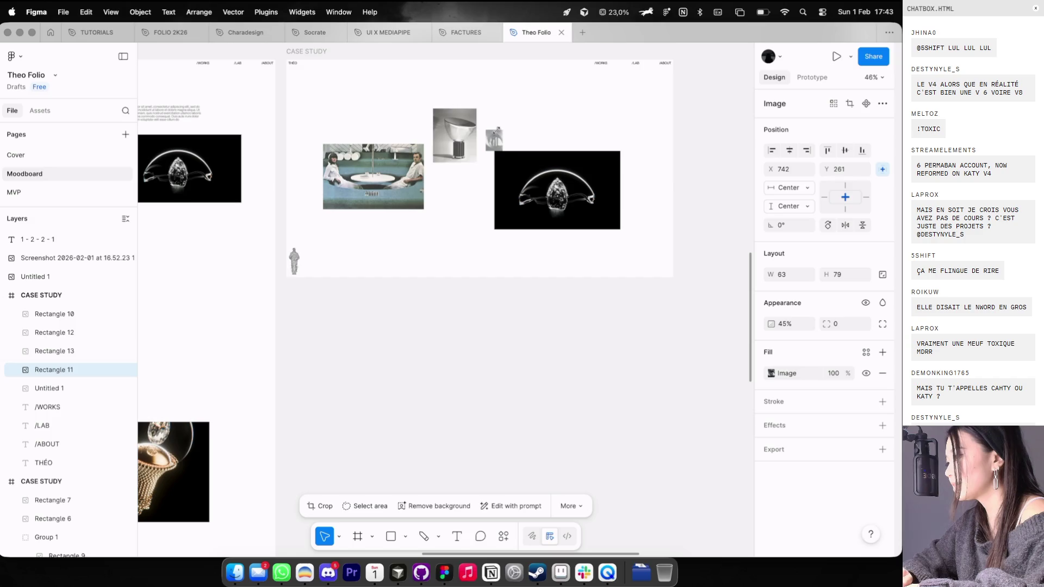
drag(540, 174, 540, 145)
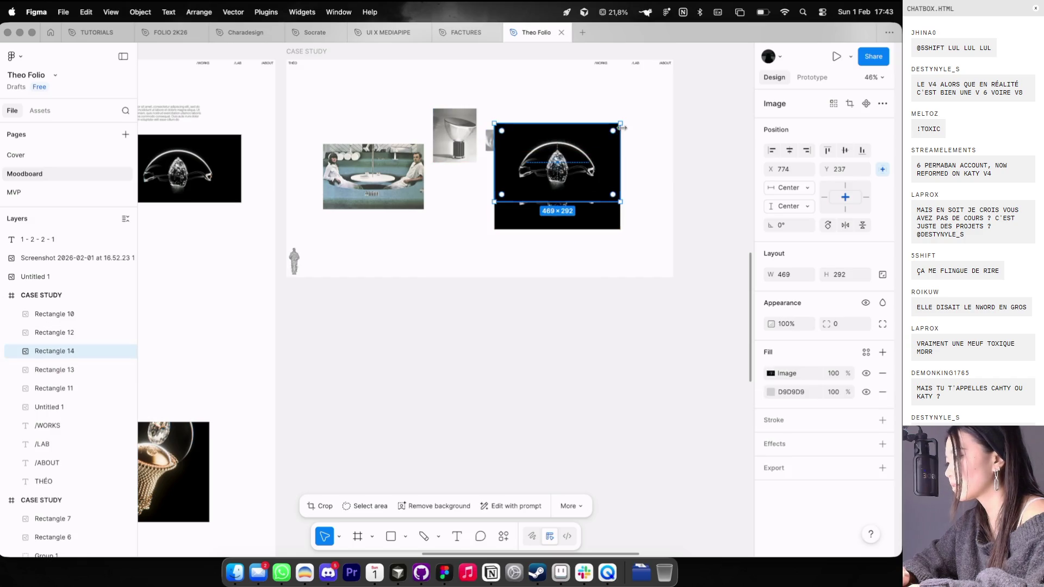
mouse_move(609, 127)
mouse_down()
mouse_move(557, 163)
mouse_move(570, 131)
mouse_move(545, 164)
mouse_move(604, 166)
mouse_move(555, 154)
mouse_move(581, 139)
mouse_up()
key(4)
click(562, 180)
key(5)
key(7)
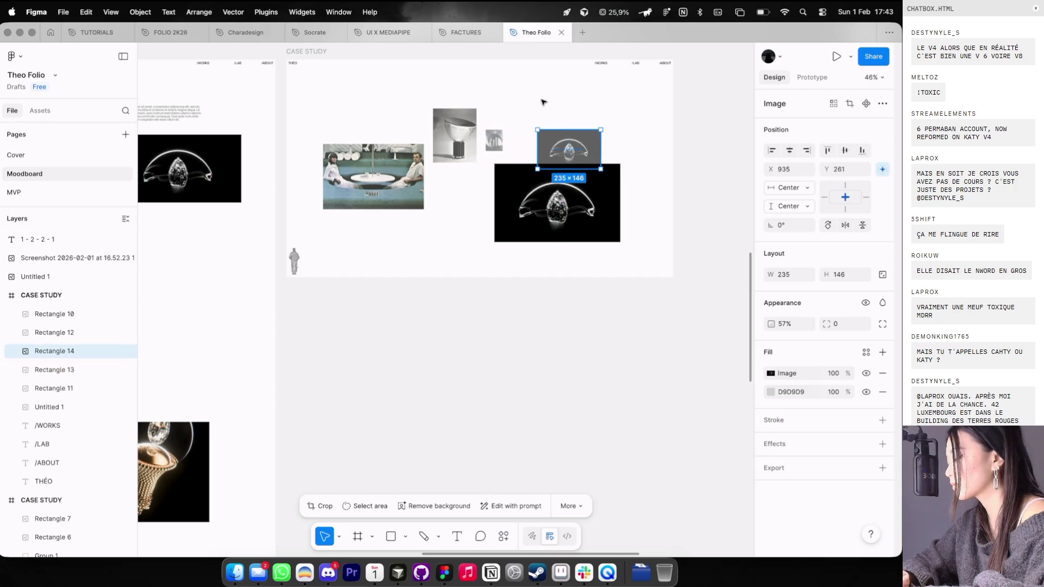
Step: Select all five case study images and nudge them up and left
click(544, 100)
scroll(549, 98, down, 3)
scroll(552, 97, up, 5)
mouse_move(424, 89)
mouse_down()
mouse_move(636, 246)
mouse_move(639, 232)
mouse_move(631, 234)
mouse_up()
key(shift+g)
key(shift+g)
Step: Shift the diamond image slightly right and set the smaller copy's opacity to 80%
scroll(583, 250, down, 3)
click(598, 231)
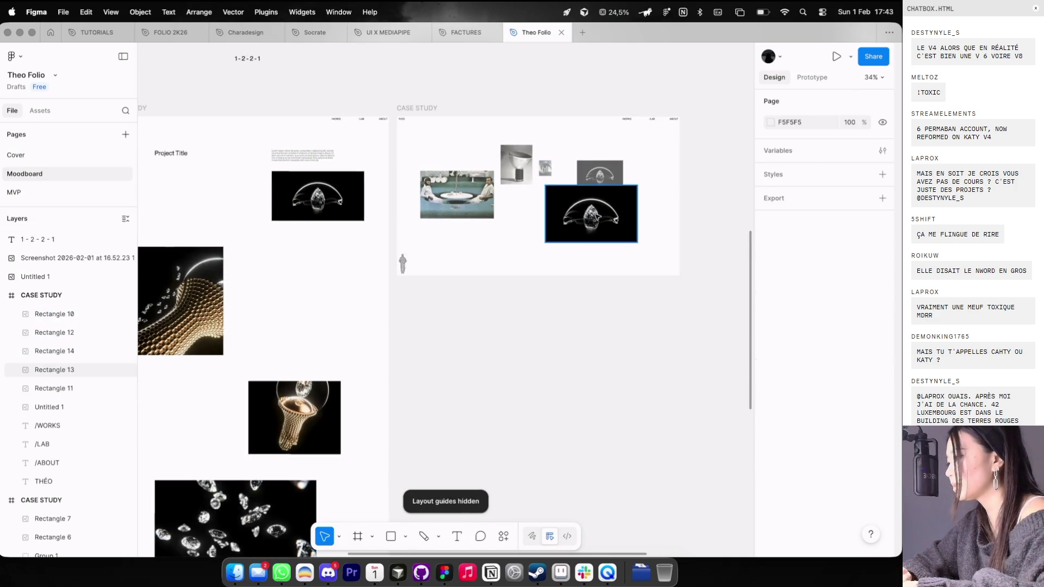
click(599, 165)
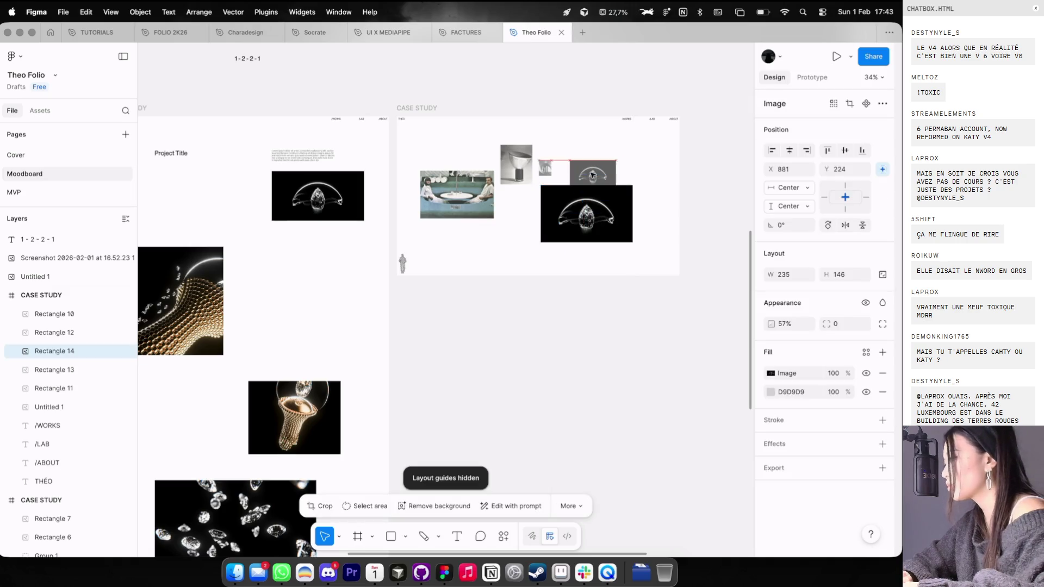
scroll(592, 183, up, 3)
key(3)
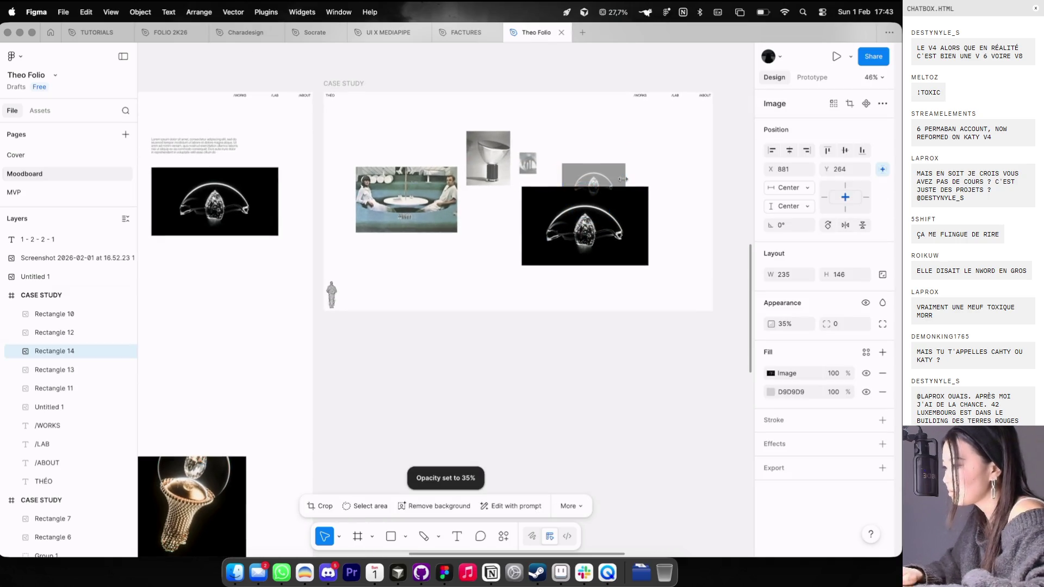
drag(609, 253, 616, 253)
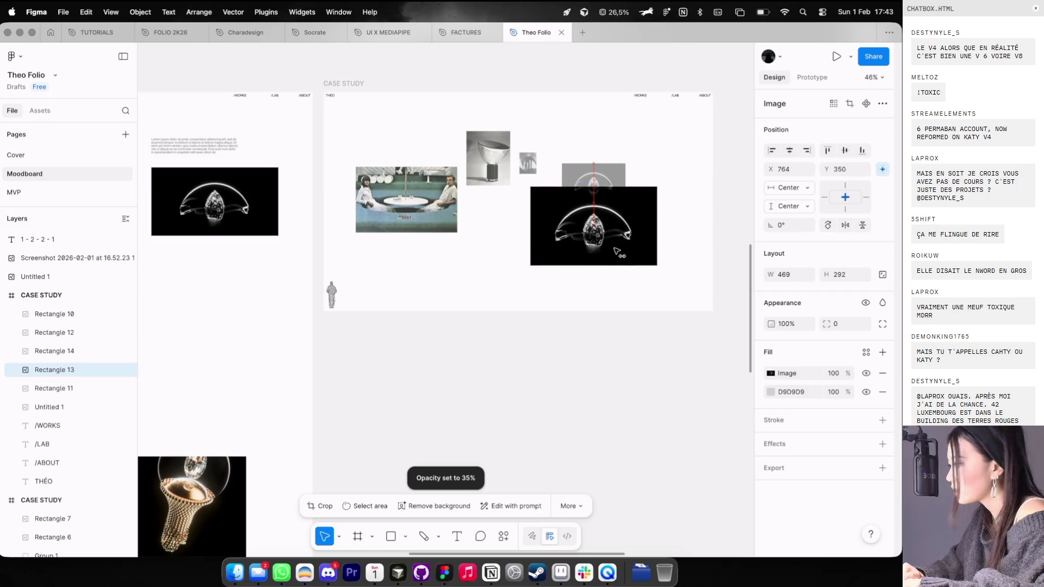
scroll(612, 249, down, 3)
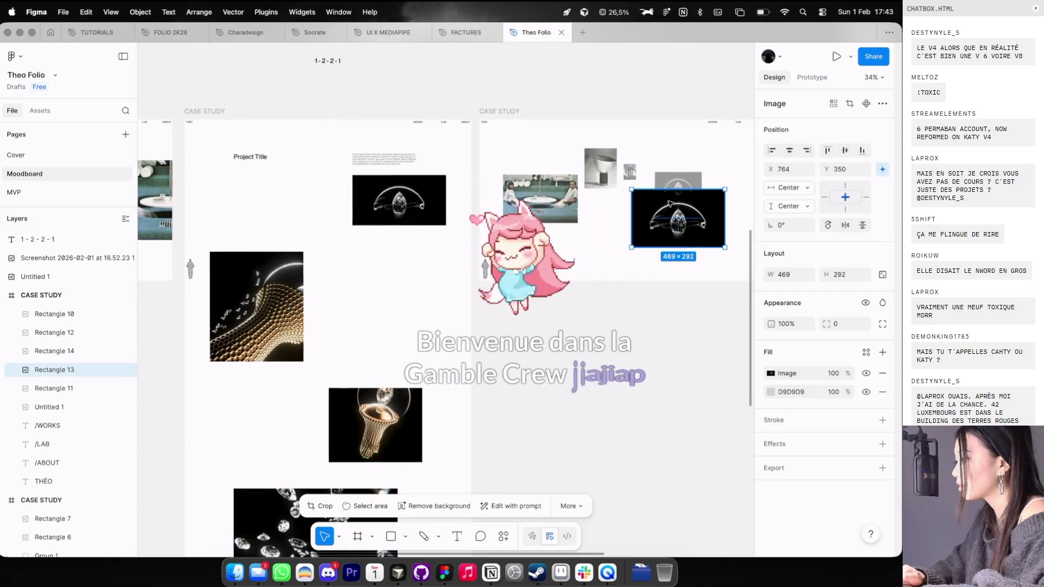
click(677, 186)
key(8)
key(Escape)
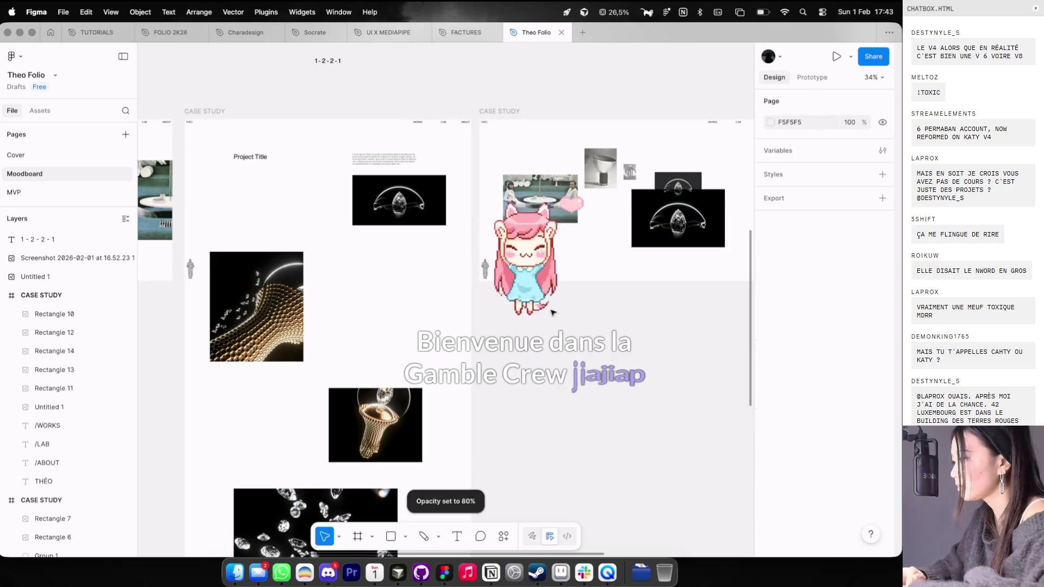
Step: Select the chandelier image and switch to the desktop with the browser
click(349, 390)
scroll(402, 370, left, 5)
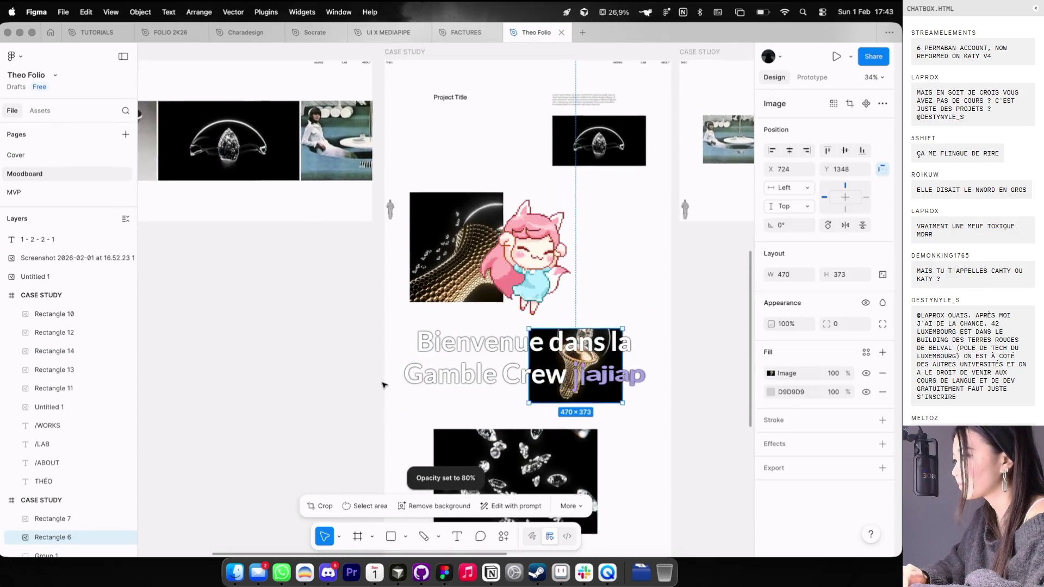
scroll(453, 335, right, 5)
key(ctrl+Left)
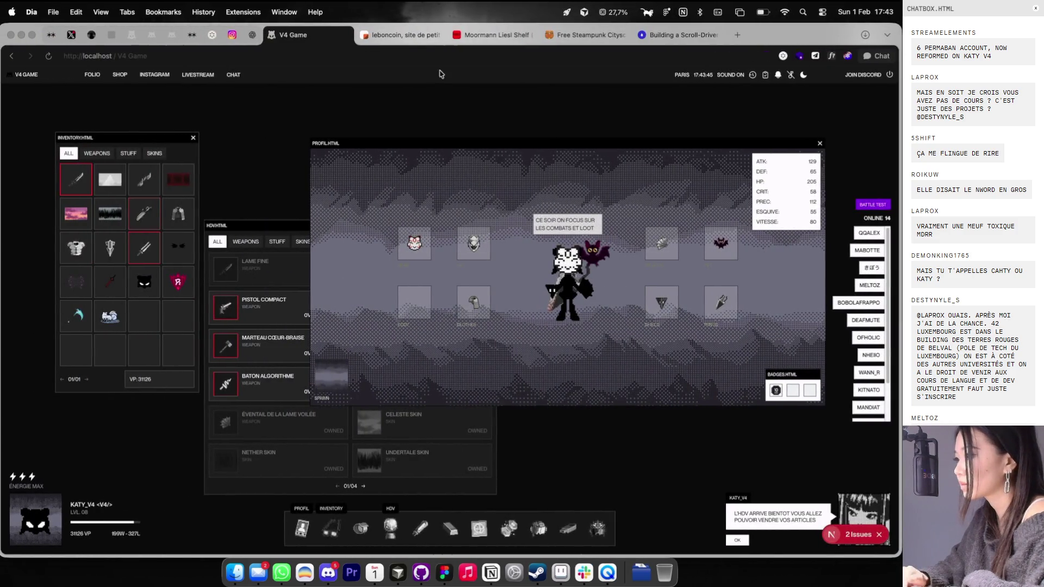
Step: In the cosmos.so tab, open the photo of the woman behind plastic sheeting
click(212, 35)
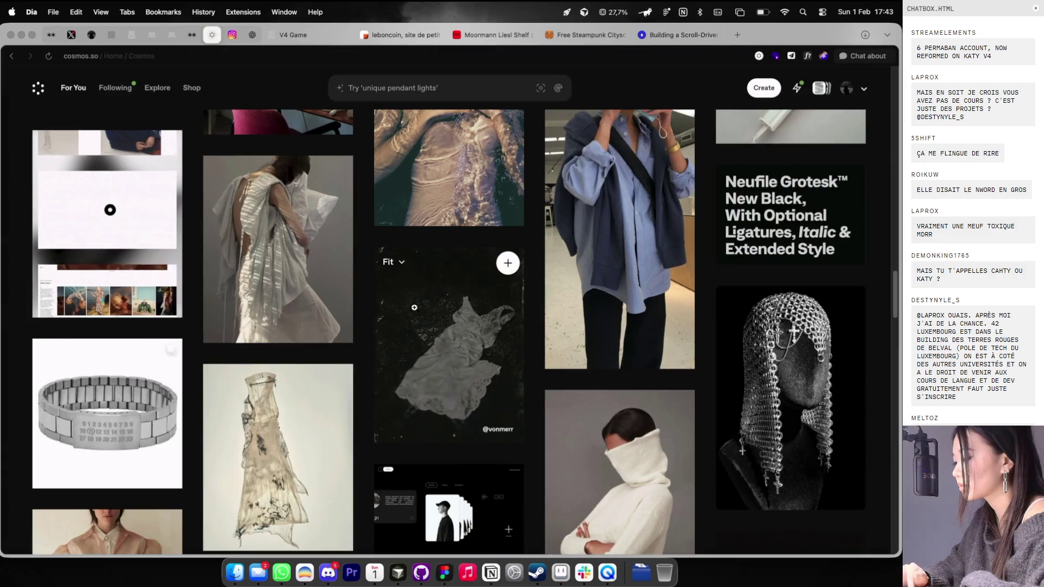
scroll(415, 307, down, 6)
scroll(606, 345, down, 10)
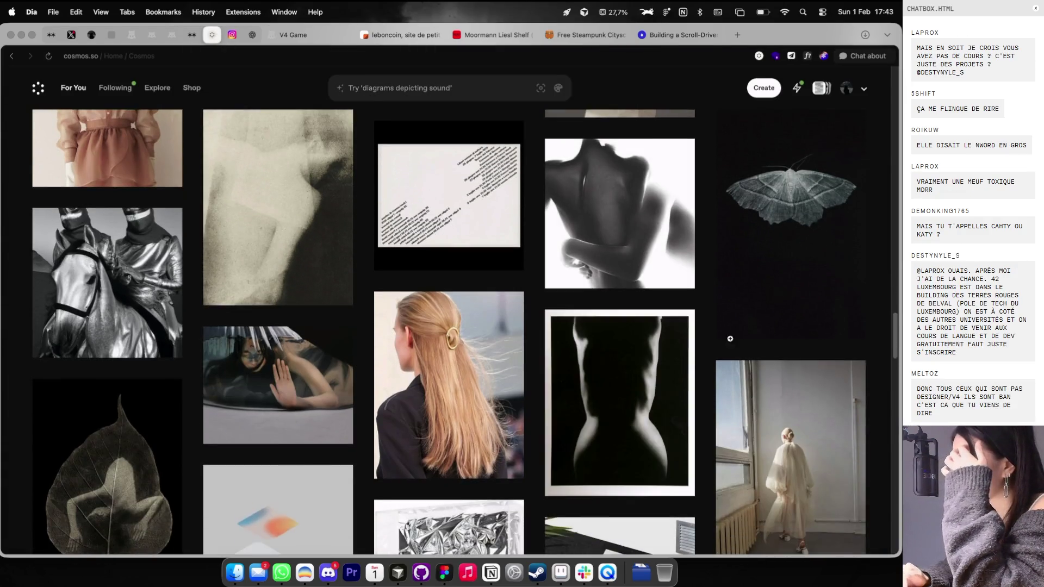
scroll(728, 348, up, 6)
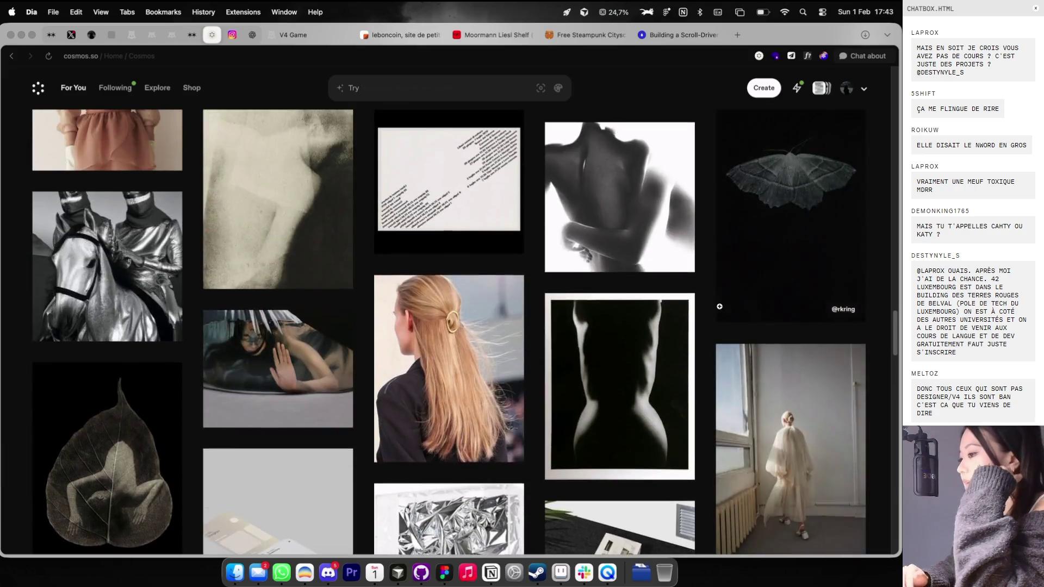
scroll(278, 186, down, 5)
scroll(278, 186, up, 5)
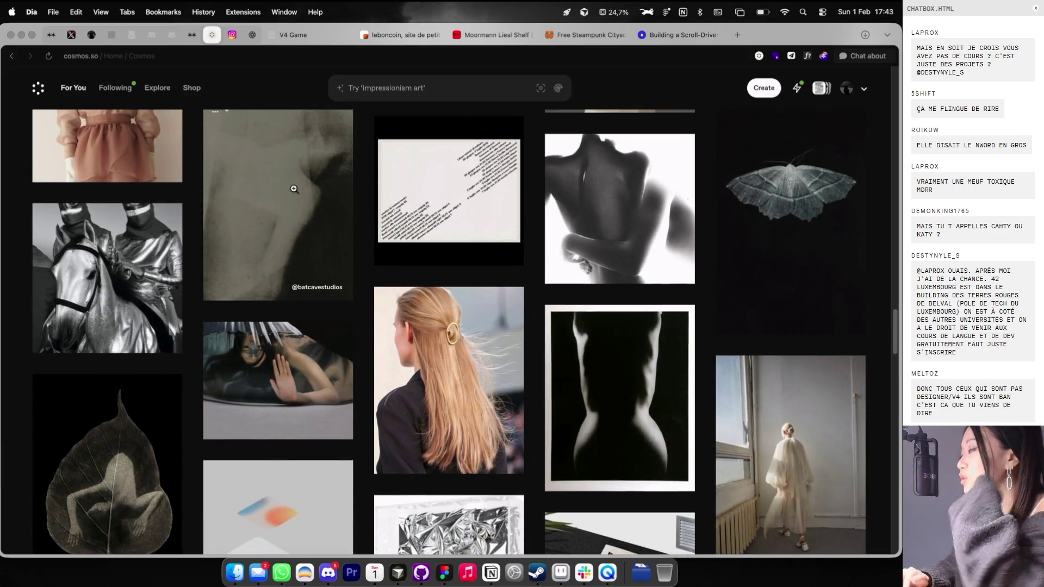
click(294, 401)
Step: Copy the image to the clipboard and go back to Figma
right_click(478, 270)
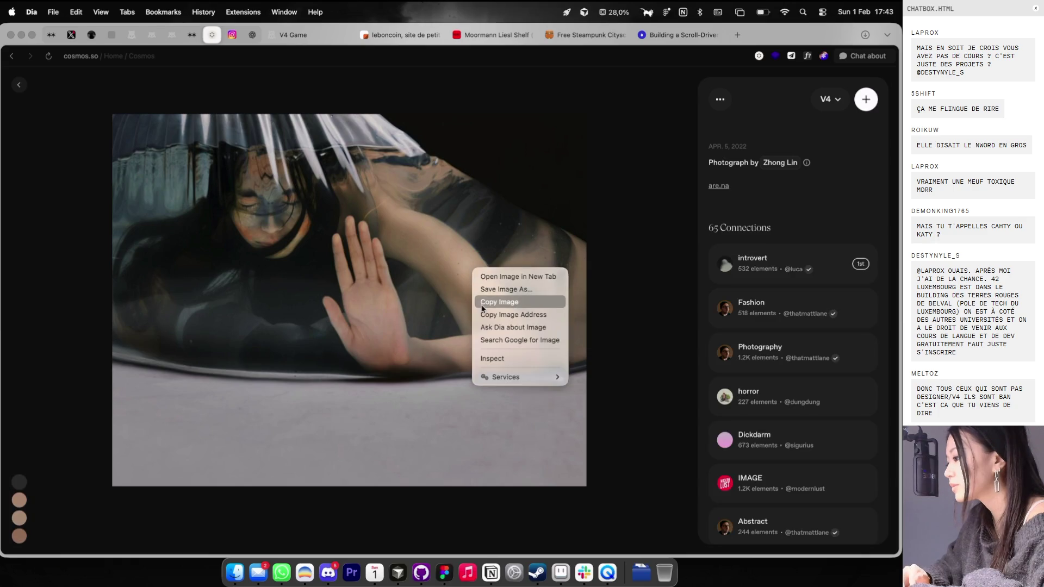
click(481, 301)
key(super+Tab)
click(511, 290)
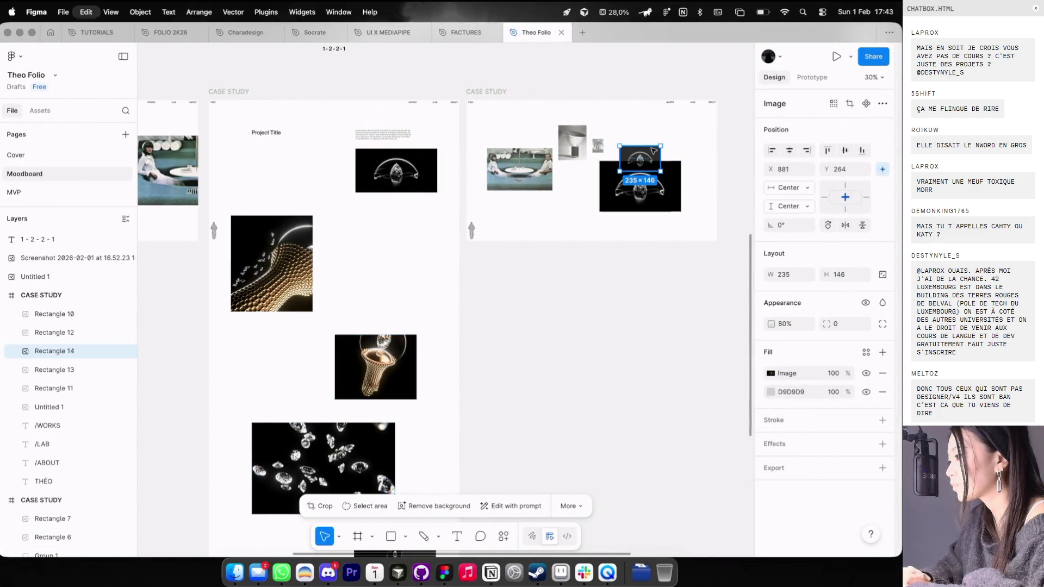
Step: Bring the diamond image to the front of the collage
click(643, 195)
key(ctrl+alt+bracketright)
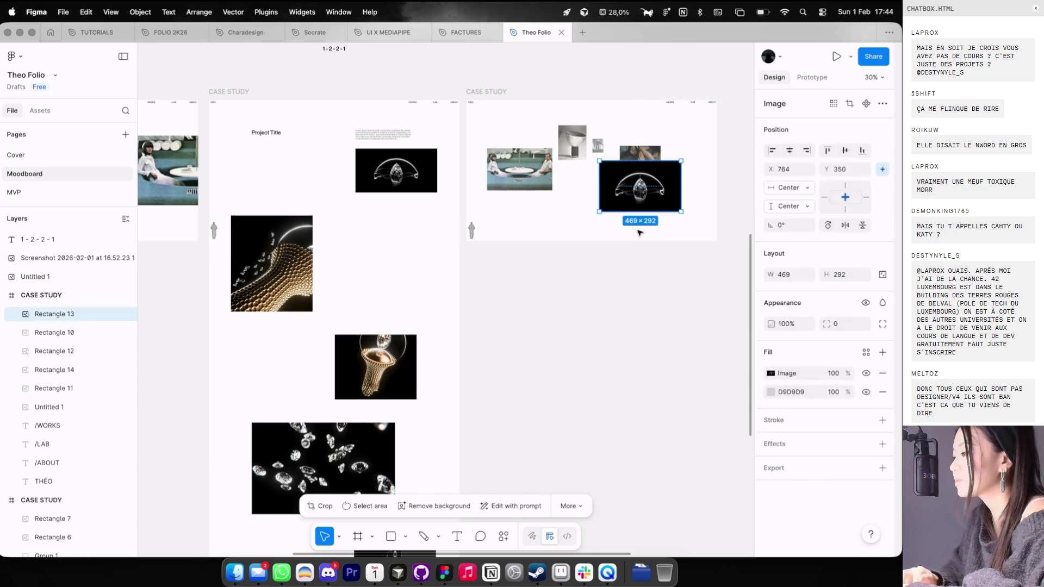
click(639, 230)
scroll(641, 223, left, 2)
click(568, 155)
scroll(568, 155, up, 3)
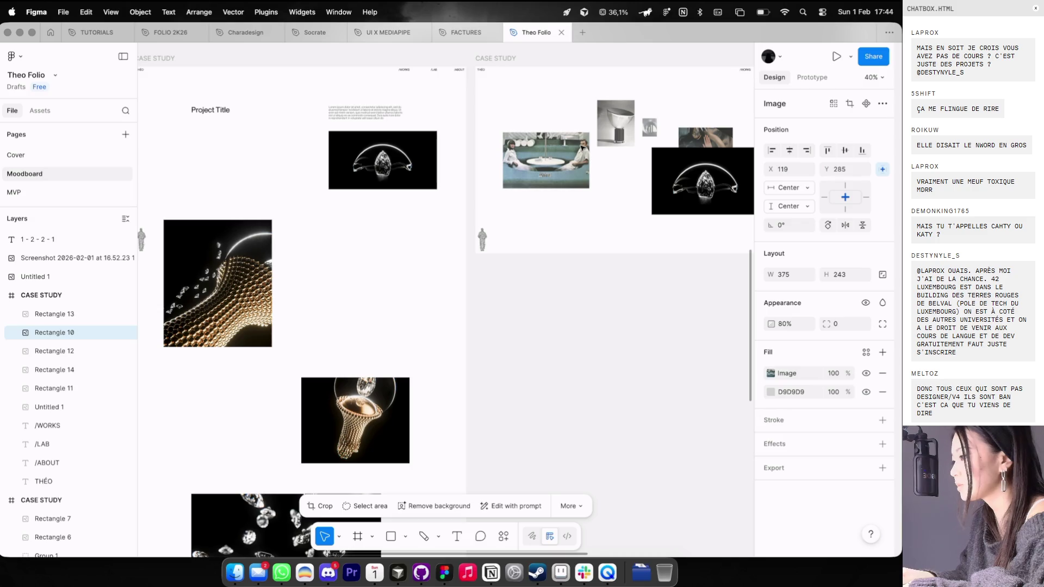
Step: Select the five collage images and shift them slightly right
click(581, 248)
scroll(581, 247, down, 3)
scroll(581, 246, up, 2)
mouse_move(565, 133)
mouse_down()
mouse_move(710, 215)
mouse_move(686, 196)
mouse_up()
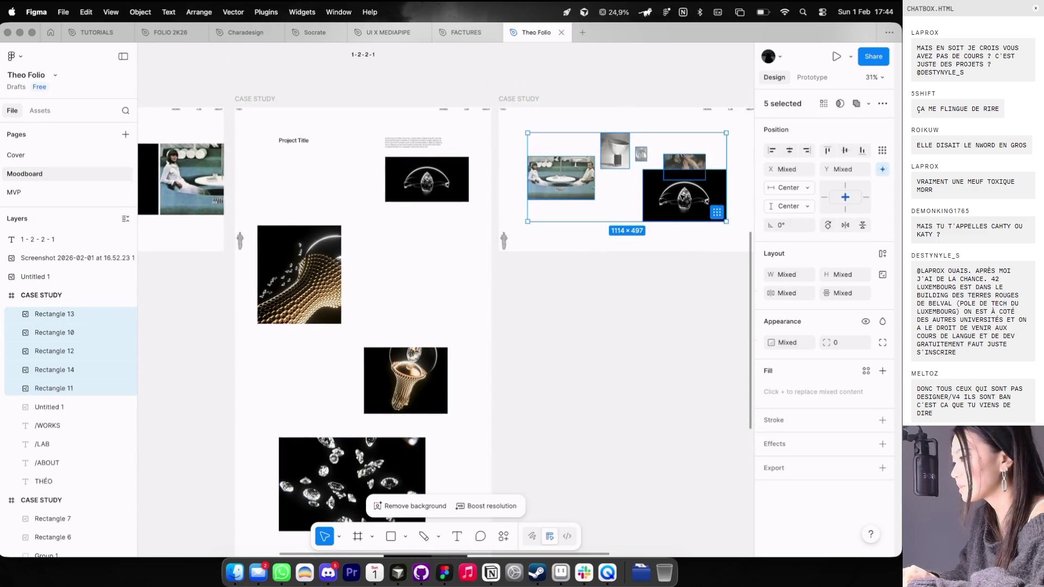
click(637, 289)
Step: Rename the second CASE STUDY frame to LAB
scroll(627, 291, left, 2)
scroll(627, 292, down, 1)
scroll(627, 291, right, 3)
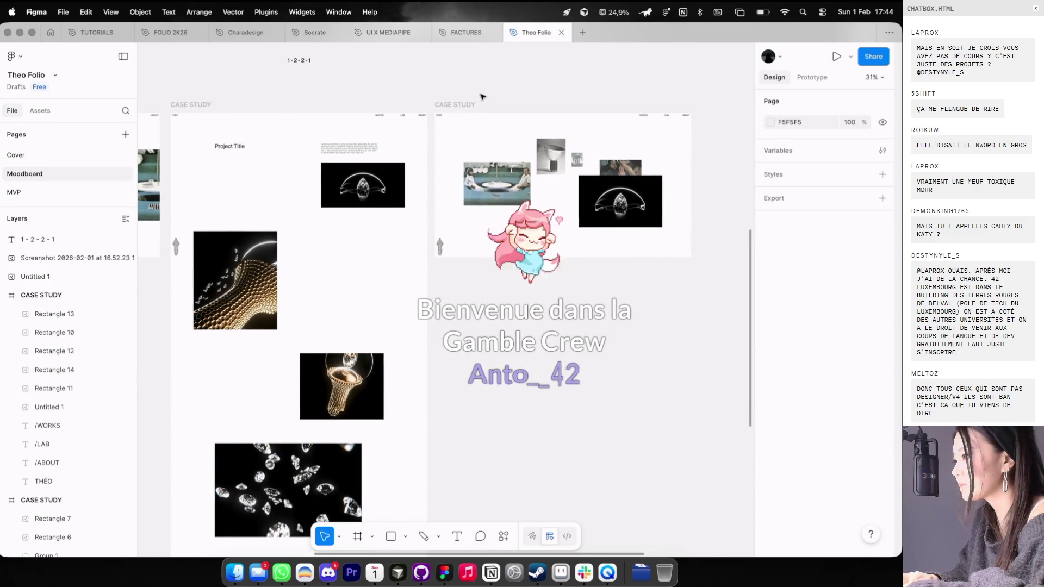
click(436, 104)
double_click(437, 104)
text(AB)
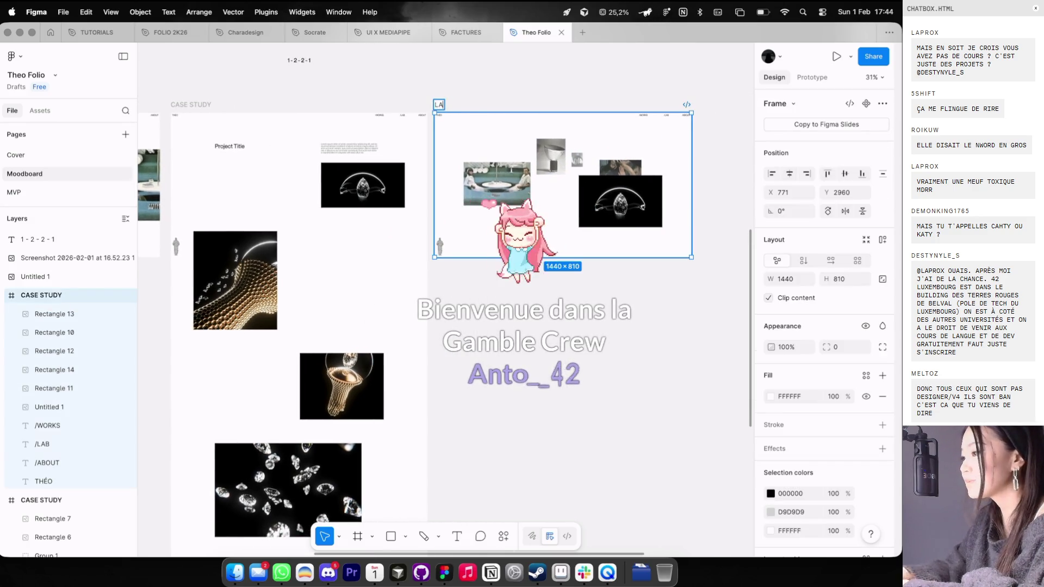
key(Return)
scroll(478, 119, left, 5)
scroll(479, 119, up, 2)
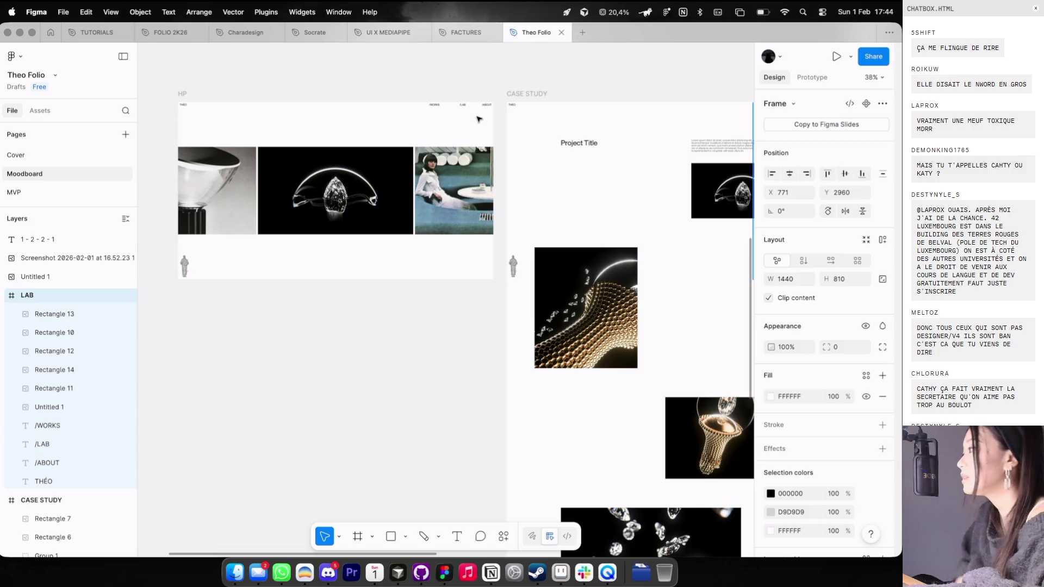
Step: Resize the small standing-figure image in LAB to 35×82 using the column guides
scroll(479, 119, right, 5)
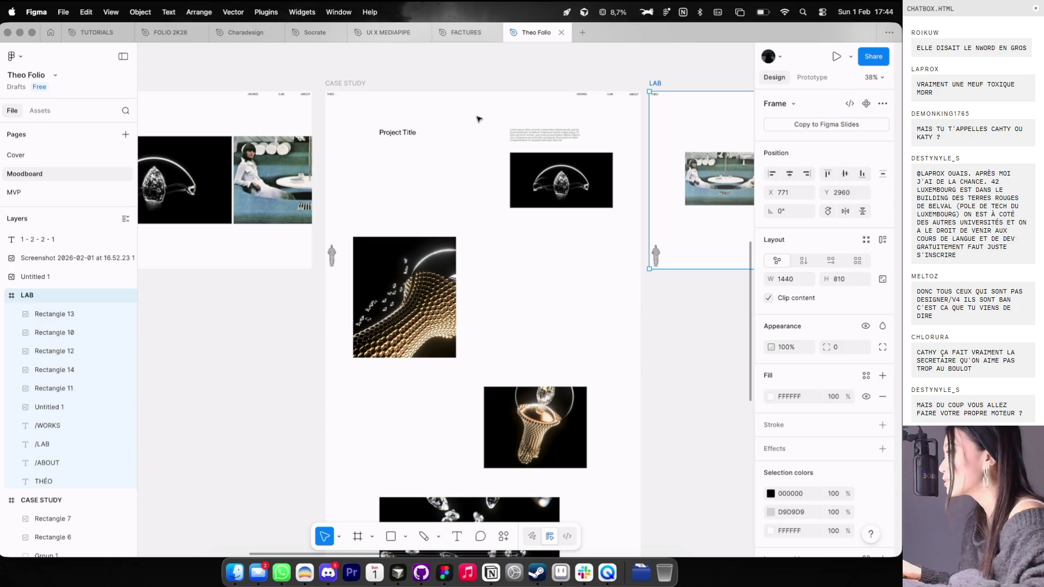
scroll(442, 89, down, 5)
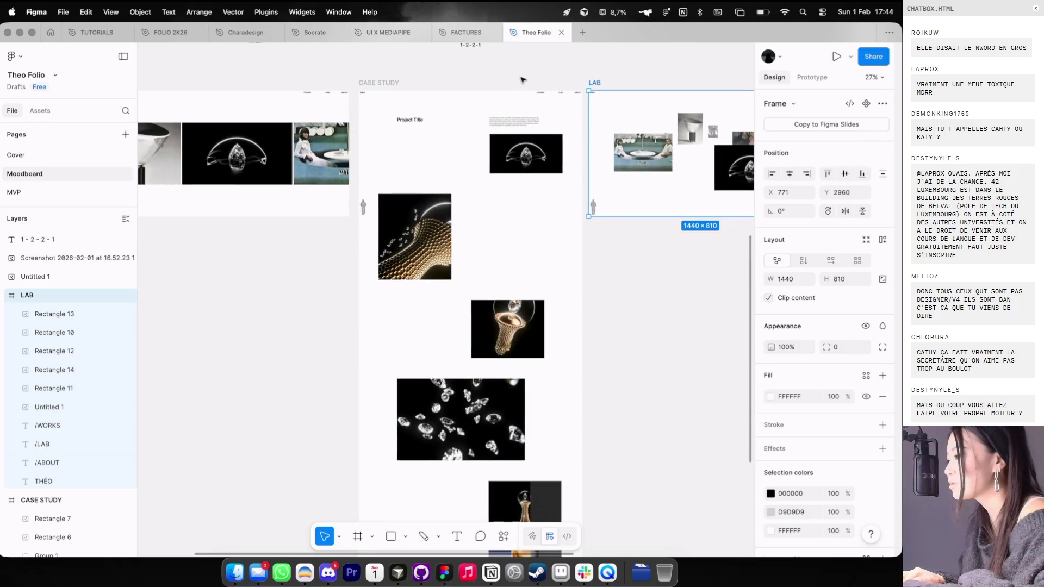
click(516, 83)
scroll(484, 167, up, 5)
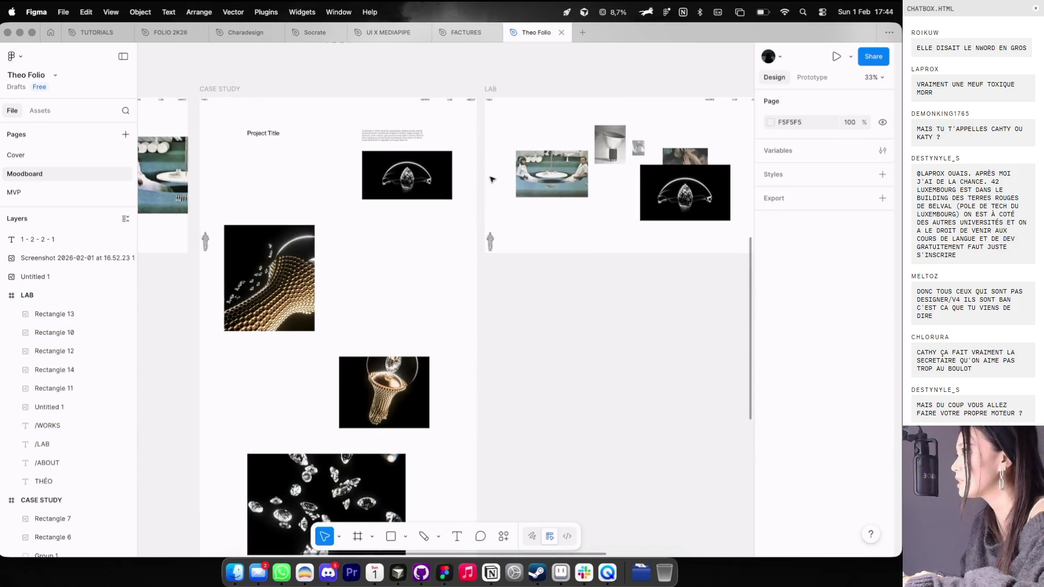
key(ctrl+g)
scroll(528, 237, up, 10)
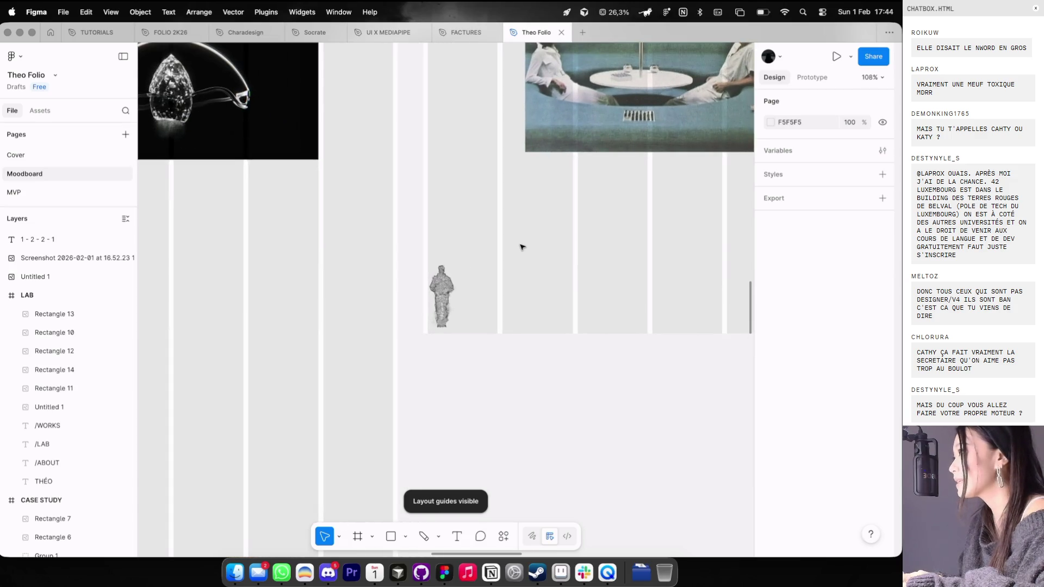
click(433, 309)
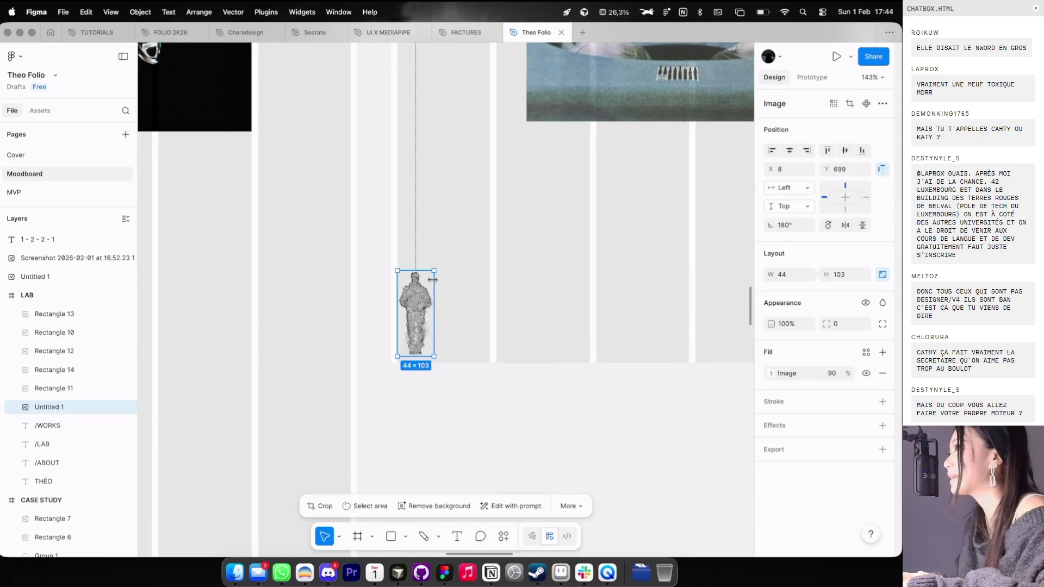
drag(433, 270, 426, 288)
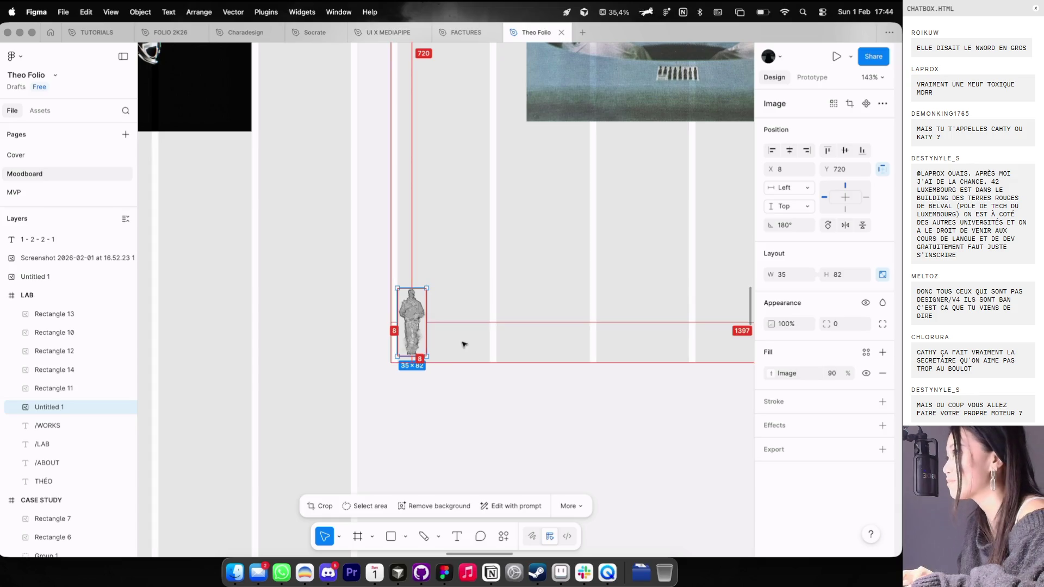
key(ctrl+g)
Step: Paste the resized figure into the CASE STUDY frame
scroll(466, 384, down, 10)
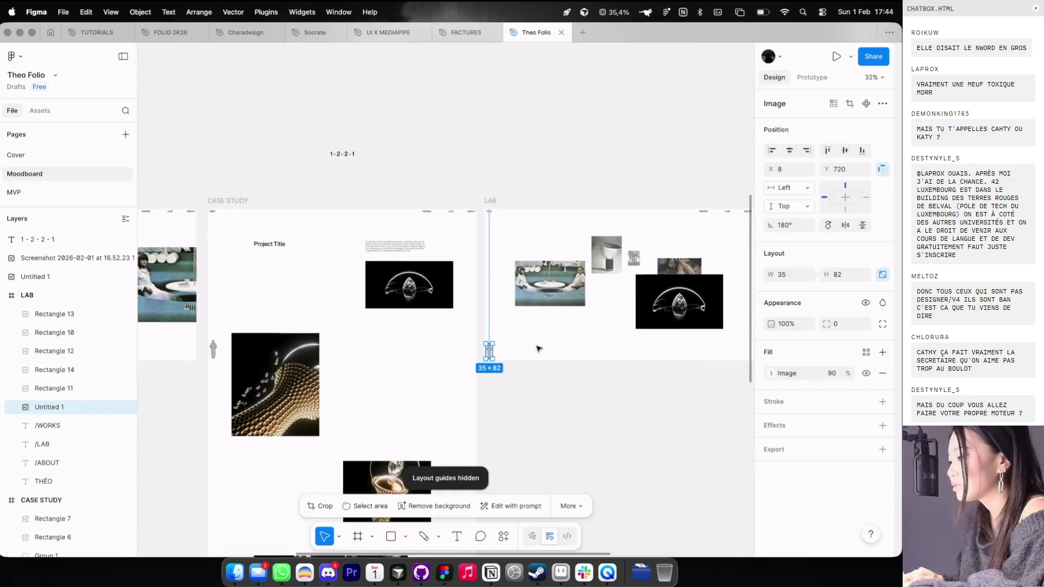
scroll(538, 348, left, 1)
click(422, 340)
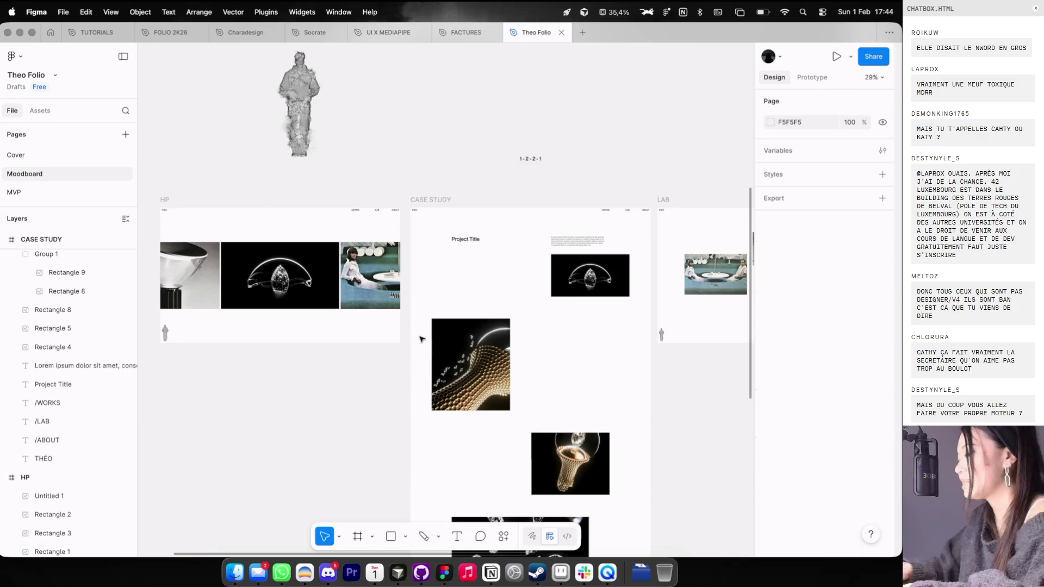
click(431, 216)
key(ctrl+v)
scroll(427, 329, left, 5)
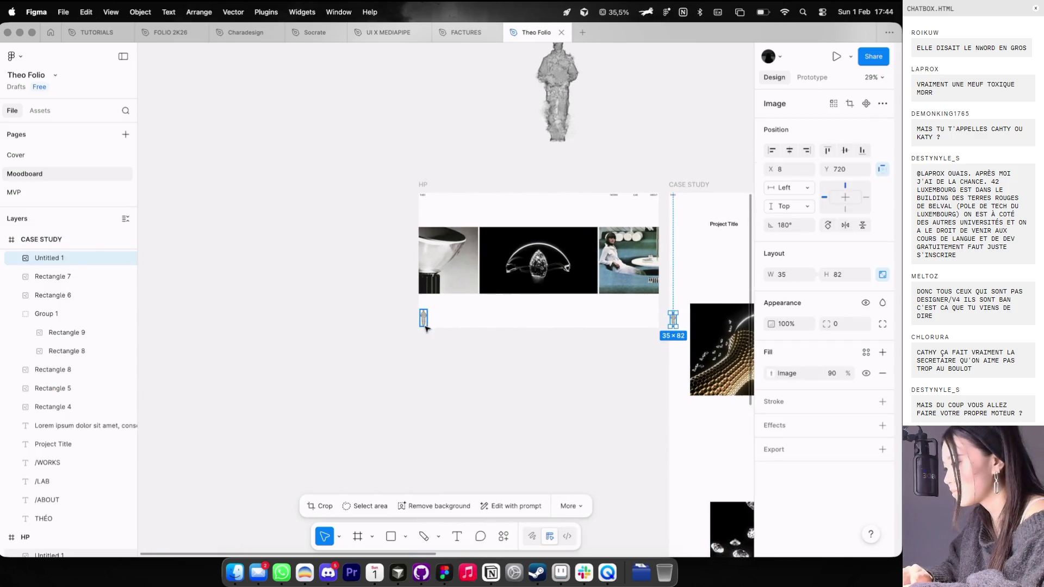
Step: Paste the resized figure into the HP frame
click(427, 330)
click(424, 185)
key(ctrl+v)
click(452, 163)
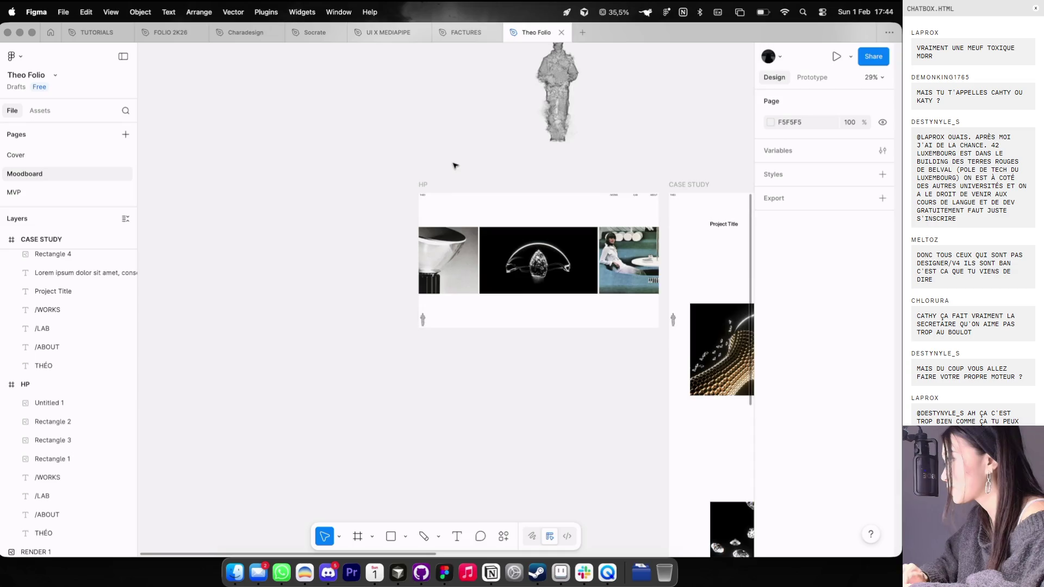
scroll(454, 165, right, 4)
scroll(455, 164, down, 2)
scroll(454, 164, right, 2)
scroll(456, 165, up, 5)
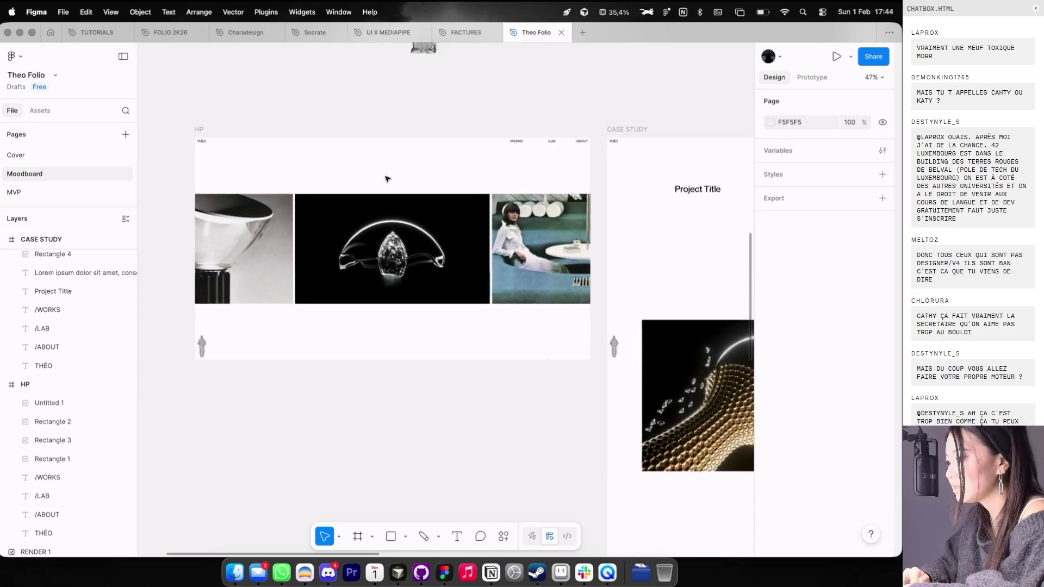
scroll(401, 265, up, 2)
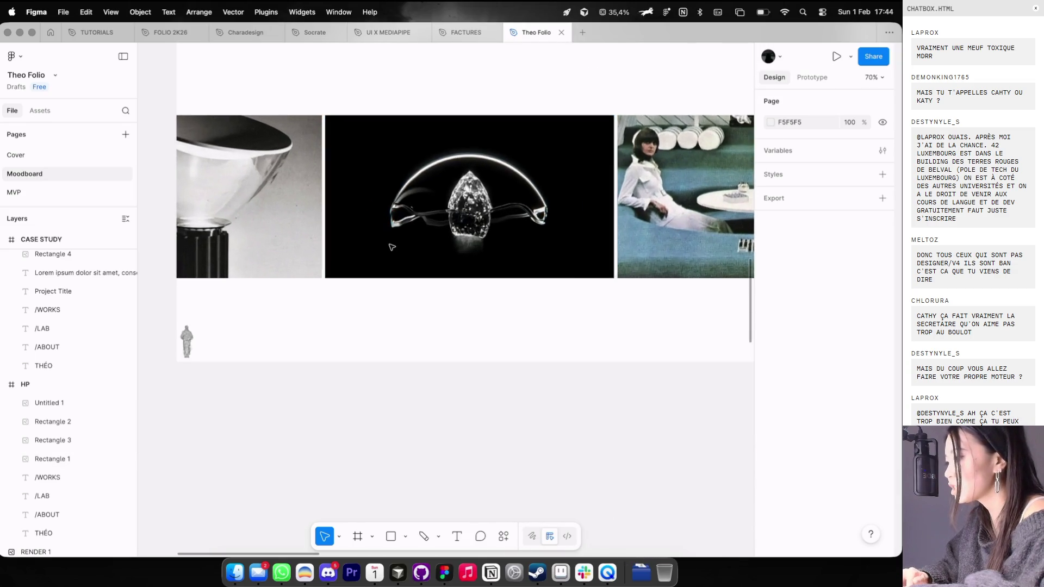
Step: Add a white 'PROJECT NAME' text label on the left of the diamond image
key(t)
click(374, 188)
text(OPR)
key(Escape)
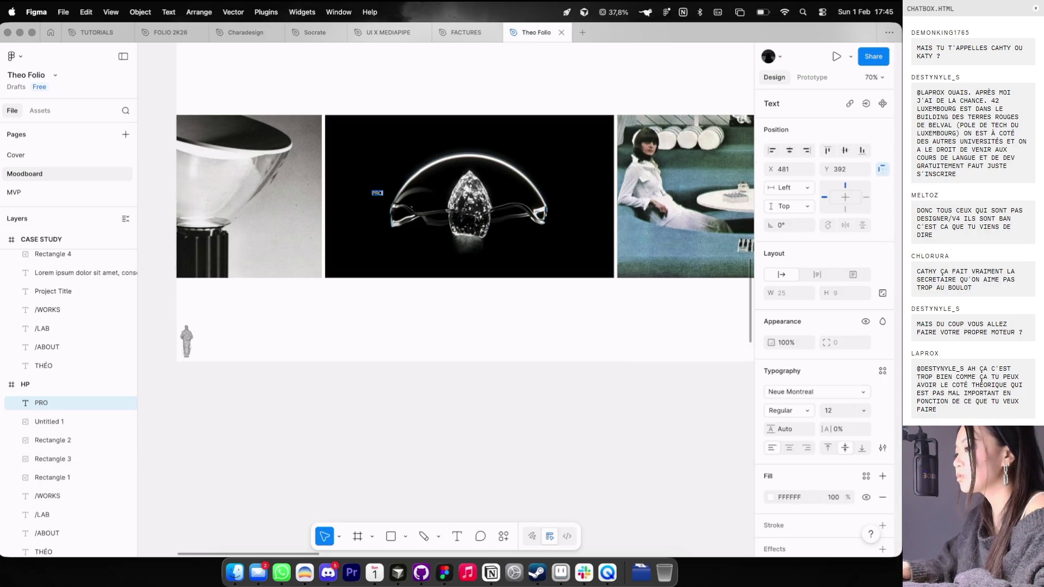
click(389, 257)
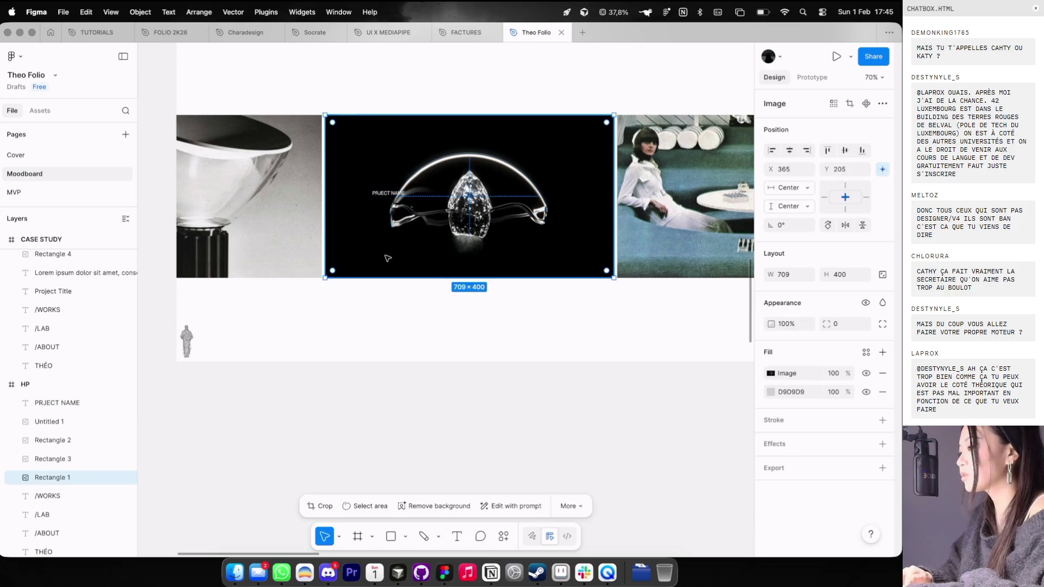
scroll(413, 250, down, 3)
key(Escape)
click(432, 242)
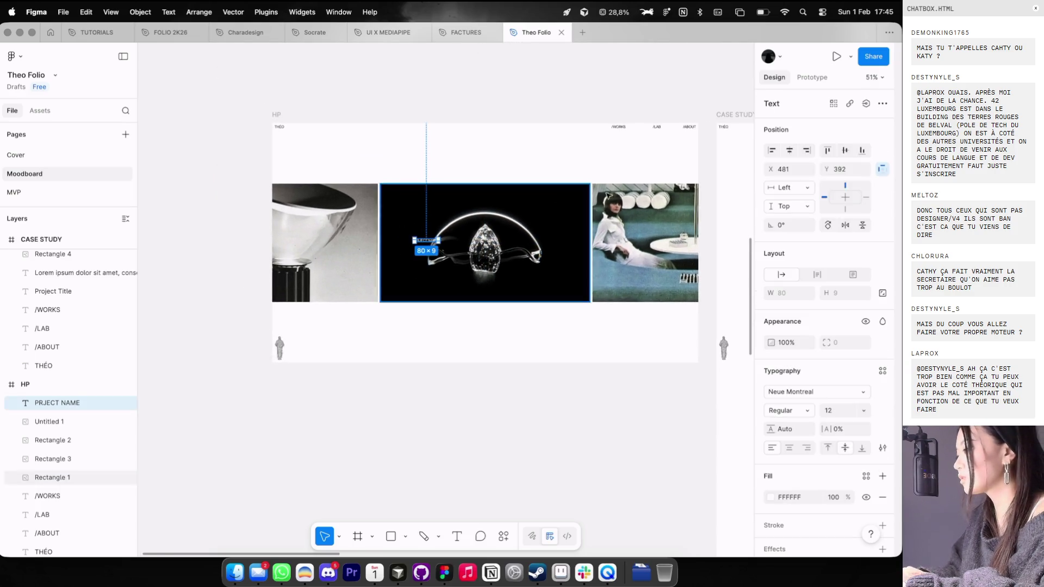
key(super+Tab)
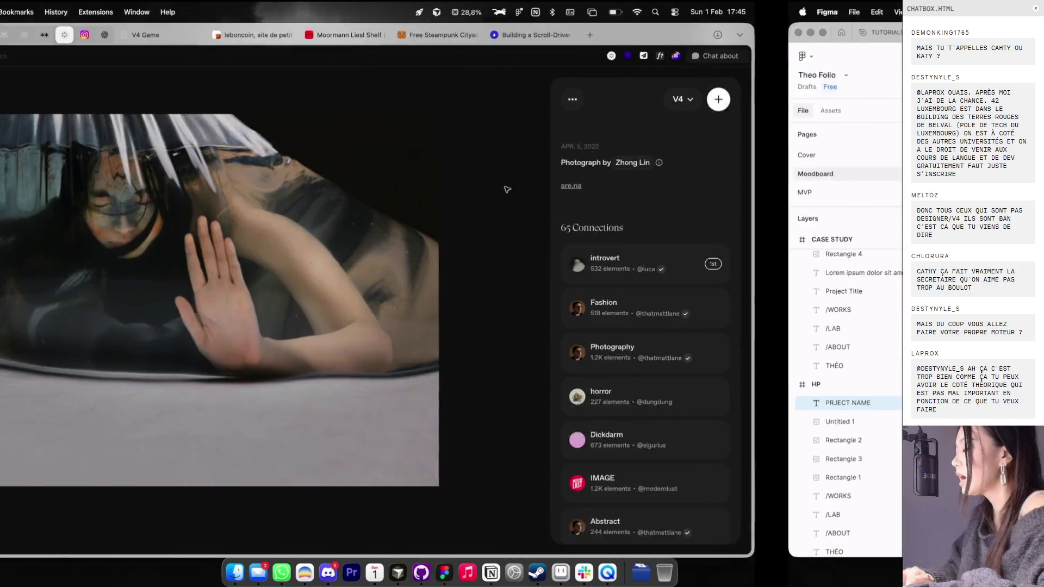
Step: Load klsr.vercel.app in a new Dia tab, then swipe back to Figma
click(742, 35)
text(klsr)
key(Return)
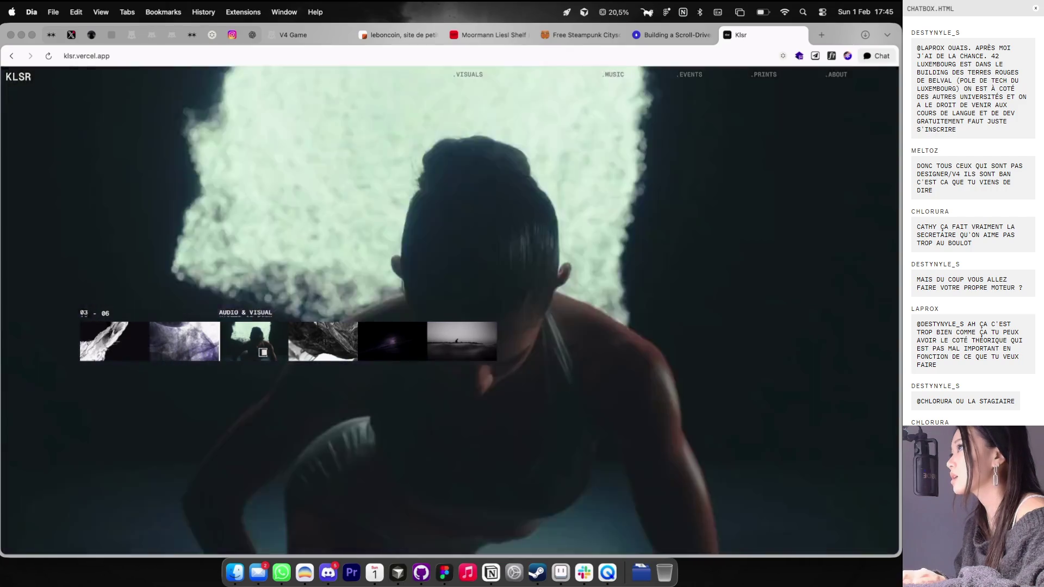
key(ctrl+Right)
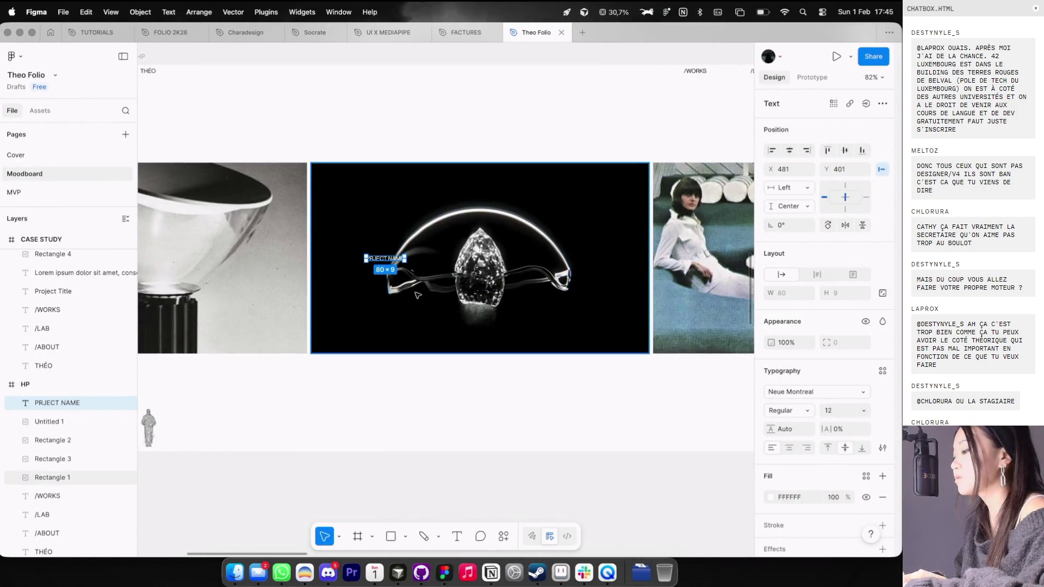
Step: Duplicate the PROJECT NAME label onto the hero image's right side and align its spacing
scroll(424, 299, down, 3)
scroll(486, 276, up, 5)
scroll(384, 320, up, 2)
key(ctrl+g)
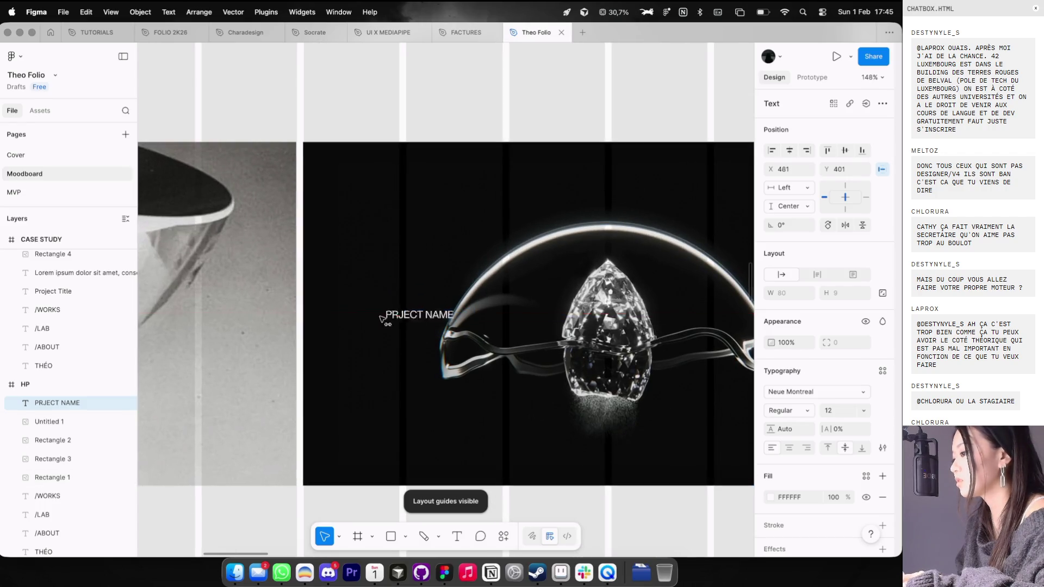
key(alt)
scroll(312, 344, down, 5)
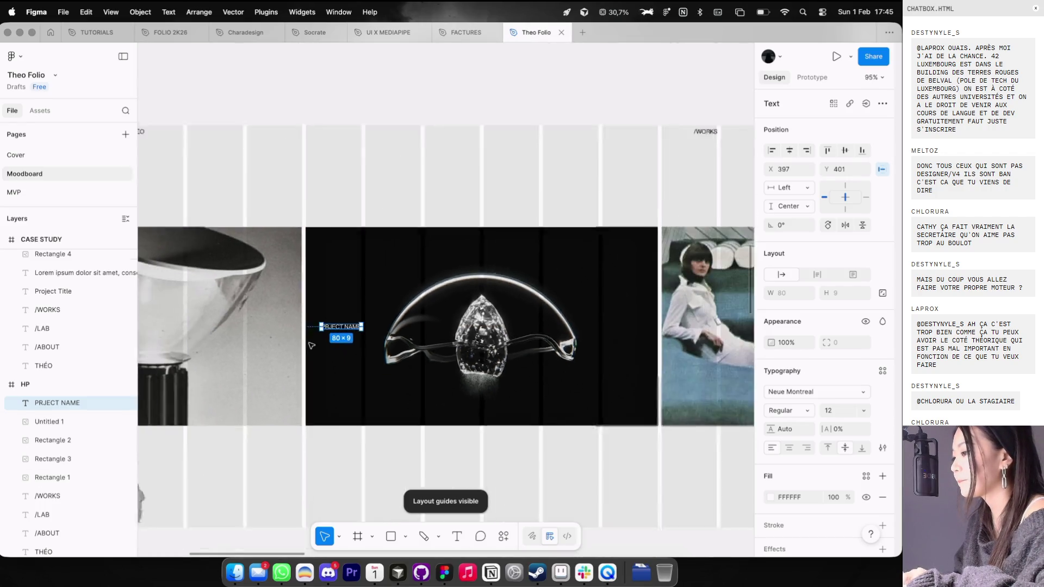
scroll(460, 273, down, 3)
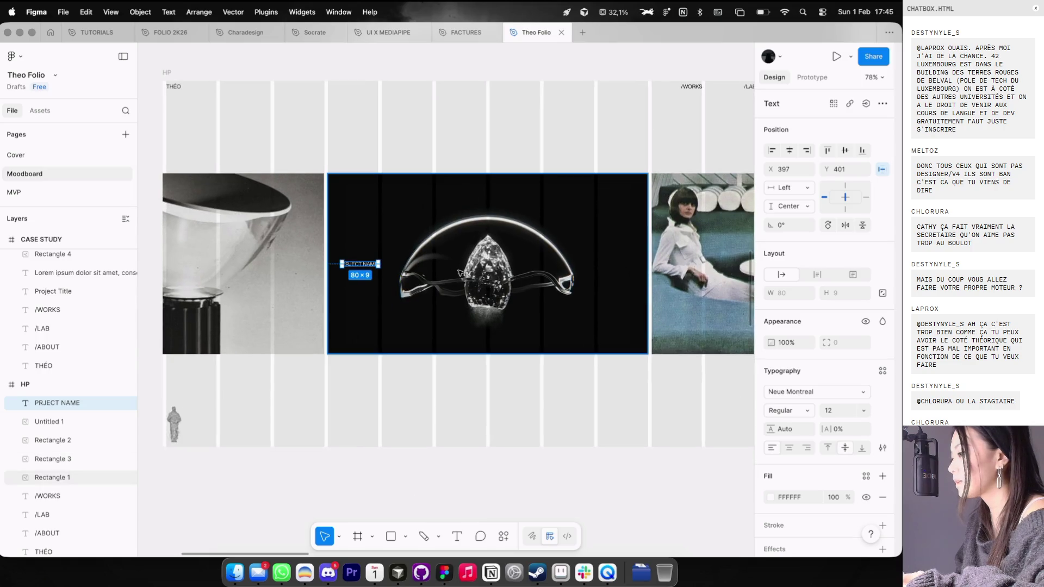
drag(481, 265, 595, 263)
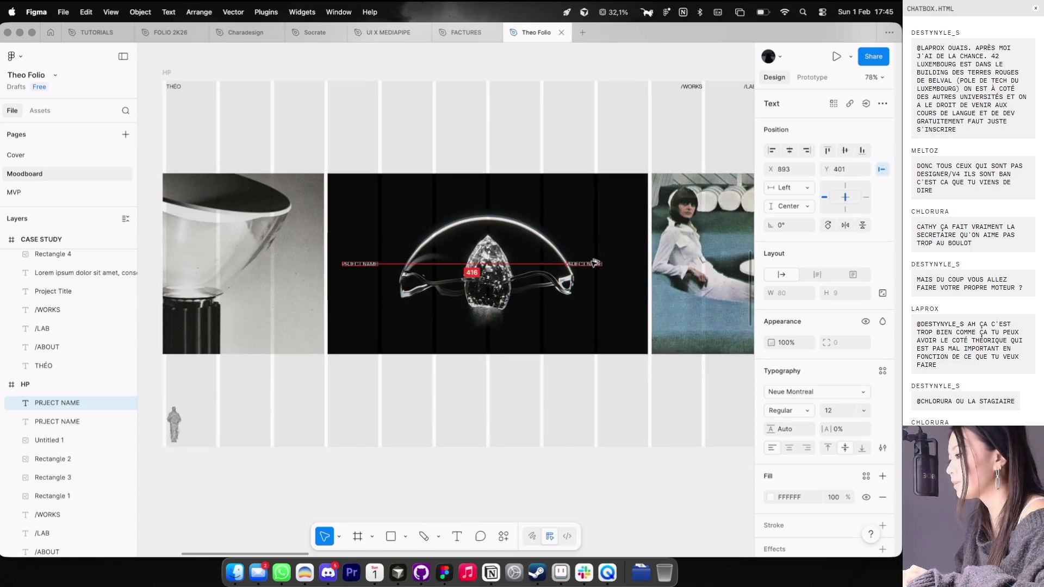
key(alt)
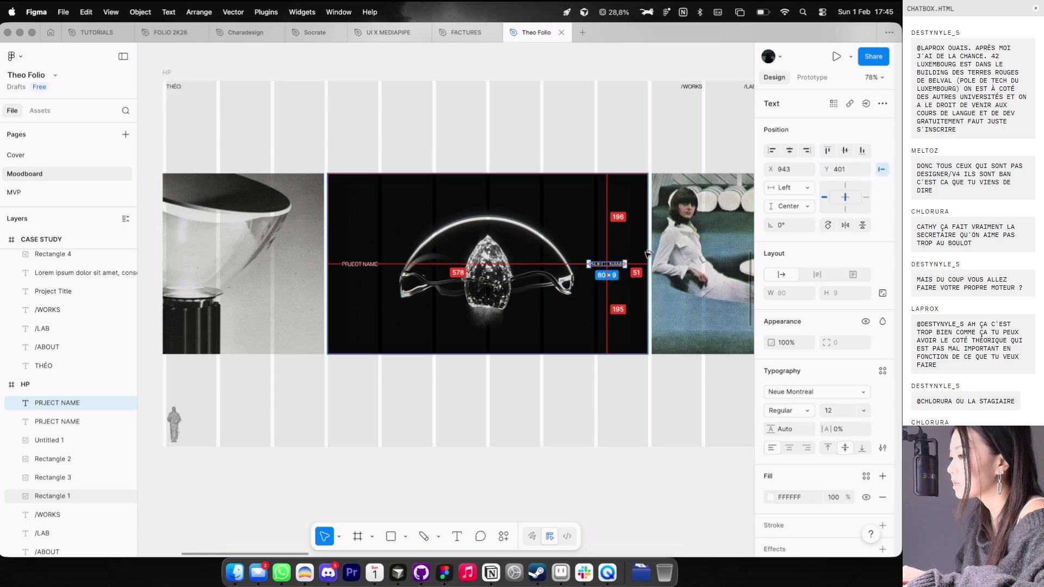
click(359, 264)
scroll(647, 270, up, 3)
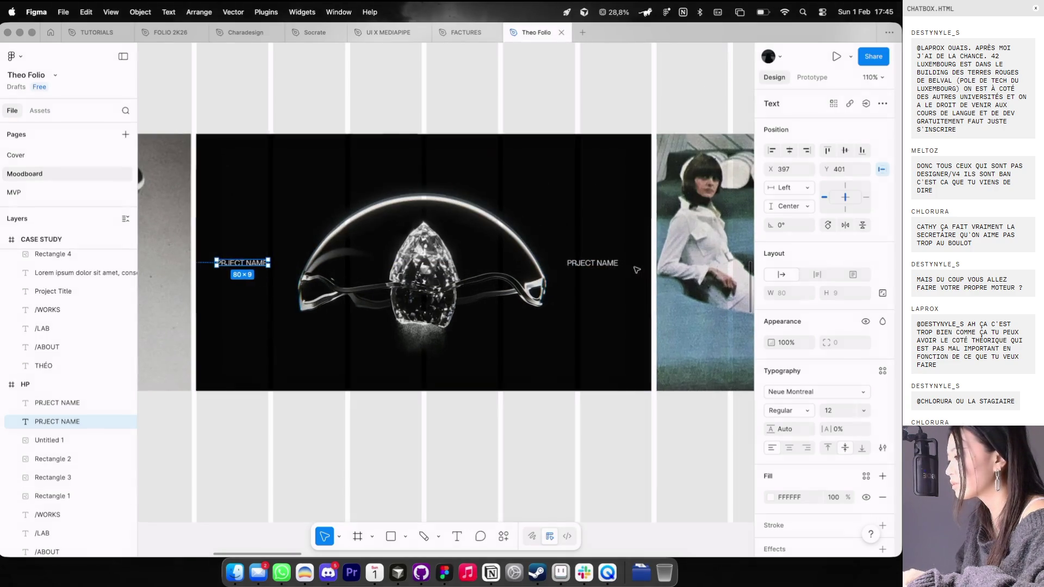
drag(603, 266, 610, 267)
key(alt)
key(Right)
key(Right)
key(Right)
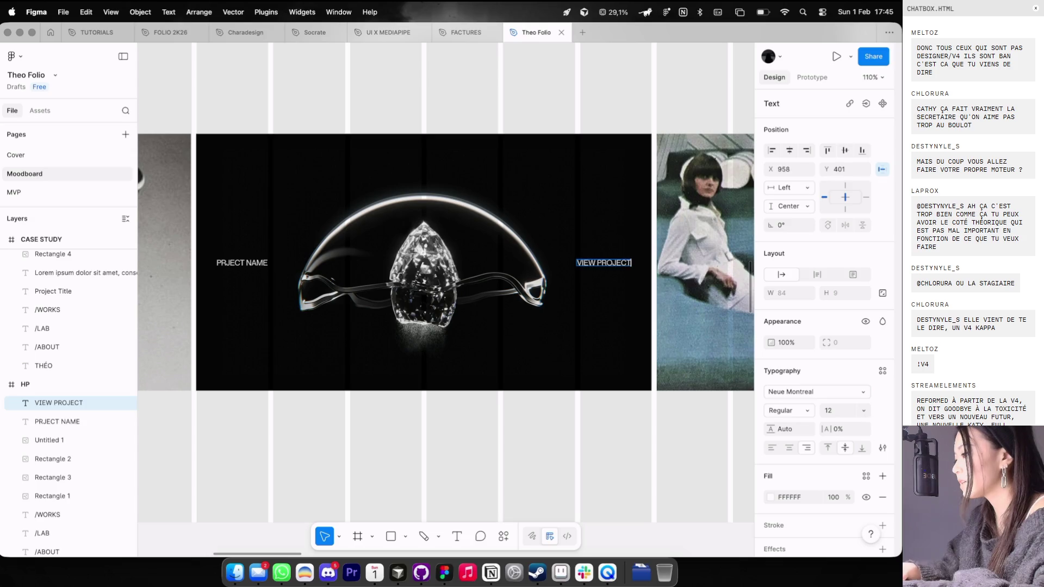
Step: Finish the link text as 'VIEW →' and hide the layout grid guides
click(598, 283)
scroll(594, 319, down, 3)
key(Escape)
key(Escape)
key(ctrl+g)
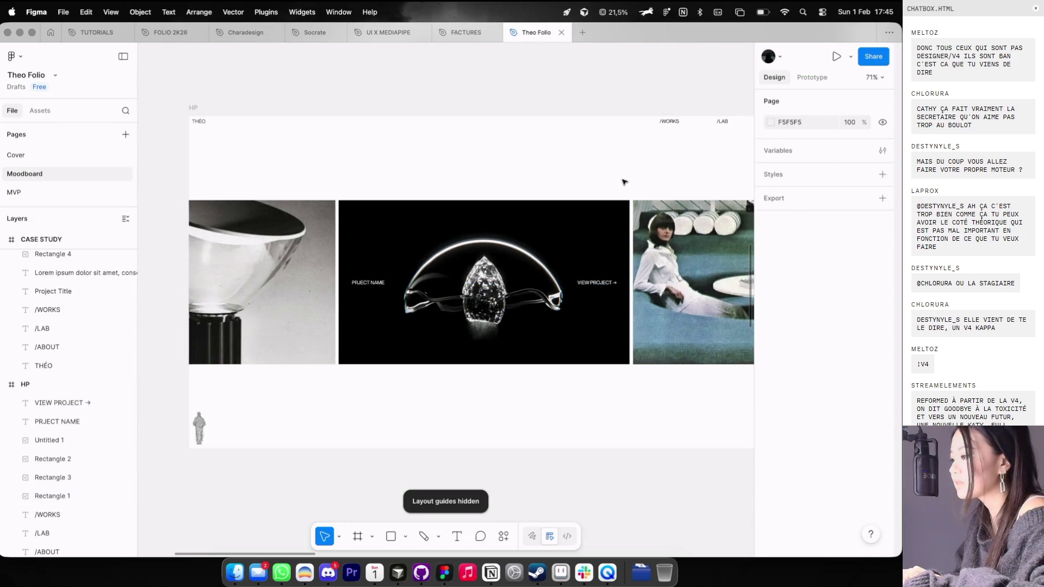
scroll(581, 279, up, 3)
click(603, 284)
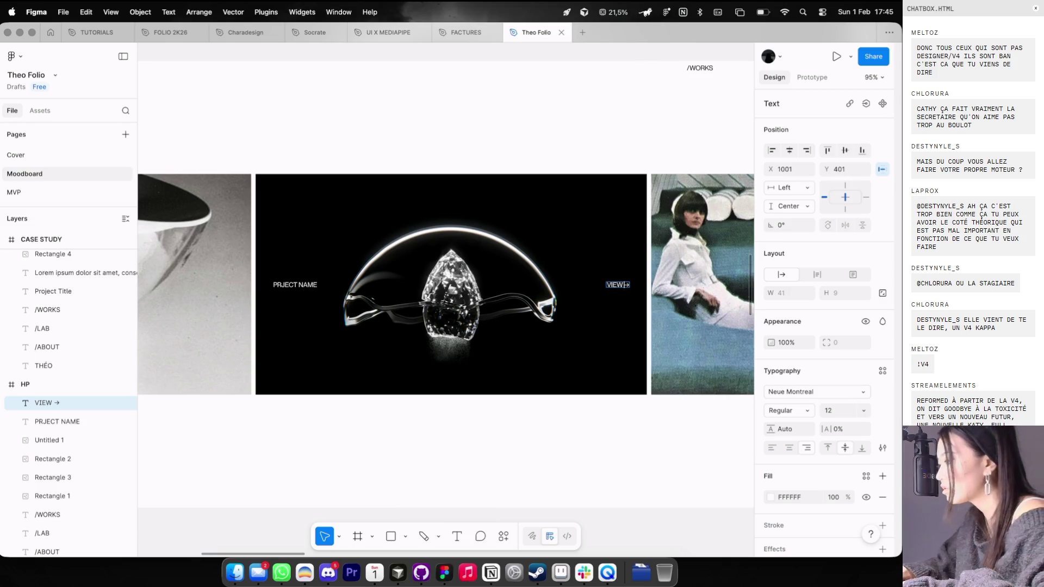
click(593, 131)
scroll(593, 130, down, 3)
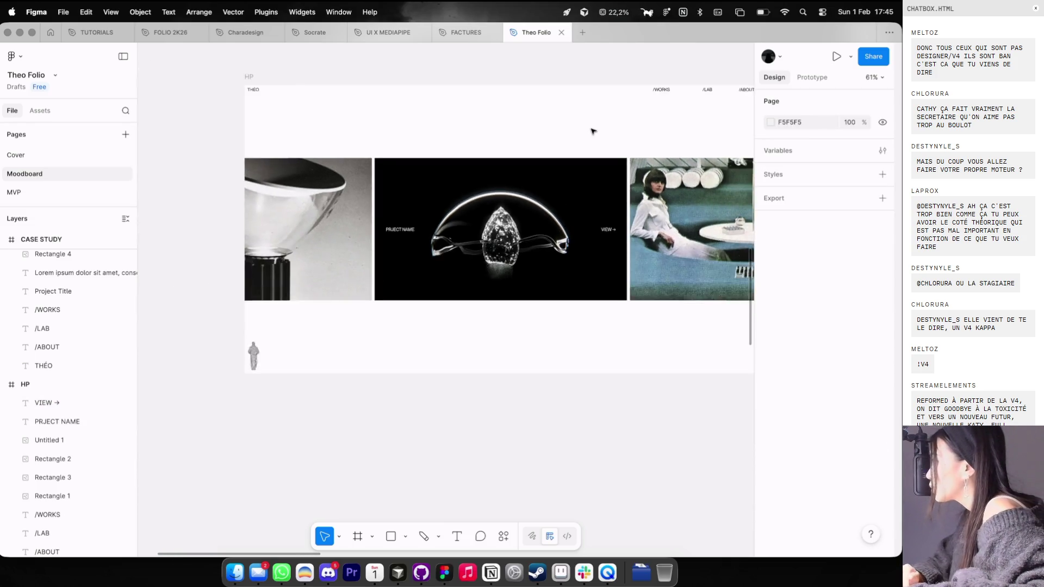
Step: Pan across to view the CASE STUDY frame, then switch to the Dia browser
scroll(593, 130, right, 5)
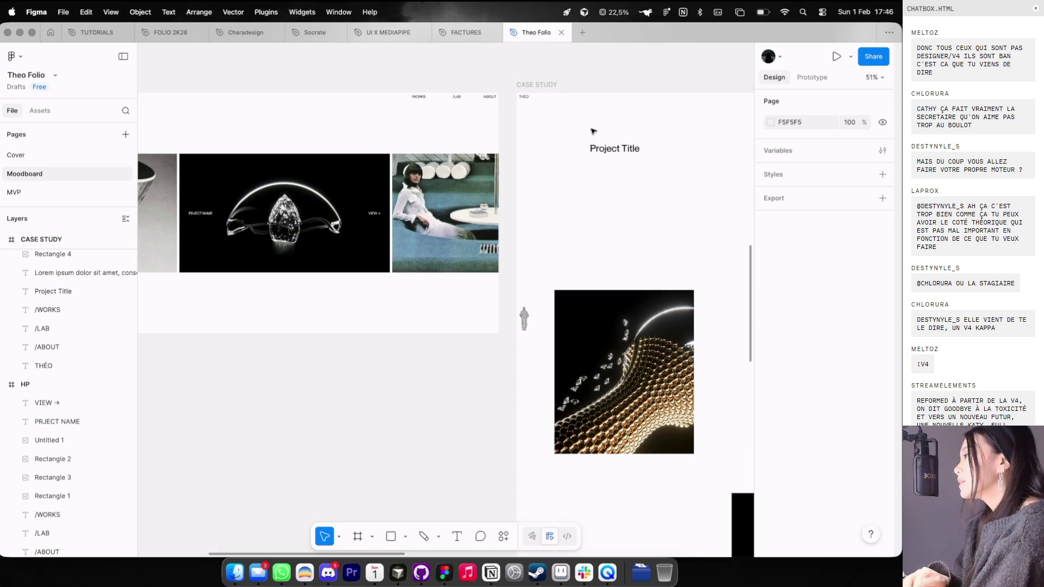
key(super+Tab)
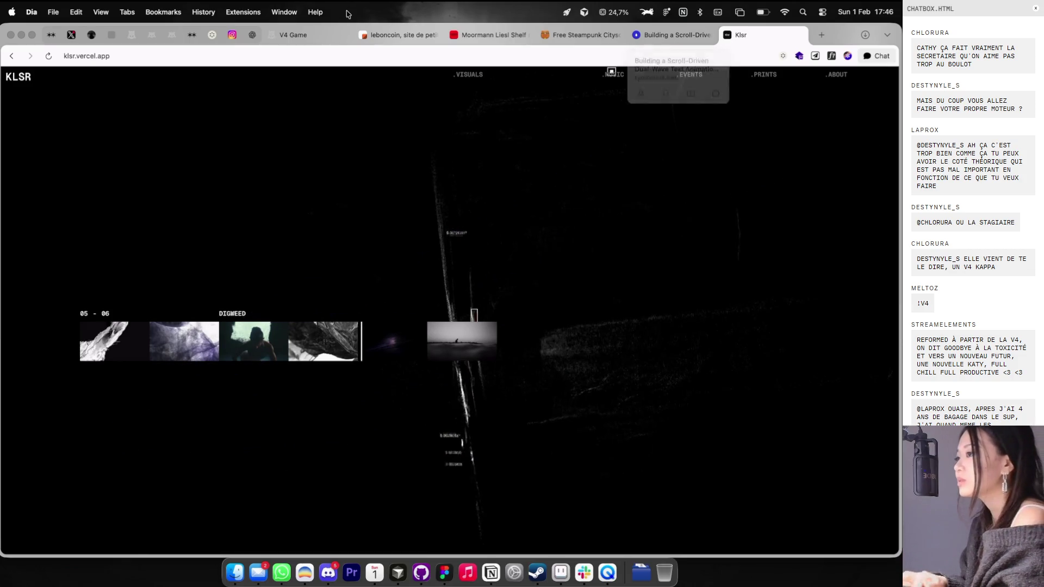
Step: Check the V4 Game page and move its HDV window, then return to KLSR and open a blank tab
click(302, 35)
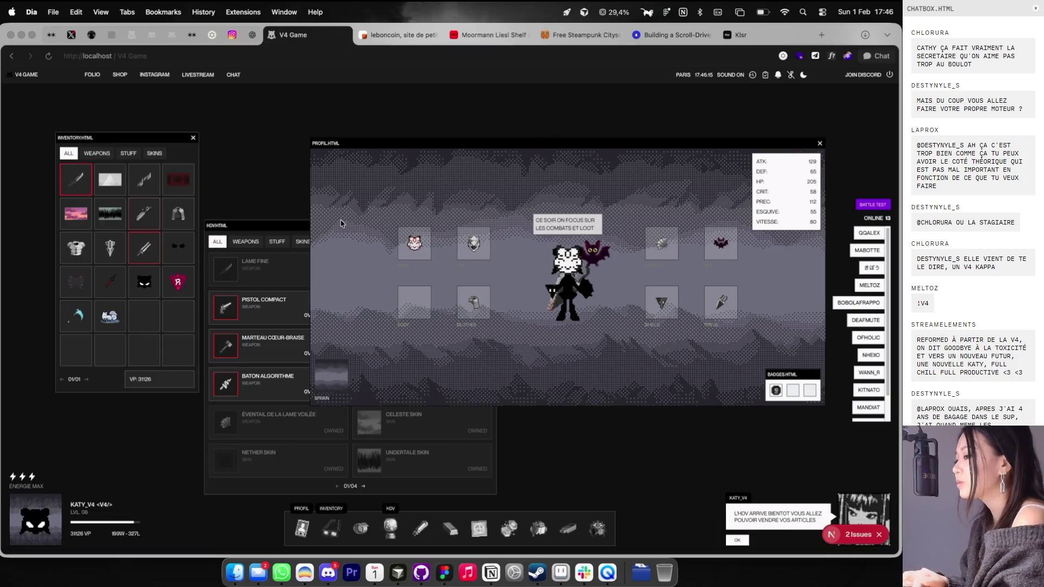
drag(271, 225, 261, 209)
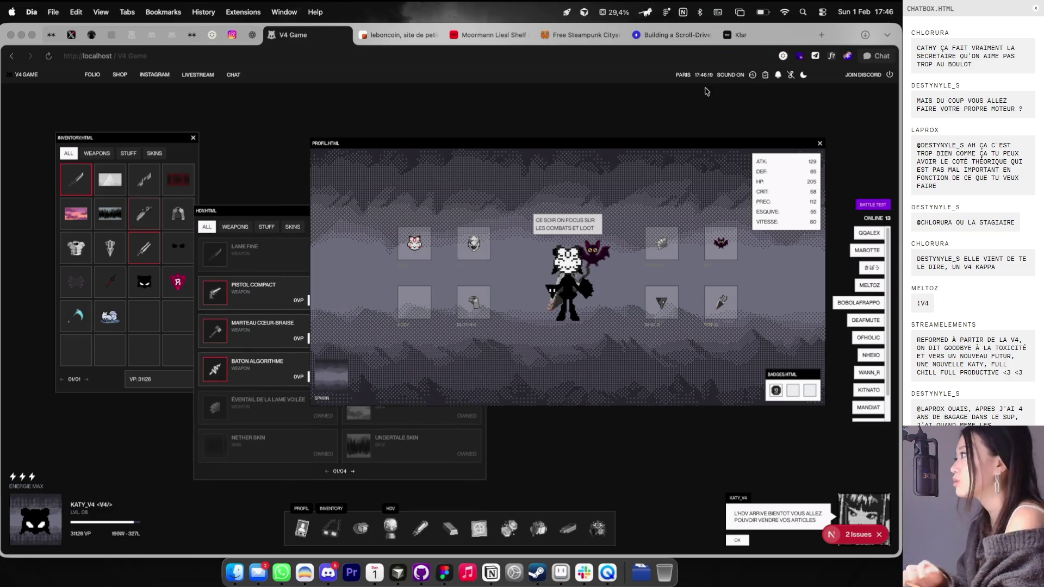
click(755, 36)
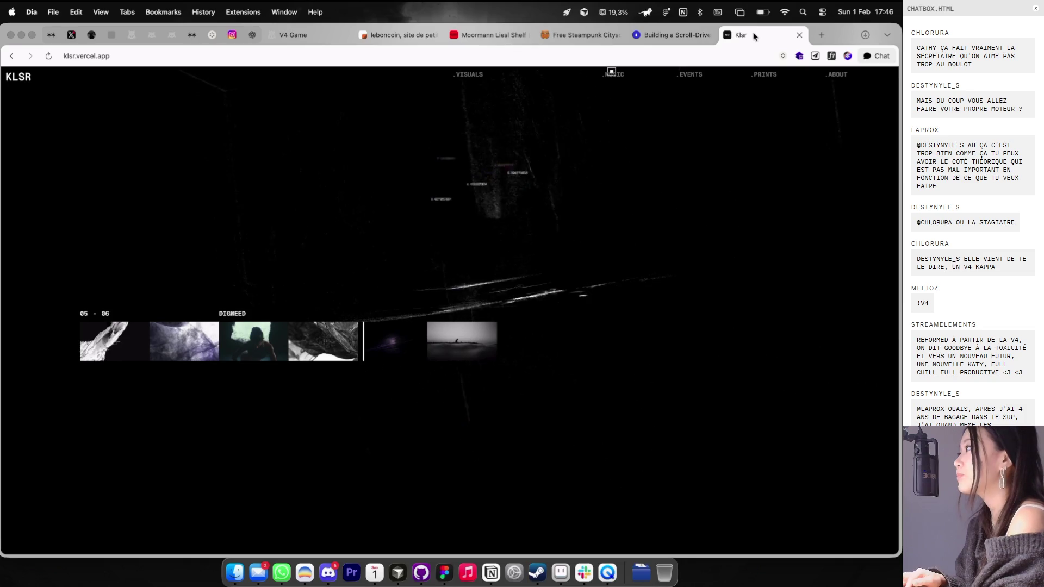
click(822, 35)
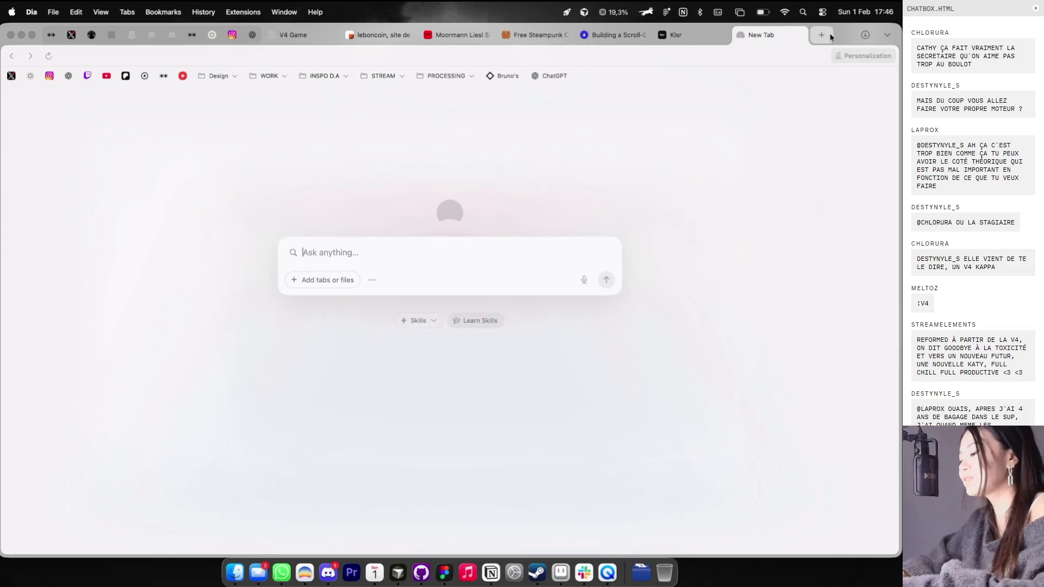
Step: Load bruno-simon.com, start the 3D portfolio and drive the car across the river
text(bruno)
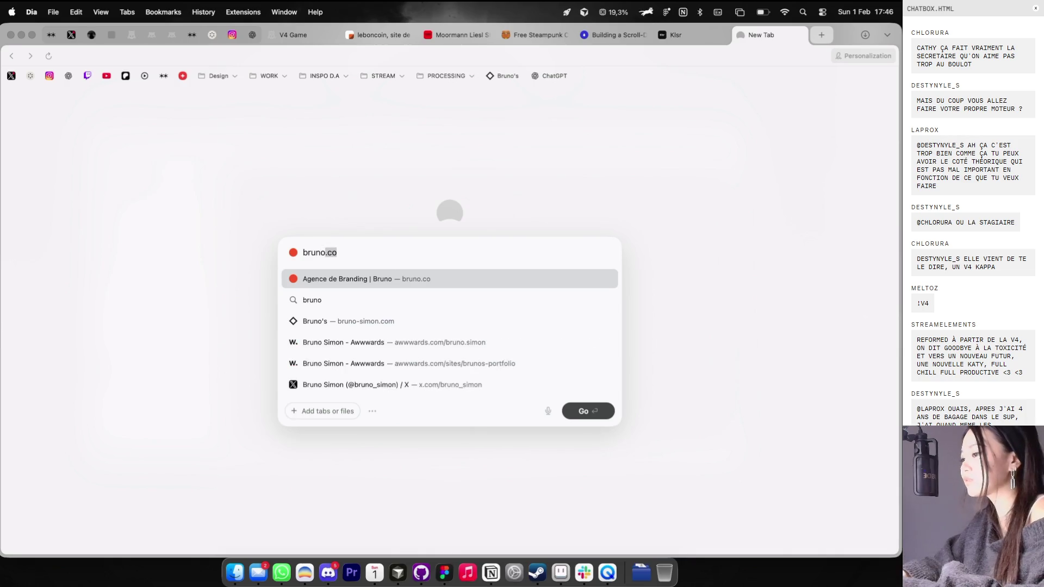
key(Down)
key(Down)
key(Return)
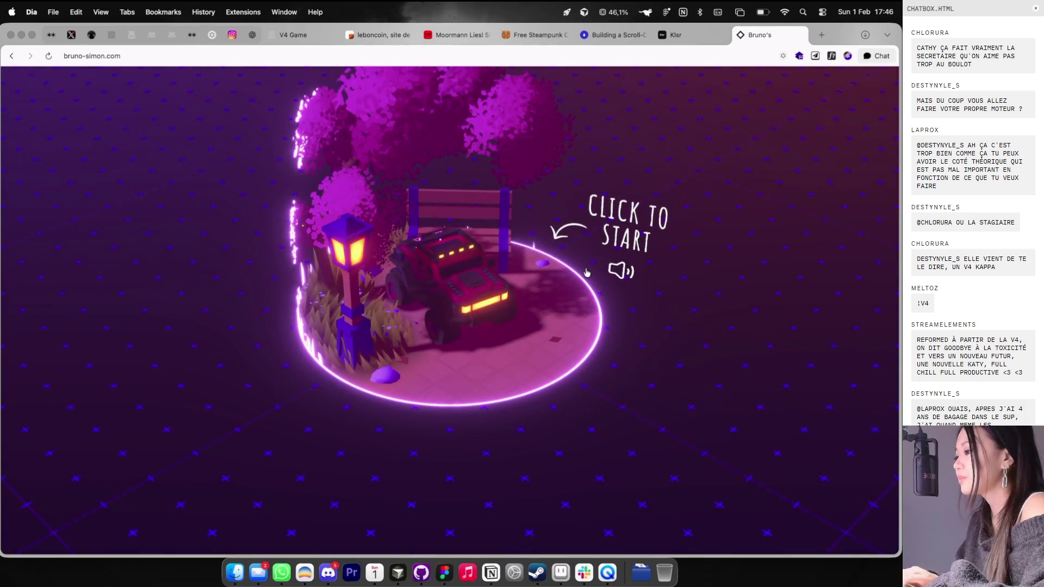
click(643, 173)
key(Up)
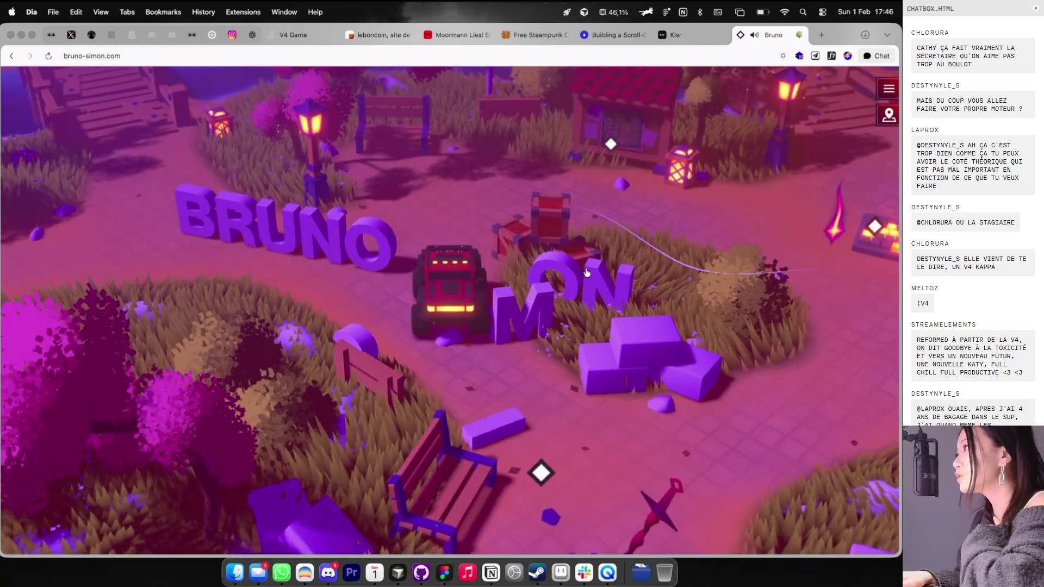
key(Up)
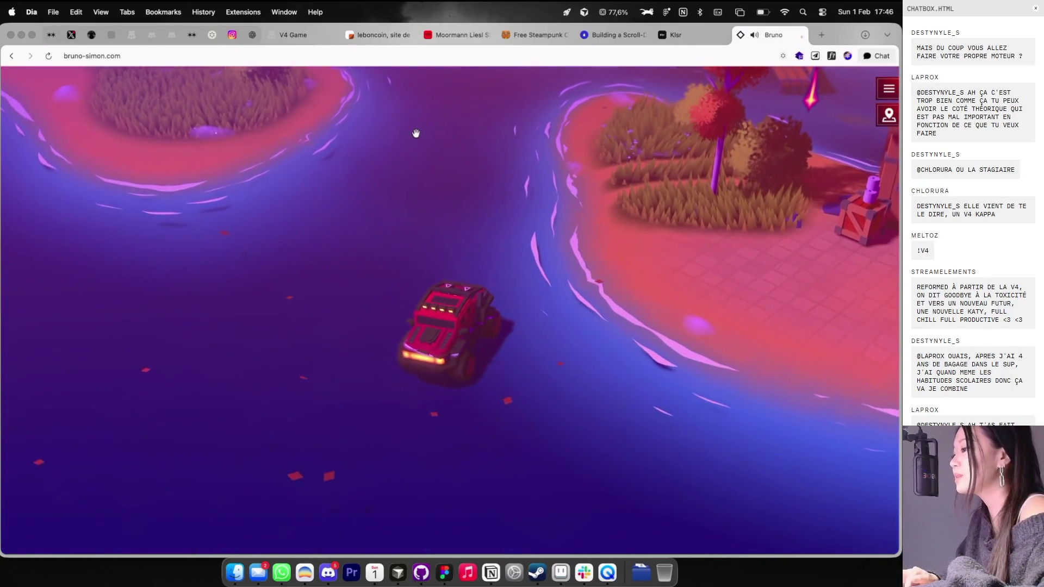
Step: Search 'bubbl' and open the Bubble Tea site suggestion
click(450, 56)
text(bubbl)
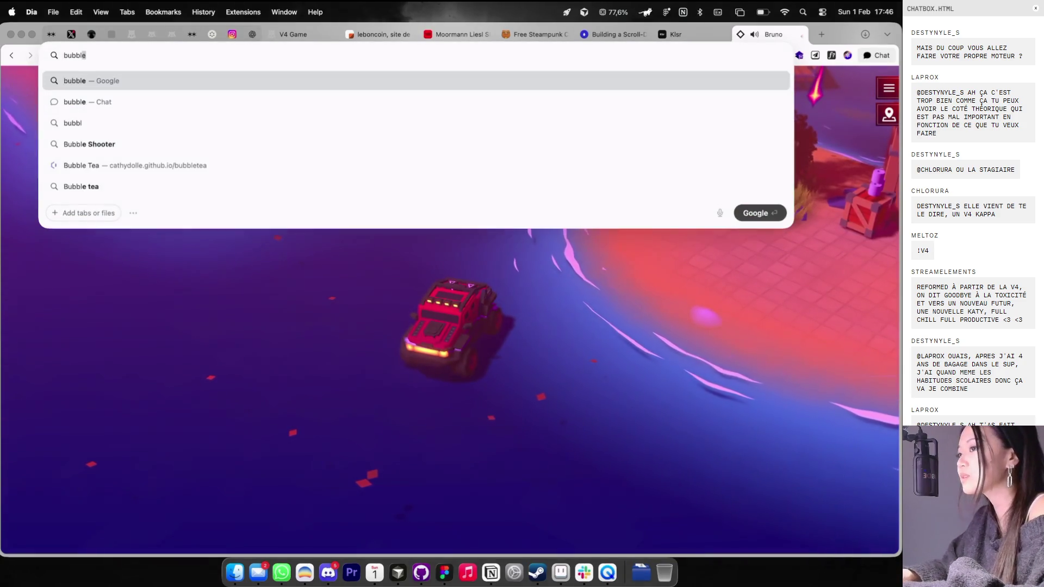
key(Down)
key(Down)
key(Down)
key(Return)
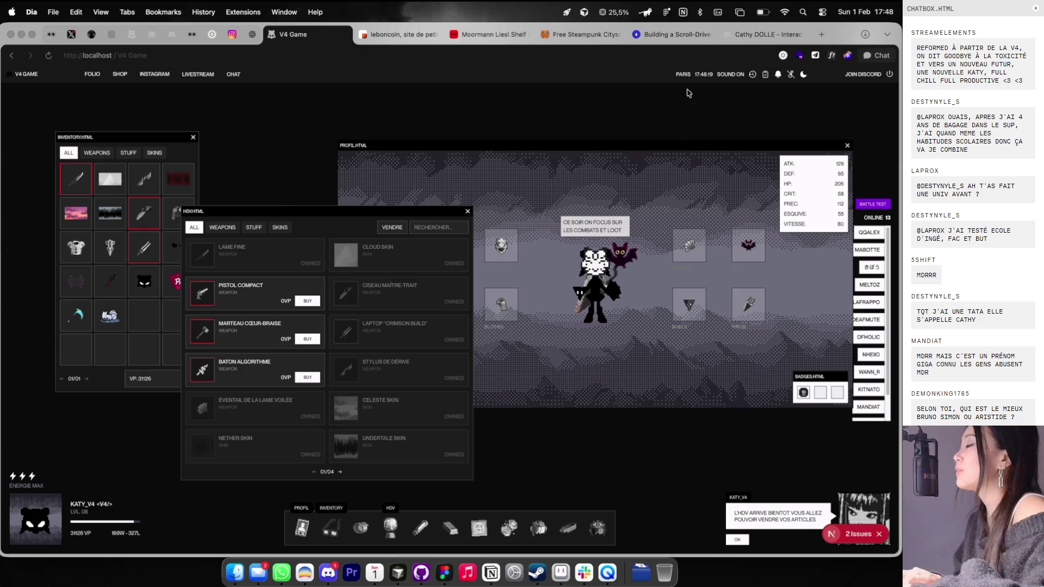
Step: Scroll through the project showcase on the cathydolle.com portfolio
click(740, 39)
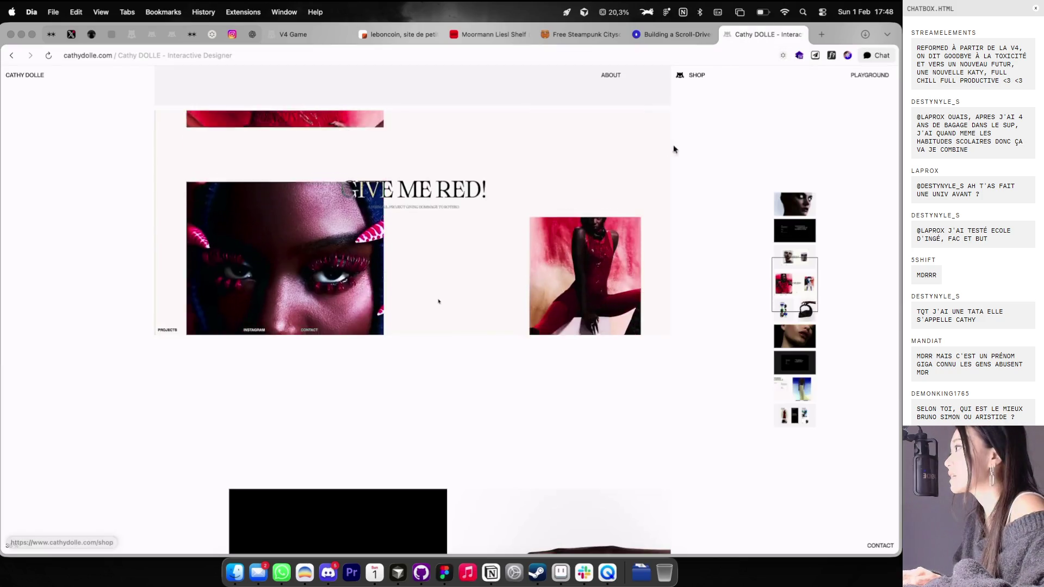
scroll(652, 191, down, 10)
scroll(649, 194, down, 5)
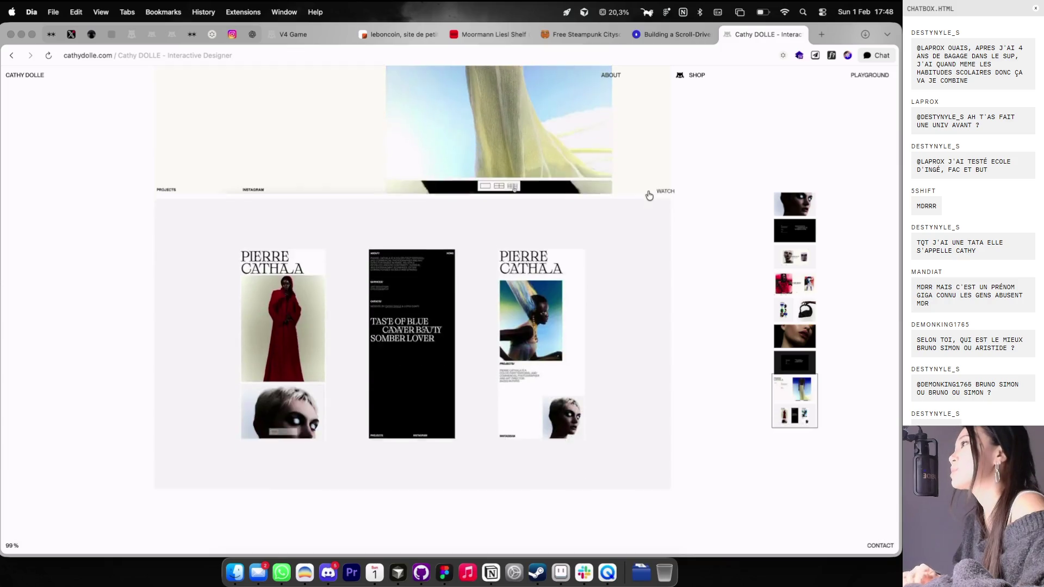
scroll(648, 194, down, 10)
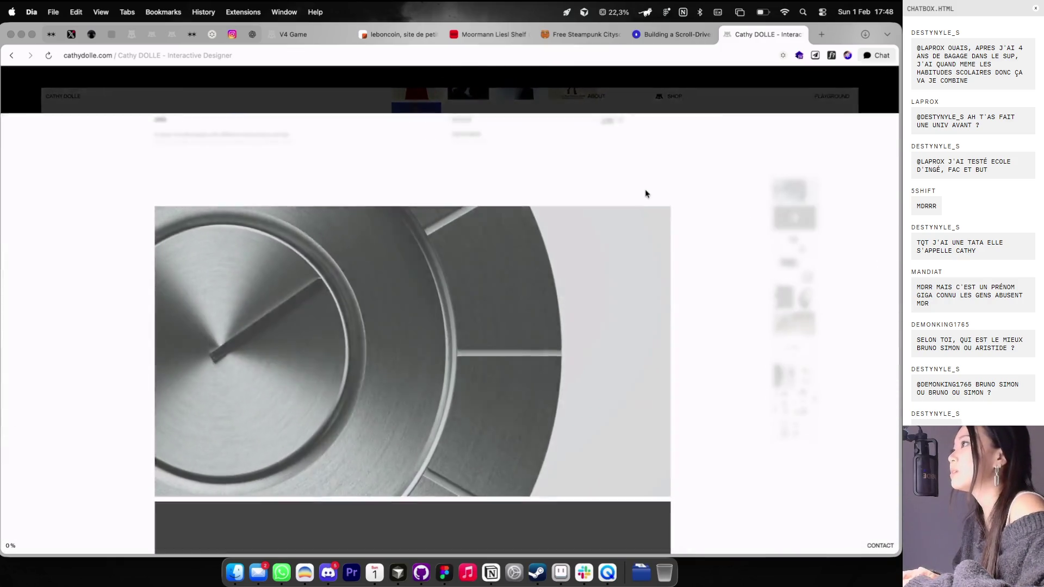
scroll(646, 195, down, 10)
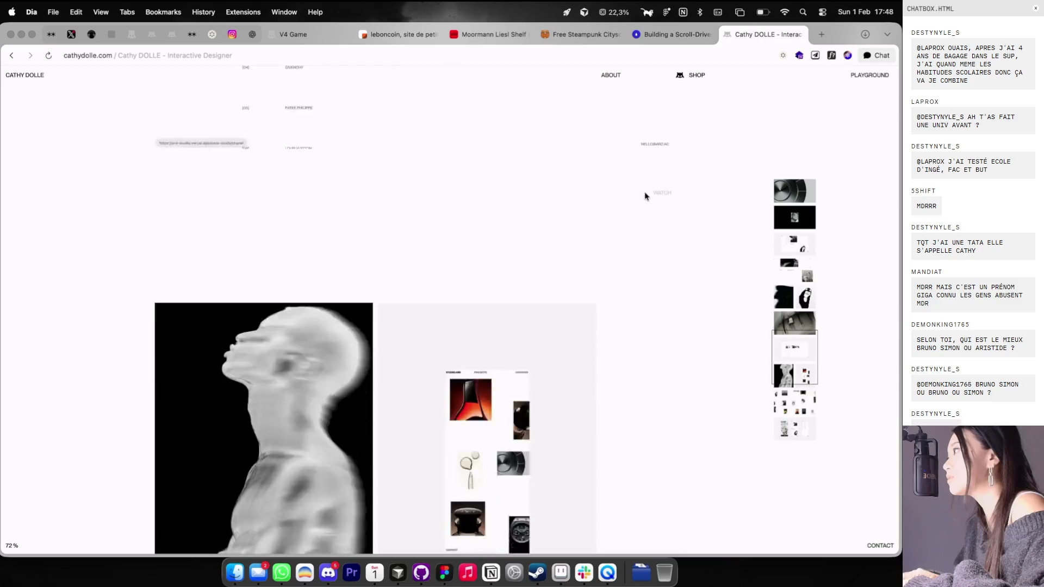
scroll(645, 196, down, 5)
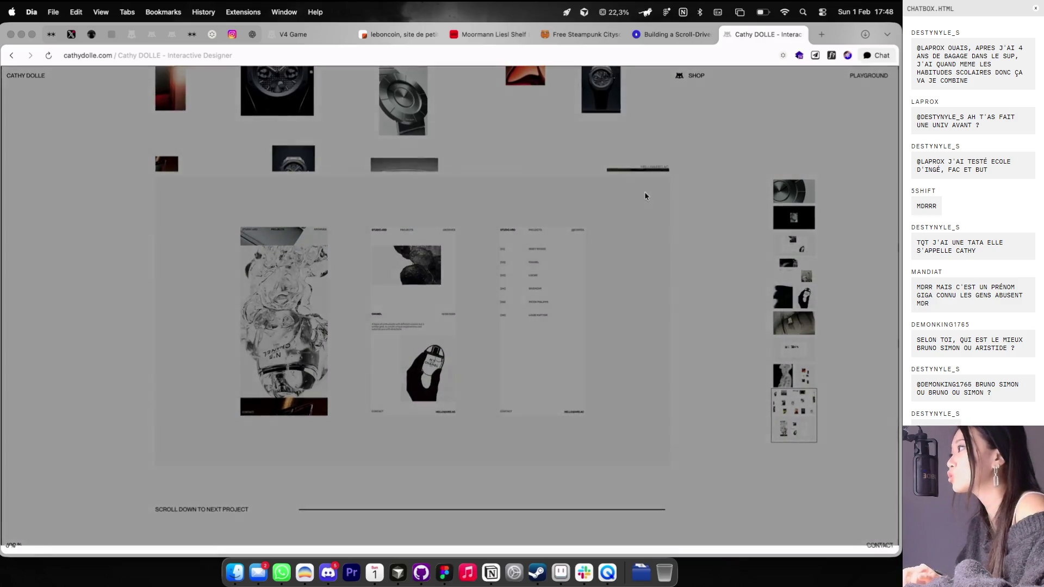
scroll(646, 196, down, 10)
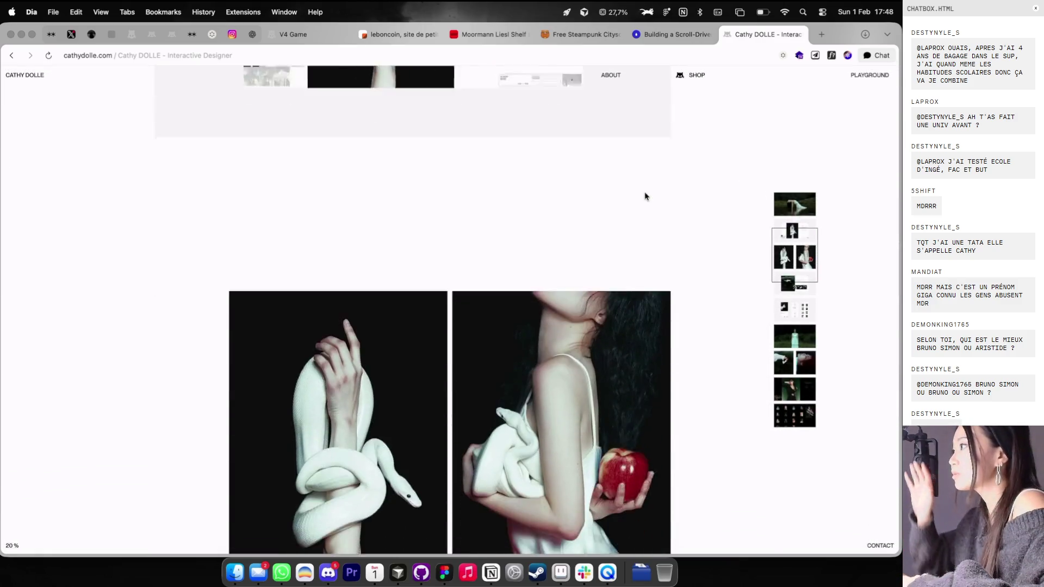
scroll(645, 195, down, 10)
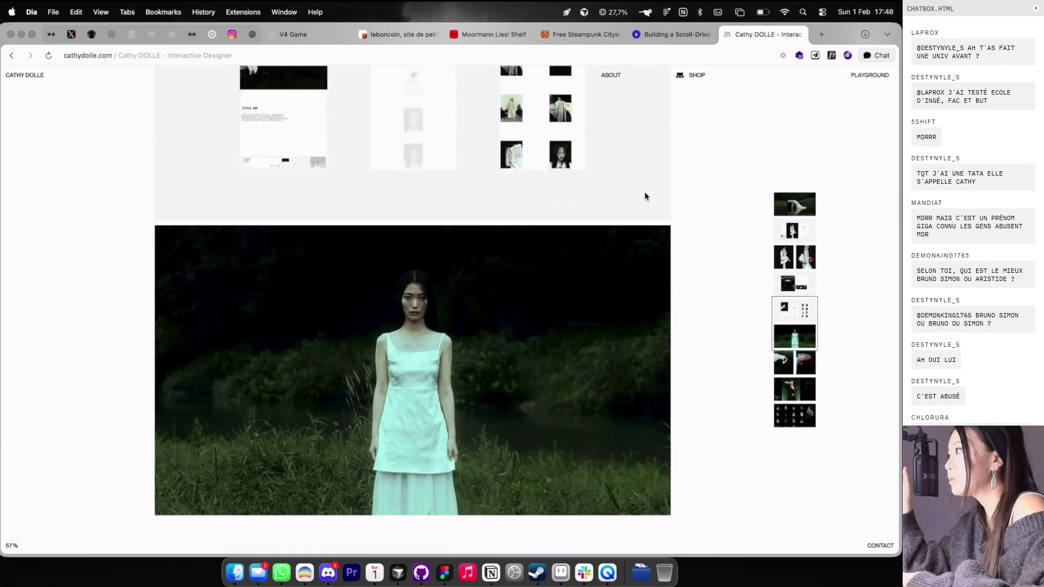
scroll(646, 196, down, 5)
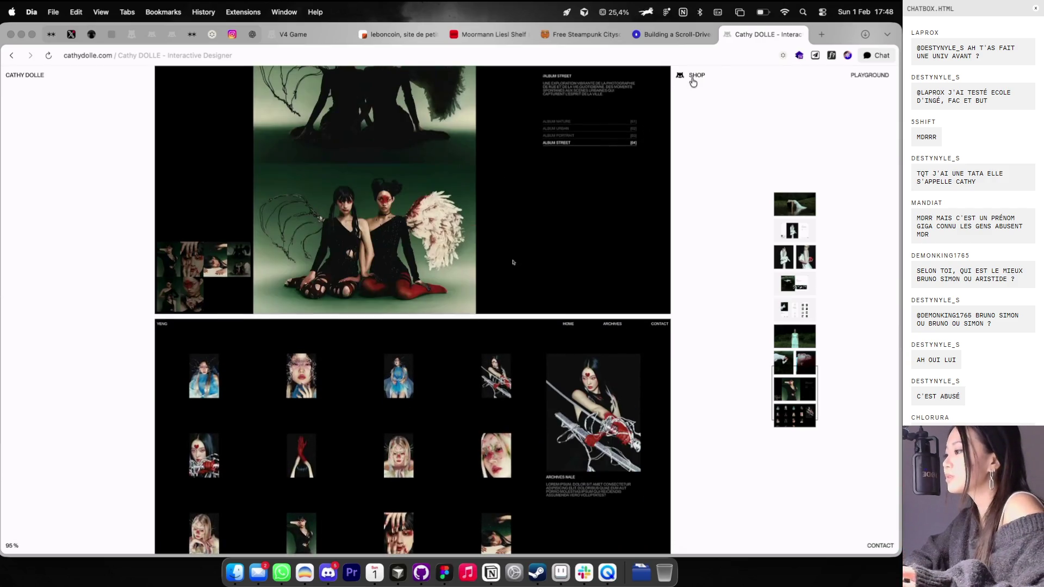
scroll(689, 82, down, 3)
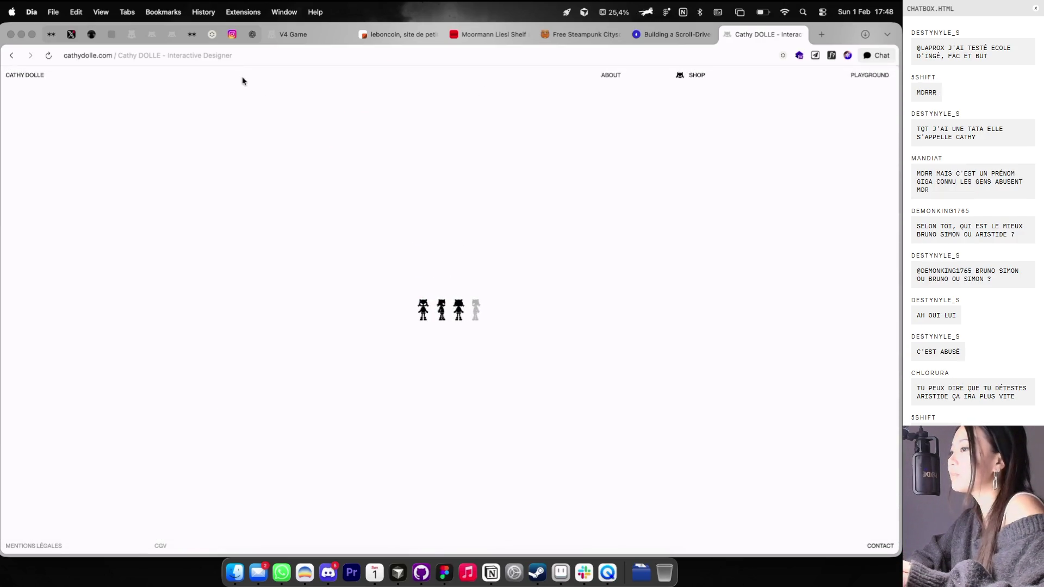
Step: Glance at V4 Game, open the cathydolle.com Playground section, then close that tab
click(297, 39)
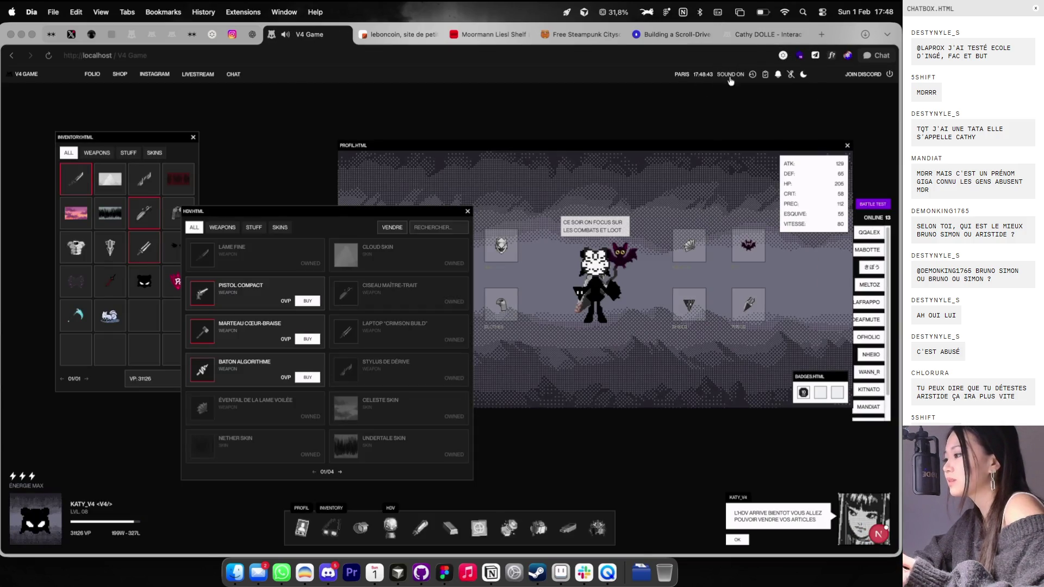
click(762, 40)
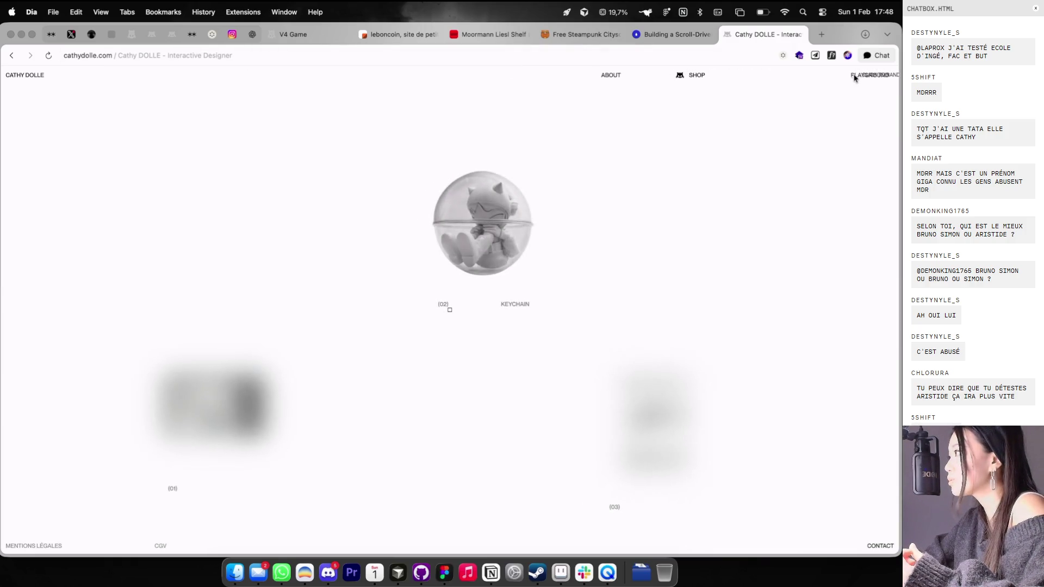
click(855, 76)
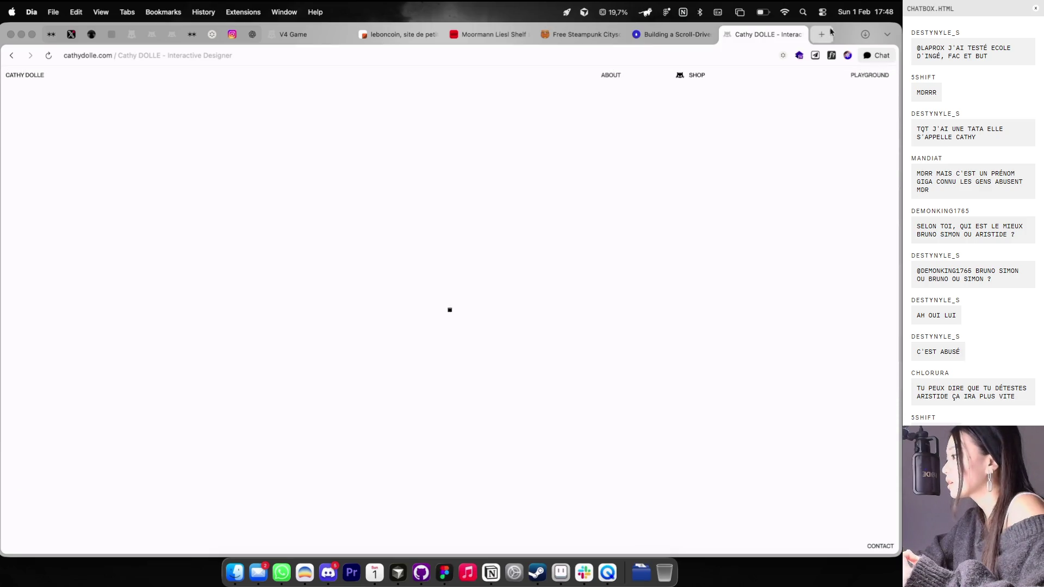
click(800, 35)
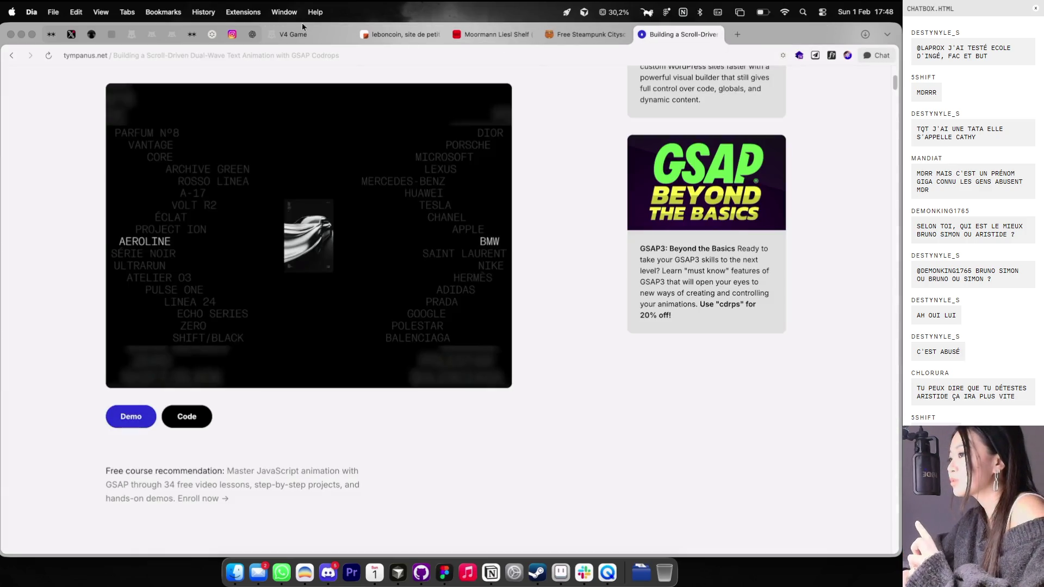
Step: Look over an HDV item on the V4 Game page, then switch back to Figma
click(284, 41)
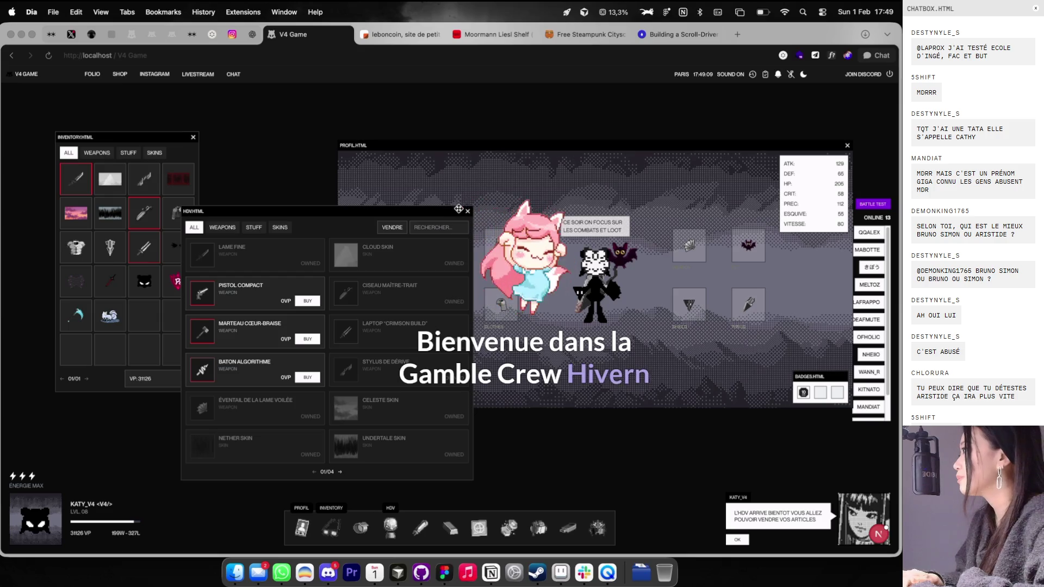
mouse_move(356, 294)
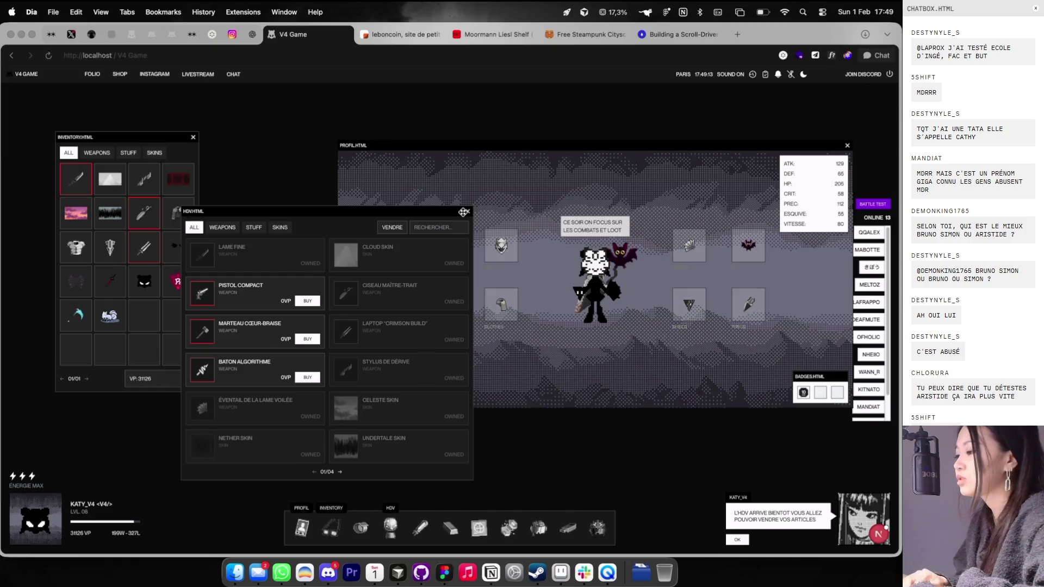
key(super+Tab)
scroll(460, 266, right, 2)
Step: Show the layout guides and shift the bottom case-study image onto a grid column
scroll(459, 266, up, 5)
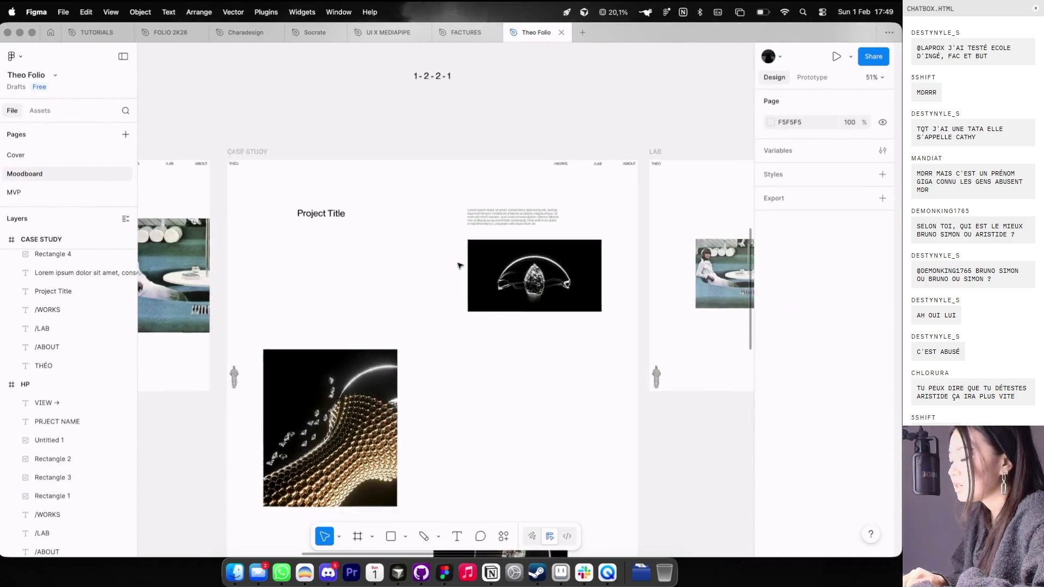
scroll(459, 266, down, 5)
scroll(459, 265, down, 6)
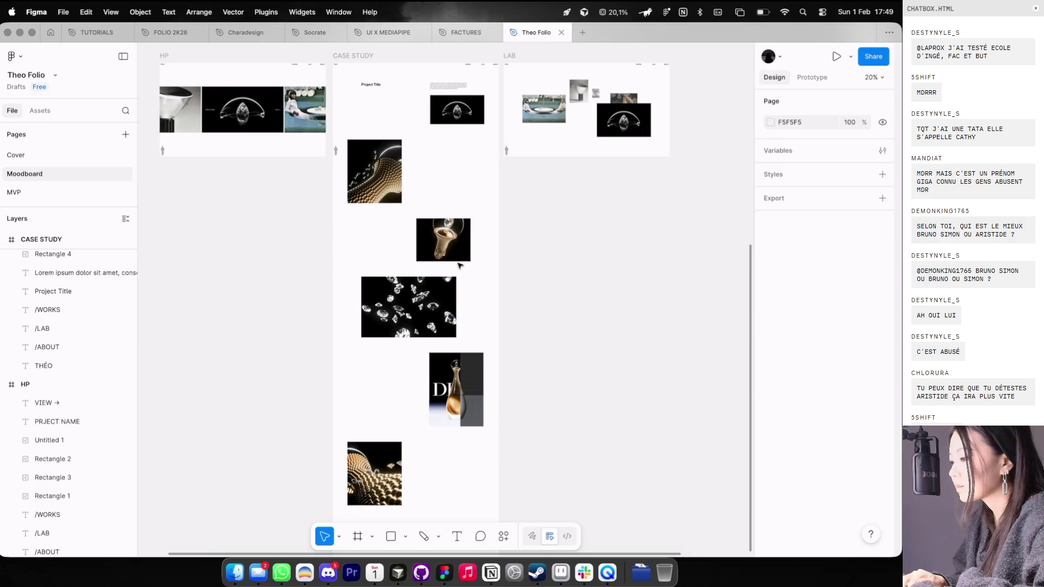
scroll(459, 266, down, 2)
key(ctrl+g)
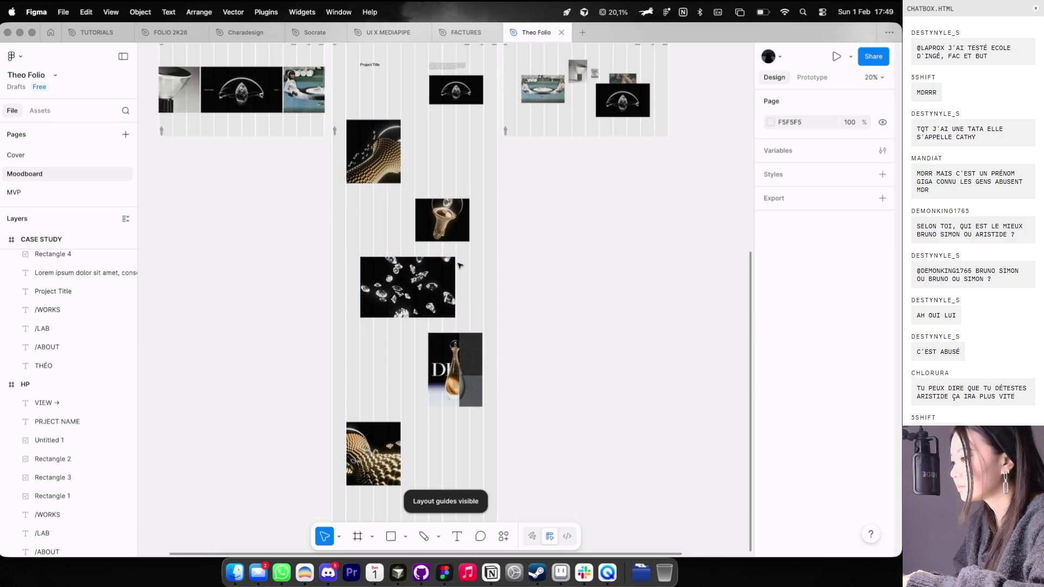
scroll(459, 266, down, 2)
scroll(460, 265, left, 1)
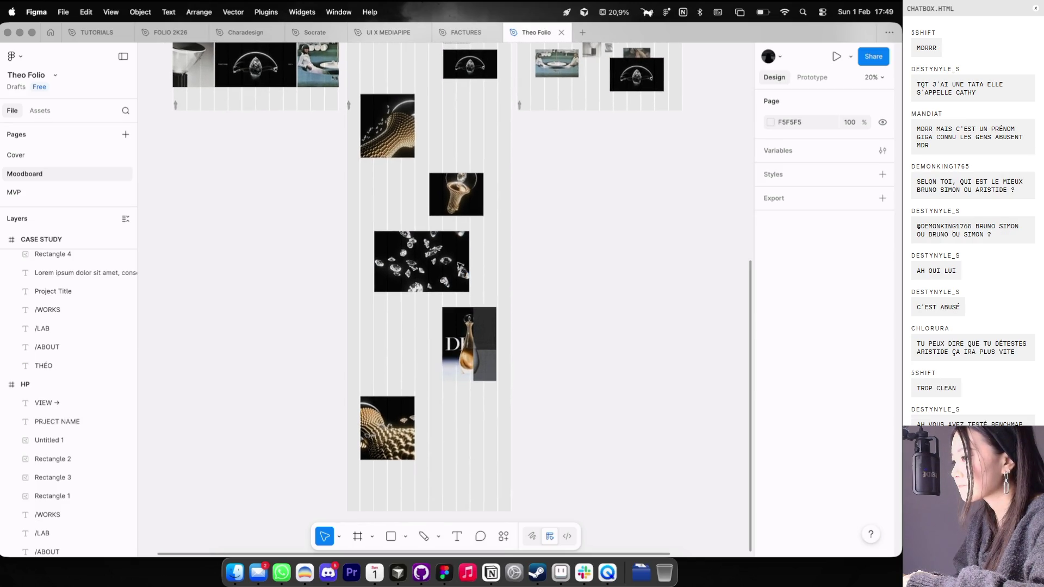
scroll(460, 266, down, 1)
scroll(423, 354, down, 3)
scroll(422, 359, up, 2)
drag(423, 360, 437, 362)
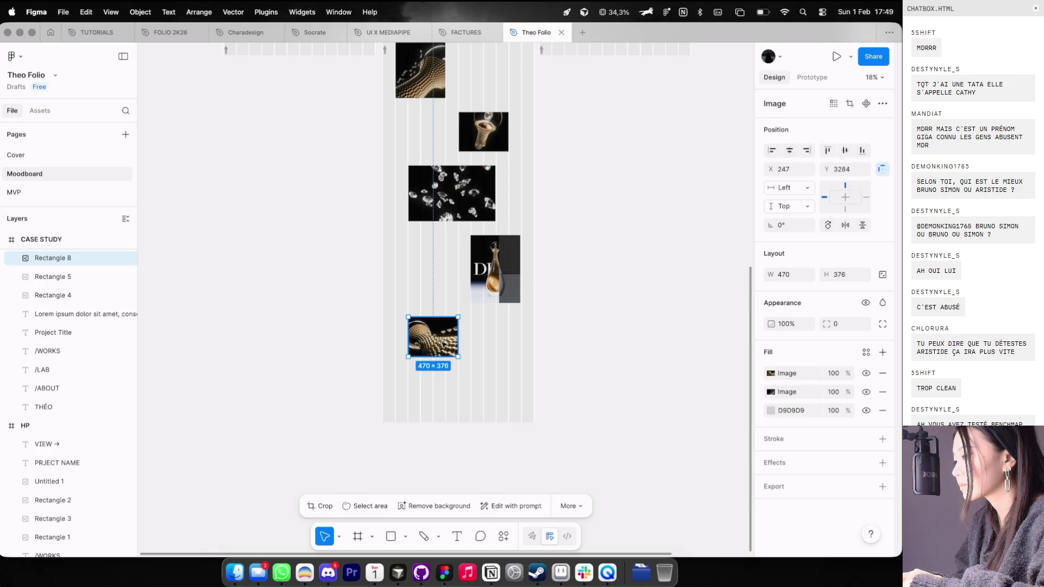
key(Escape)
Step: Discard trial image moves and draw a 785×748 rectangle beside the CASE STUDY frame
scroll(478, 331, up, 2)
drag(493, 200, 480, 450)
drag(411, 119, 412, 390)
key(super+z)
key(super+z)
key(BackSpace)
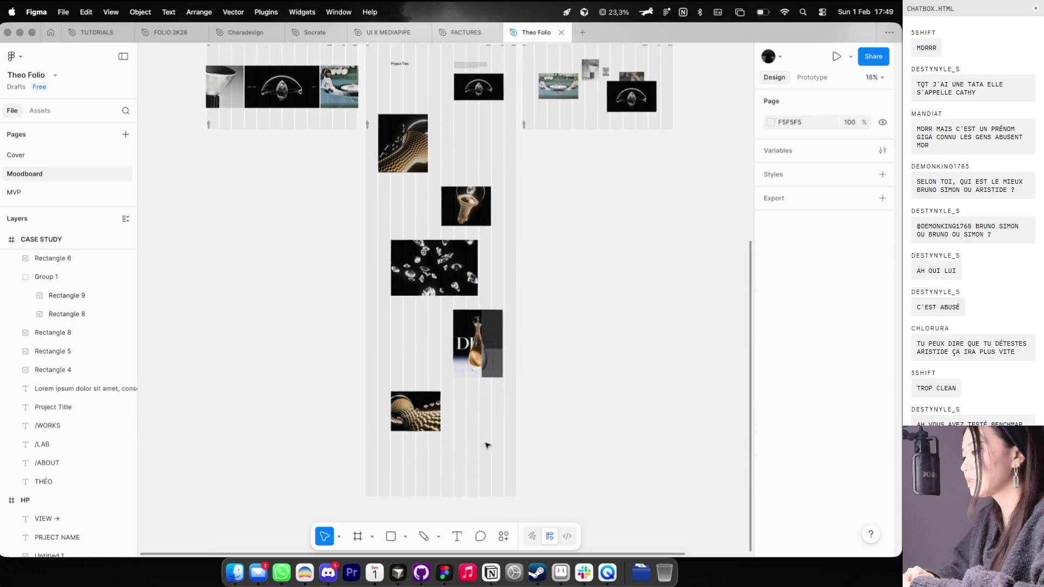
scroll(544, 196, up, 5)
key(r)
mouse_move(478, 209)
mouse_down()
mouse_move(591, 296)
mouse_move(617, 342)
mouse_up()
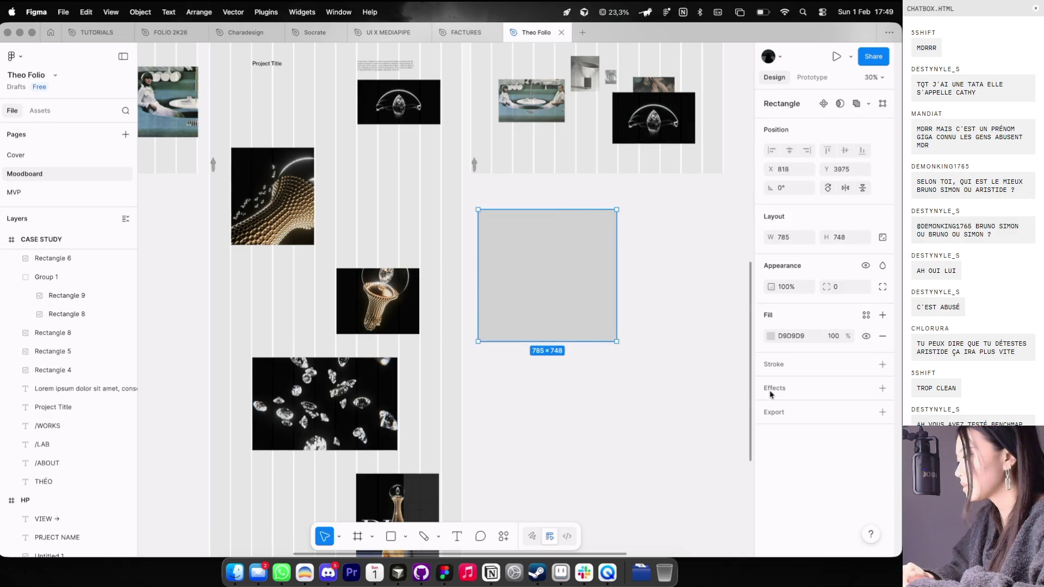
Step: Fill the new rectangle with black (000000) and hide the layout guides
click(771, 337)
drag(631, 429, 602, 459)
click(551, 466)
key(ctrl+g)
Step: Draw a small grey block inside the black rectangle
scroll(550, 184, up, 5)
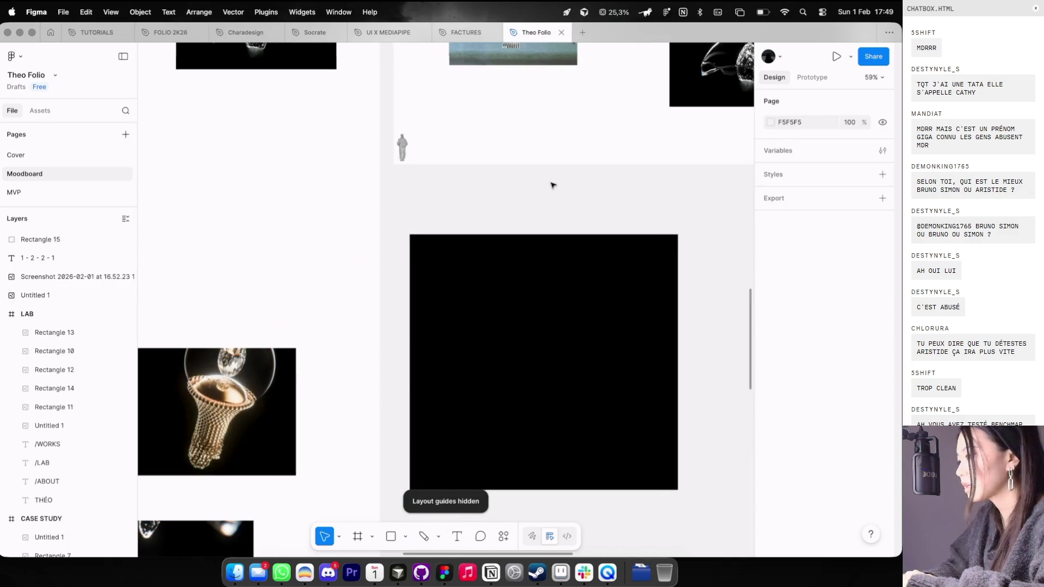
click(508, 322)
scroll(496, 317, up, 3)
scroll(499, 319, down, 5)
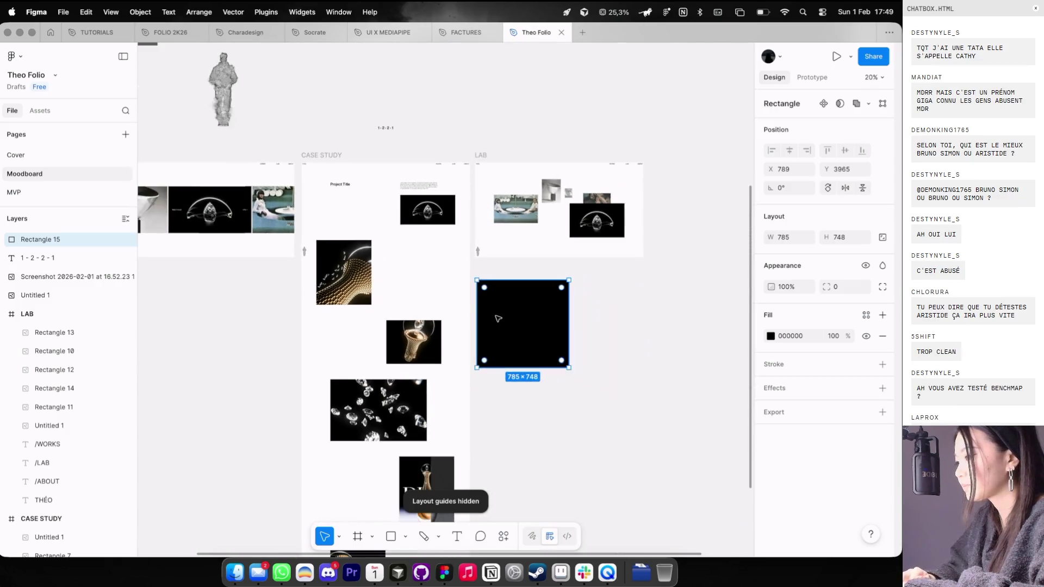
scroll(498, 309, up, 3)
key(r)
drag(464, 285, 502, 311)
Step: Add a white '1 COL' text label beside the grey block
scroll(496, 305, up, 2)
key(t)
click(436, 283)
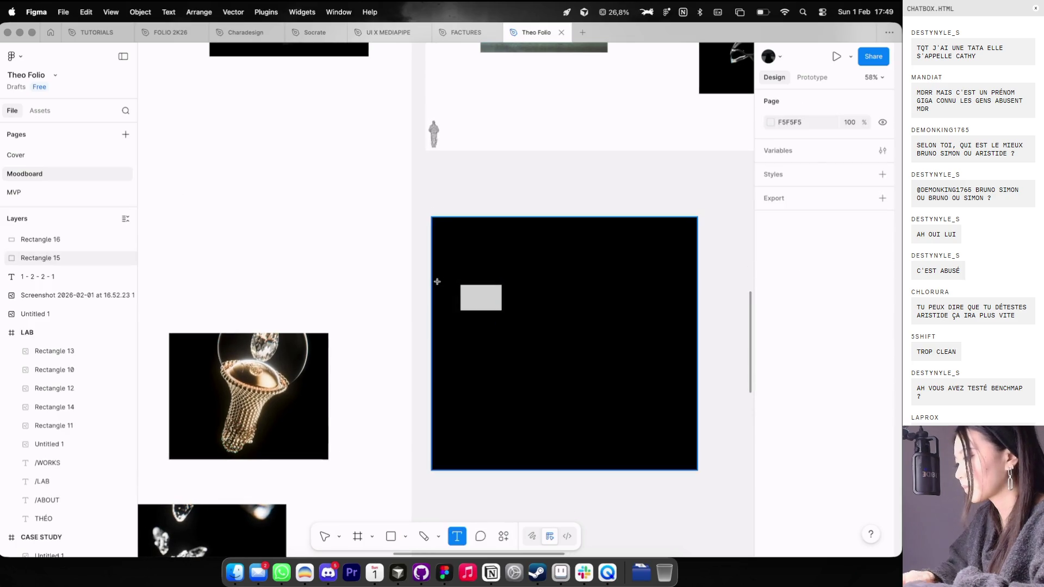
text(1)
click(770, 460)
drag(647, 348, 581, 303)
key(Escape)
key(Escape)
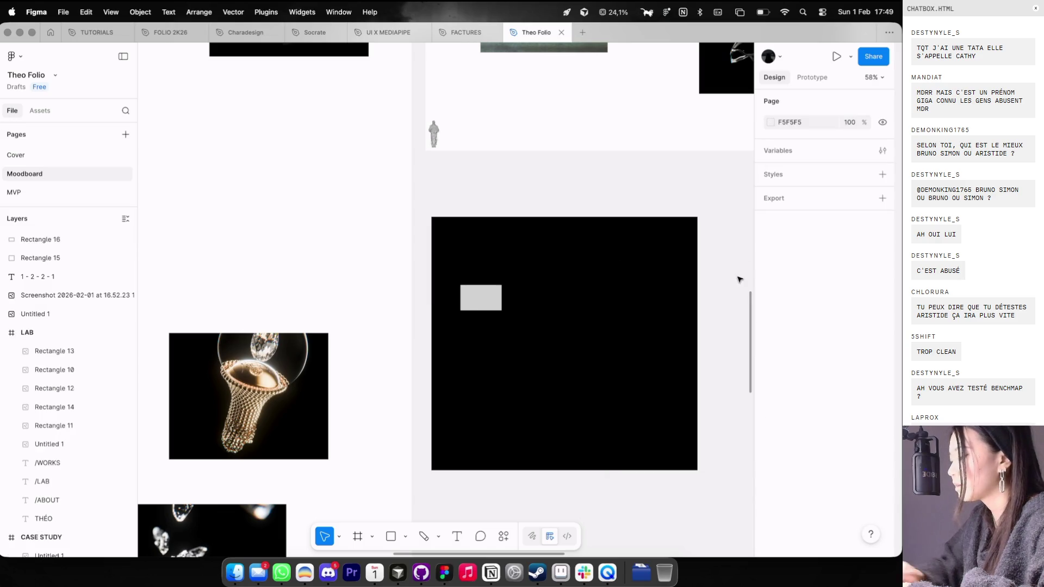
scroll(474, 267, up, 3)
drag(390, 287, 428, 321)
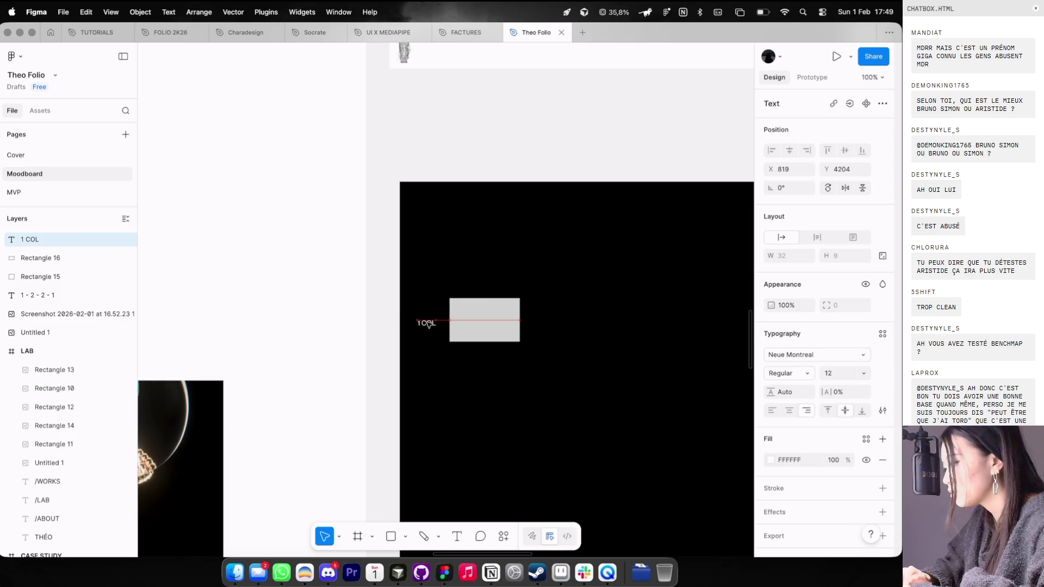
Step: Make the 1 COL label bold
click(789, 373)
click(783, 401)
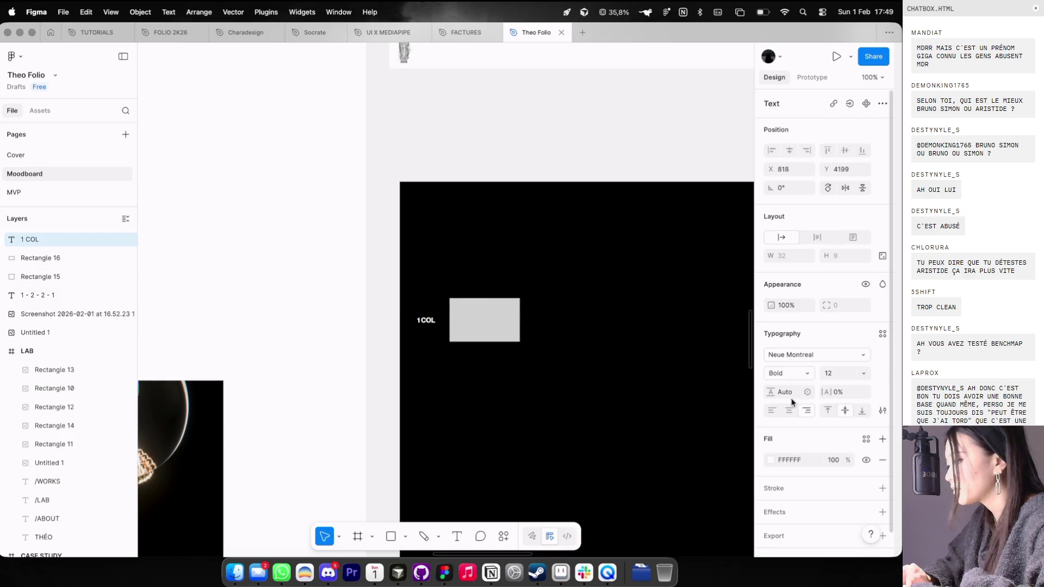
scroll(457, 331, down, 1)
scroll(457, 331, down, 2)
Step: Enlarge the grey block slightly and narrow the black panel to about 464 wide
shift+click(459, 235)
scroll(462, 168, down, 2)
scroll(463, 158, down, 2)
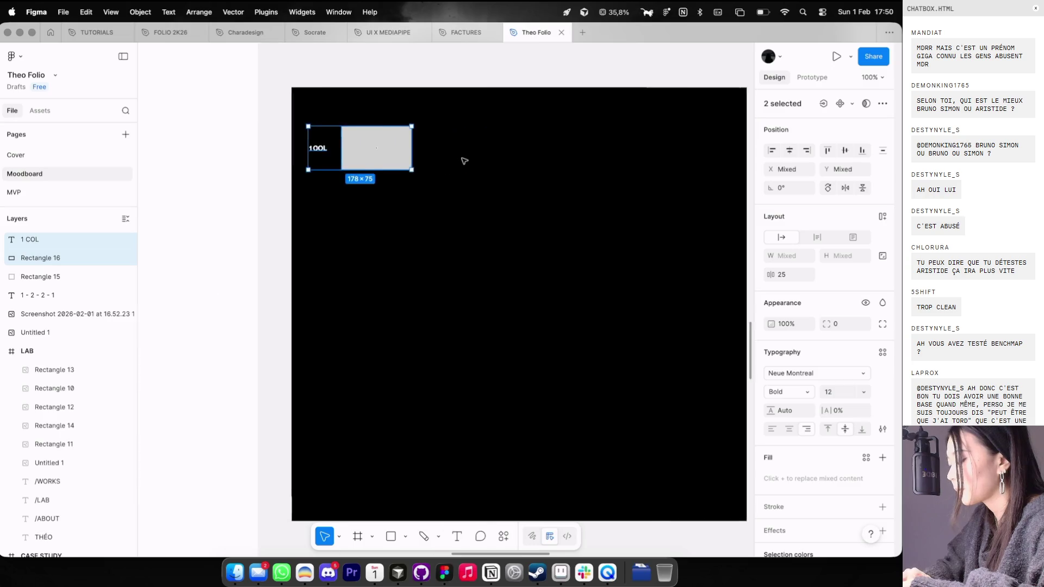
click(420, 169)
mouse_move(419, 169)
mouse_down()
mouse_move(452, 191)
mouse_move(431, 175)
mouse_up()
click(659, 183)
drag(696, 160, 543, 163)
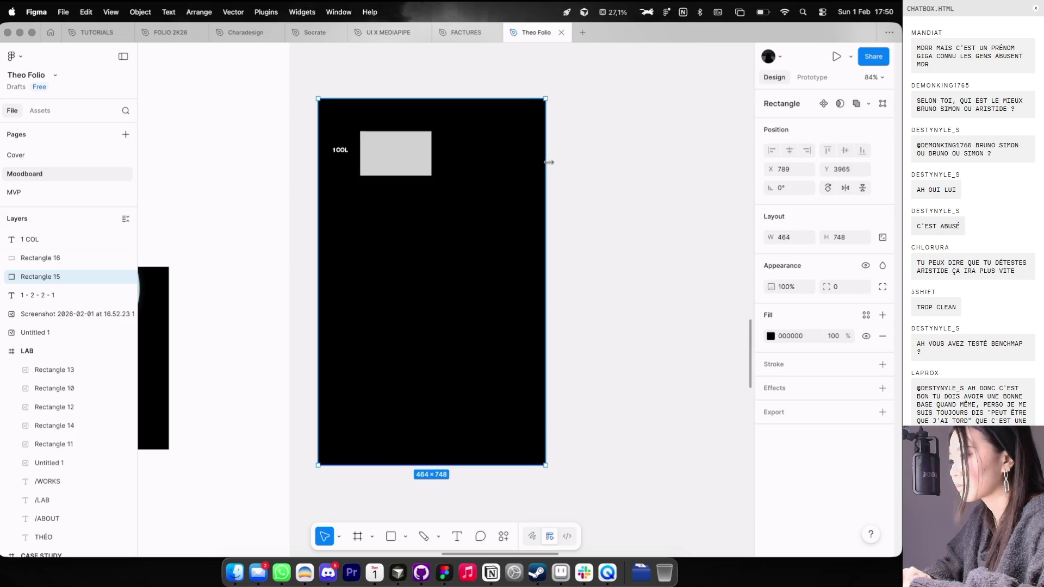
Step: Copy the labelled block lower right and retype the copied label as '2 COLS'
click(363, 157)
scroll(364, 157, up, 3)
shift+click(338, 151)
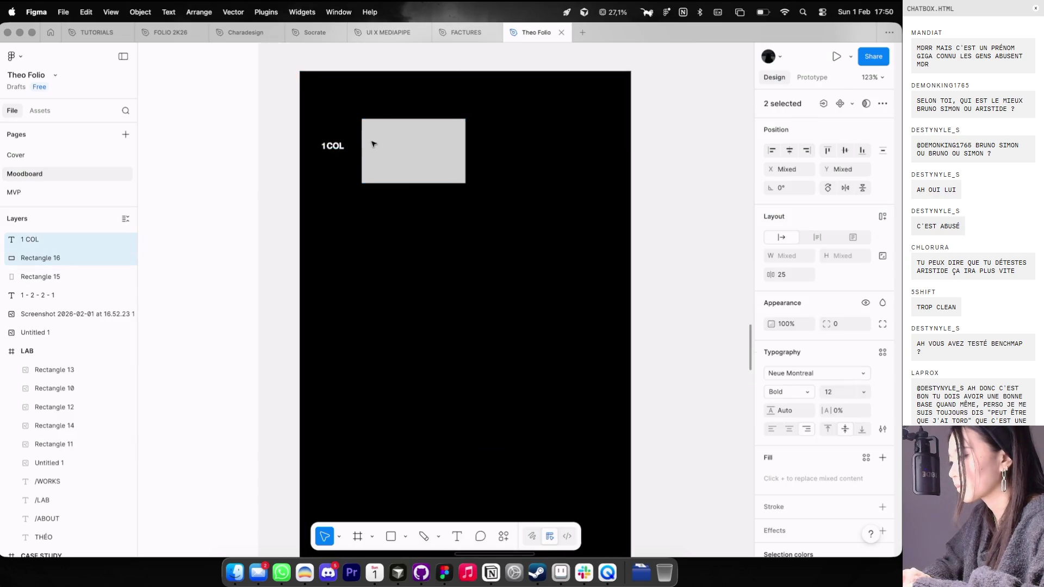
mouse_move(413, 149)
mouse_down()
mouse_move(412, 140)
mouse_move(410, 223)
mouse_move(536, 238)
mouse_move(500, 235)
mouse_up()
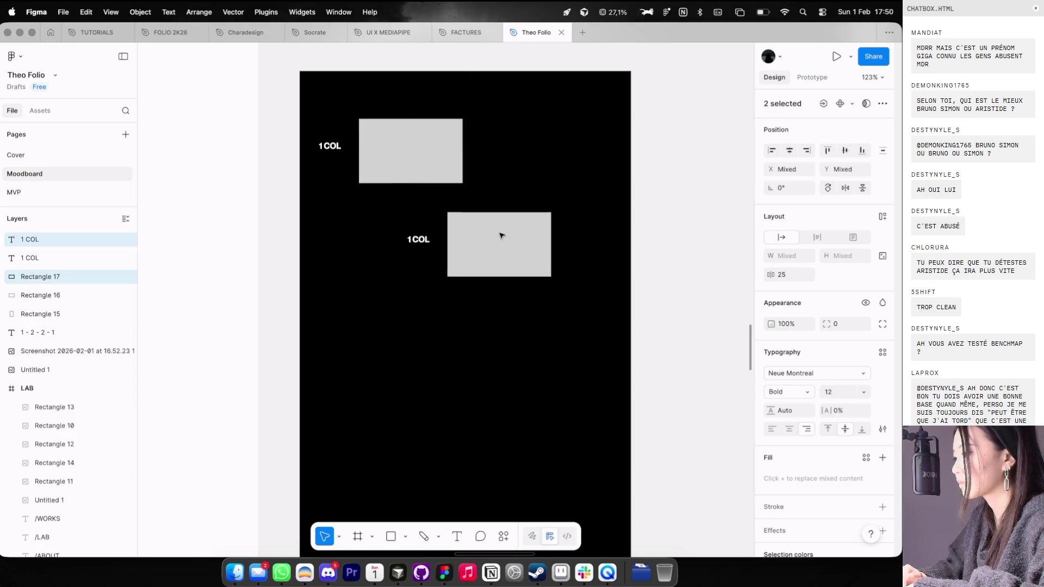
click(420, 248)
drag(417, 241, 581, 244)
text(LS)
key(Escape)
click(586, 293)
Step: Narrow the 2 COLS block to 123 wide and duplicate the bottom block
scroll(585, 294, down, 2)
click(587, 210)
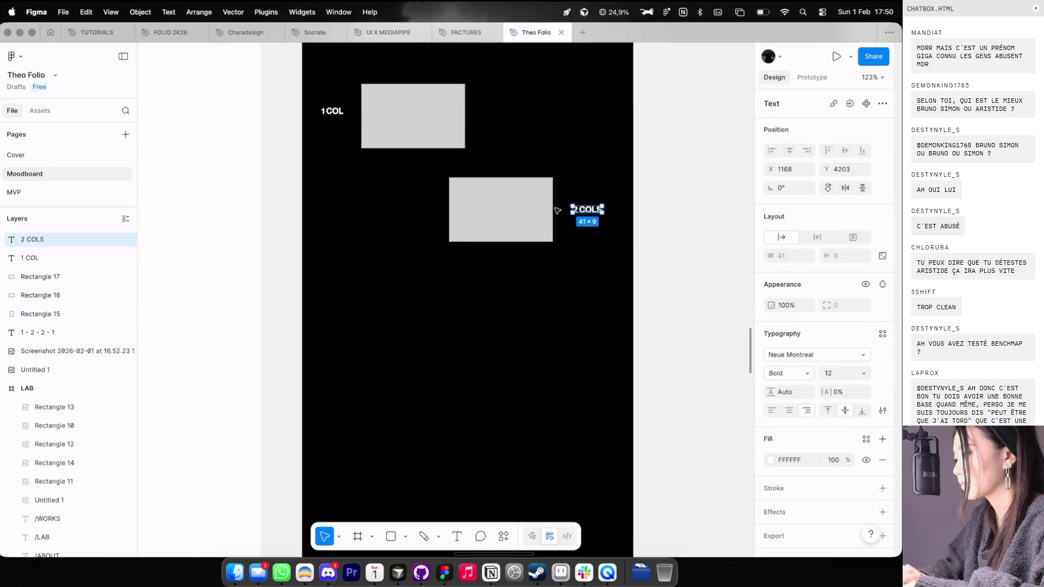
click(499, 211)
mouse_move(449, 230)
mouse_down()
mouse_move(465, 230)
mouse_move(415, 289)
mouse_move(392, 297)
mouse_move(392, 312)
mouse_move(426, 303)
mouse_up()
click(538, 228)
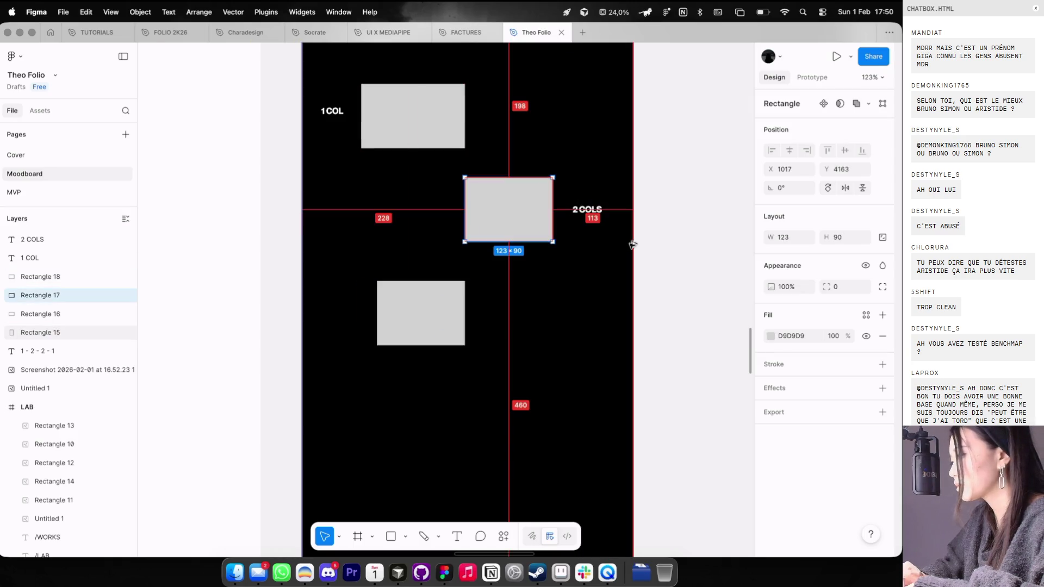
click(434, 326)
key(super+d)
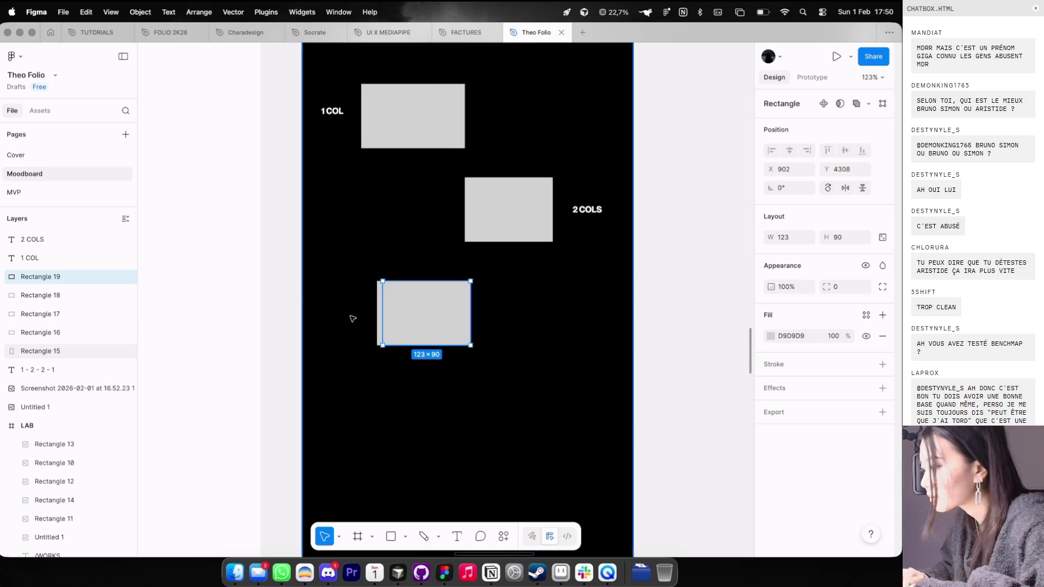
Step: Place a copy of the 2 COLS label left of the bottom block
click(591, 209)
mouse_move(503, 208)
mouse_down()
mouse_move(474, 212)
mouse_move(344, 314)
mouse_up()
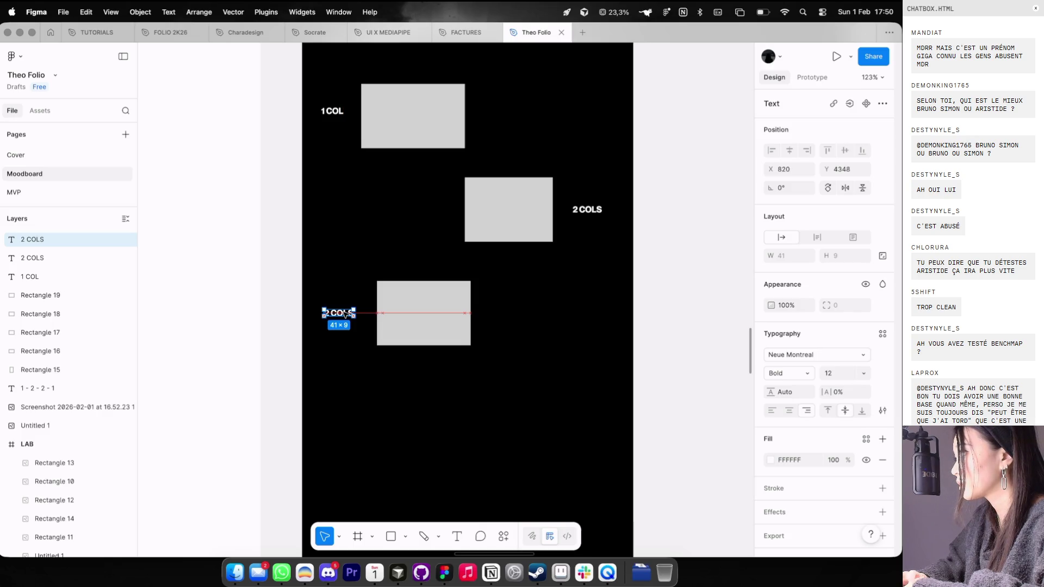
drag(344, 314, 344, 314)
scroll(344, 314, down, 5)
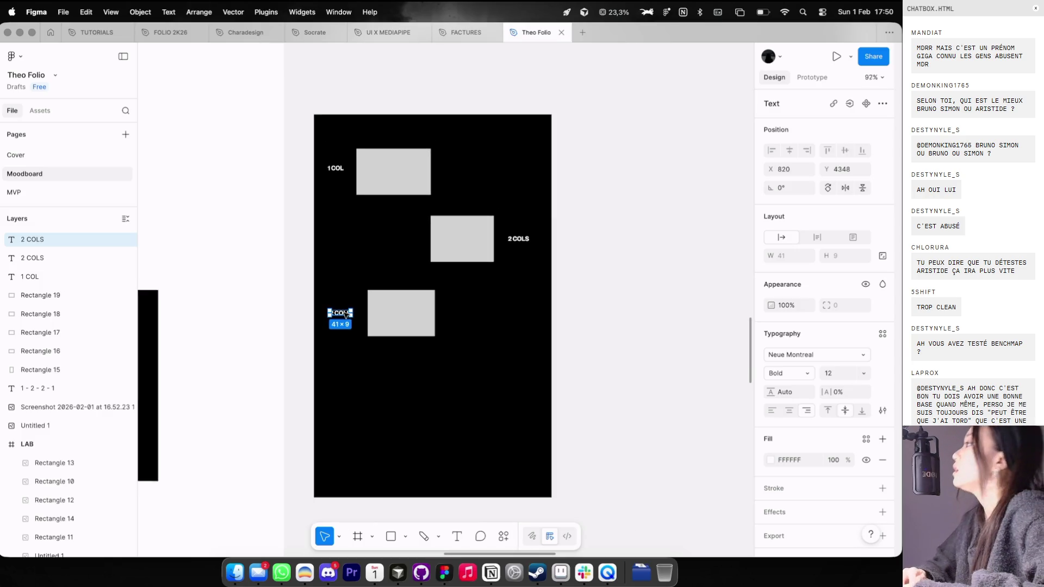
scroll(396, 287, up, 3)
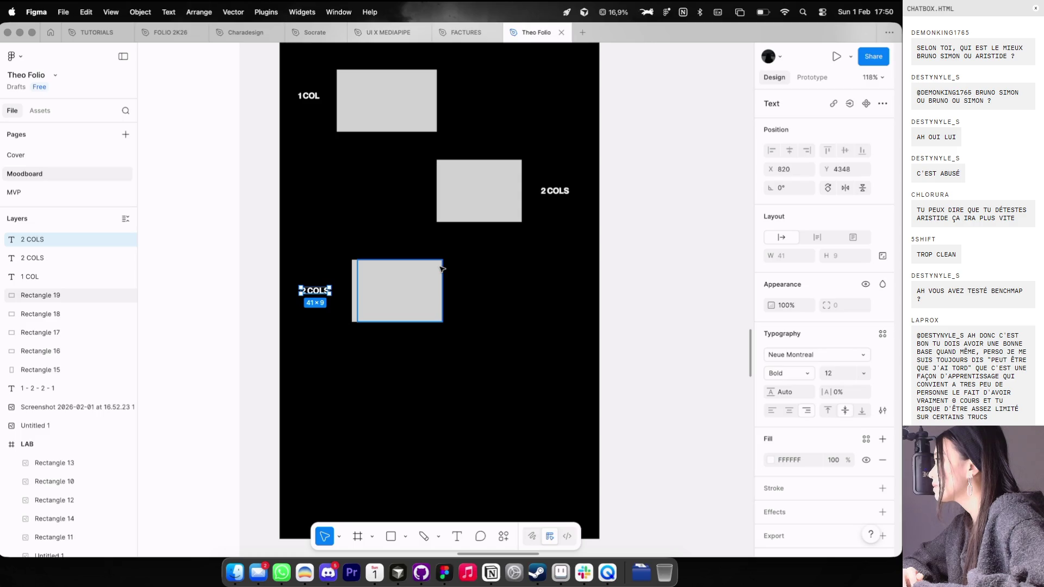
scroll(442, 268, up, 2)
Step: Delete the stray overlapping duplicate block, then switch to the Dia browser
drag(427, 283, 420, 288)
click(427, 290)
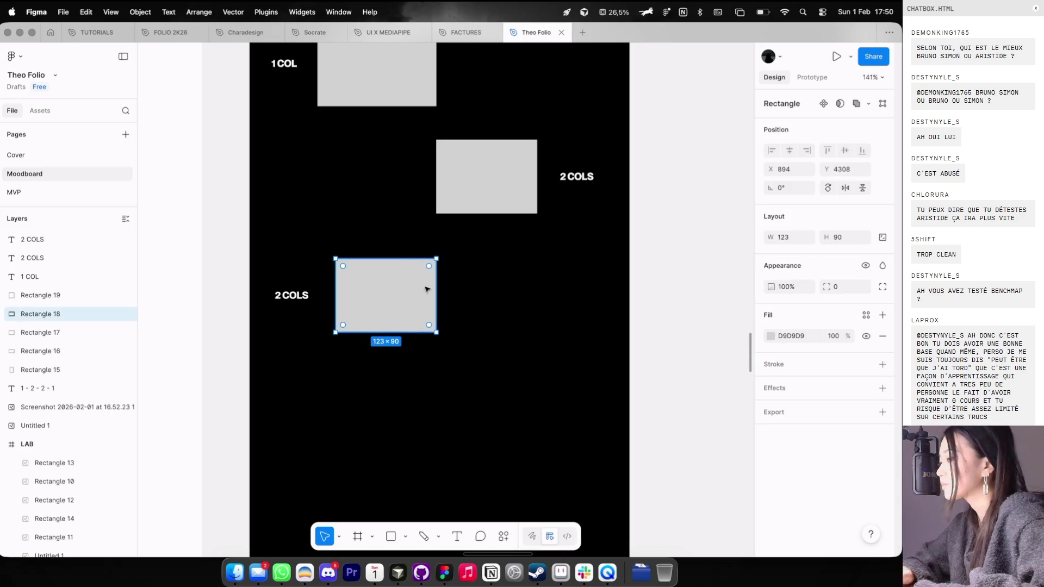
click(401, 294)
click(442, 292)
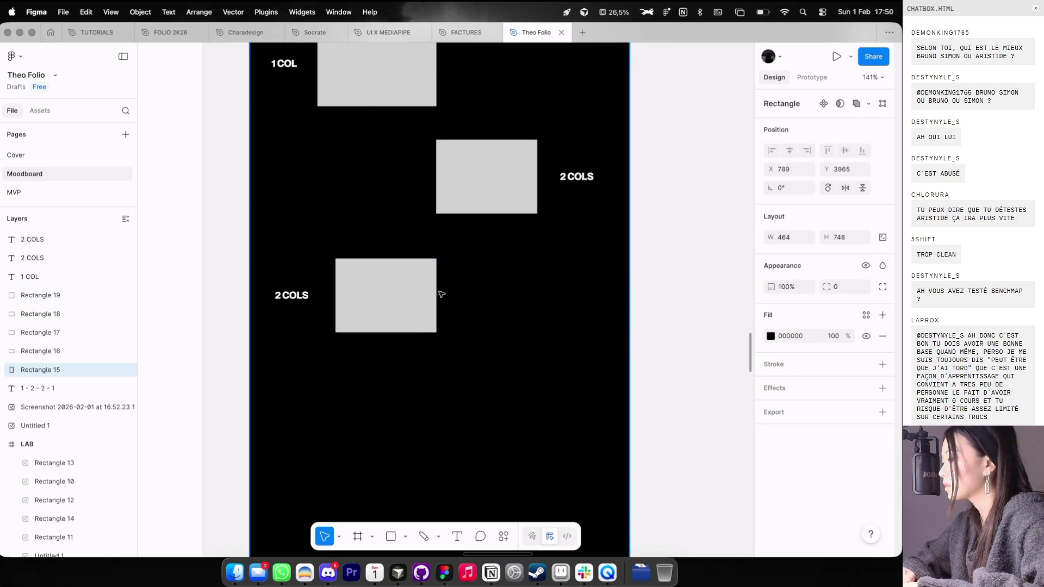
click(429, 291)
key(Delete)
key(ctrl+Left)
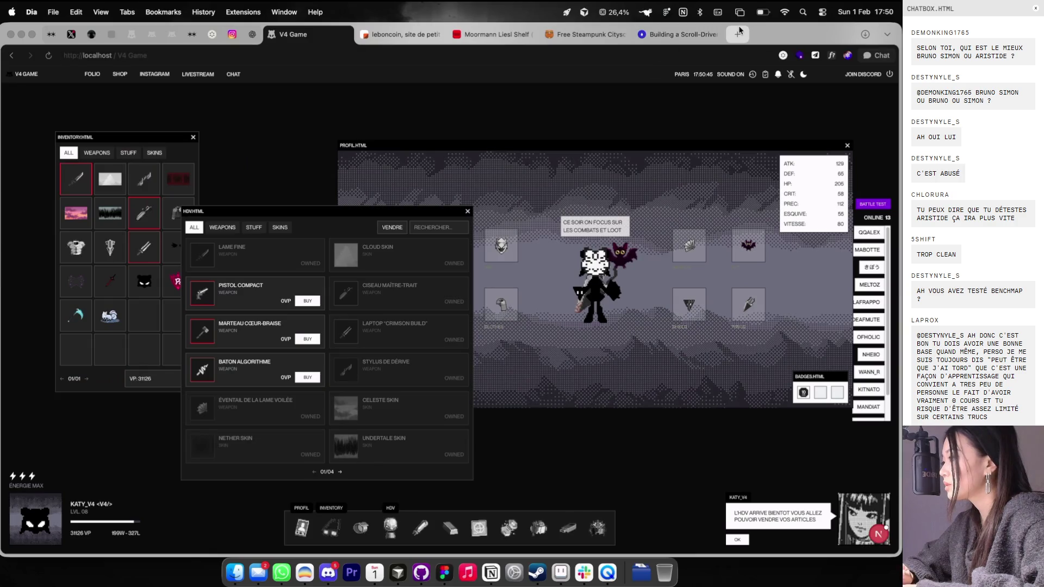
Step: In Figma, nudge the 2 COLS block and its label slightly down on the layout grid
key(ctrl+Right)
scroll(664, 79, down, 2)
scroll(575, 219, down, 3)
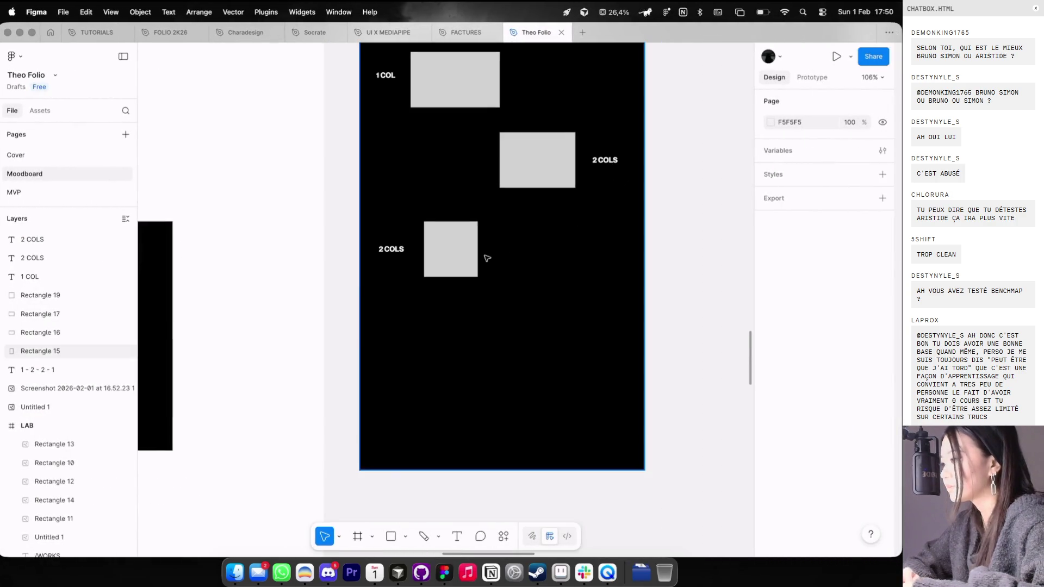
scroll(487, 259, up, 2)
click(577, 163)
shift+click(624, 152)
drag(621, 154, 625, 156)
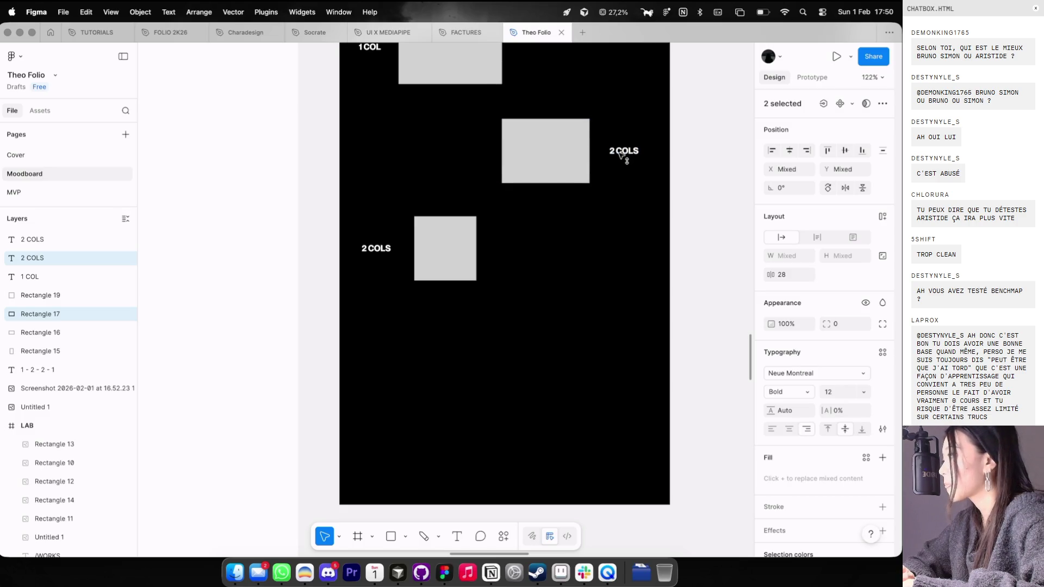
scroll(642, 157, up, 3)
click(664, 158)
scroll(664, 157, down, 1)
scroll(664, 158, right, 2)
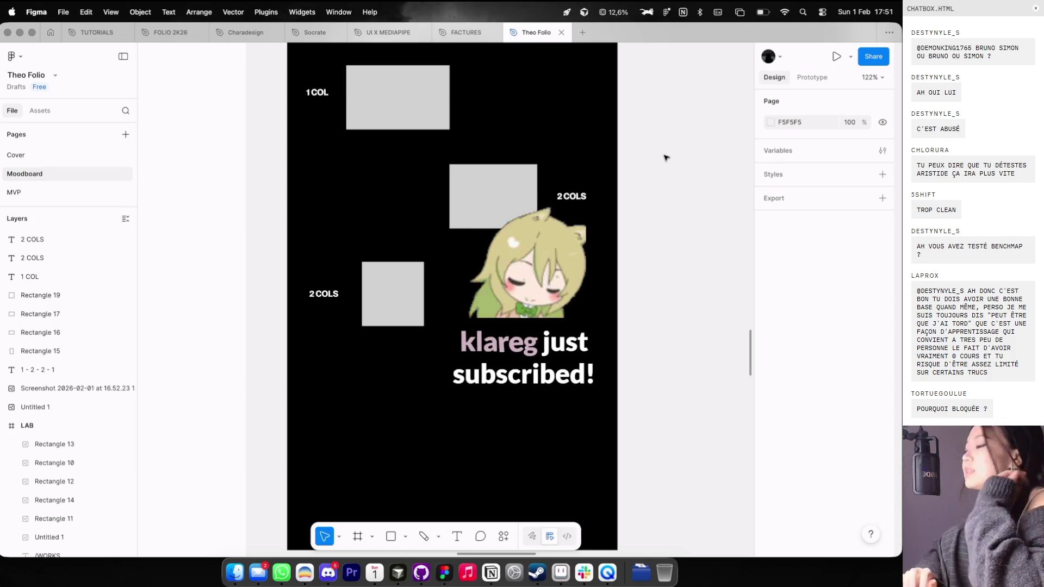
Step: In Dia, open cathydolle.com in a new tab, then close that extra tab
key(super+Tab)
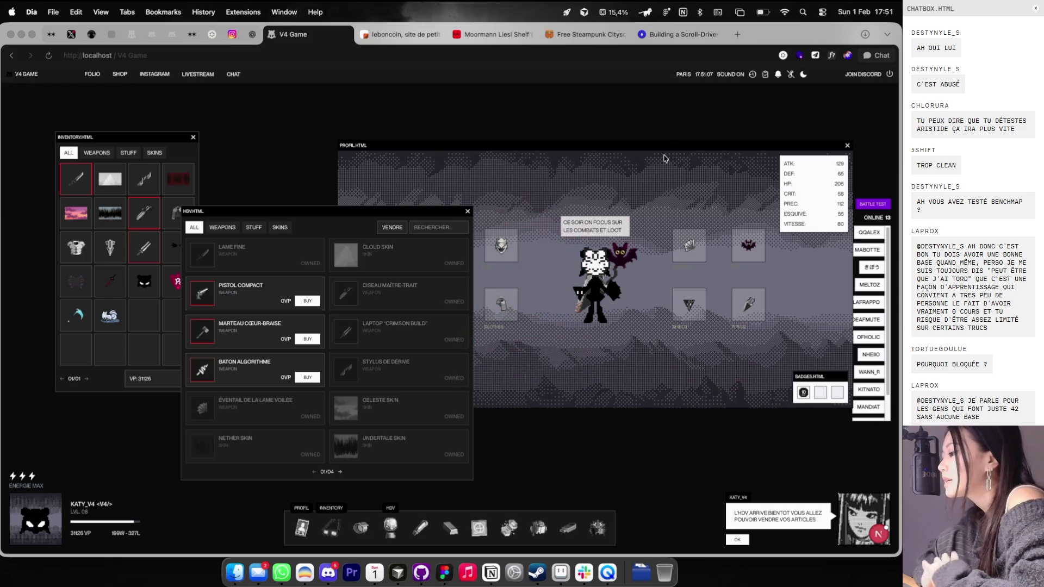
key(super+Tab)
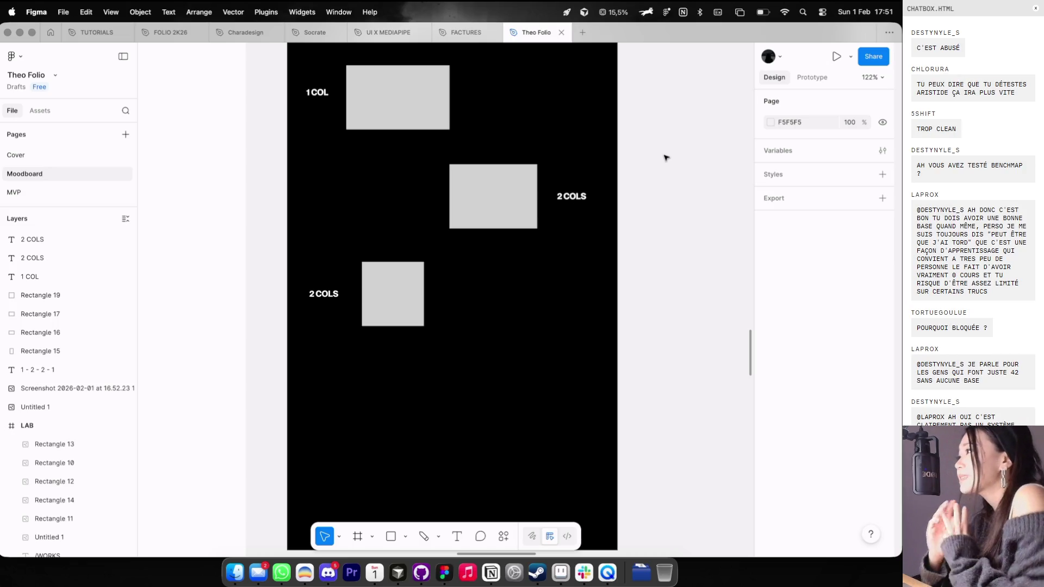
key(ctrl+Left)
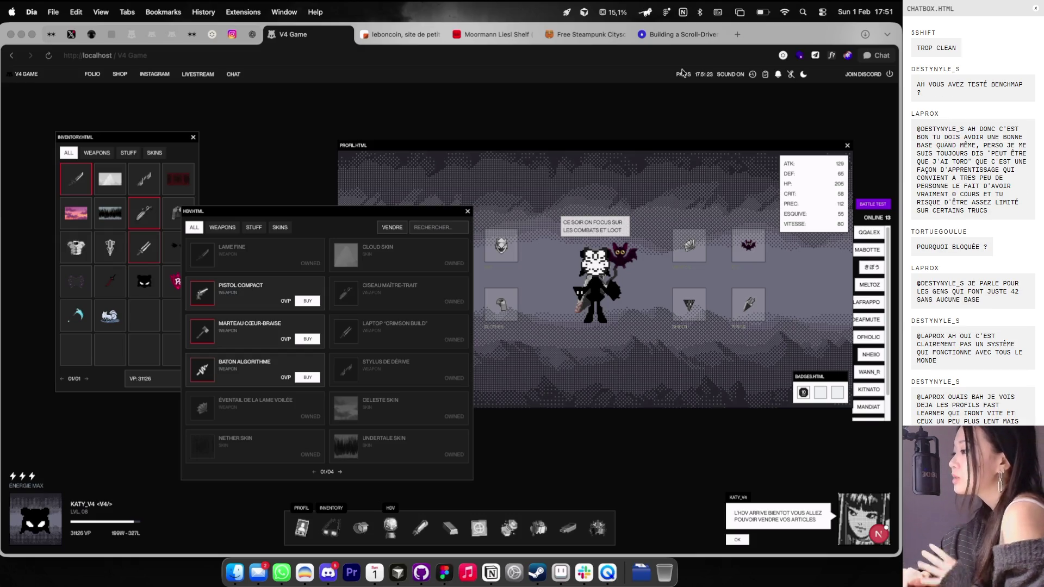
key(super+t)
text(ca)
key(Return)
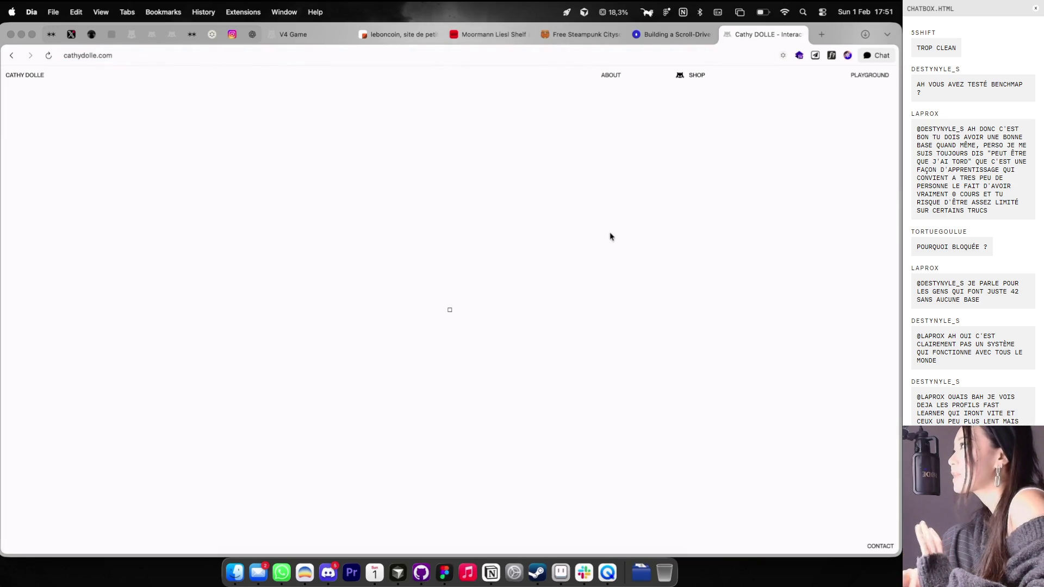
click(799, 34)
Step: Check the Figma file, then return to the V4 Game page in Dia
key(ctrl+Right)
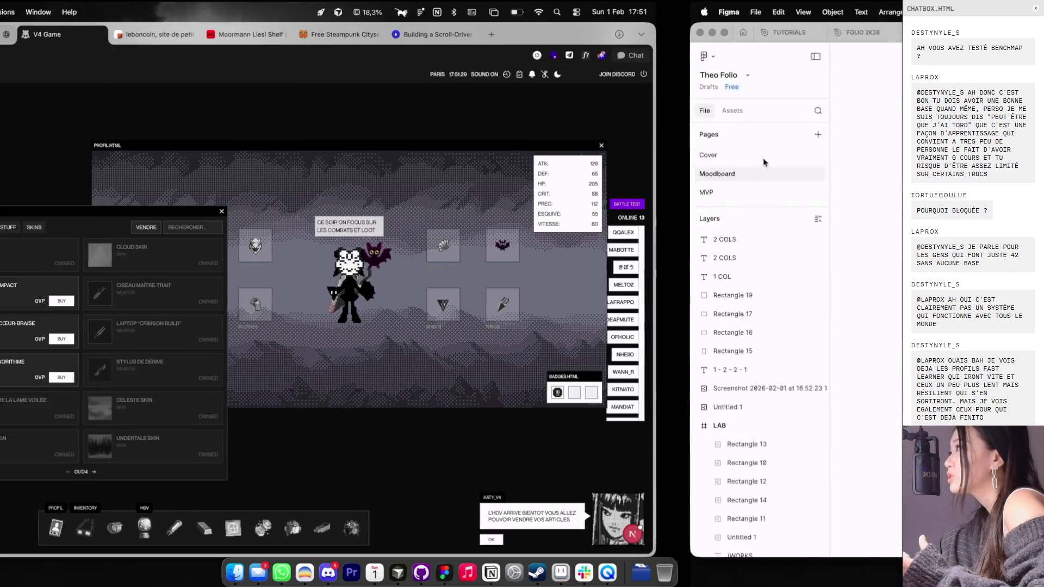
scroll(687, 213, up, 3)
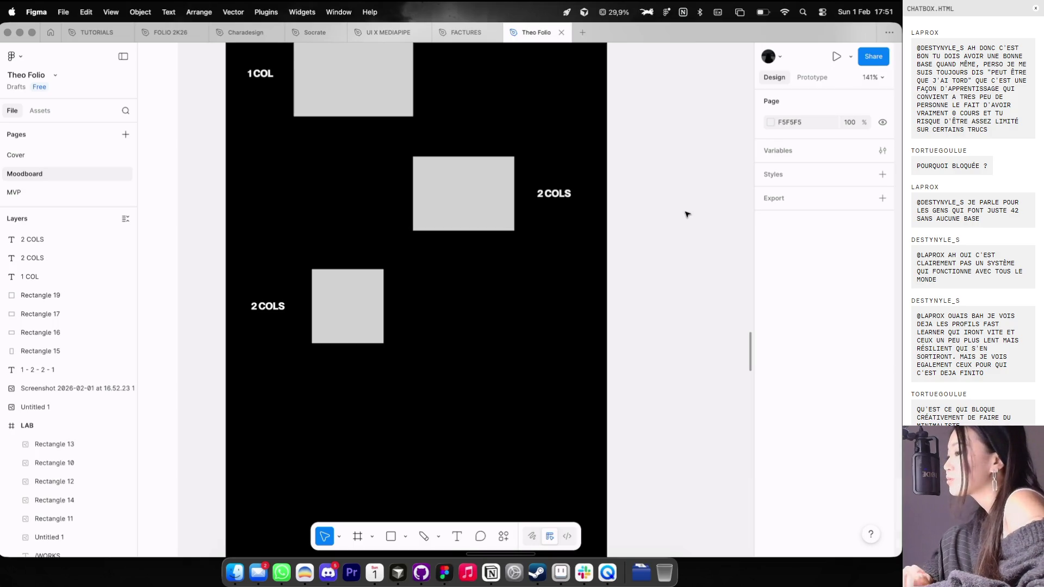
key(ctrl+Left)
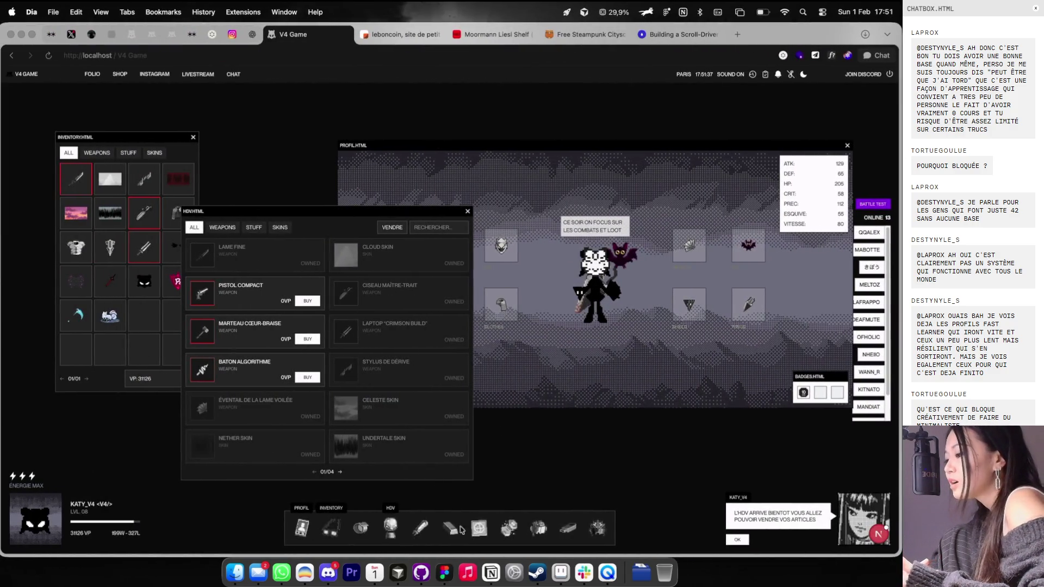
Step: Open the Forge, Craft and Explorakit game windows and start a dig (Démarrer une fouille)
click(461, 530)
click(479, 530)
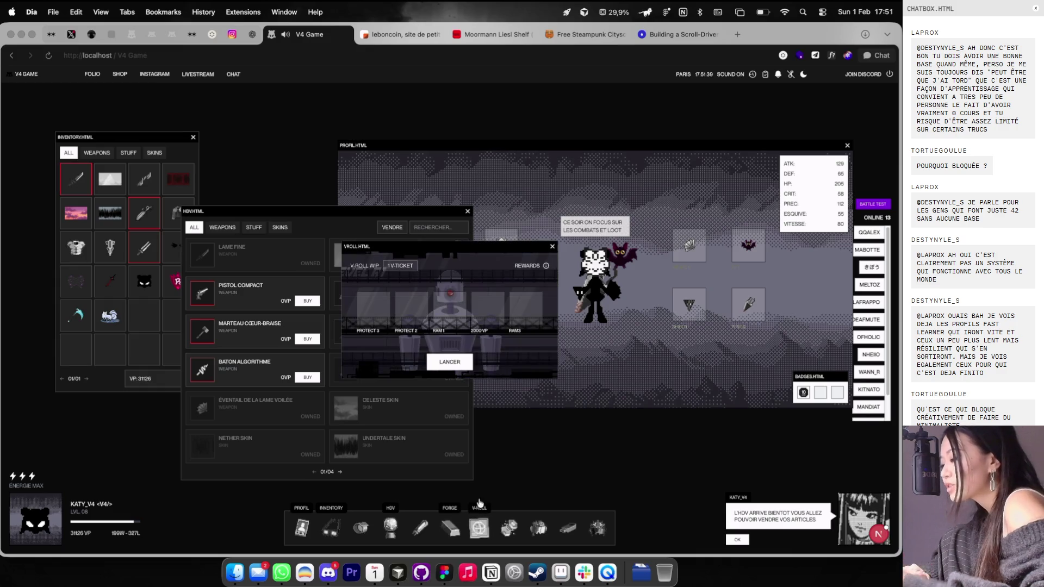
drag(513, 214, 449, 214)
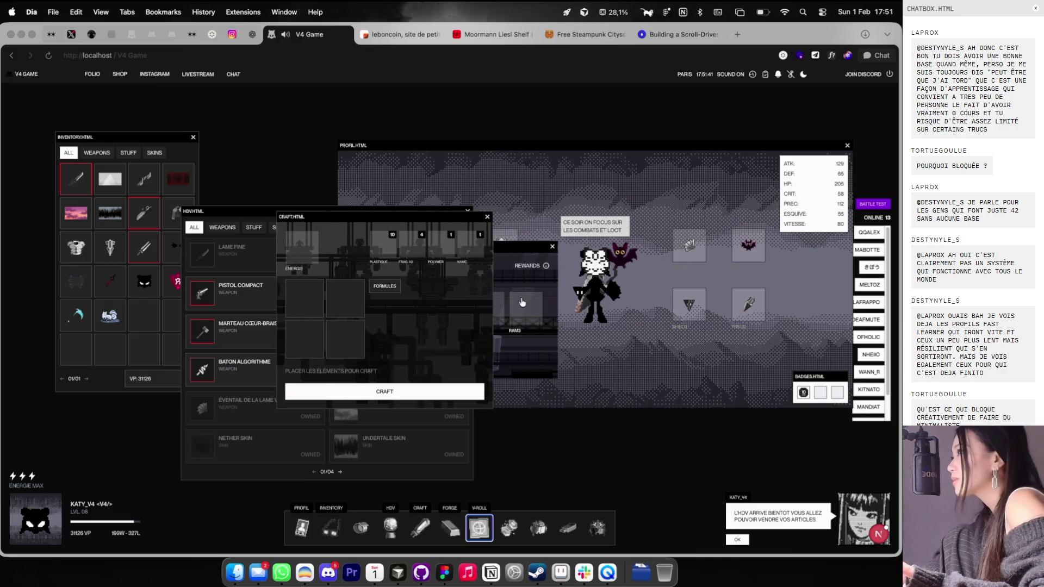
click(521, 245)
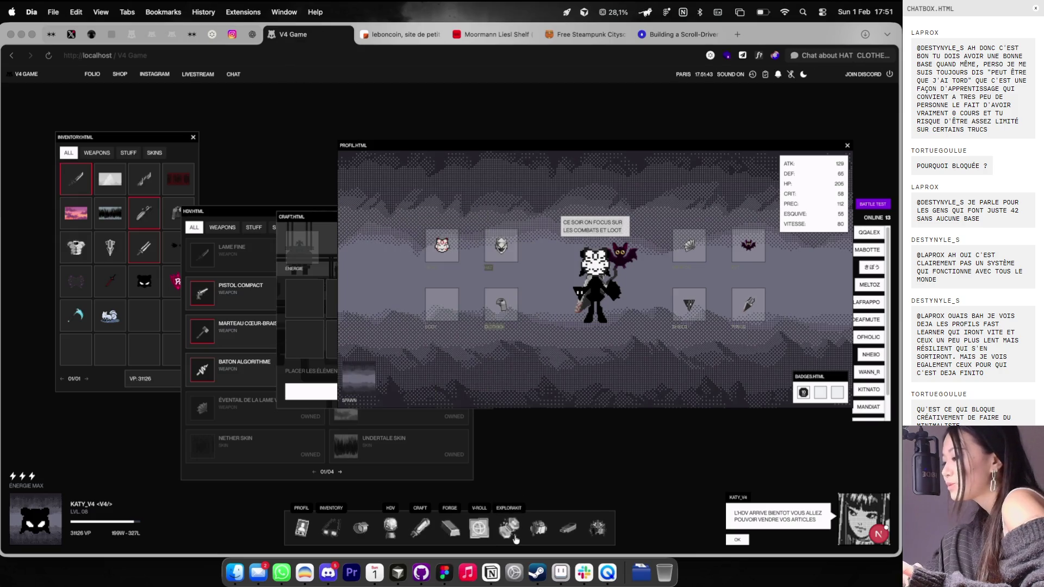
click(460, 341)
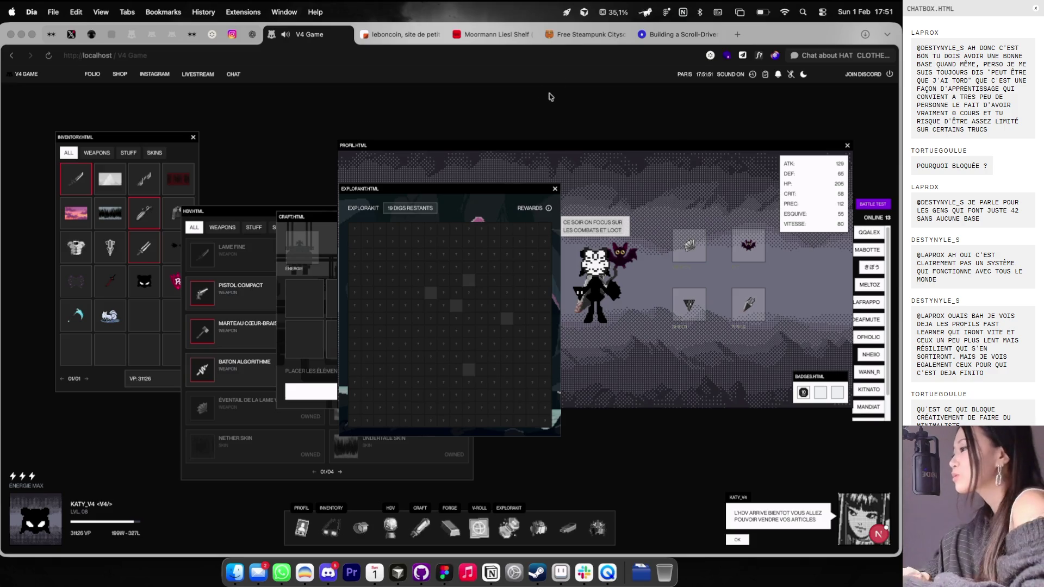
Step: Open a new browser tab, type 'brun', then close it to return to the game
click(737, 35)
text(brun)
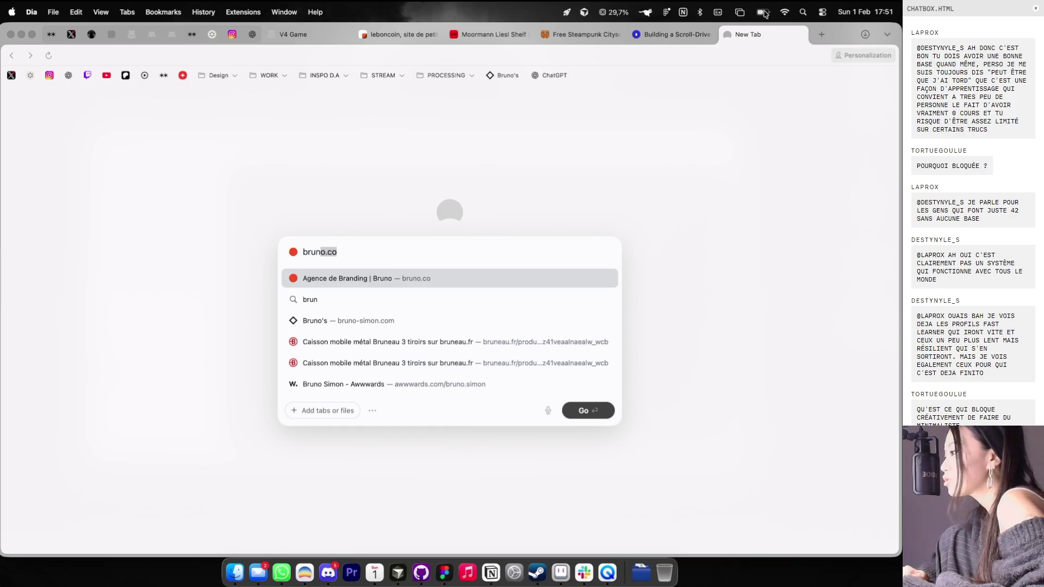
click(798, 36)
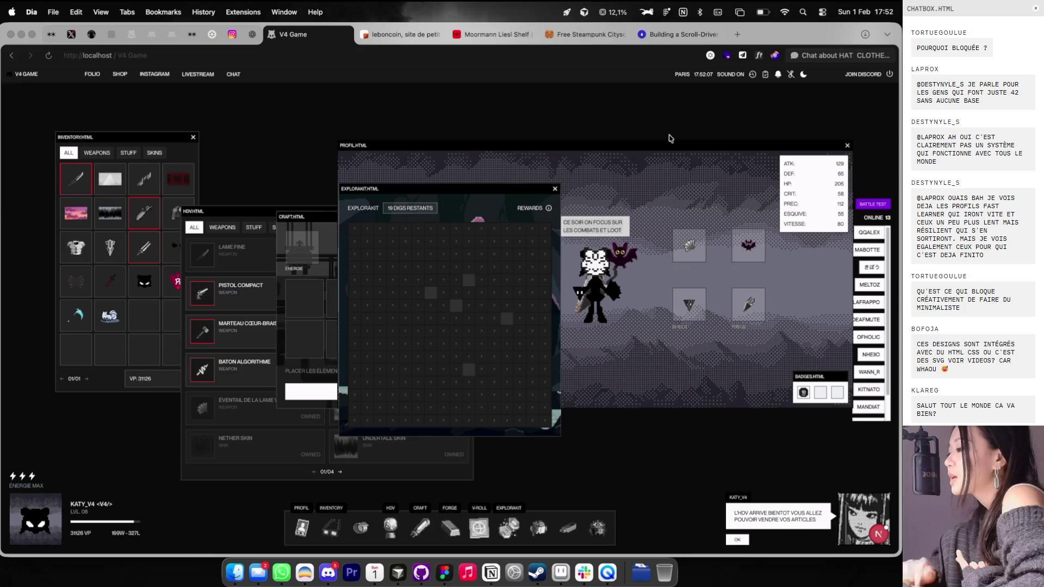
Step: Move the Explorakit and HDV market windows left, then return to Figma
mouse_move(511, 184)
mouse_down()
mouse_move(392, 179)
mouse_move(399, 175)
mouse_up()
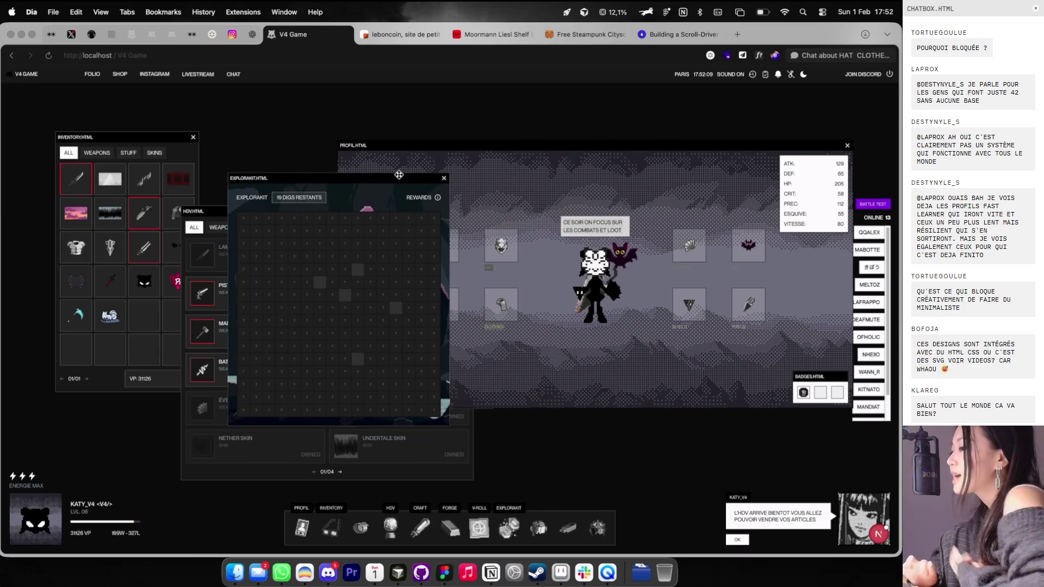
drag(198, 216, 177, 218)
drag(298, 182, 287, 182)
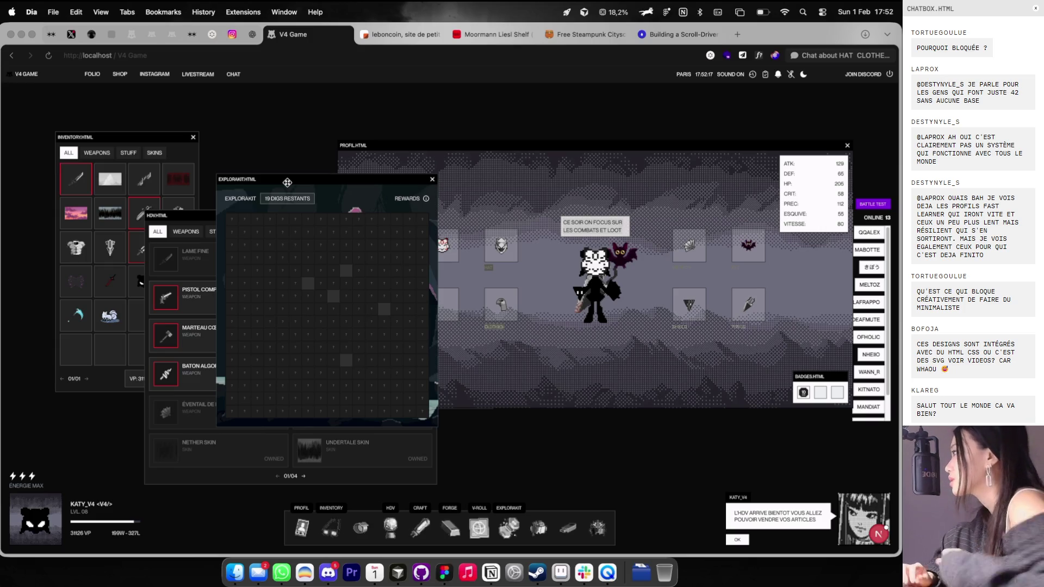
key(ctrl+Right)
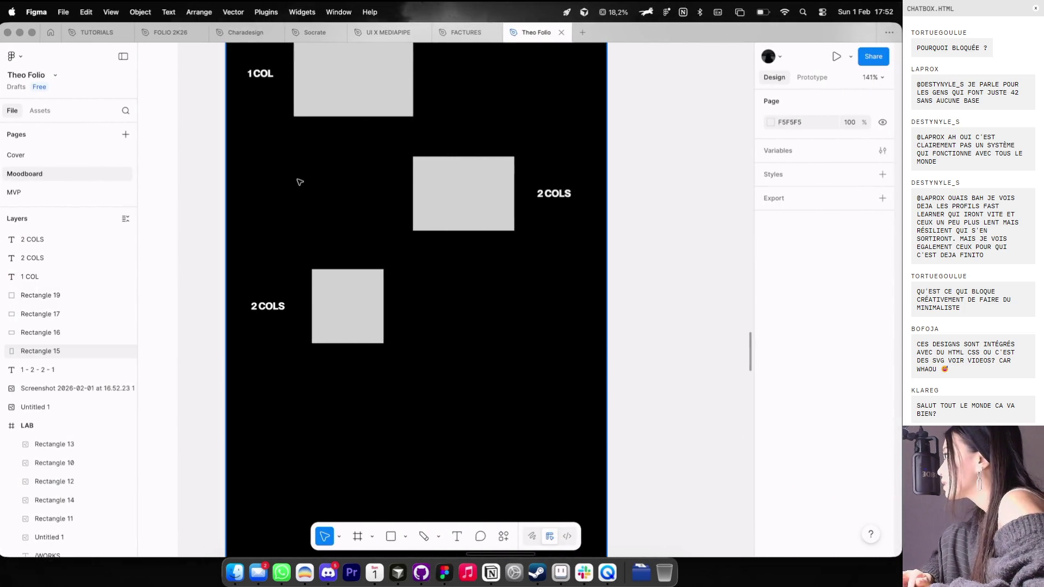
Step: Nudge the lower placeholder rectangle to the right
scroll(300, 181, down, 2)
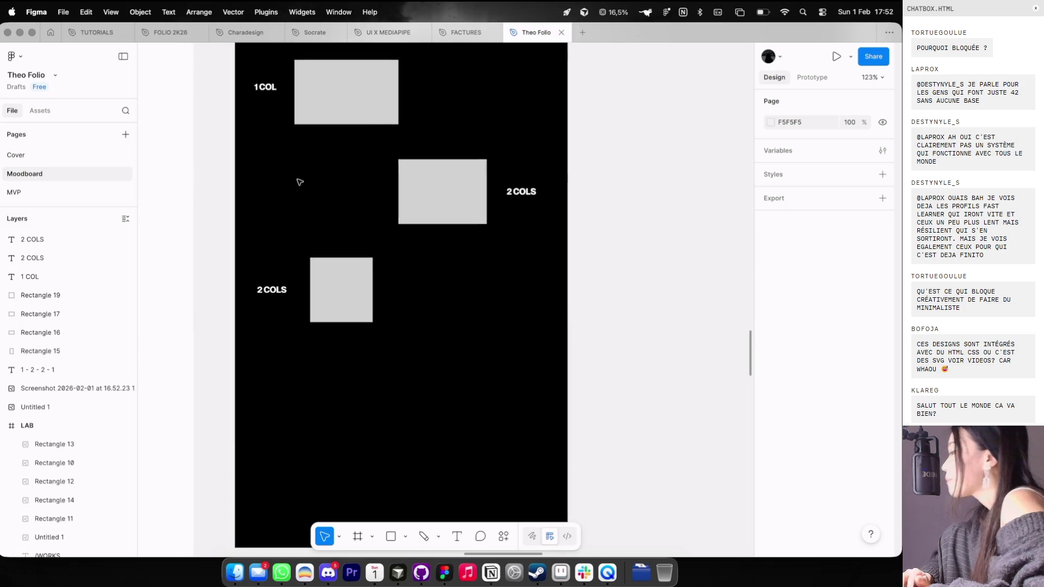
scroll(493, 108, up, 3)
scroll(492, 108, left, 4)
click(403, 337)
shift+click(356, 364)
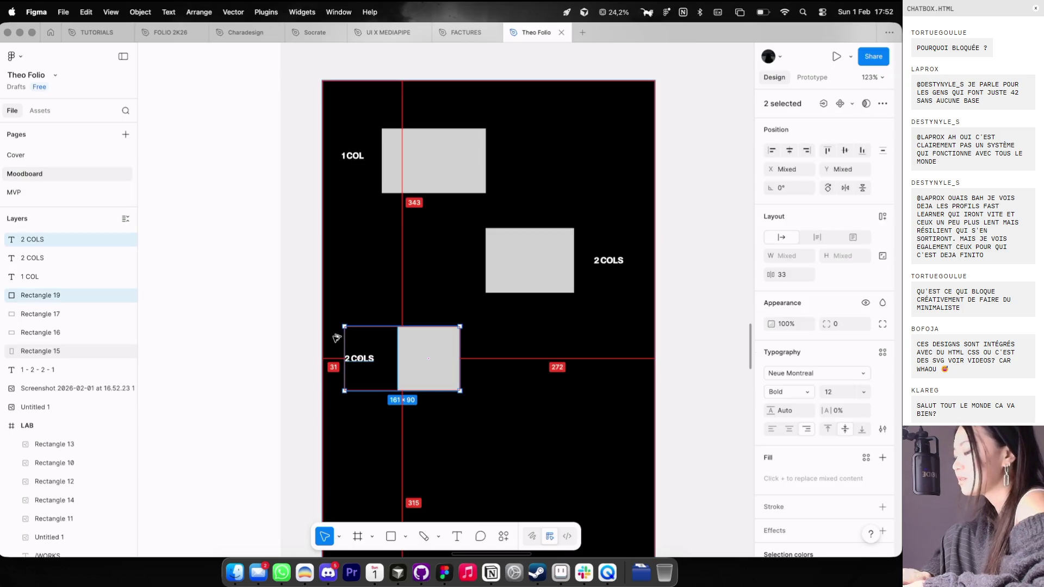
click(408, 378)
key(shift+Right)
key(shift+Right)
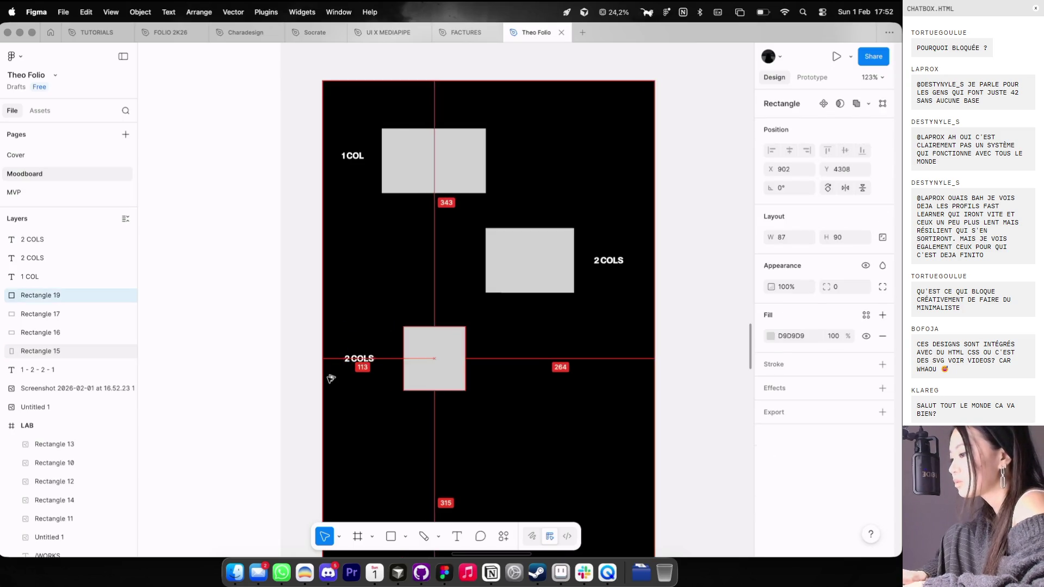
key(shift+Right)
key(Right)
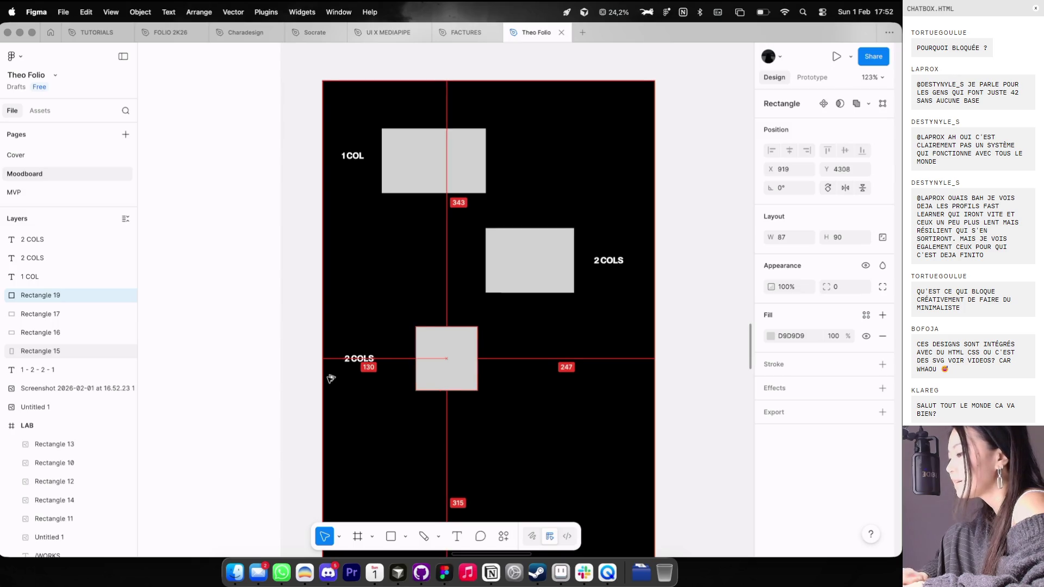
Step: Shift the middle rectangle left and align the lower-left 2 COLS label
click(566, 231)
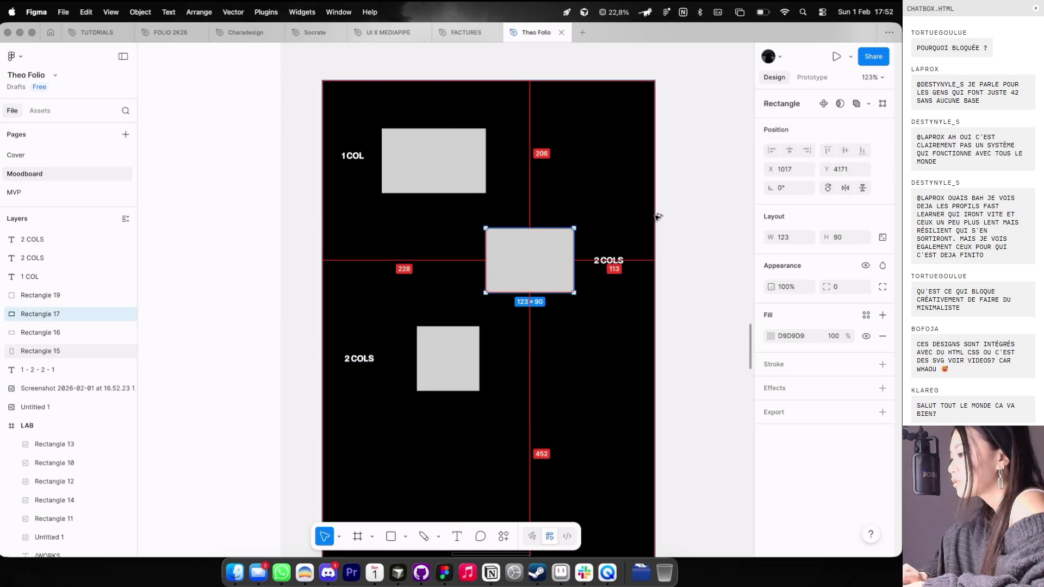
key(shift+Left)
key(shift+Left)
scroll(392, 354, down, 3)
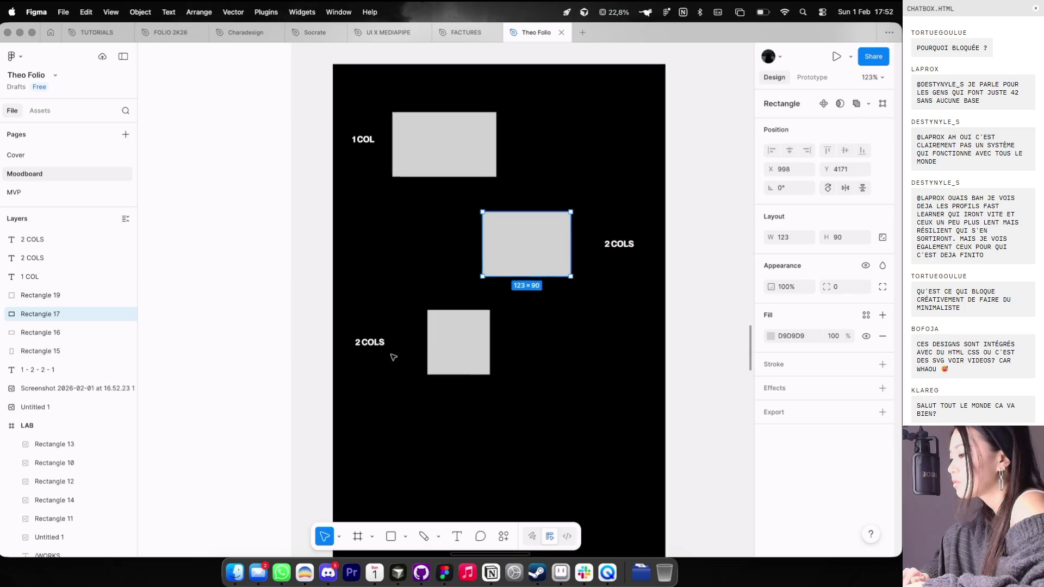
click(377, 339)
drag(379, 341, 381, 343)
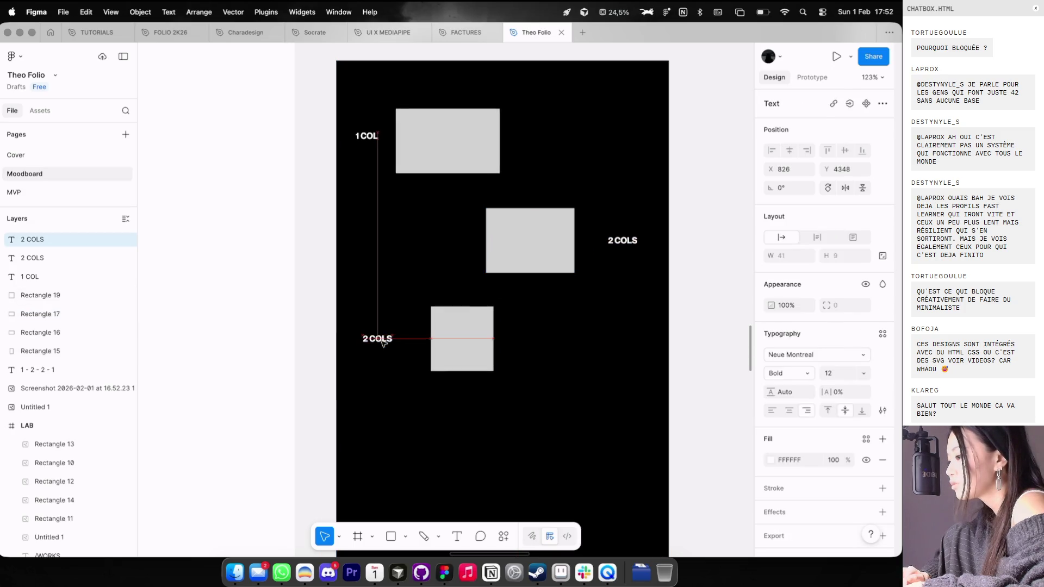
click(621, 241)
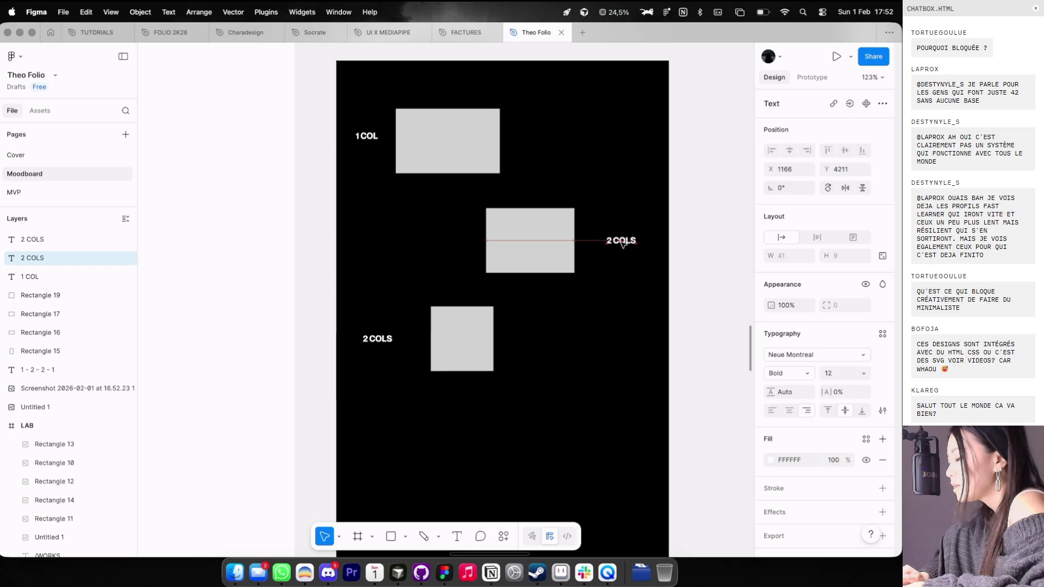
scroll(623, 243, down, 1)
scroll(480, 243, down, 3)
scroll(473, 256, left, 2)
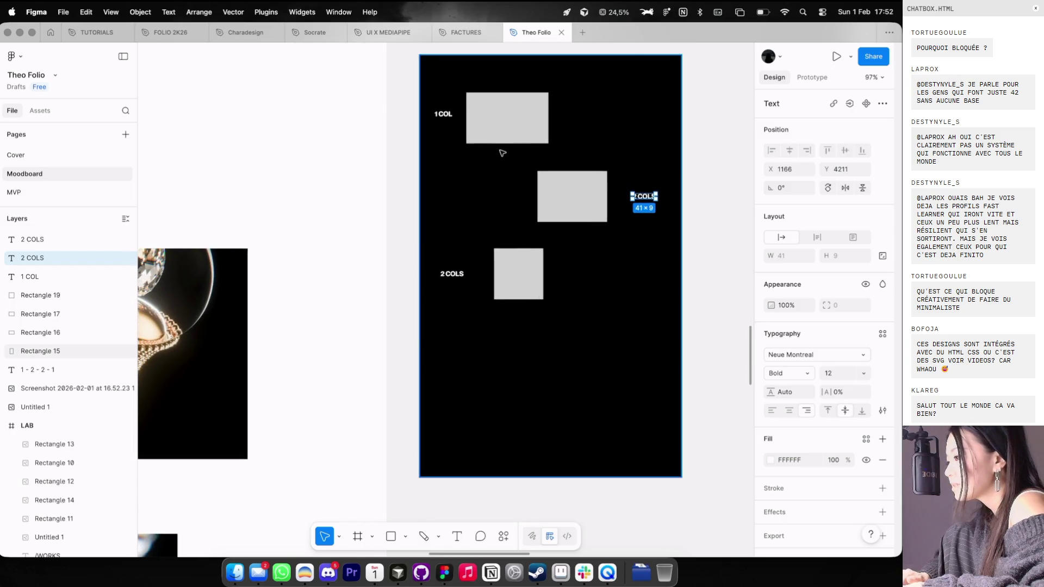
Step: Duplicate the top rectangle down the grid and nudge the top rectangle and 1 COL label left
click(483, 116)
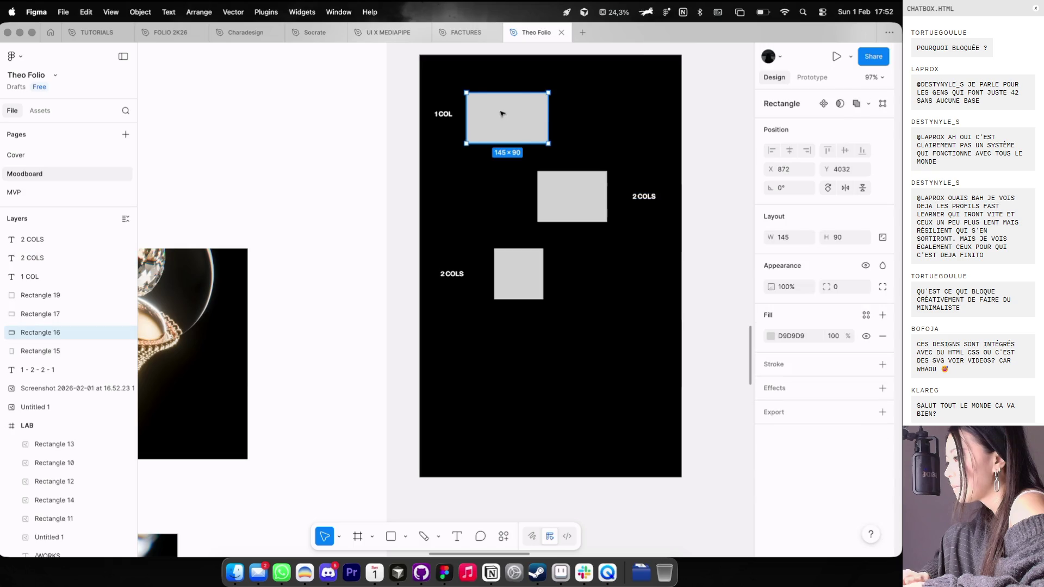
drag(504, 112, 499, 310)
key(Left)
key(Left)
click(444, 114)
key(shift+Left)
Step: Place the new block at the grid's lower right and copy the 1 COL label beside it
mouse_move(506, 339)
mouse_down()
mouse_move(587, 367)
mouse_move(563, 345)
mouse_up()
key(shift+Right)
key(shift+Down)
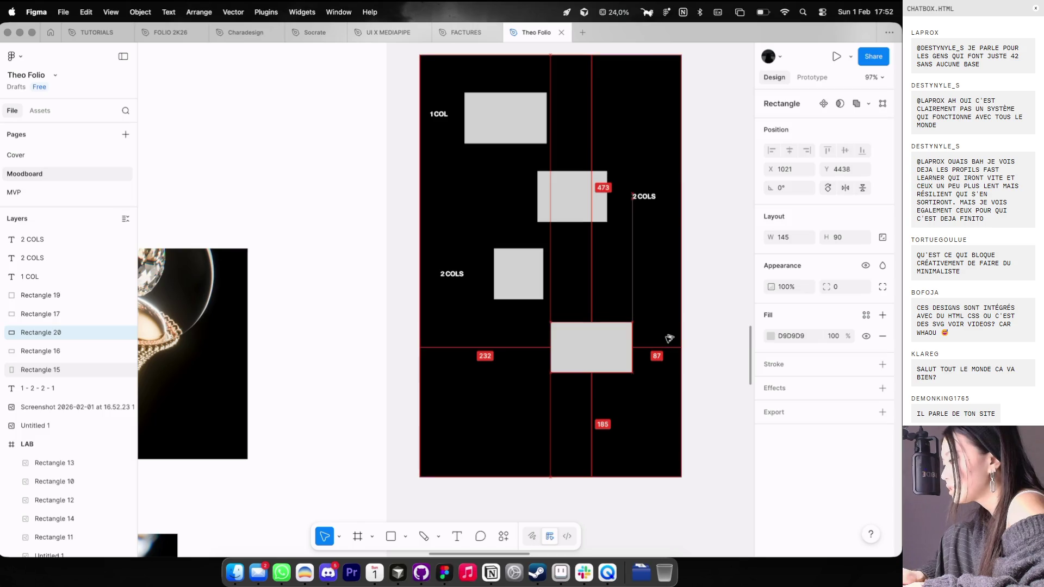
mouse_move(438, 114)
mouse_down()
mouse_move(460, 115)
mouse_move(637, 340)
mouse_move(663, 349)
mouse_up()
scroll(660, 351, down, 2)
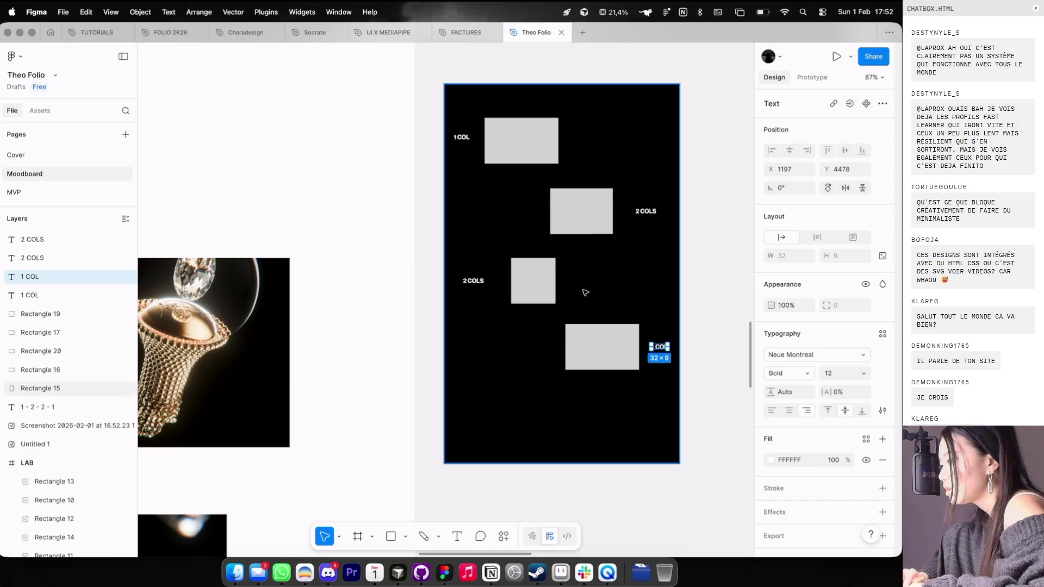
click(521, 269)
Step: Duplicate a 2 COLS block to the bottom and stretch the black background taller
shift+click(473, 281)
drag(477, 279, 478, 421)
scroll(544, 381, down, 2)
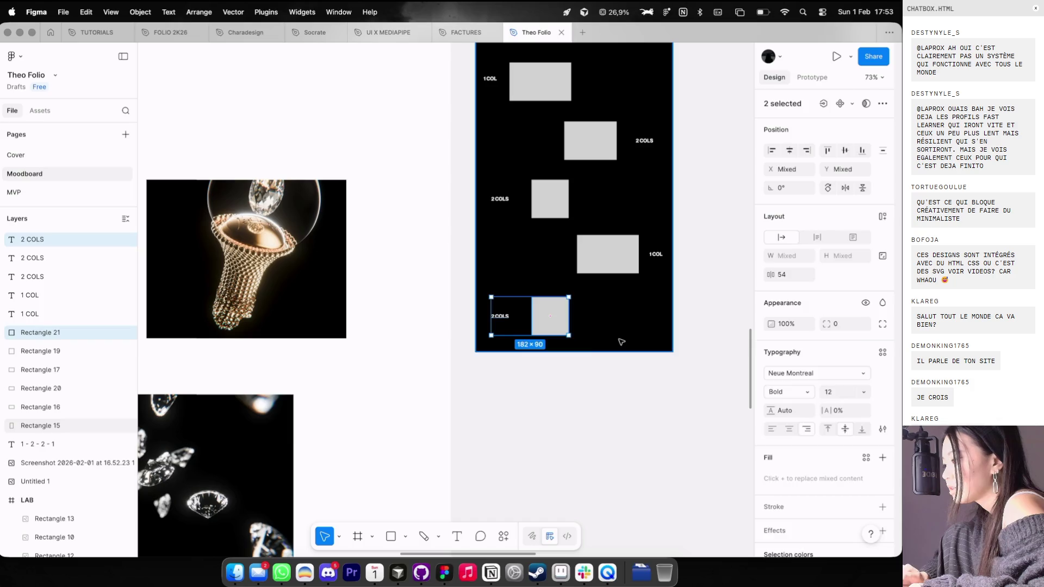
click(601, 355)
drag(600, 355, 599, 501)
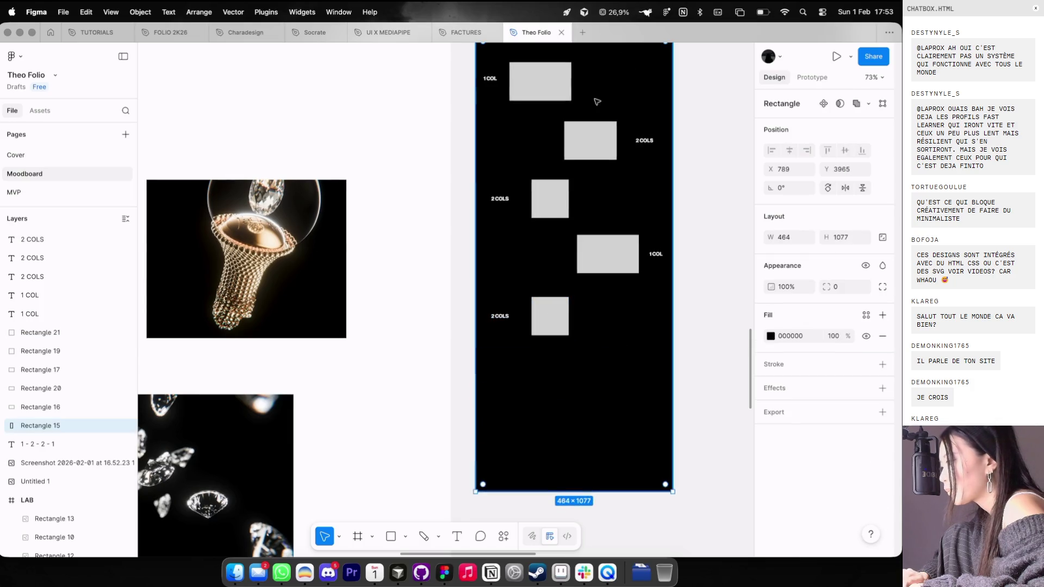
Step: Try narrowing the new bottom rectangle from its left side, then undo it
click(590, 140)
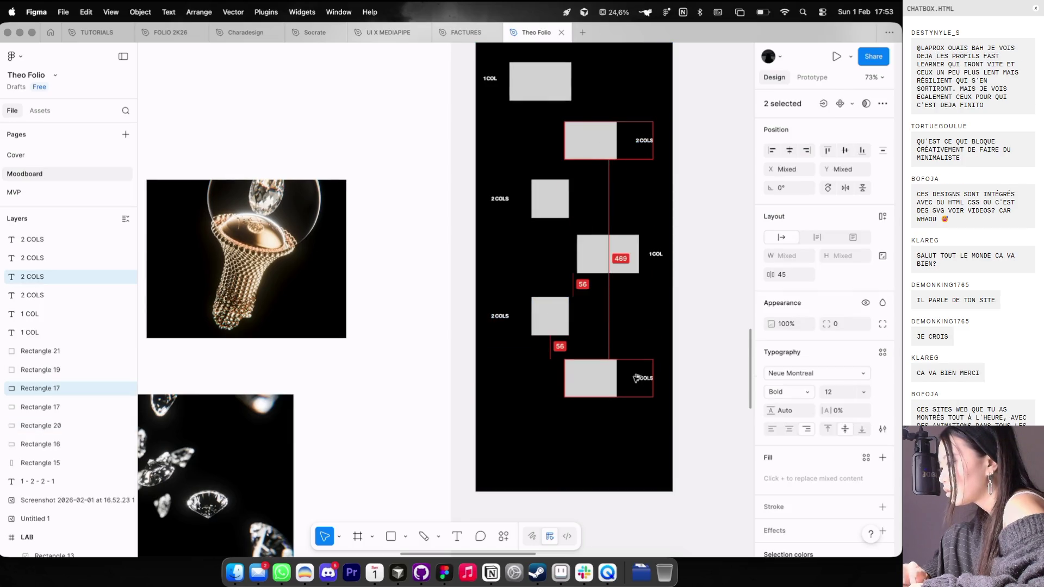
click(611, 382)
drag(564, 377, 574, 378)
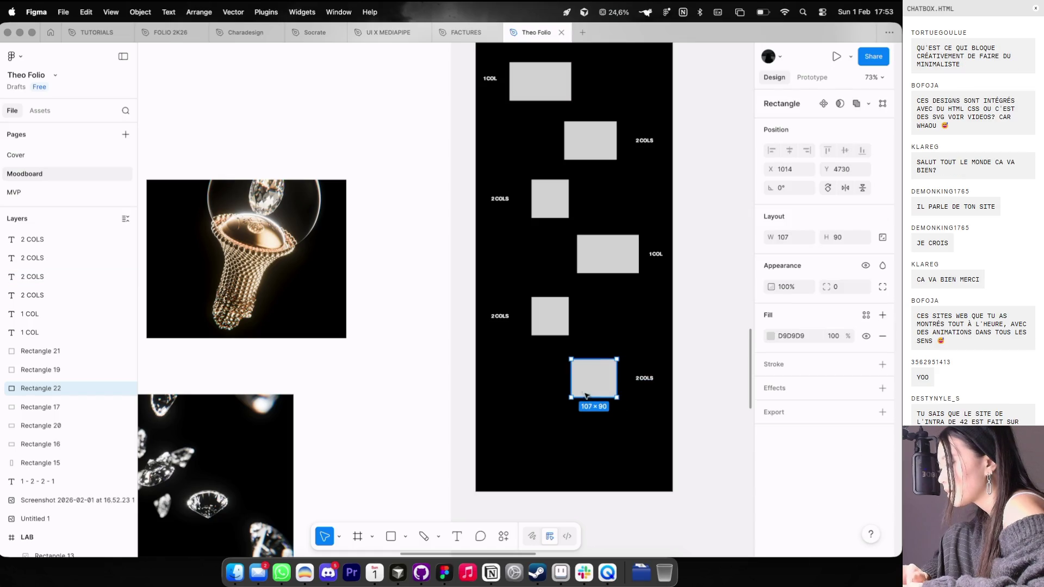
key(super+z)
scroll(555, 274, down, 3)
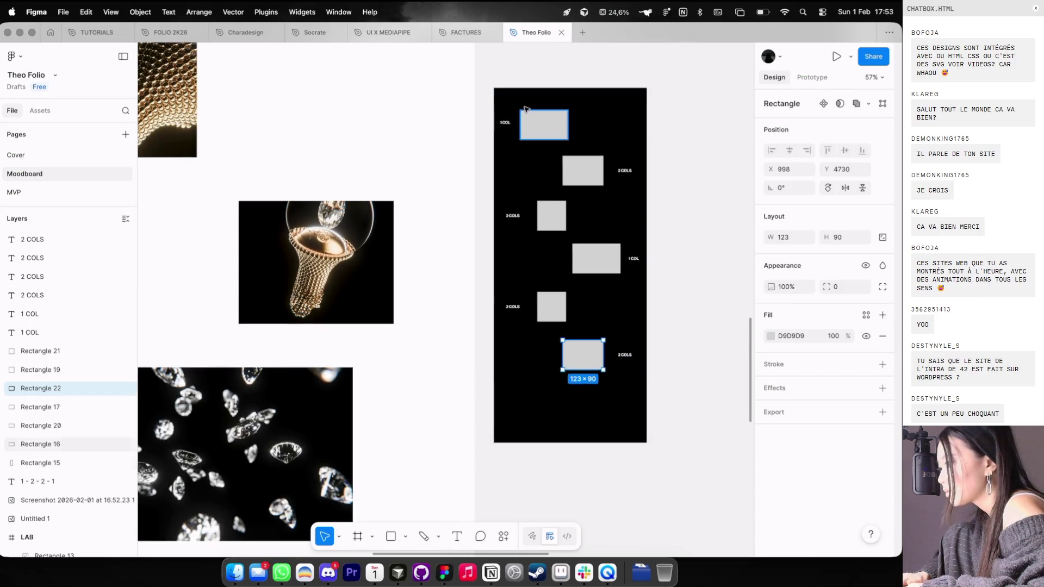
Step: Duplicate the top 1 COL block to the bottom of the 1087-tall black panel
click(525, 109)
shift+click(511, 123)
mouse_move(511, 123)
mouse_down()
mouse_move(511, 405)
mouse_move(544, 441)
mouse_move(581, 452)
mouse_move(581, 466)
mouse_up()
click(537, 403)
click(581, 436)
scroll(574, 463, down, 3)
Step: Group all layout-grid layers as Group 2 (464×1154) and move it beside the case study
drag(633, 509, 547, 178)
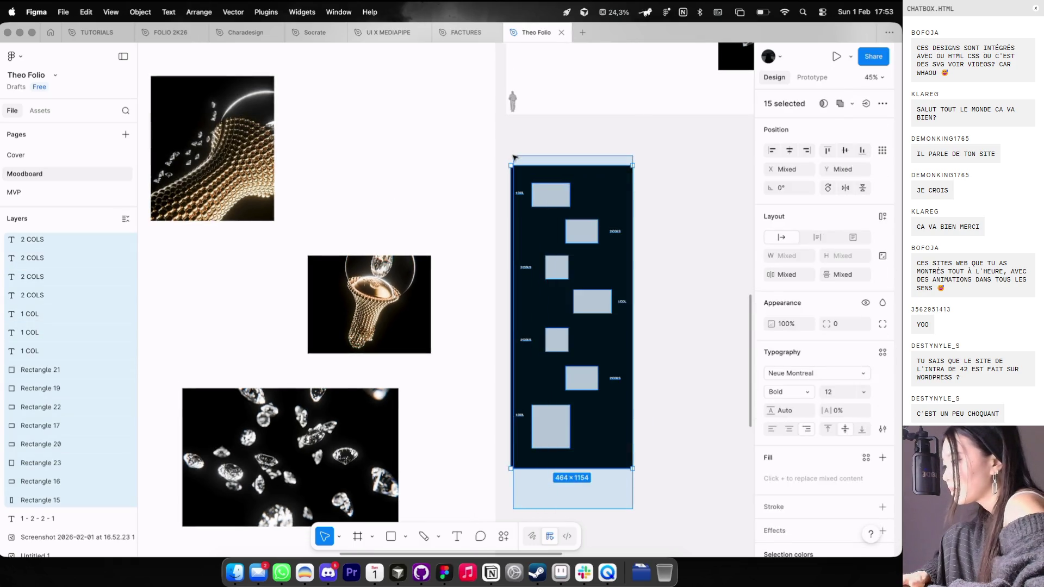
key(super+g)
scroll(564, 263, down, 5)
mouse_move(564, 263)
mouse_down()
mouse_move(259, 260)
mouse_move(328, 252)
mouse_up()
Step: Bring Dia's local V4 Game page to the front
scroll(552, 169, up, 3)
scroll(552, 169, up, 3)
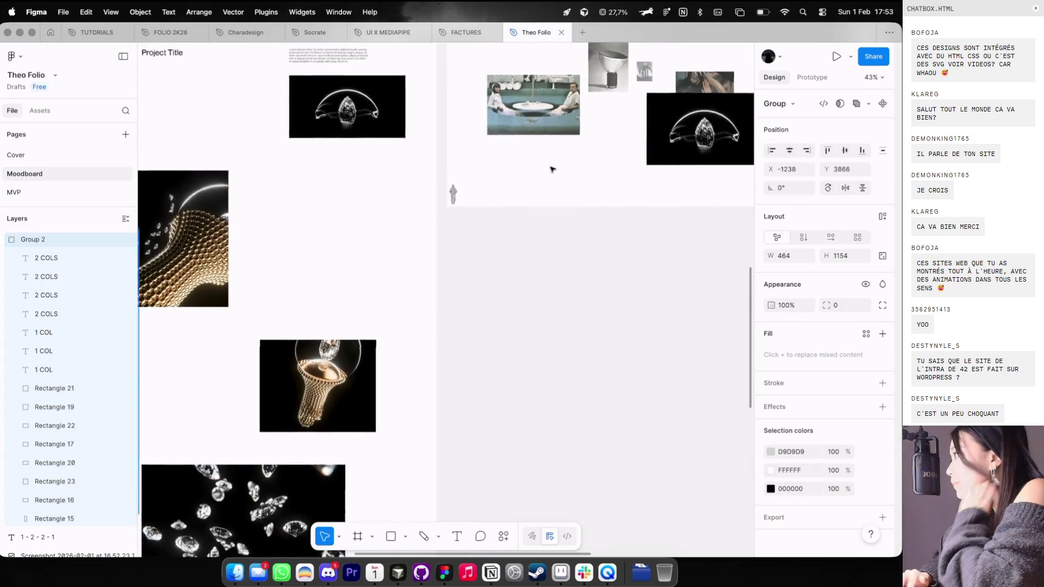
scroll(552, 169, up, 2)
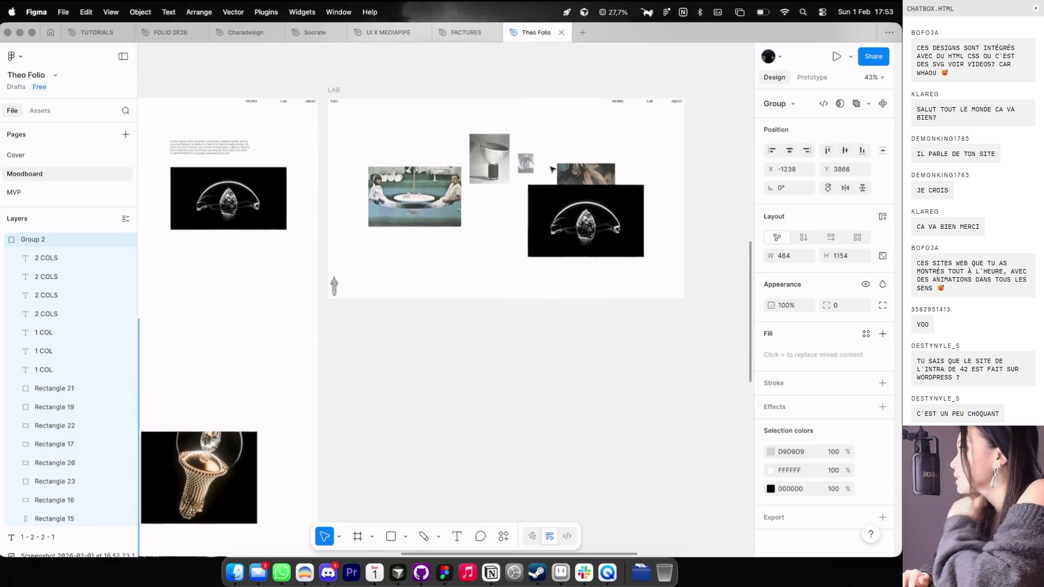
scroll(552, 169, right, 5)
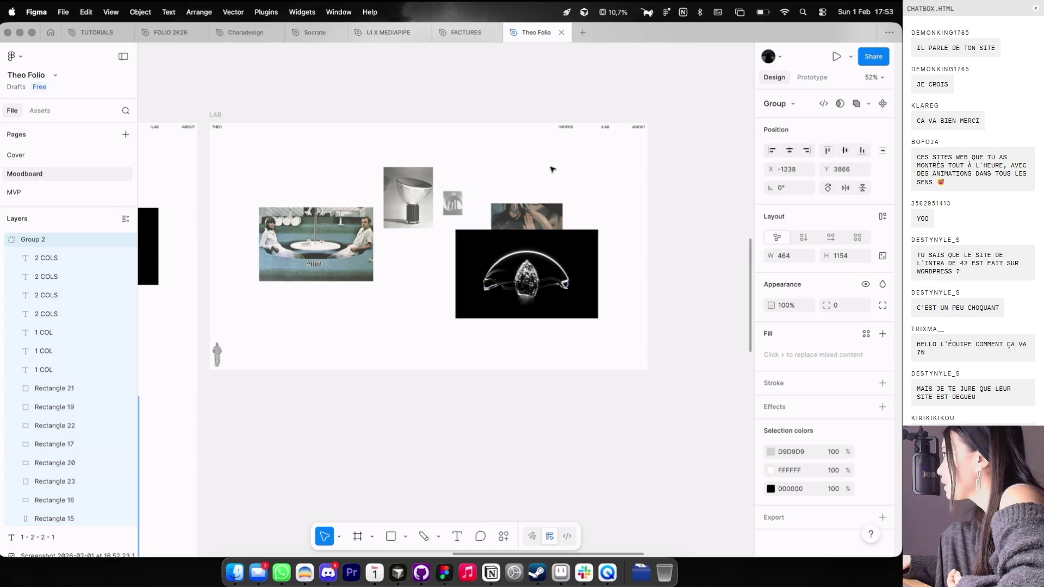
key(super+Tab)
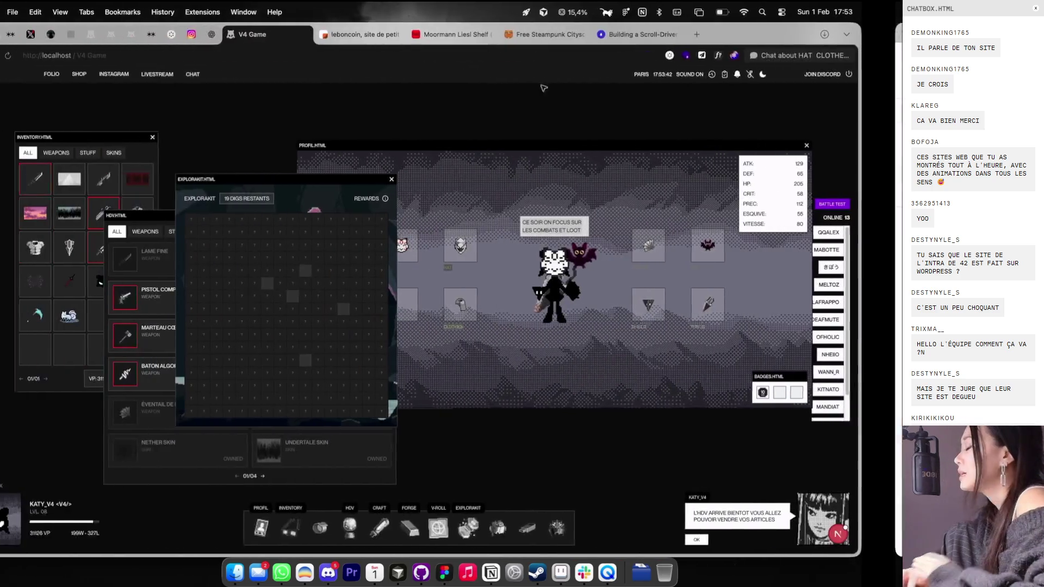
key(super+t)
text(école 42)
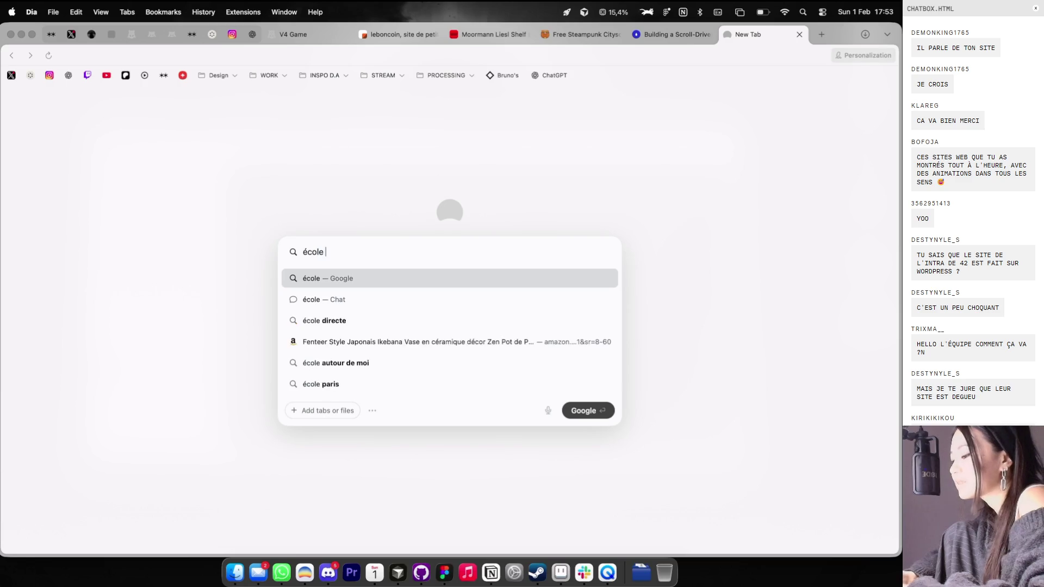
key(Return)
click(150, 240)
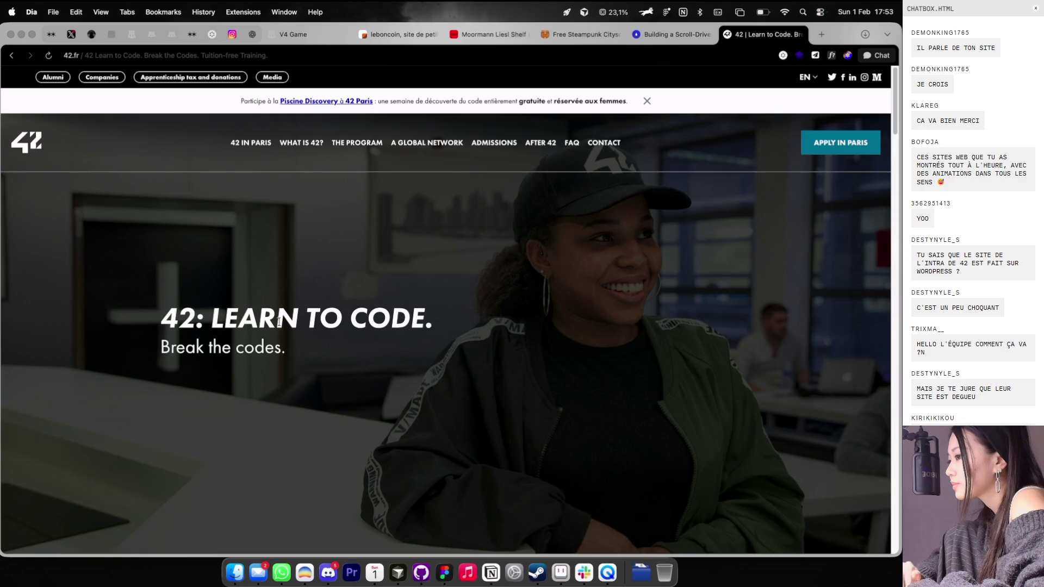
scroll(338, 375, down, 15)
scroll(338, 376, down, 20)
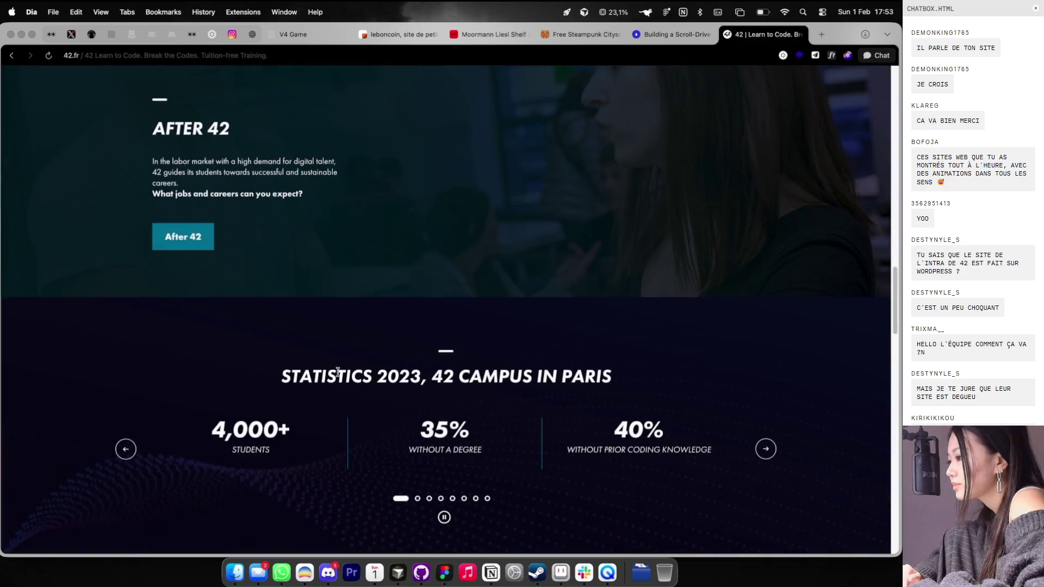
scroll(338, 375, up, 10)
scroll(338, 376, up, 10)
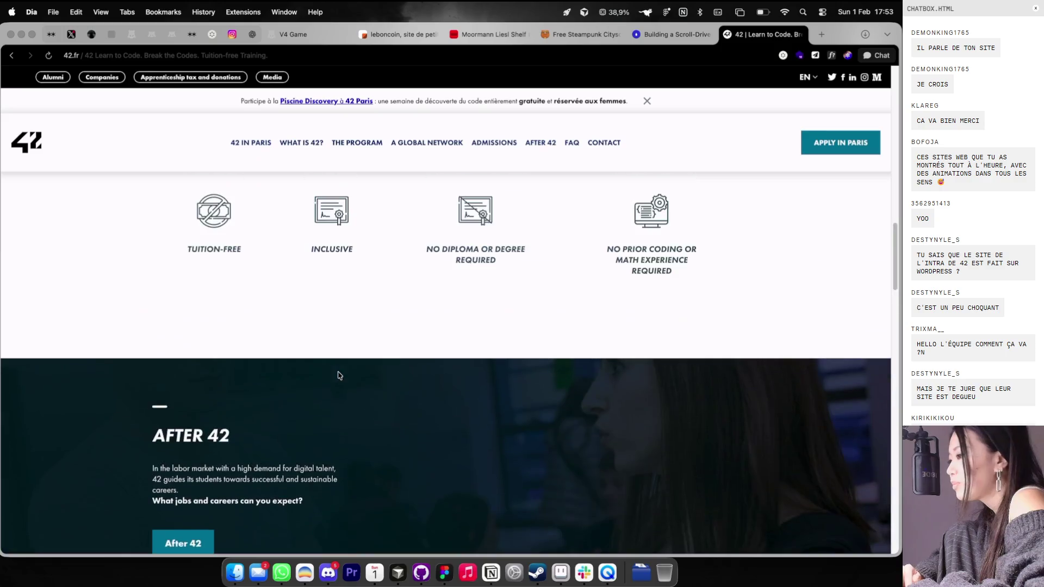
mouse_move(348, 144)
click(356, 193)
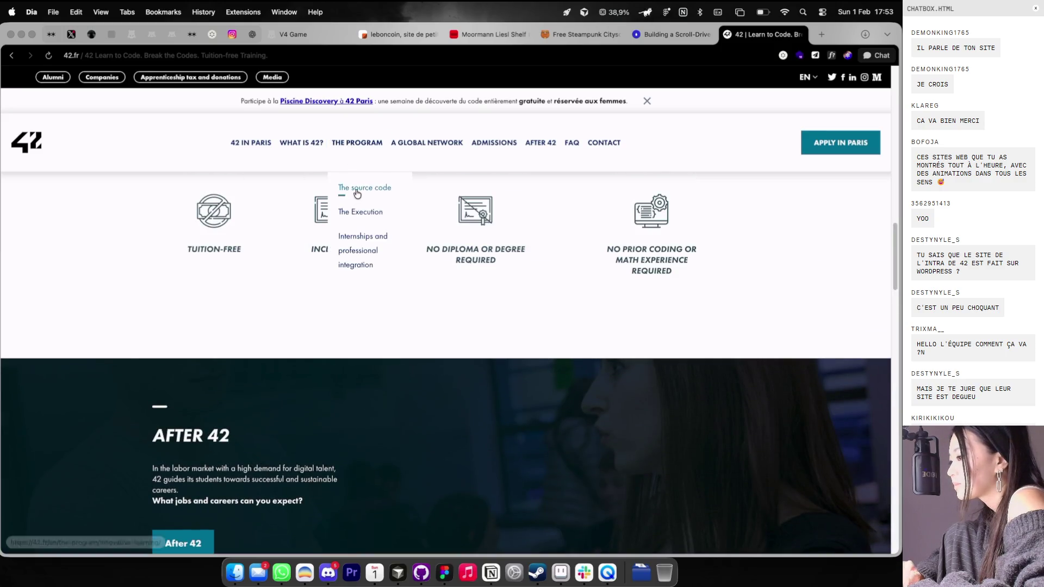
scroll(369, 274, down, 5)
scroll(369, 274, down, 20)
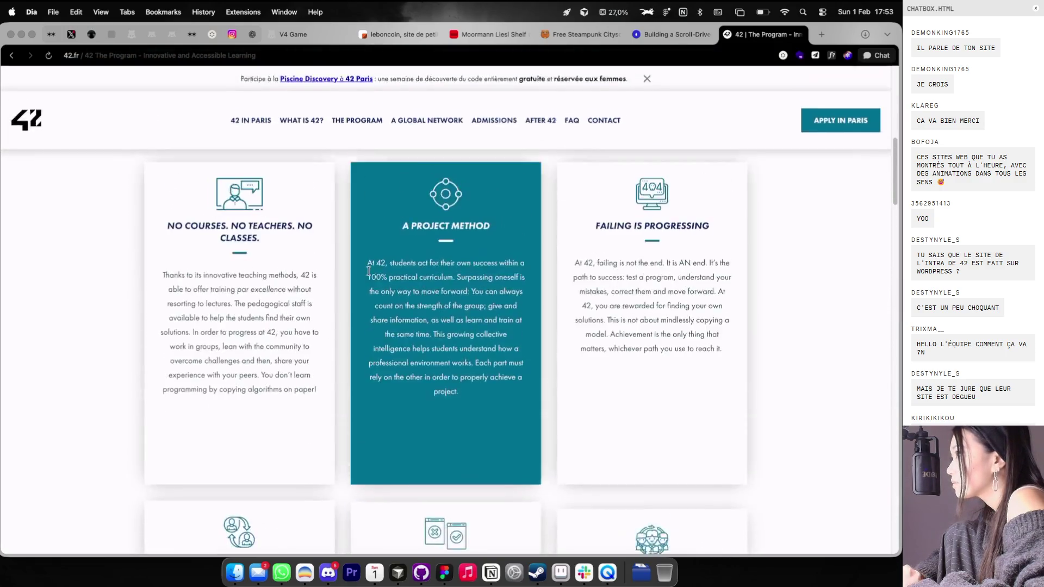
scroll(369, 273, up, 20)
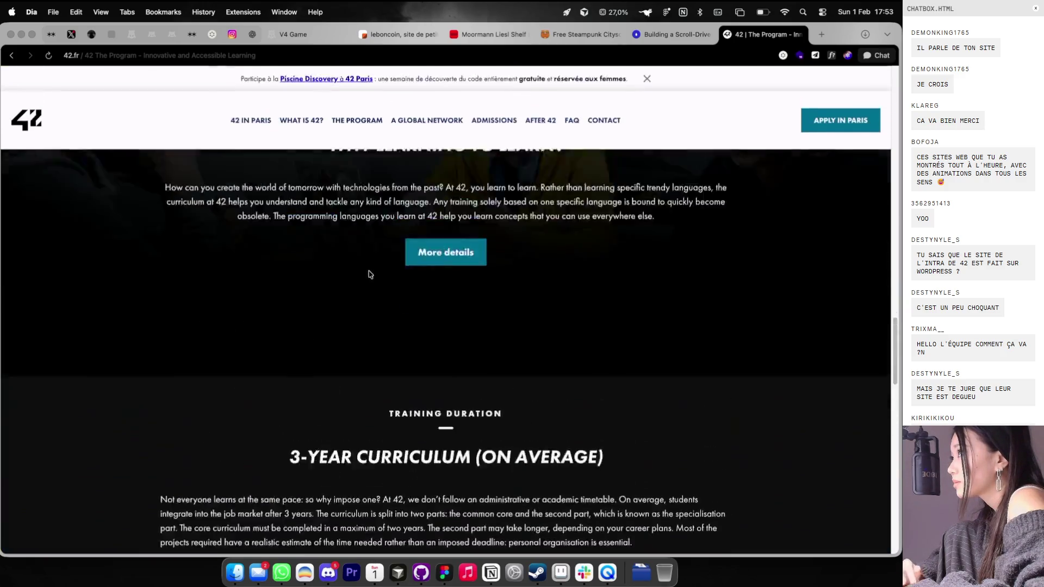
scroll(424, 244, down, 5)
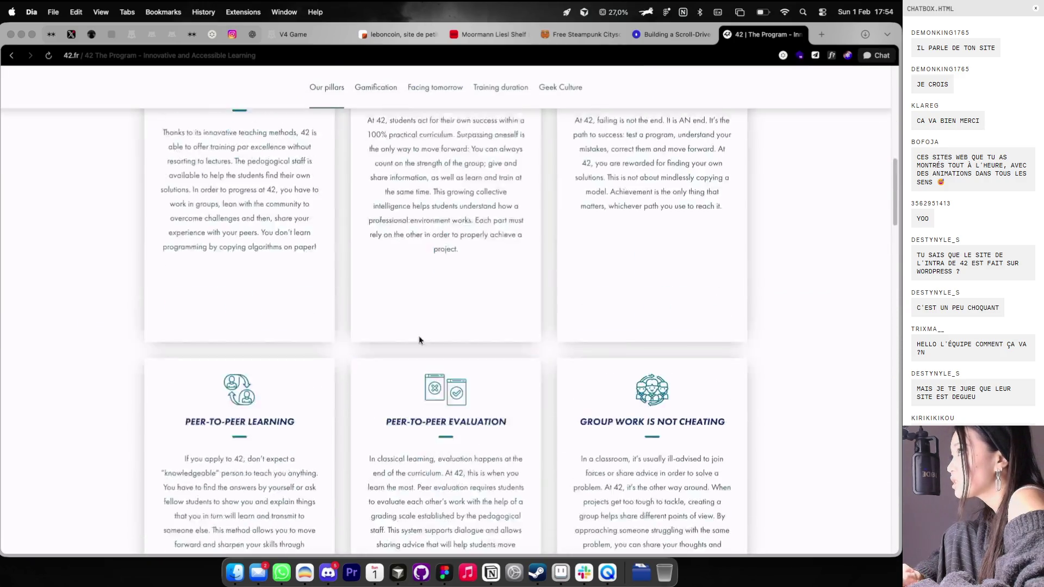
scroll(419, 338, up, 2)
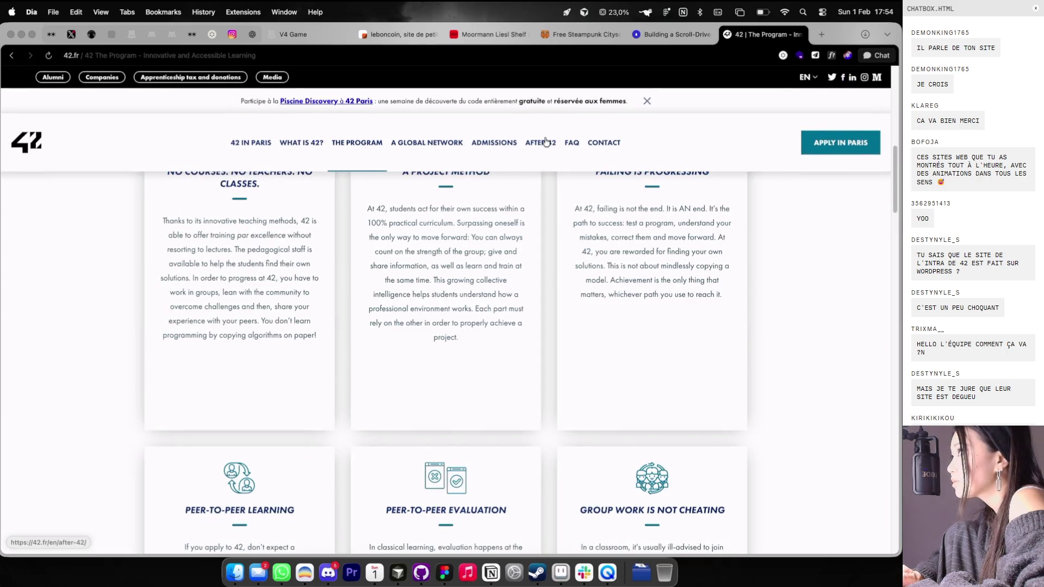
click(551, 144)
scroll(436, 357, down, 10)
scroll(435, 362, up, 10)
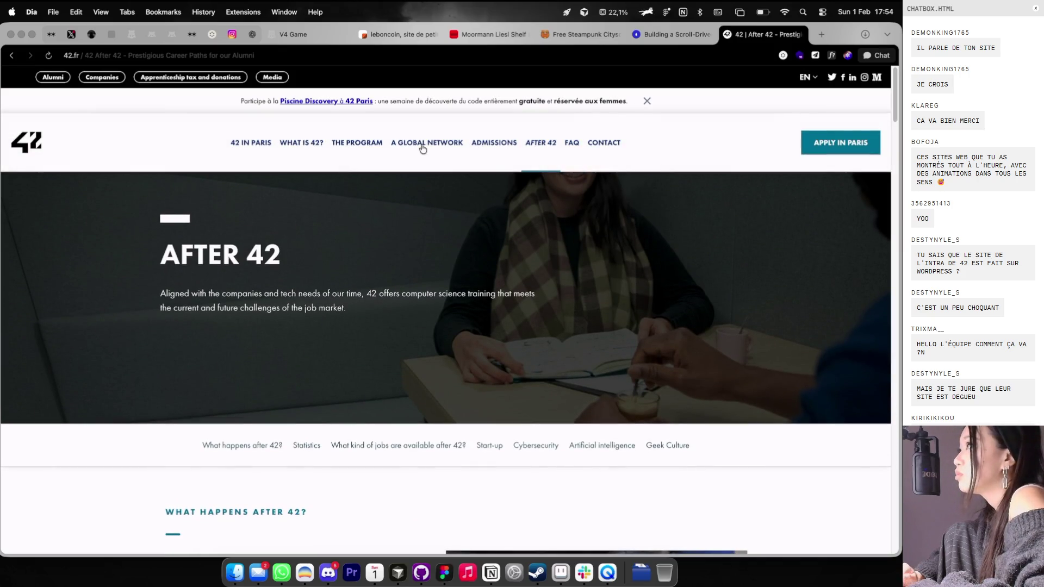
click(424, 144)
scroll(334, 264, down, 15)
scroll(333, 264, up, 15)
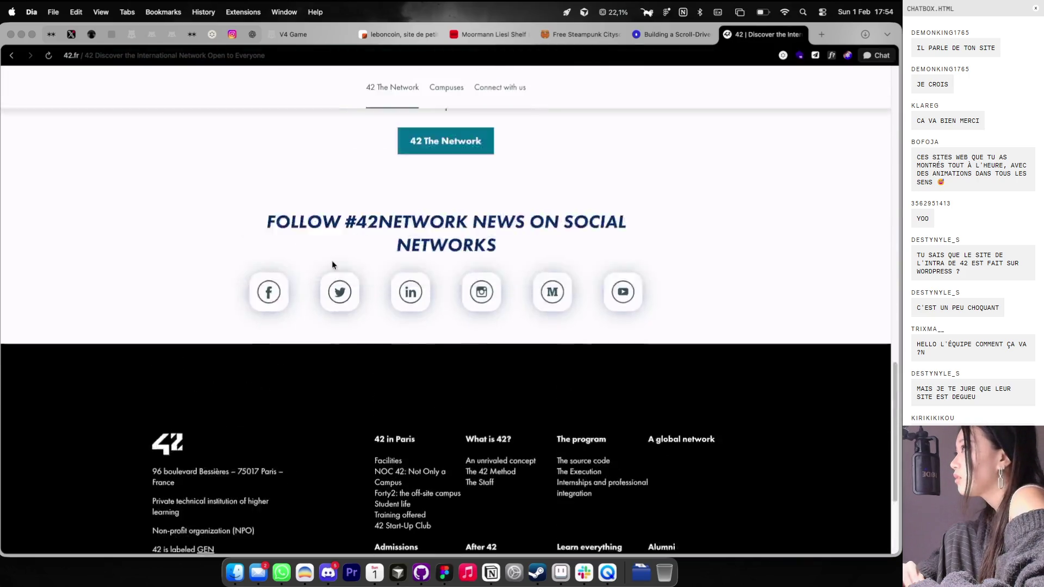
mouse_move(273, 154)
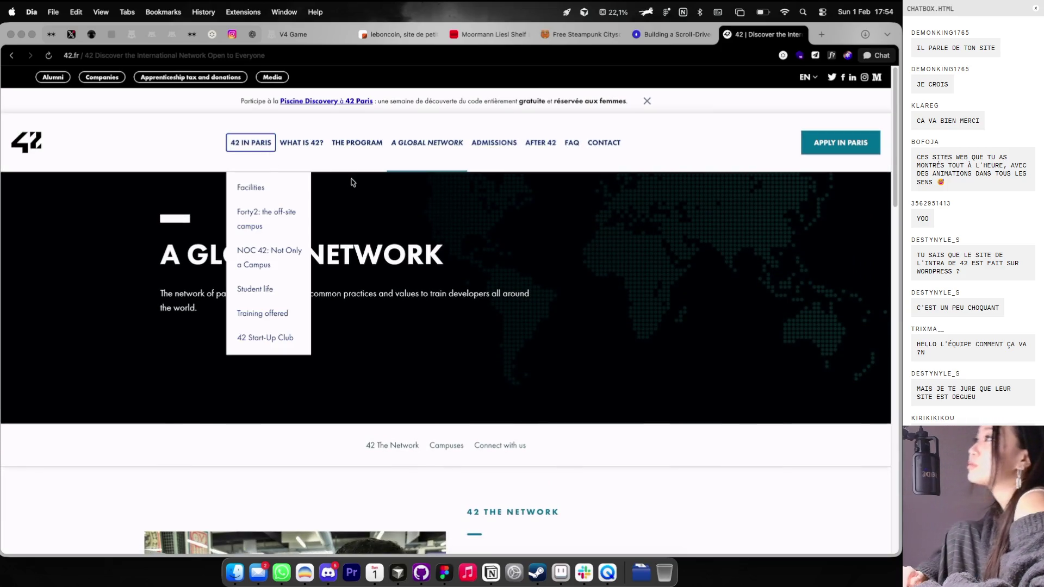
mouse_move(320, 155)
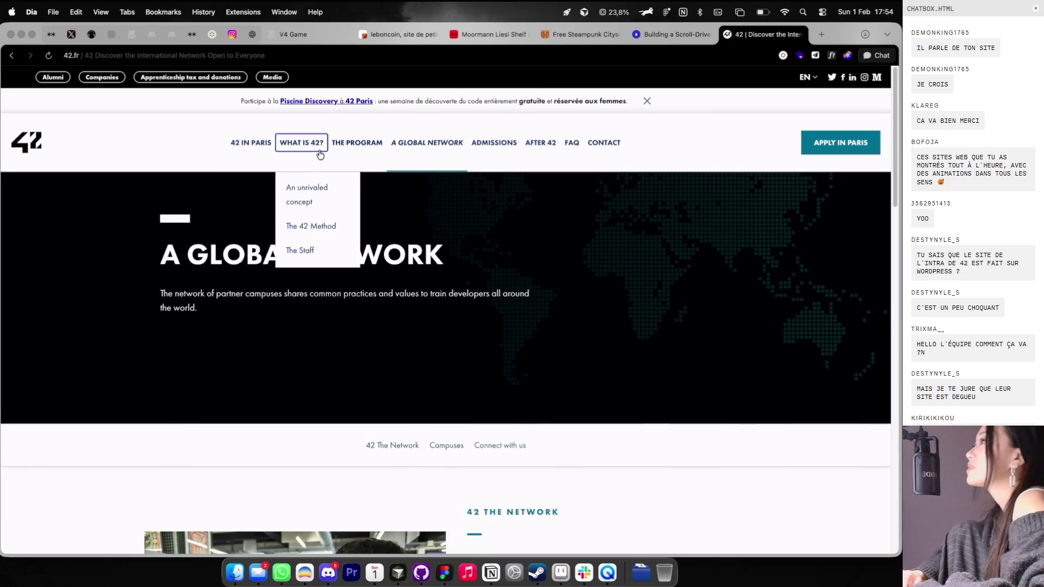
click(800, 35)
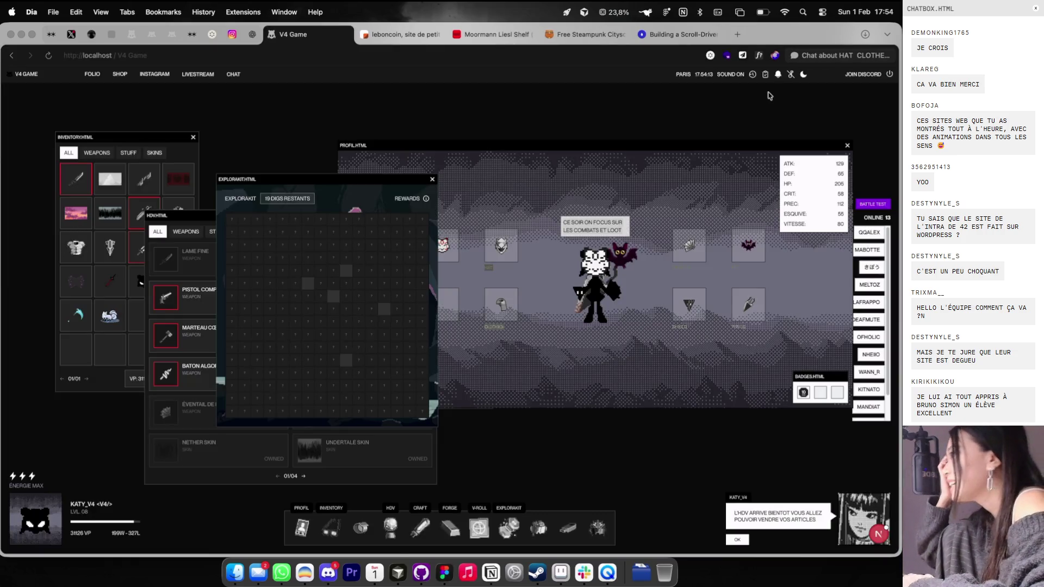
Step: Back in Figma, move Group 2 slightly up to Y 3841 beside the case study
key(super+Tab)
scroll(535, 243, down, 5)
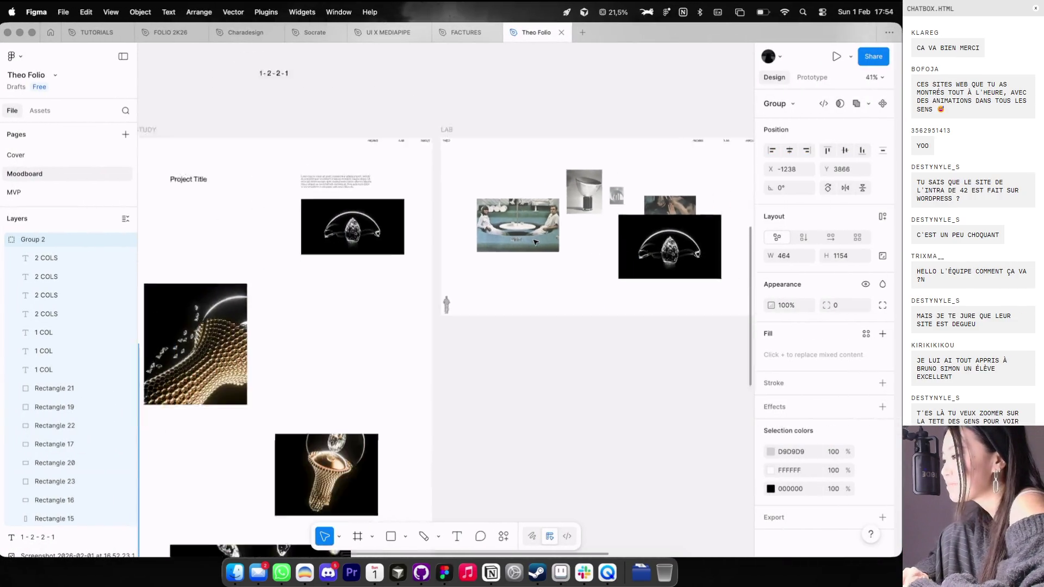
scroll(536, 242, down, 1)
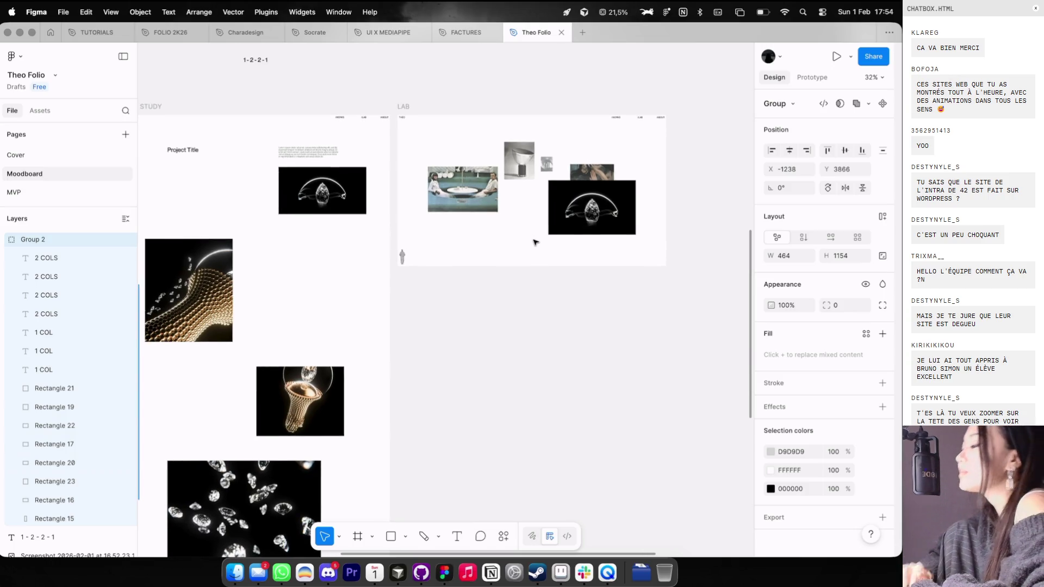
scroll(471, 217, right, 2)
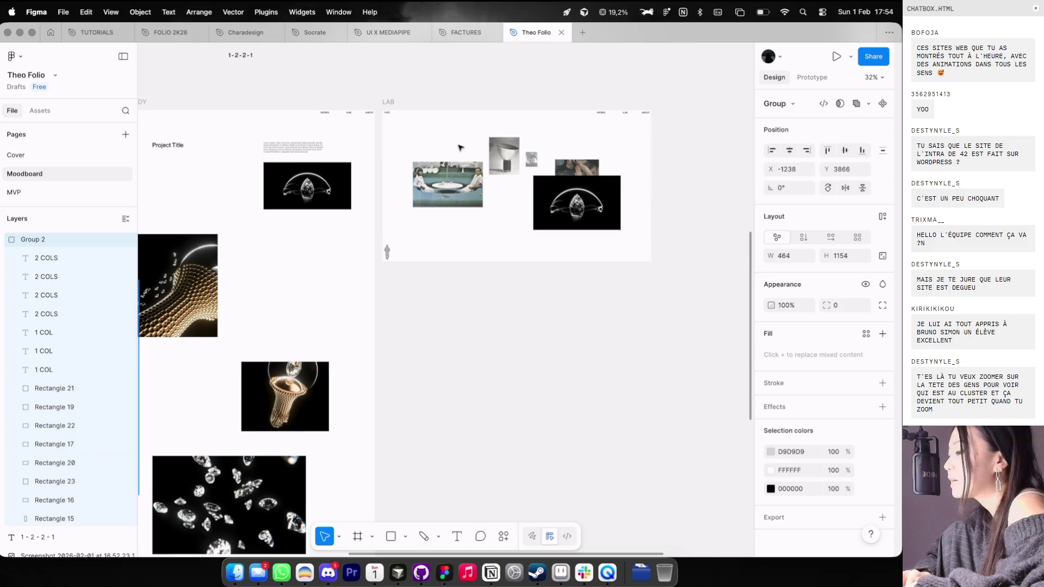
scroll(461, 147, left, 3)
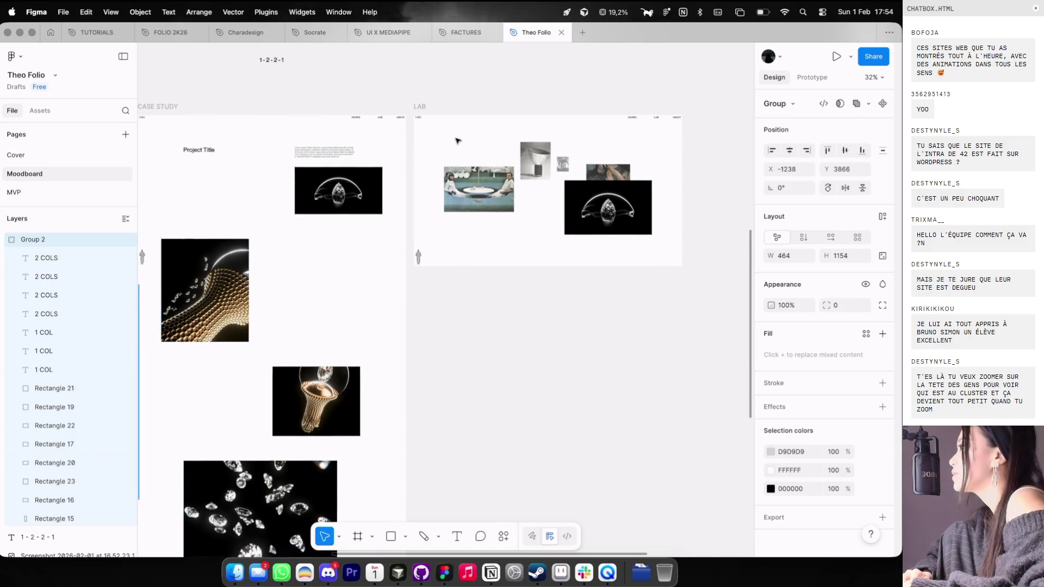
scroll(457, 141, down, 3)
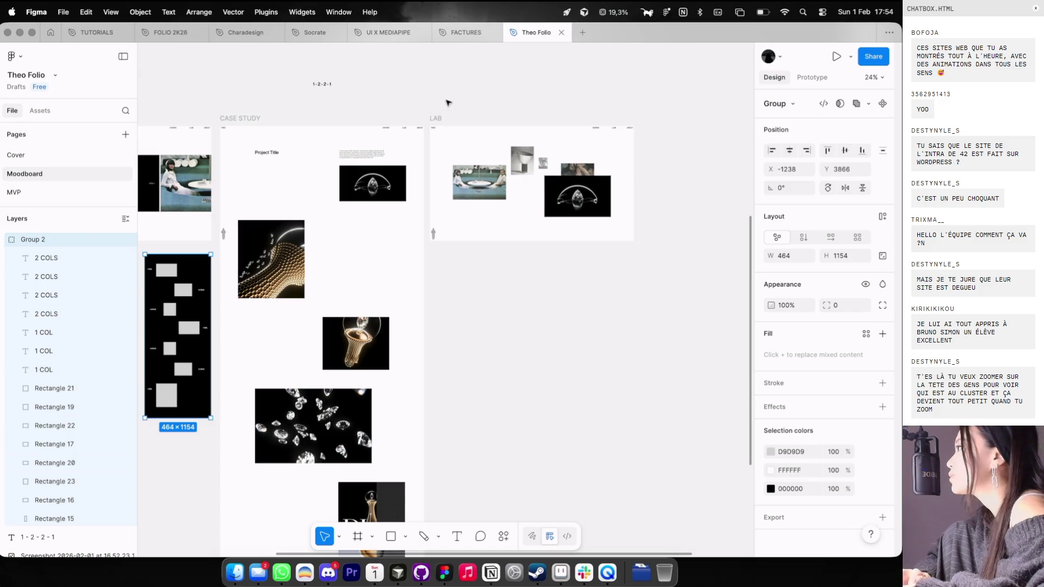
scroll(449, 107, left, 3)
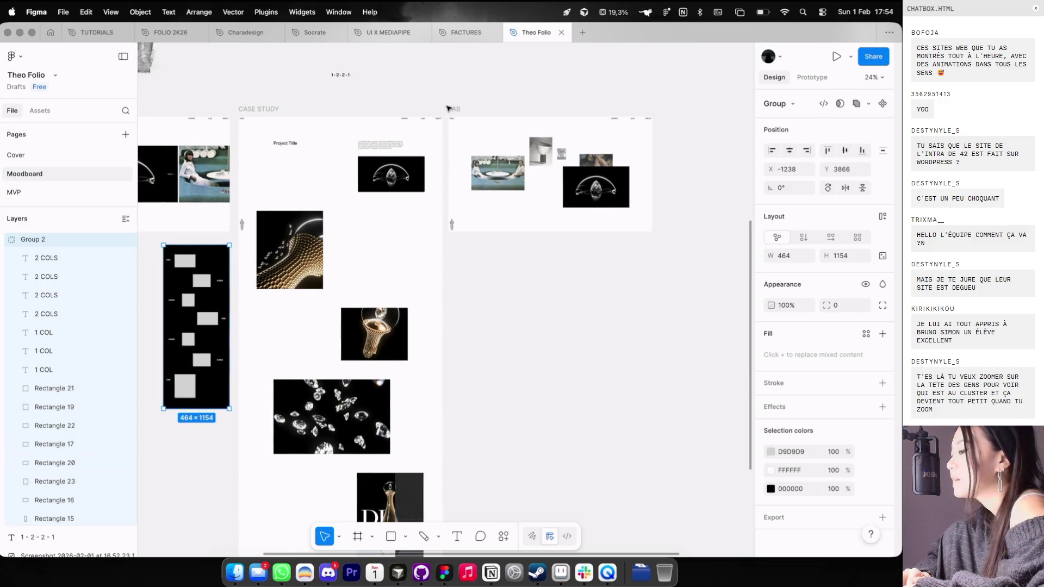
drag(223, 290, 223, 287)
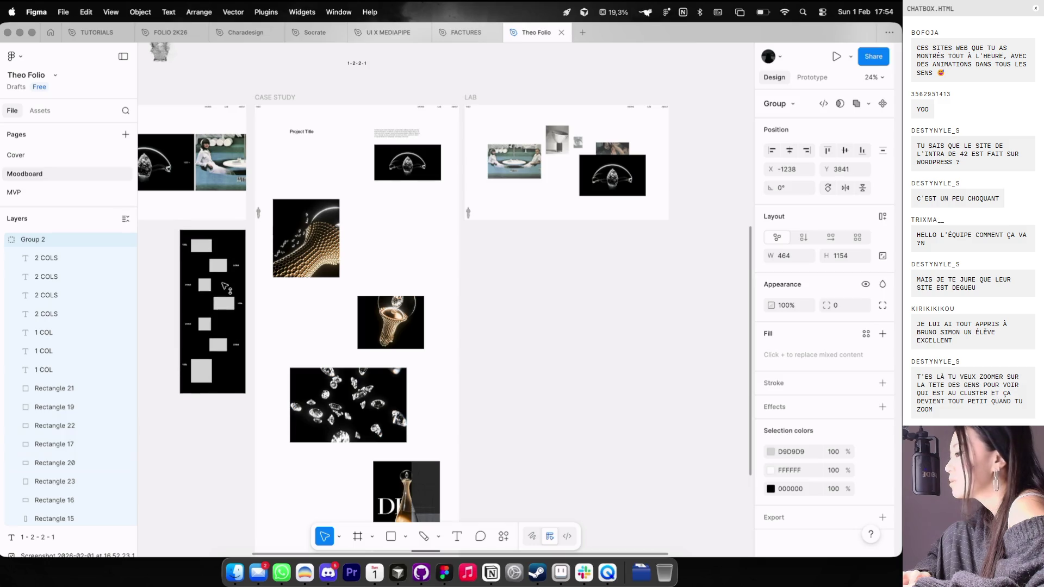
click(525, 97)
Step: Select the tiny text object below the last image in the CASE STUDY frame
scroll(525, 93, up, 5)
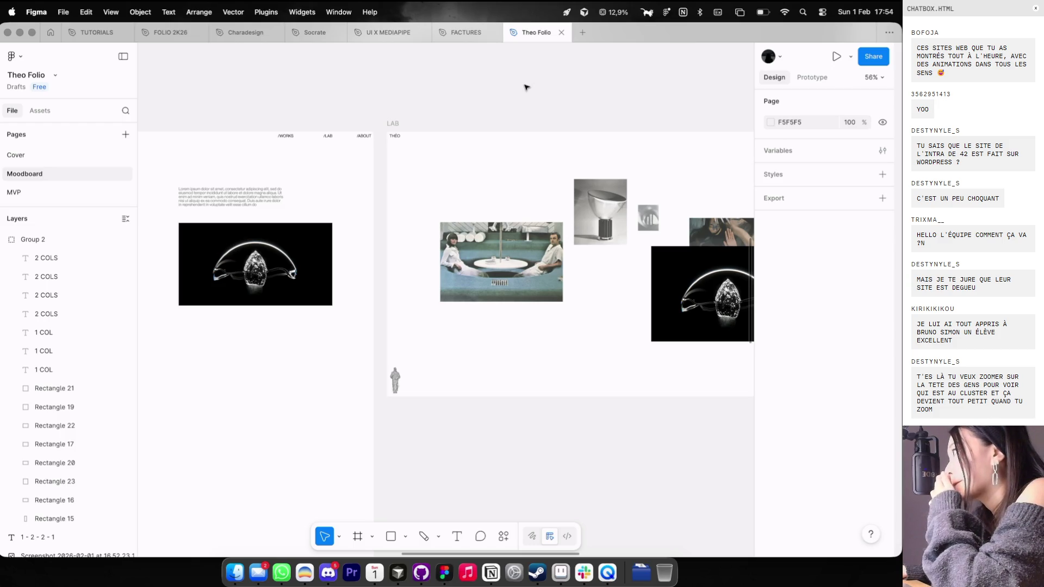
scroll(486, 90, down, 5)
scroll(462, 130, down, 10)
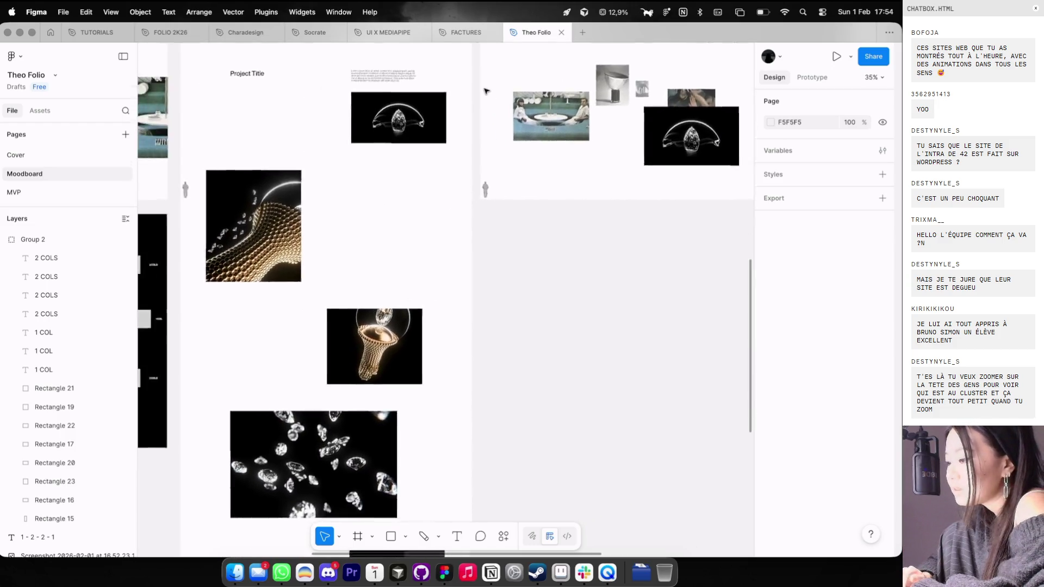
scroll(425, 240, down, 3)
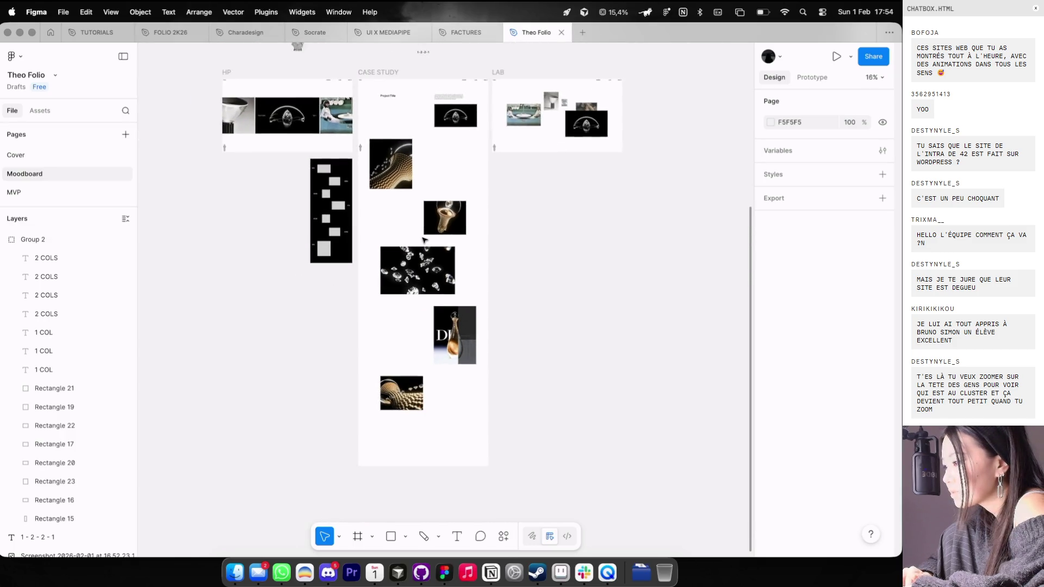
scroll(389, 322, down, 3)
scroll(410, 301, up, 5)
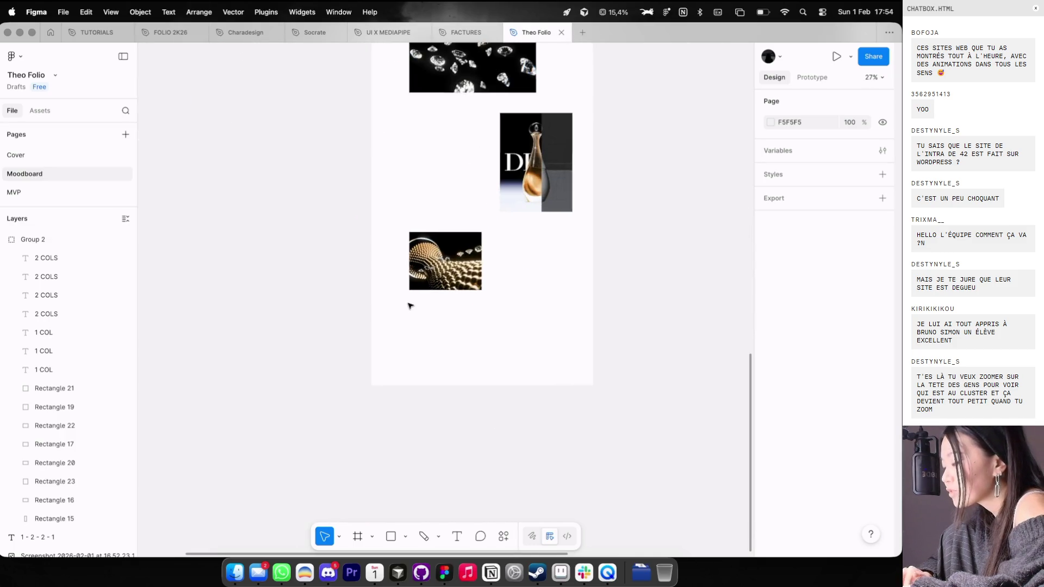
click(407, 334)
text(KEEP)
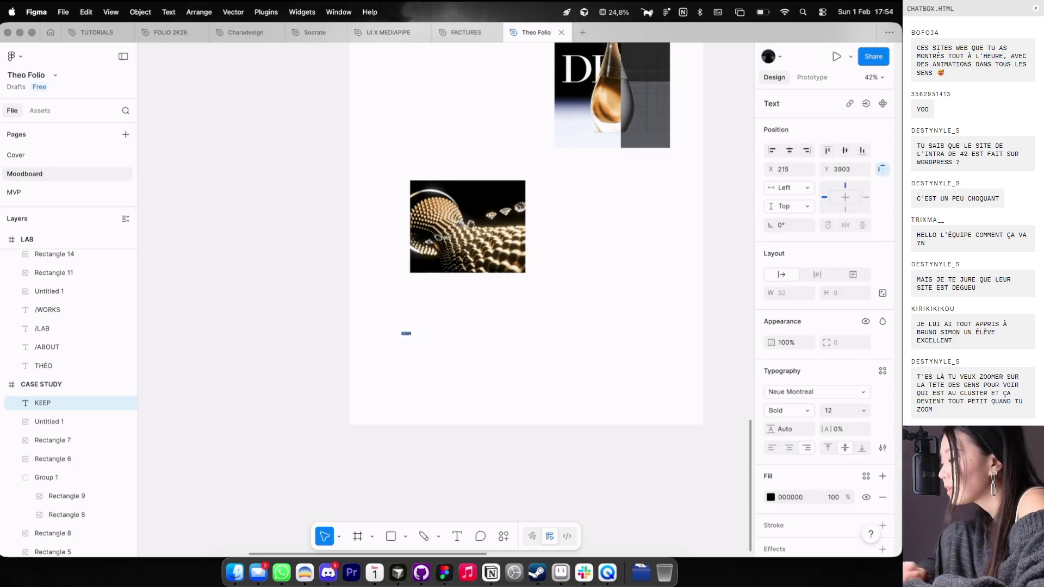
Step: In Dia, load cathydolle.com in a new tab, then open another new tab
key(super+Tab)
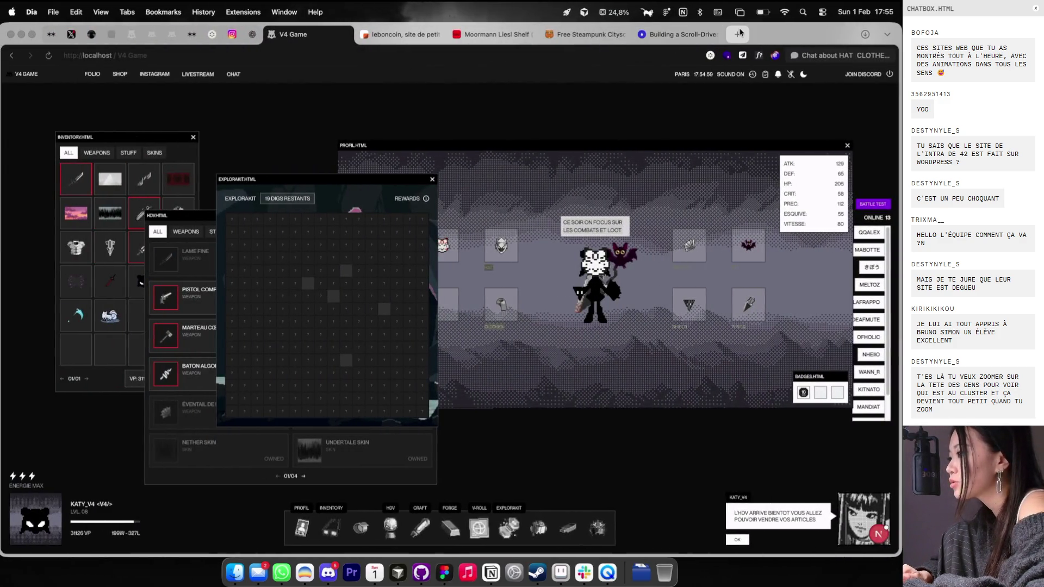
click(738, 34)
text(cat)
key(Return)
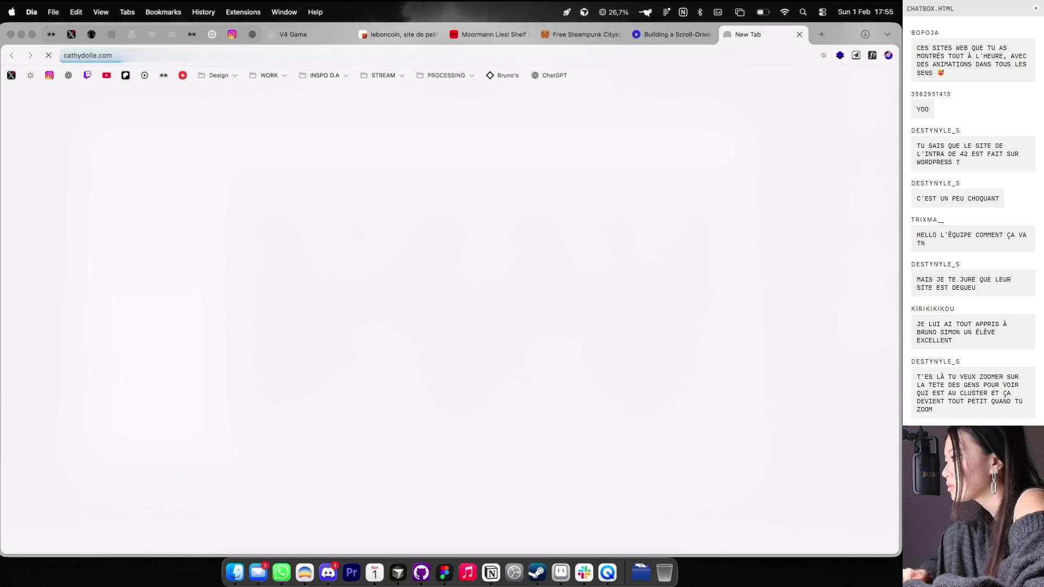
click(816, 39)
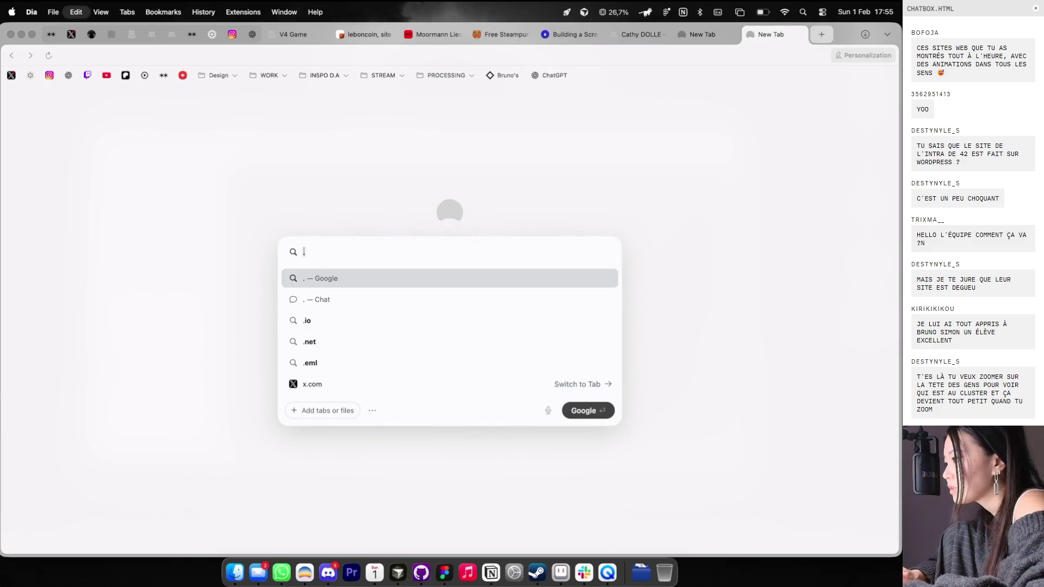